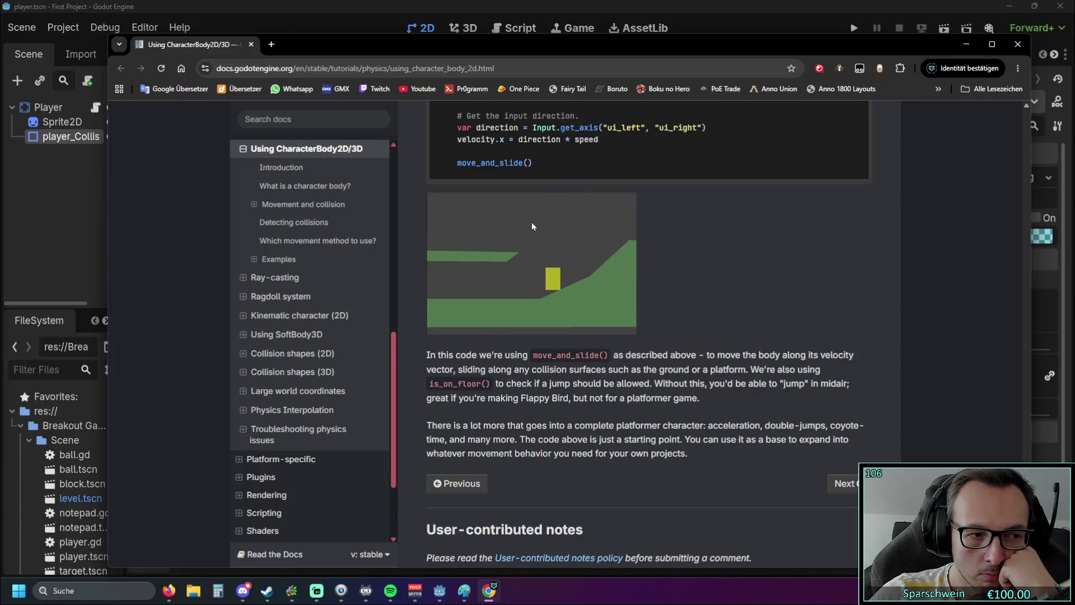
# Step: Finish reading the Using CharacterBody2D/3D docs page in Chrome and close the browser
pyautogui.scroll(-10, 531, 222)
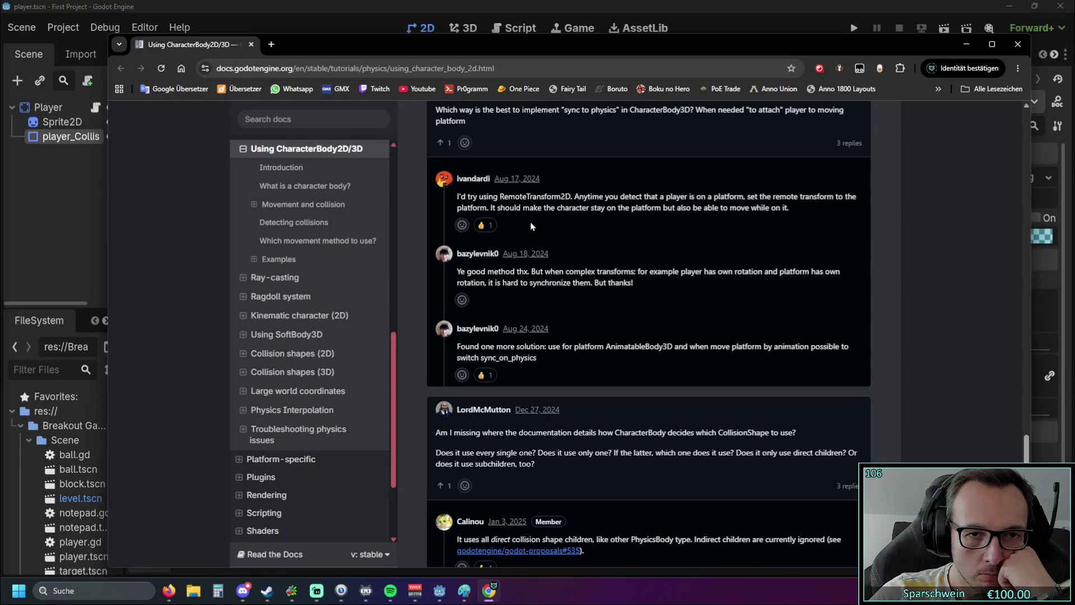
pyautogui.scroll(15, 531, 222)
pyautogui.scroll(10, 532, 224)
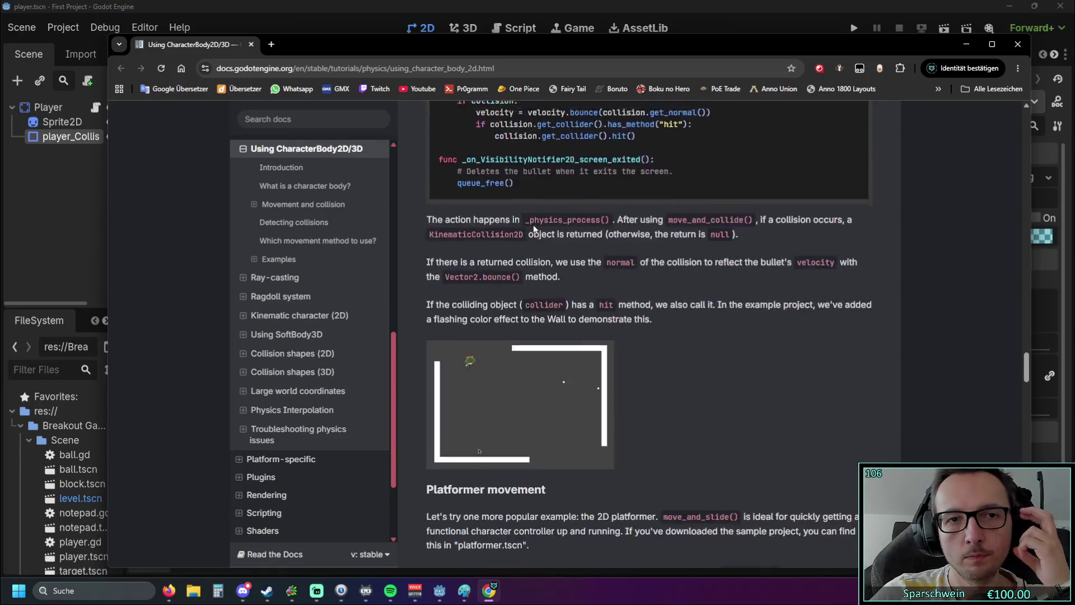
pyautogui.click(1018, 45)
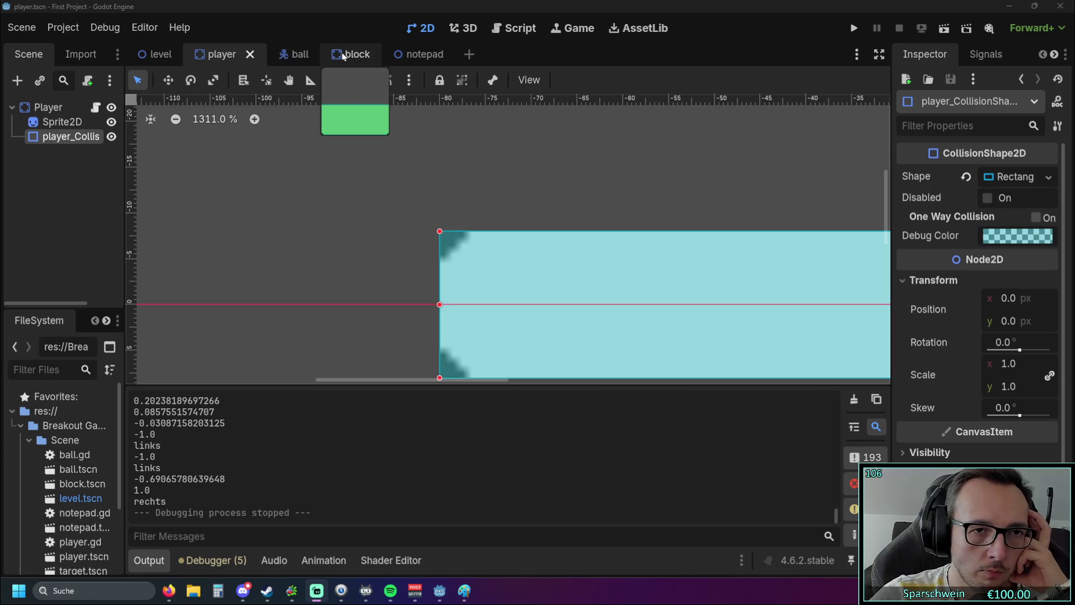
# Step: Switch to the Script workspace and review ball.gd's left-edge bounce branch, lines 29–31
pyautogui.click(523, 30)
pyautogui.scroll(3, 636, 207)
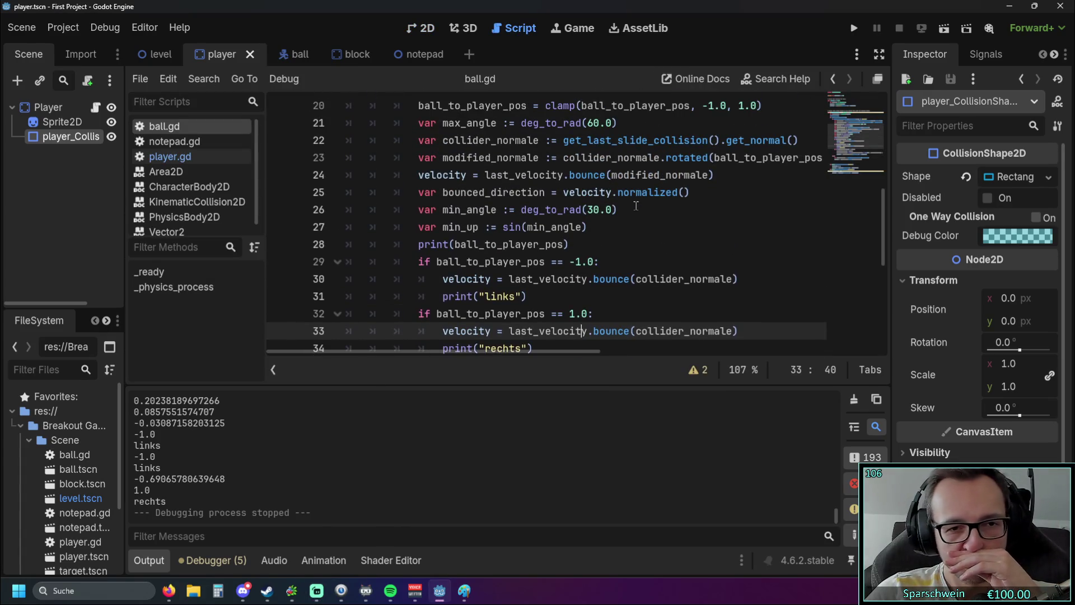
pyautogui.scroll(-1, 636, 207)
pyautogui.moveTo(526, 244); pyautogui.dragTo(396, 208)
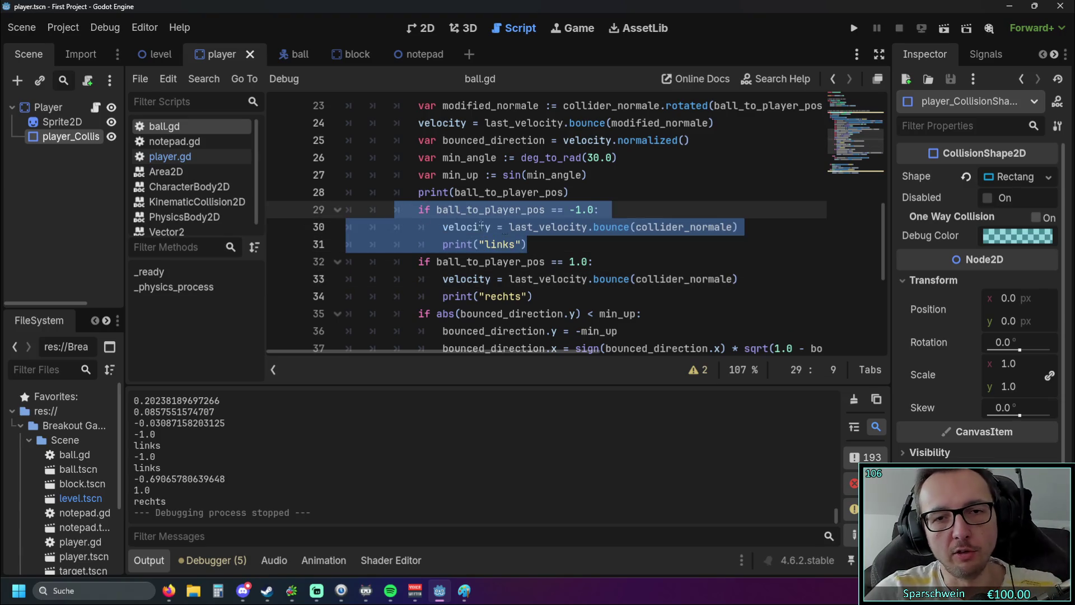
pyautogui.click(634, 242)
pyautogui.scroll(-1, 638, 227)
pyautogui.scroll(3, 643, 226)
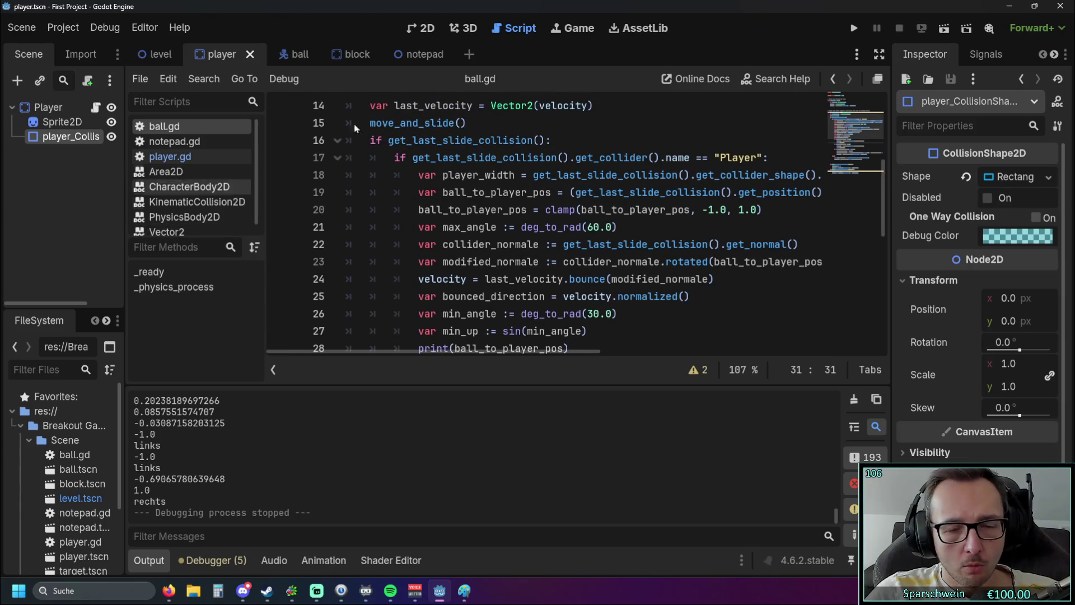
# Step: Toggle distraction-free mode to hide the docks and re-read the links/rechts bounce branches
pyautogui.click(879, 55)
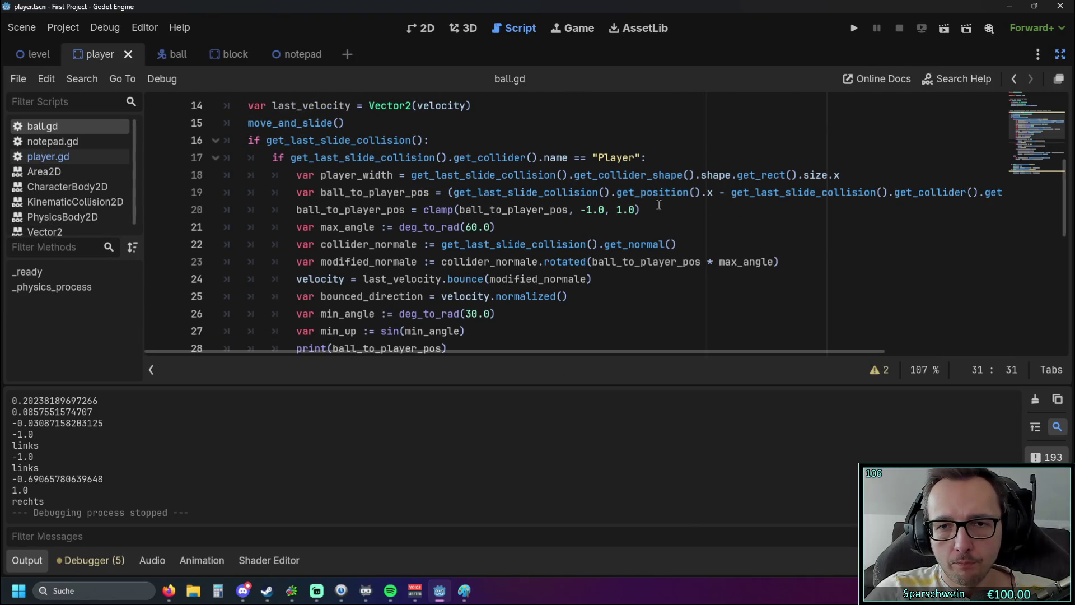
pyautogui.moveTo(297, 194); pyautogui.dragTo(761, 194)
pyautogui.scroll(-4, 444, 221)
pyautogui.moveTo(415, 242)
pyautogui.mouseDown()
pyautogui.moveTo(350, 244)
pyautogui.moveTo(291, 213)
pyautogui.mouseUp()
pyautogui.click(440, 237)
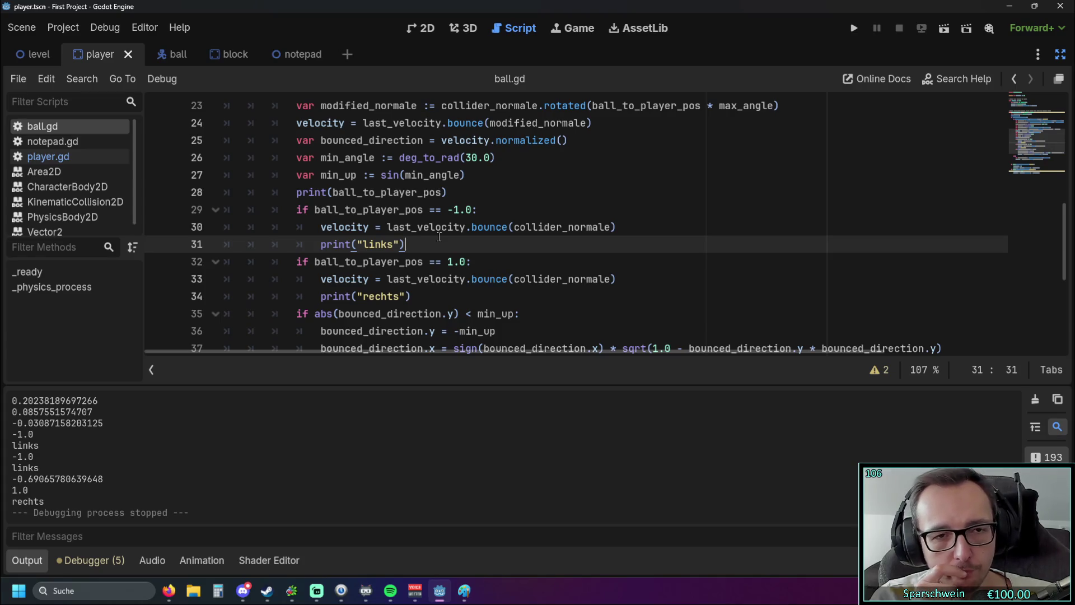
pyautogui.scroll(-1, 439, 236)
pyautogui.scroll(1, 431, 232)
pyautogui.scroll(-1, 425, 228)
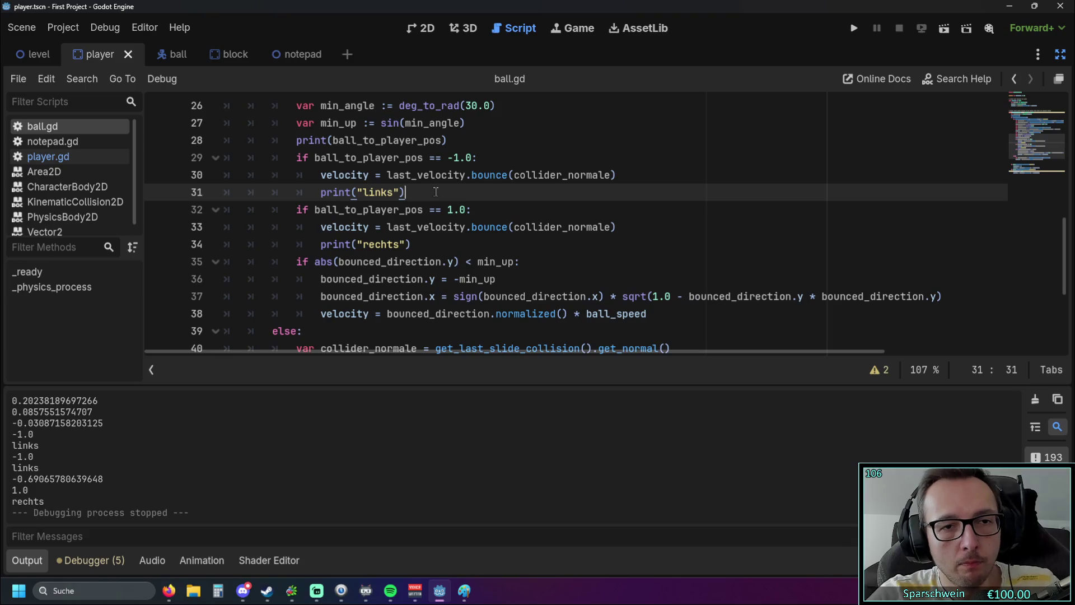
# Step: Add pass lines after print("links") and print("rechts") in ball.gd
pyautogui.press('Return')
pyautogui.write('pass')
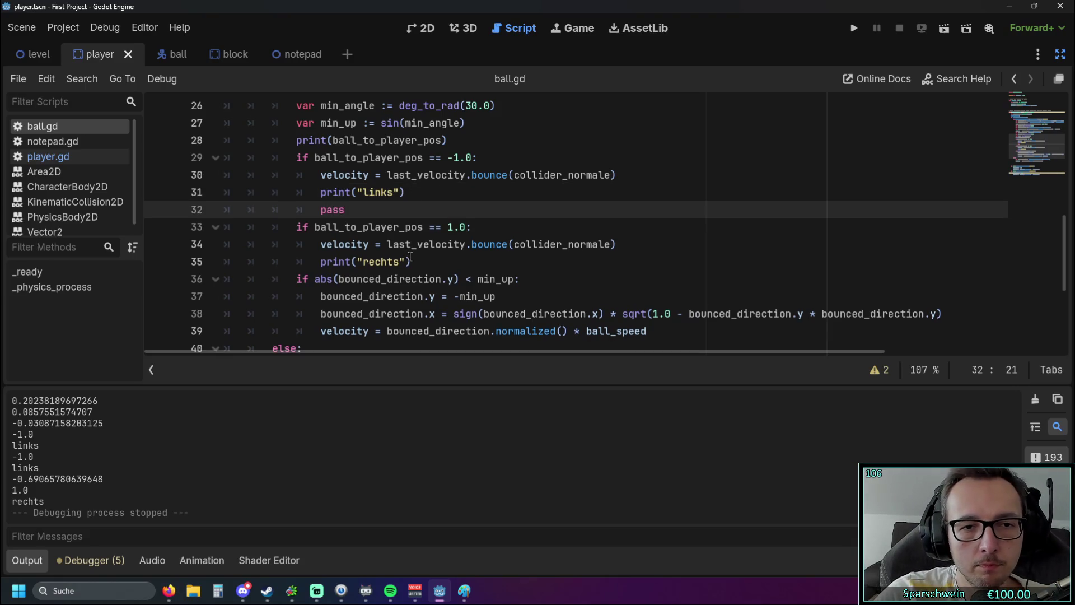
pyautogui.click(412, 261)
pyautogui.press('Return')
pyautogui.write('pass')
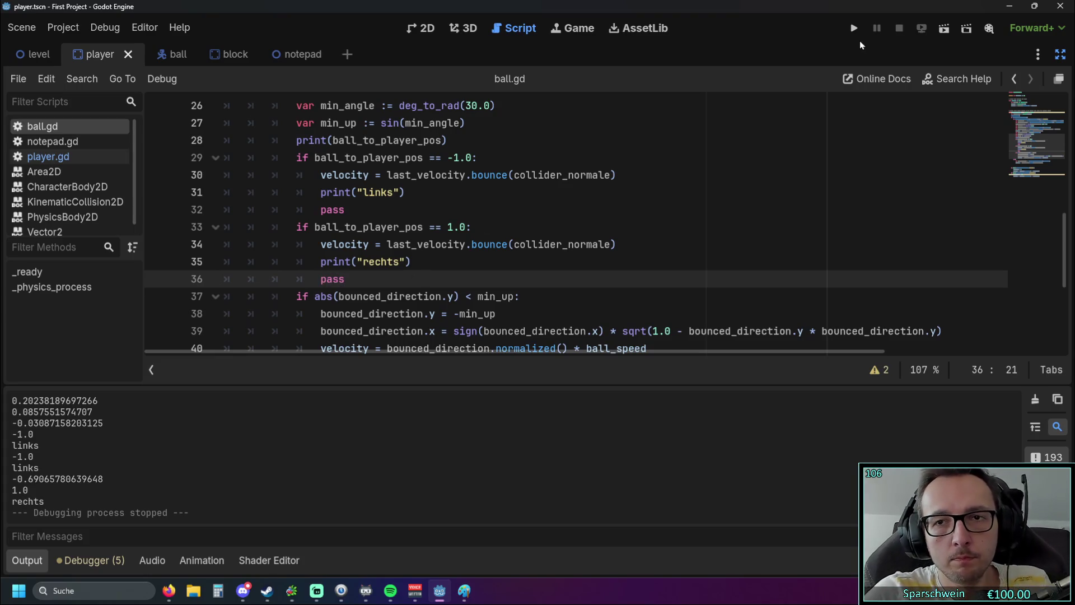
pyautogui.scroll(-1, 582, 224)
# Step: Revert the accidental move of the velocity code with Ctrl+Z, then save and run the game
pyautogui.moveTo(496, 296); pyautogui.dragTo(339, 260)
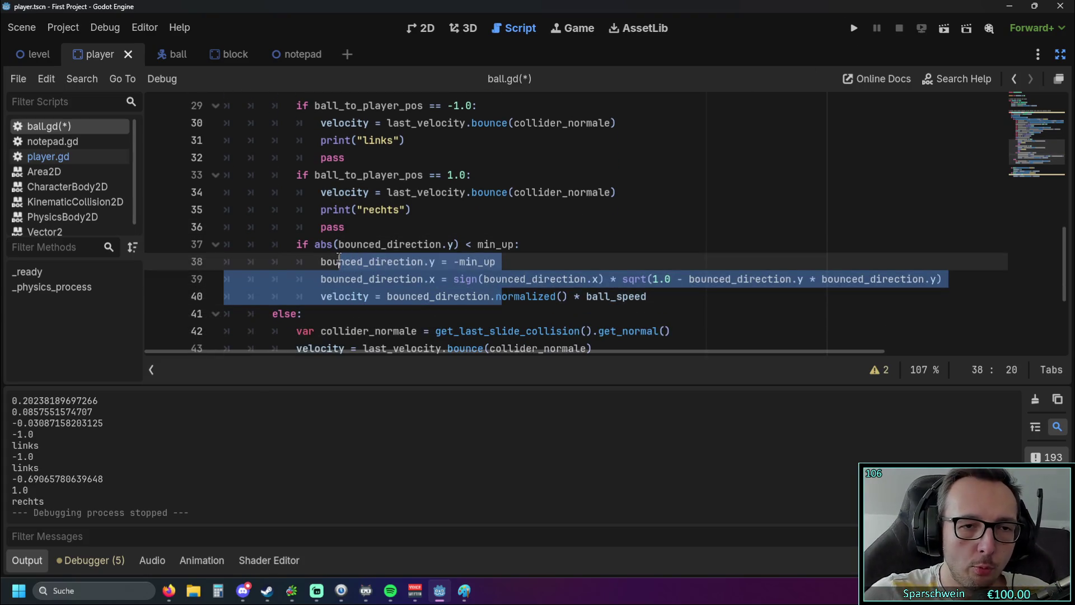
pyautogui.click(527, 259)
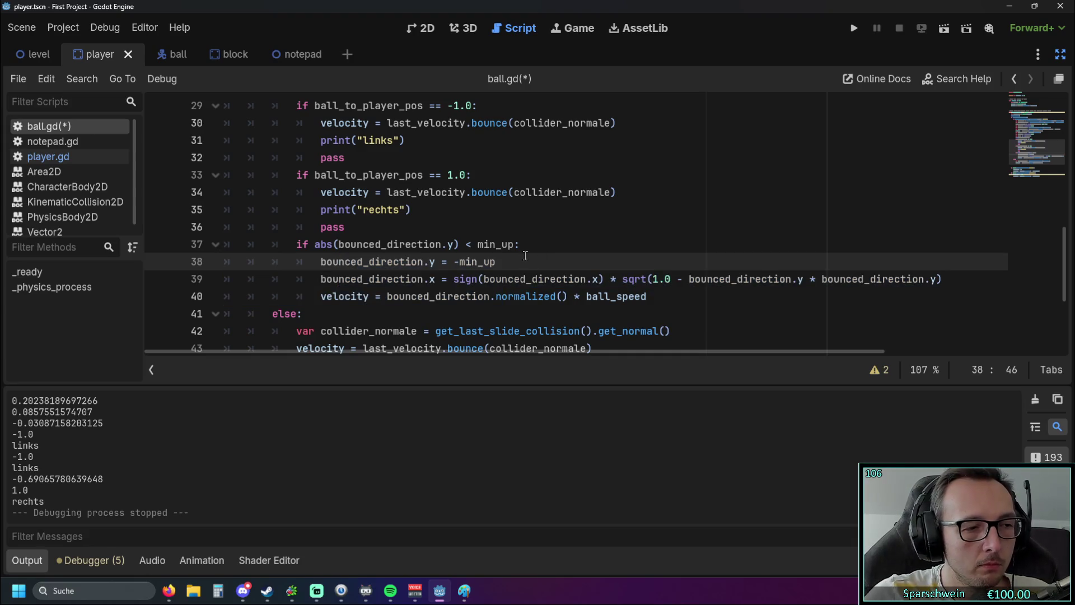
pyautogui.moveTo(656, 297); pyautogui.dragTo(328, 271)
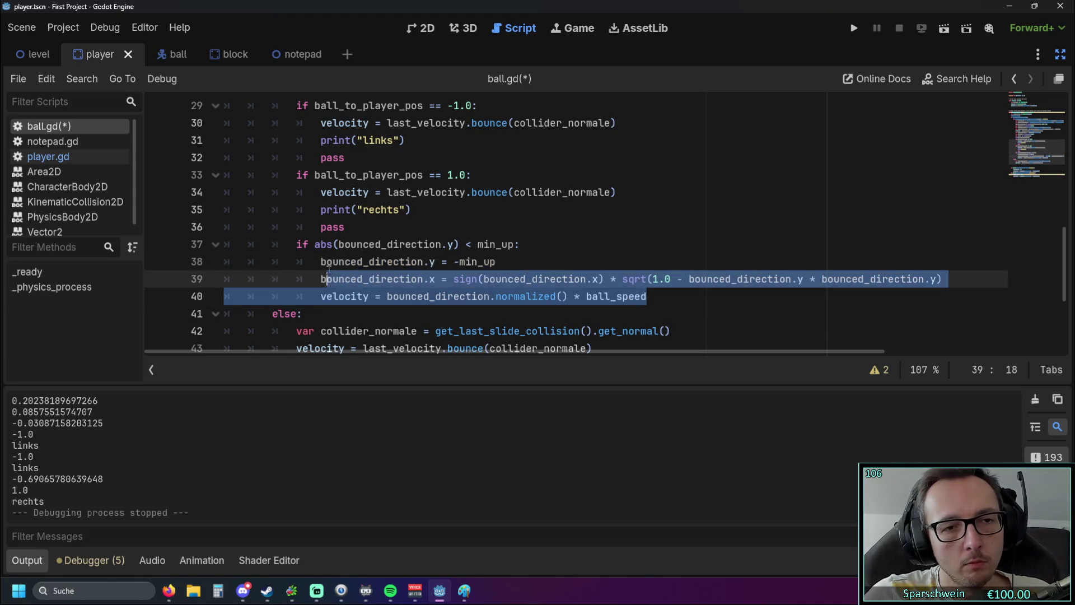
pyautogui.moveTo(320, 140)
pyautogui.mouseDown()
pyautogui.moveTo(314, 174)
pyautogui.moveTo(364, 255)
pyautogui.mouseUp()
pyautogui.click(347, 227)
pyautogui.moveTo(320, 123); pyautogui.dragTo(392, 140)
pyautogui.click(431, 165)
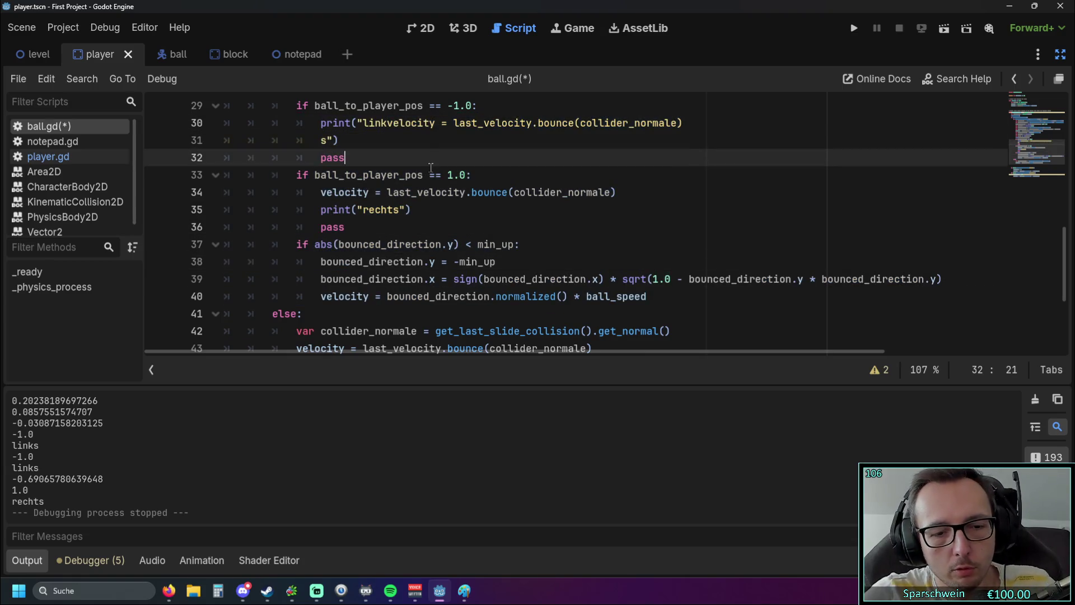
pyautogui.hotkey('ctrl', 'z')
pyautogui.click(428, 169)
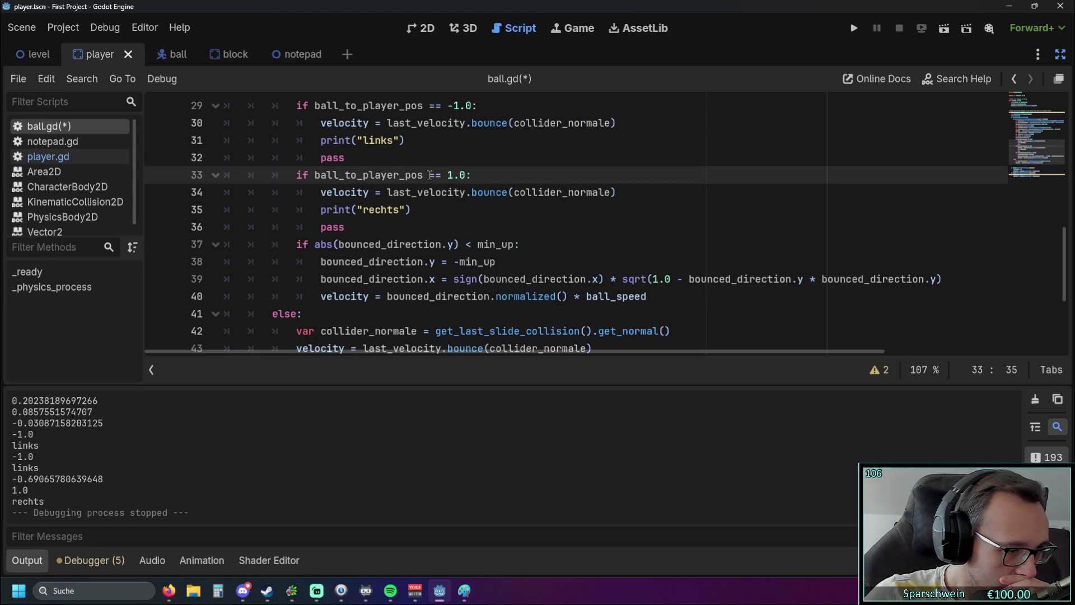
pyautogui.click(852, 29)
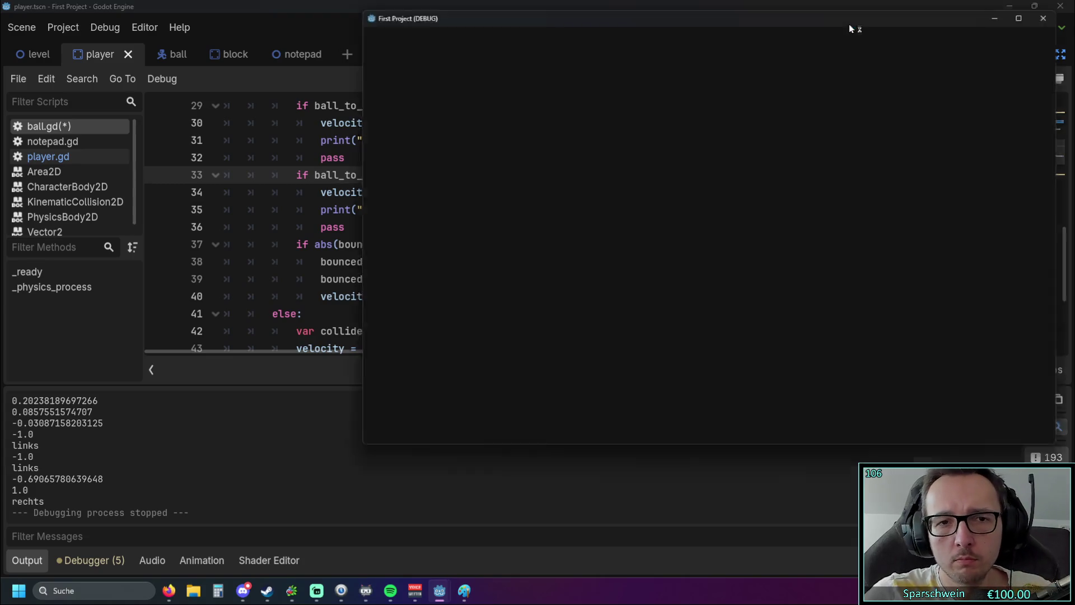
# Step: Steer the paddle left and right so the ball hits different spots and rebounds at varied angles
pyautogui.press('Left')
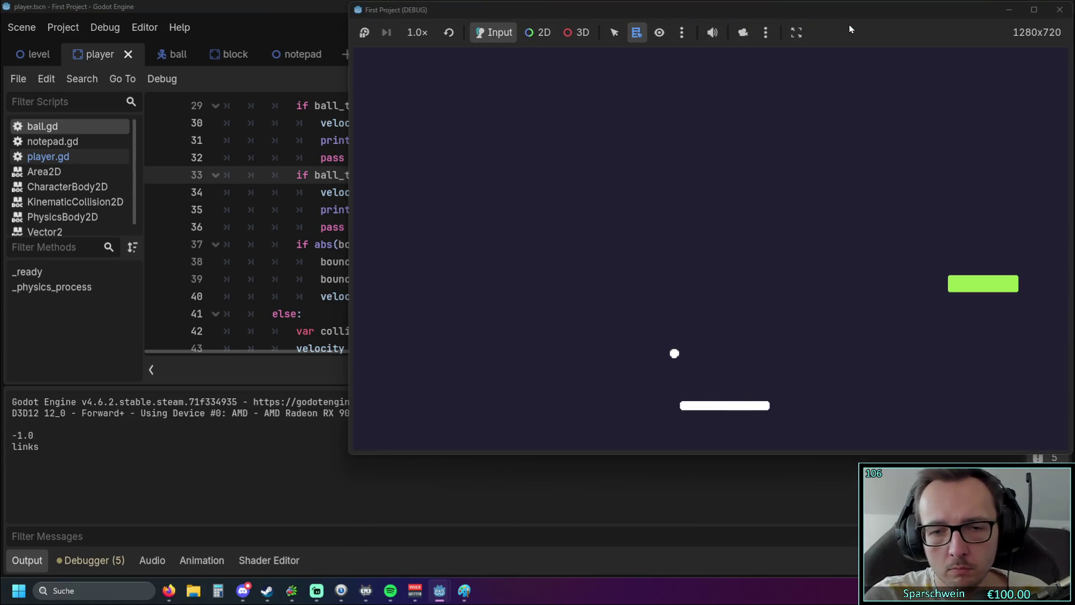
pyautogui.press('Right')
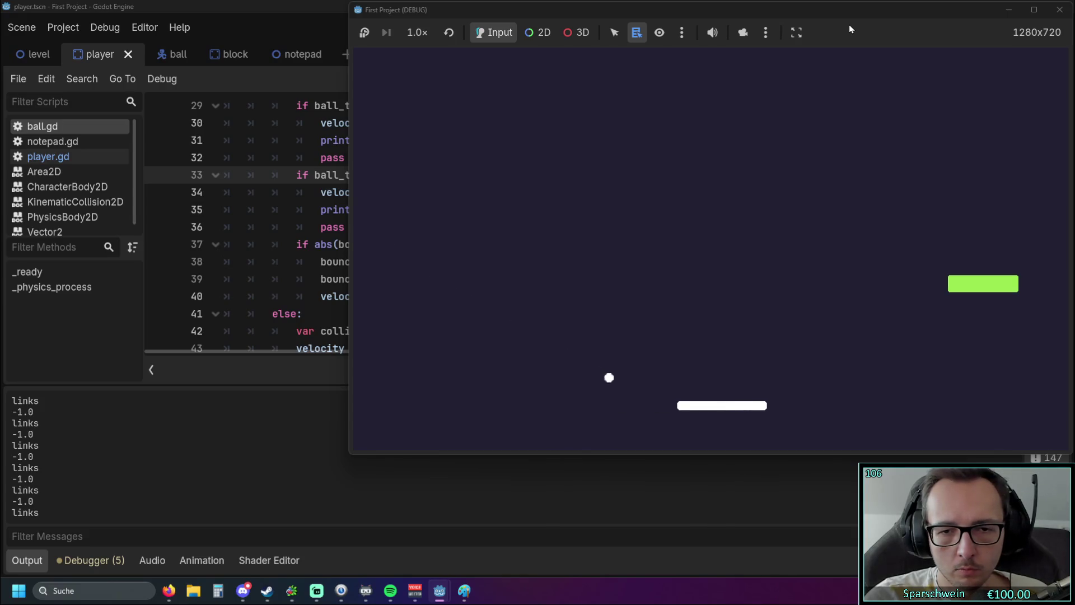
pyautogui.press('Left')
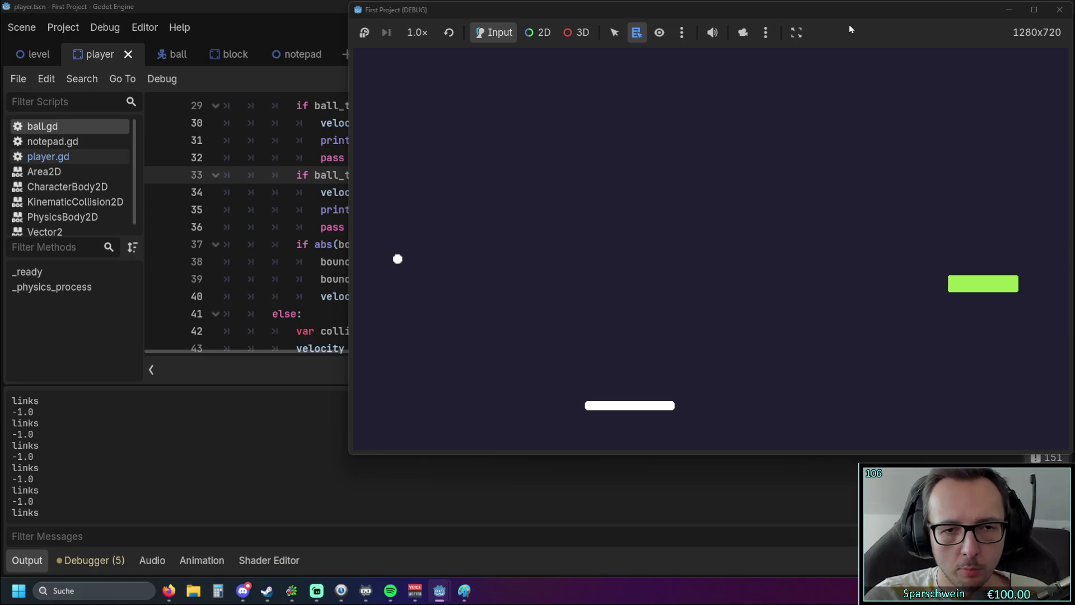
pyautogui.press('Right')
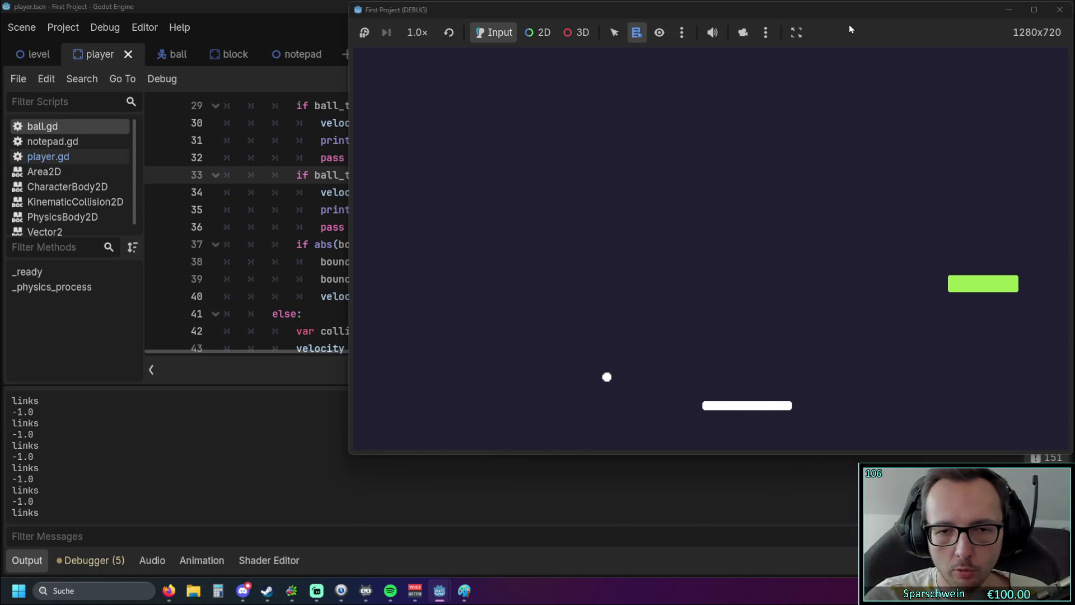
pyautogui.press('Left')
pyautogui.press('Right')
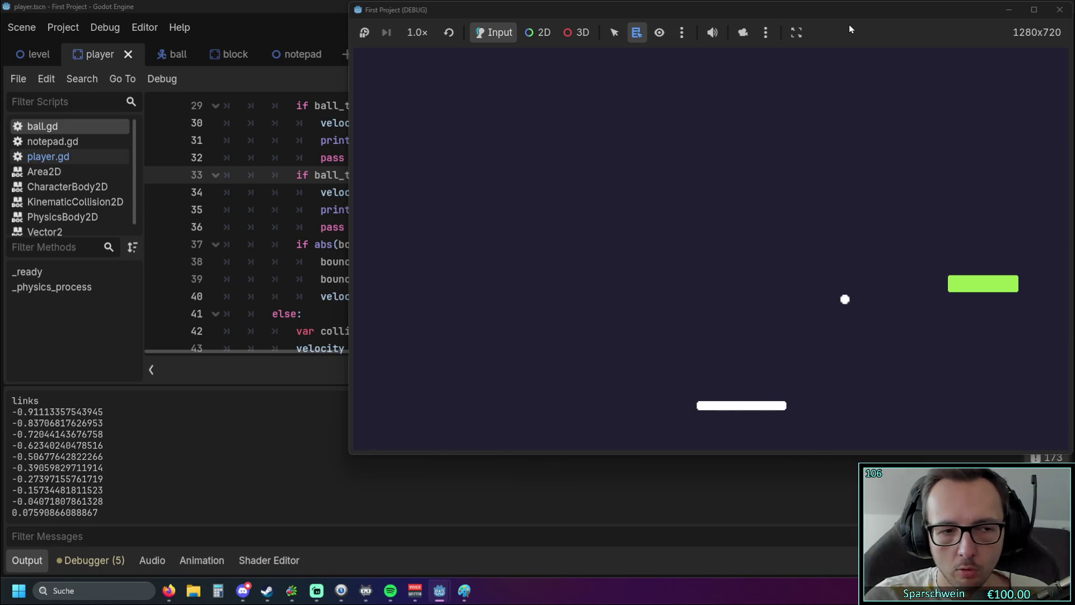
pyautogui.press('Right')
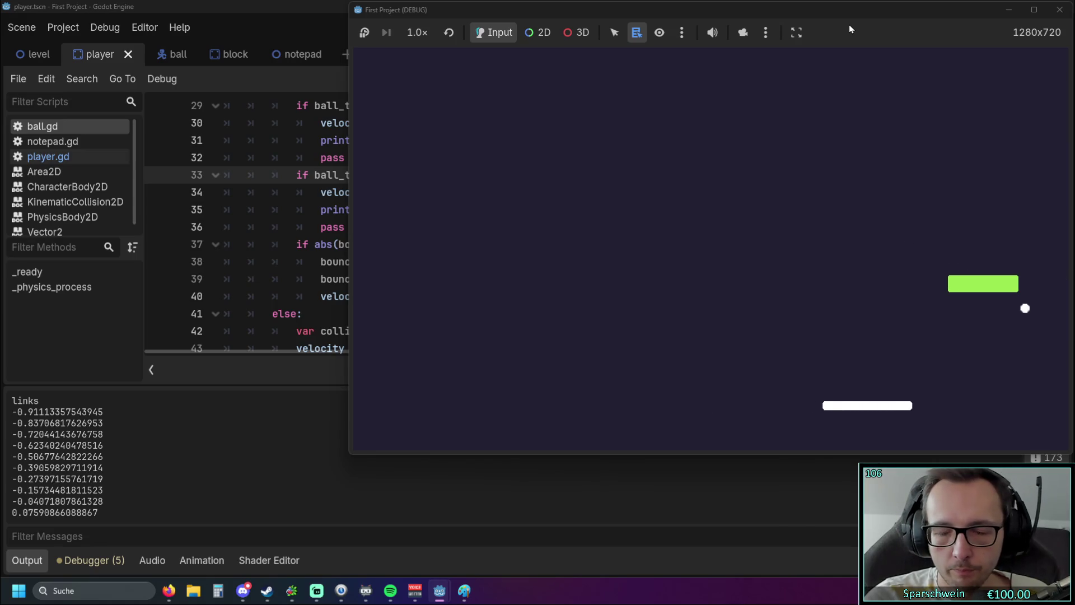
pyautogui.press('Right')
pyautogui.press('Left')
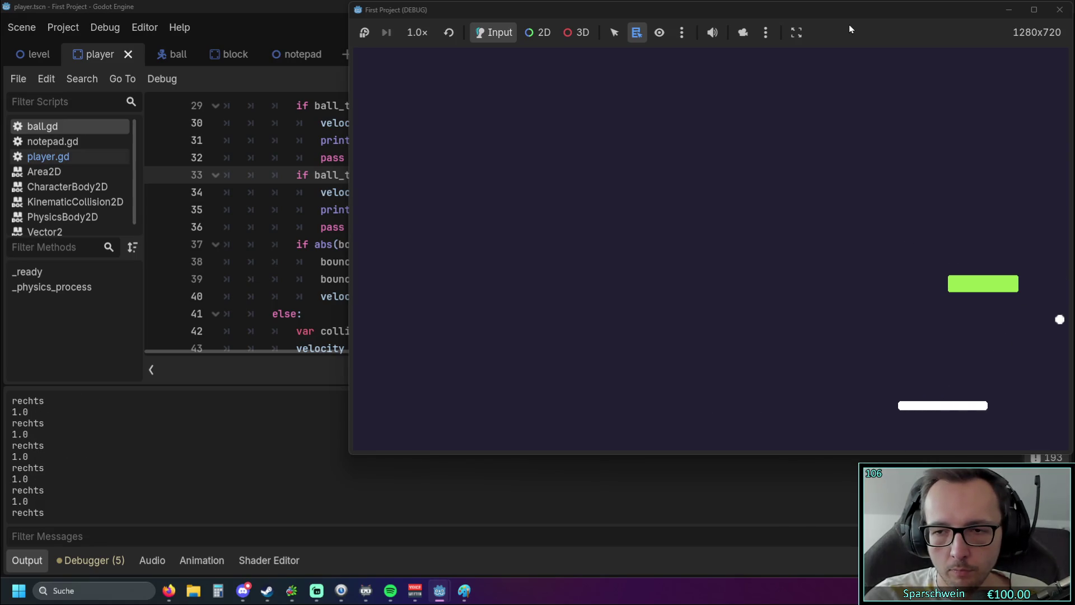
pyautogui.press('Left')
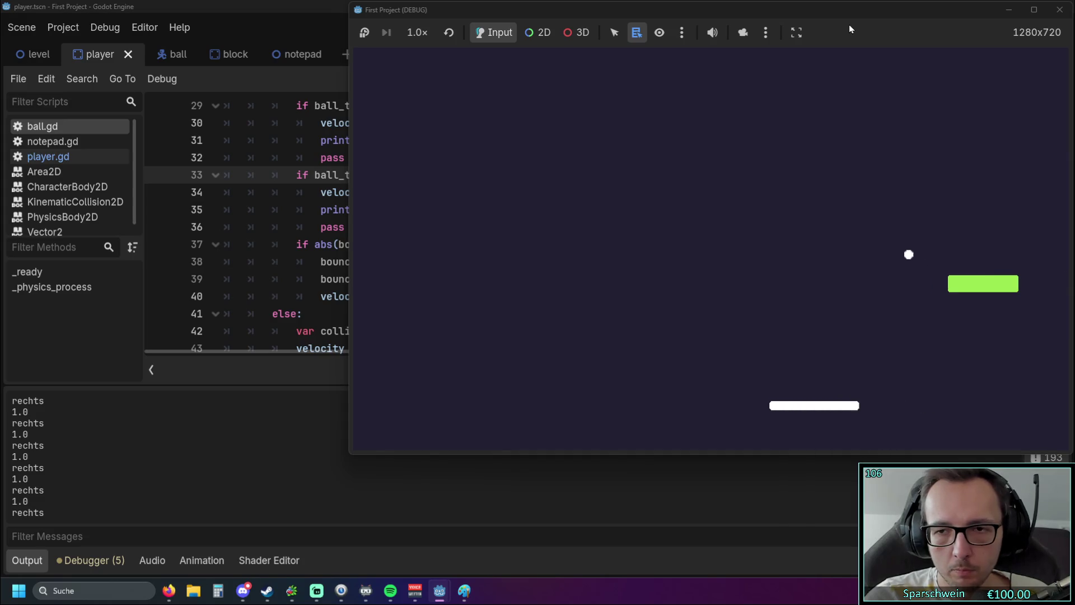
pyautogui.press('Right')
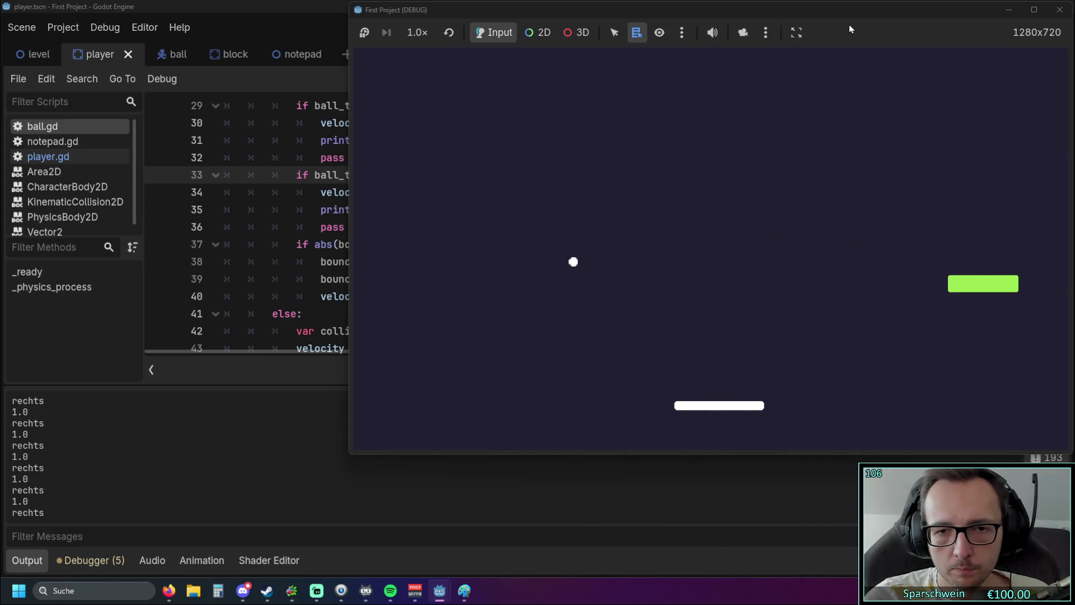
pyautogui.press('Right')
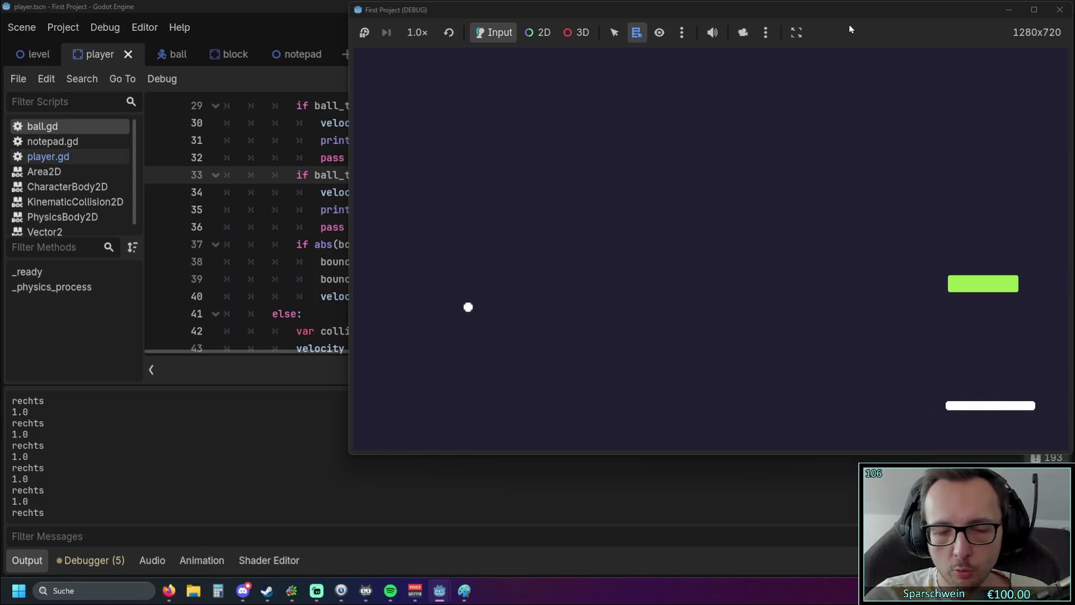
pyautogui.press('Right')
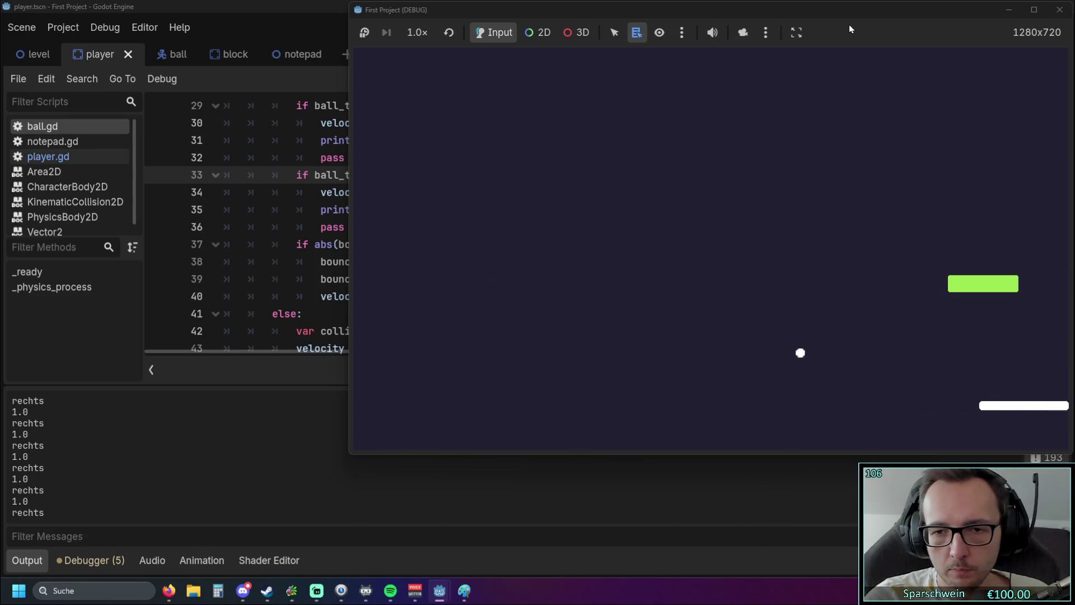
pyautogui.press('Left')
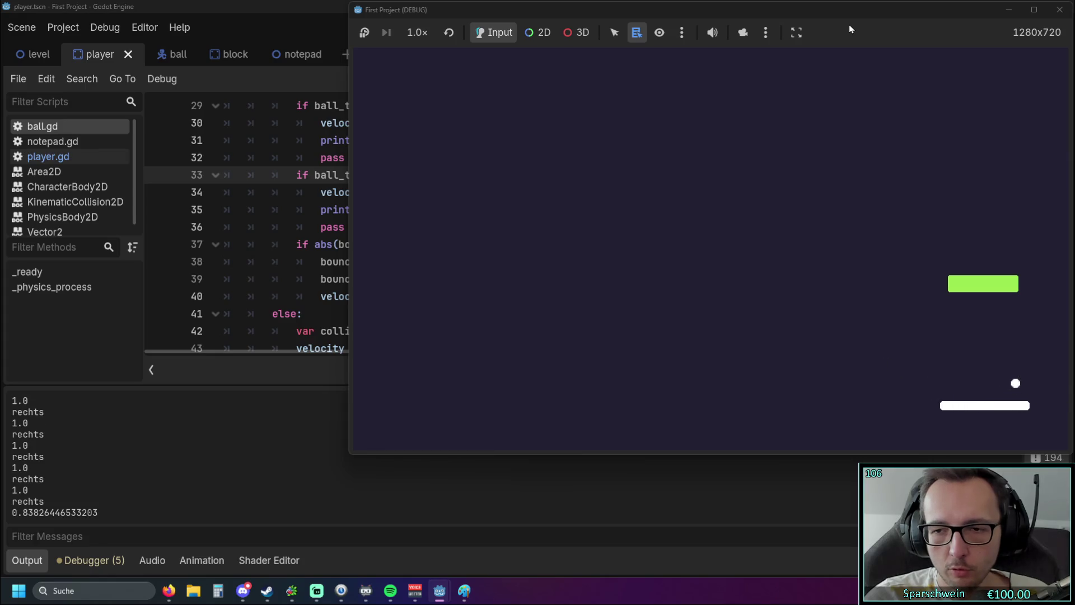
pyautogui.press('Right')
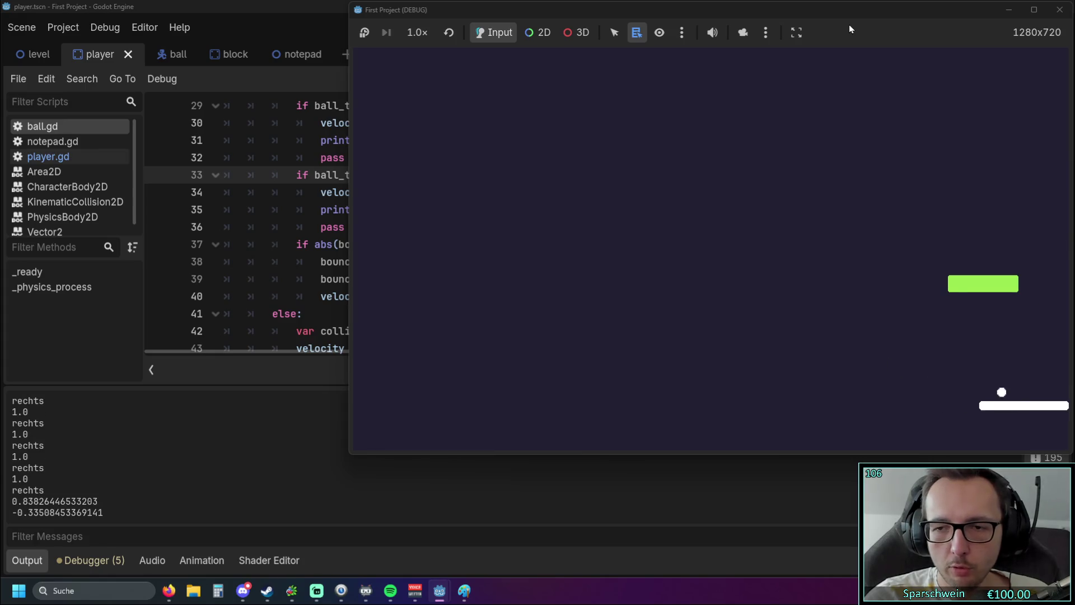
pyautogui.press('Left')
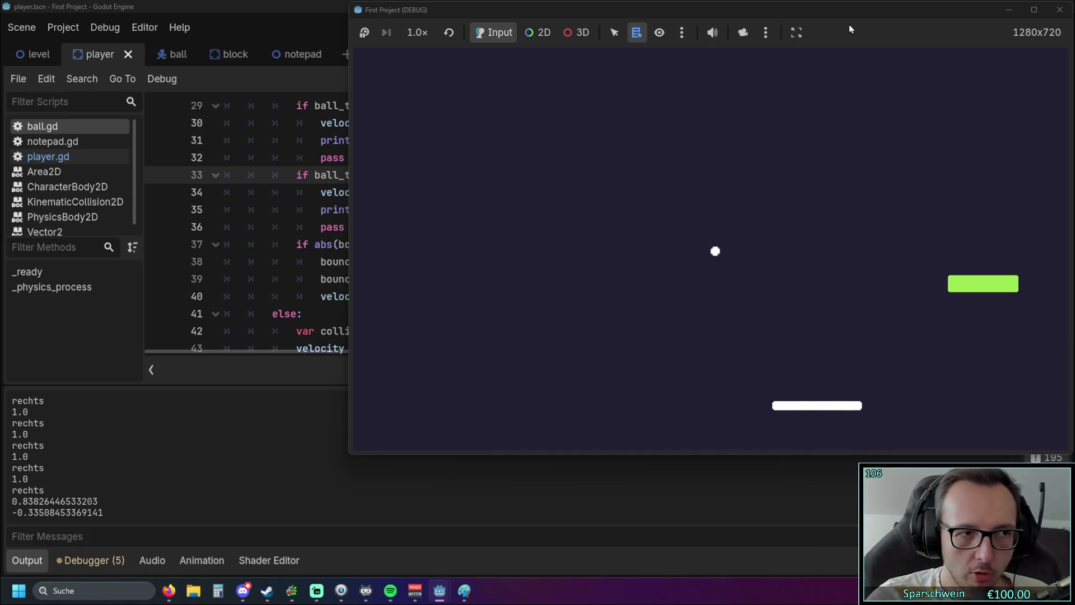
pyautogui.press('Left')
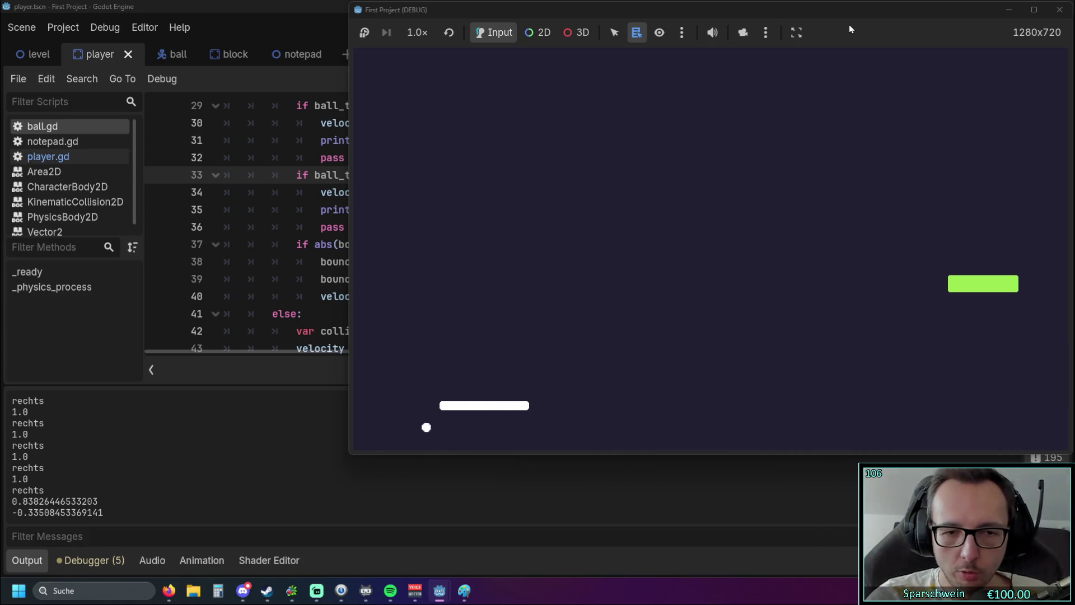
pyautogui.press('Right')
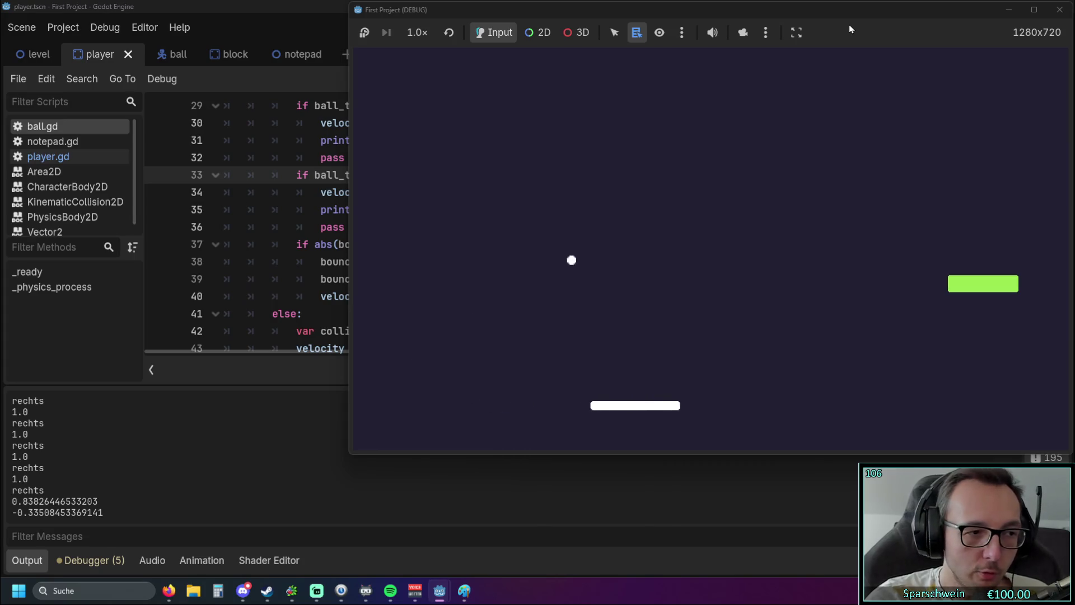
pyautogui.press('Right')
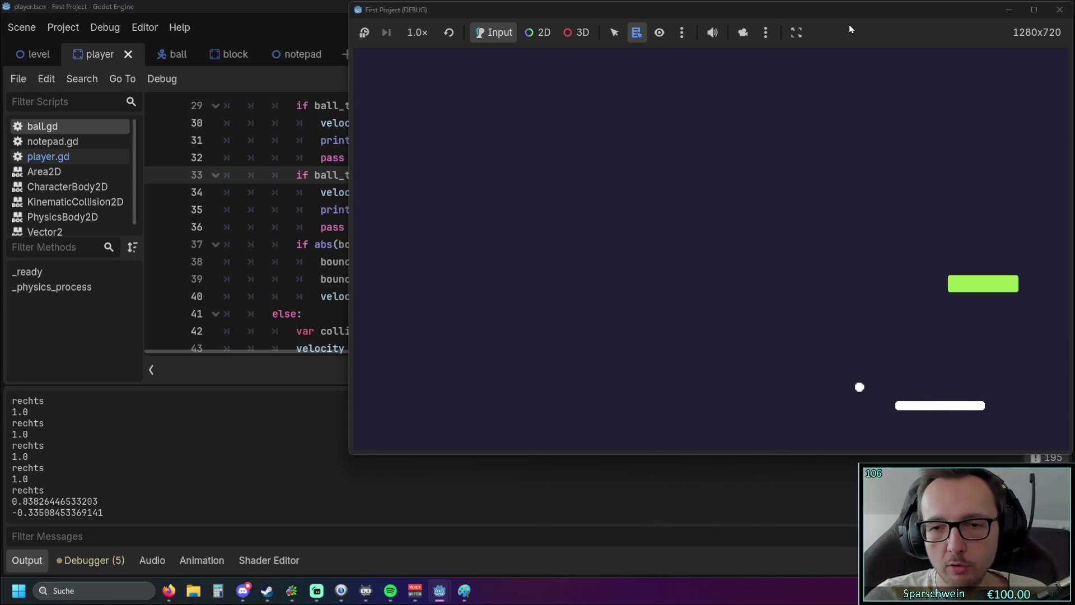
pyautogui.press('Left')
pyautogui.press('Left')
pyautogui.press('Left')
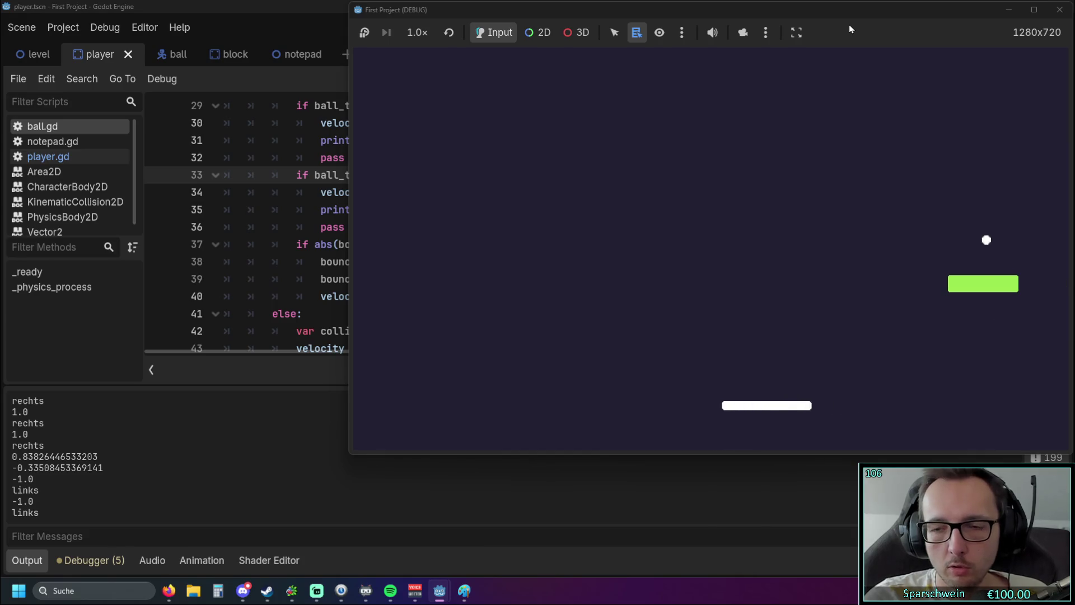
pyautogui.press('Left')
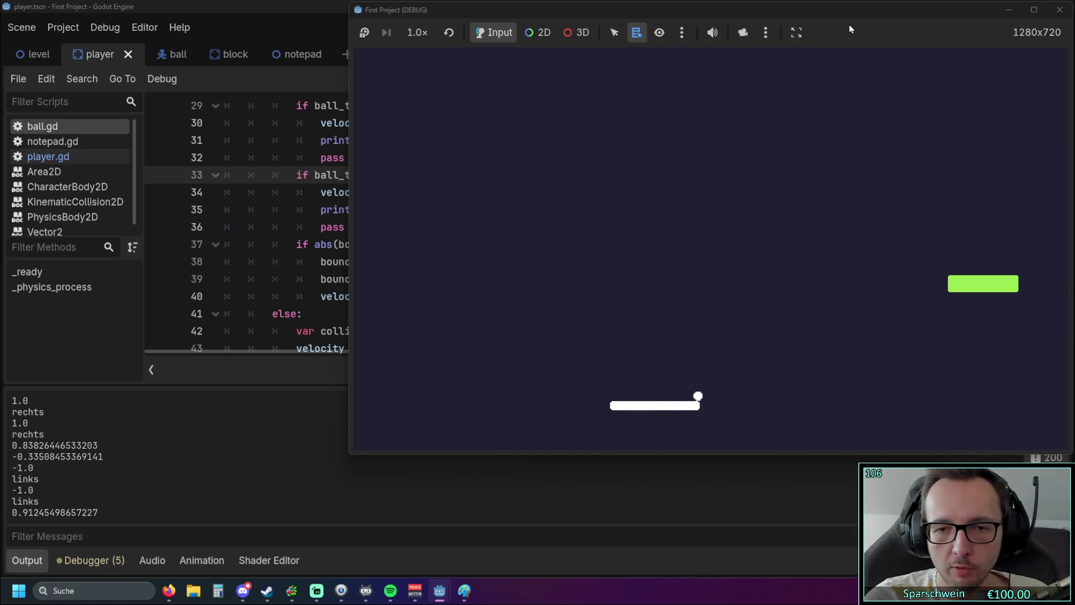
pyautogui.press('Right')
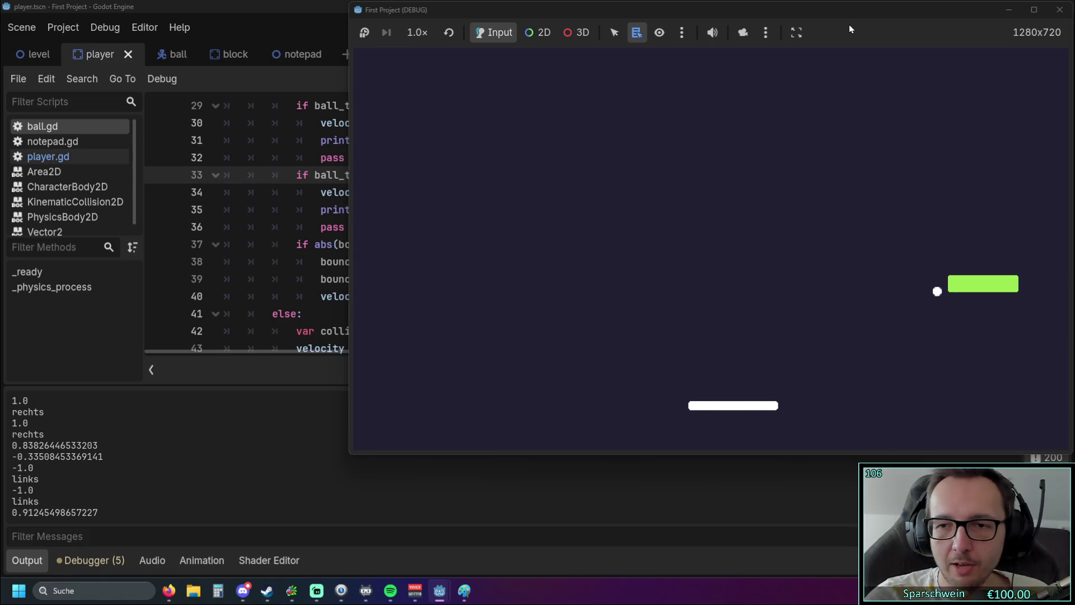
pyautogui.press('Left')
pyautogui.press('Right')
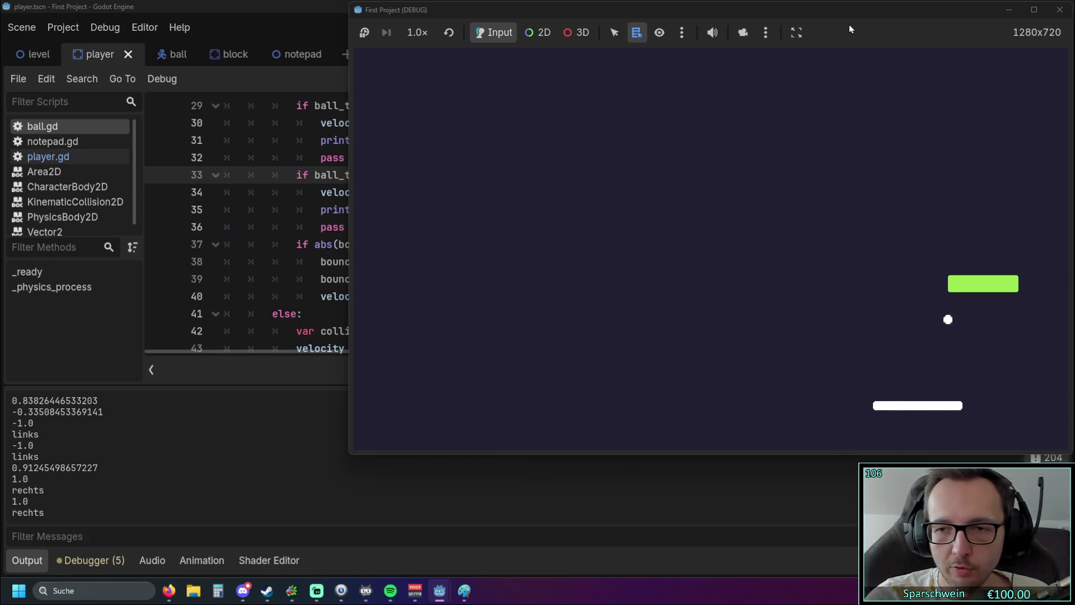
pyautogui.press('Left')
pyautogui.press('Right')
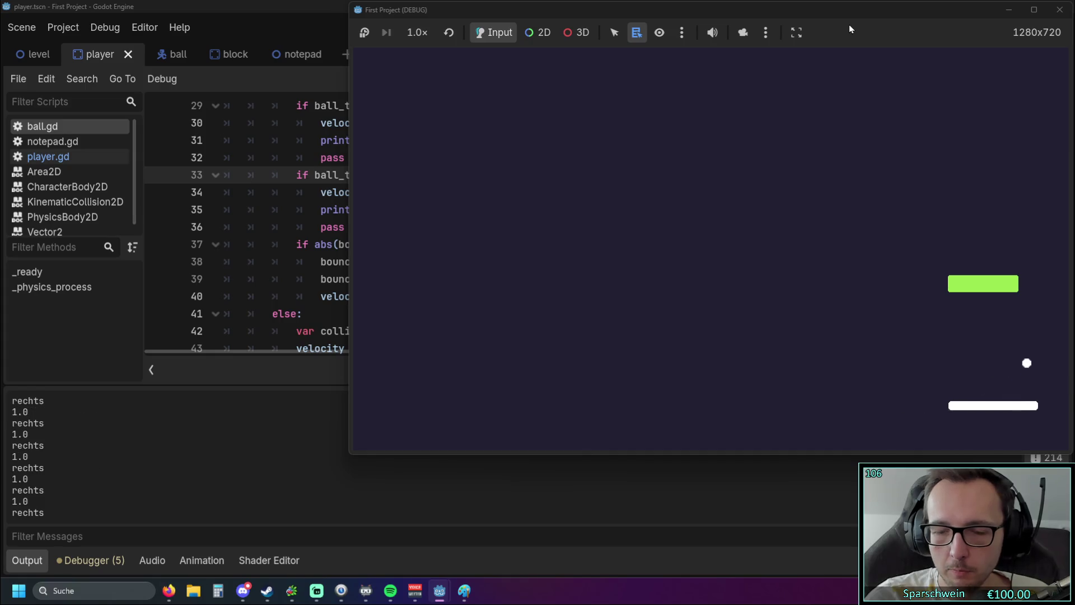
pyautogui.press('Left')
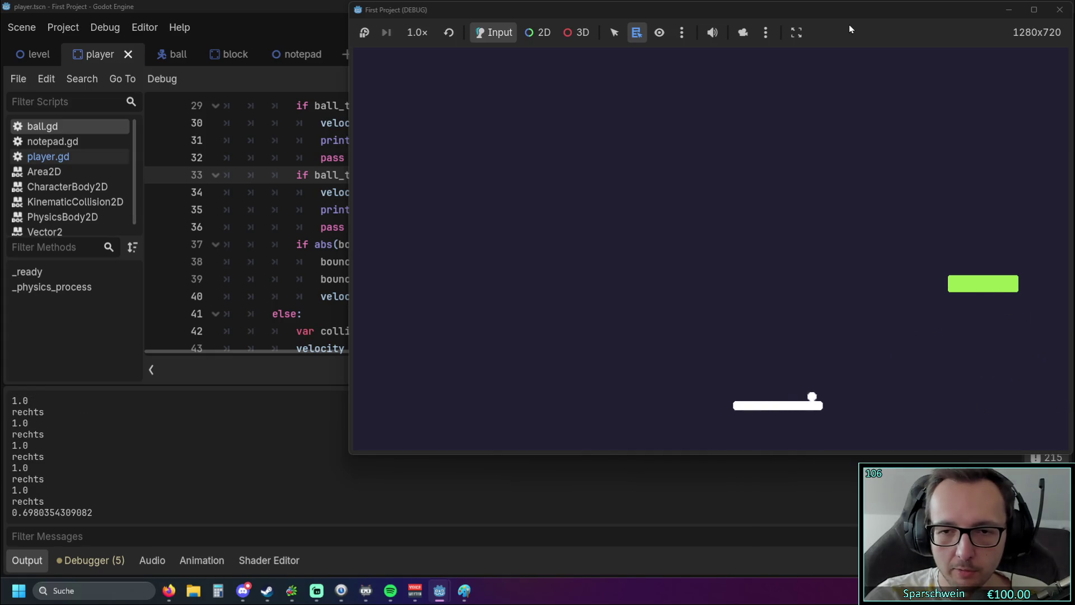
pyautogui.press('Right')
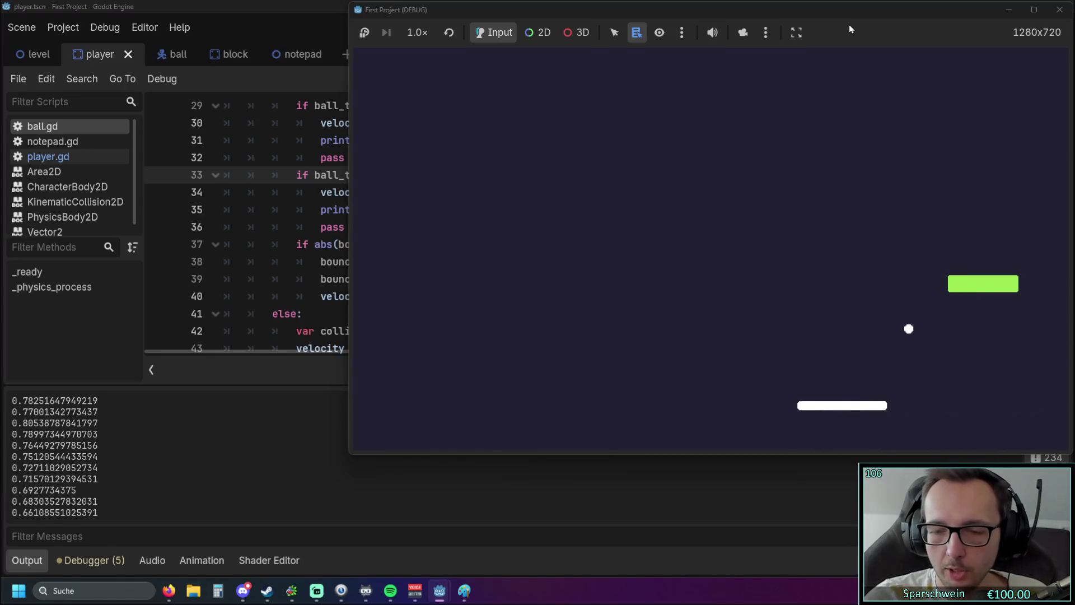
# Step: Keep catching the ball with the paddle while watching the links/rechts output, then stop the game
pyautogui.press('Right')
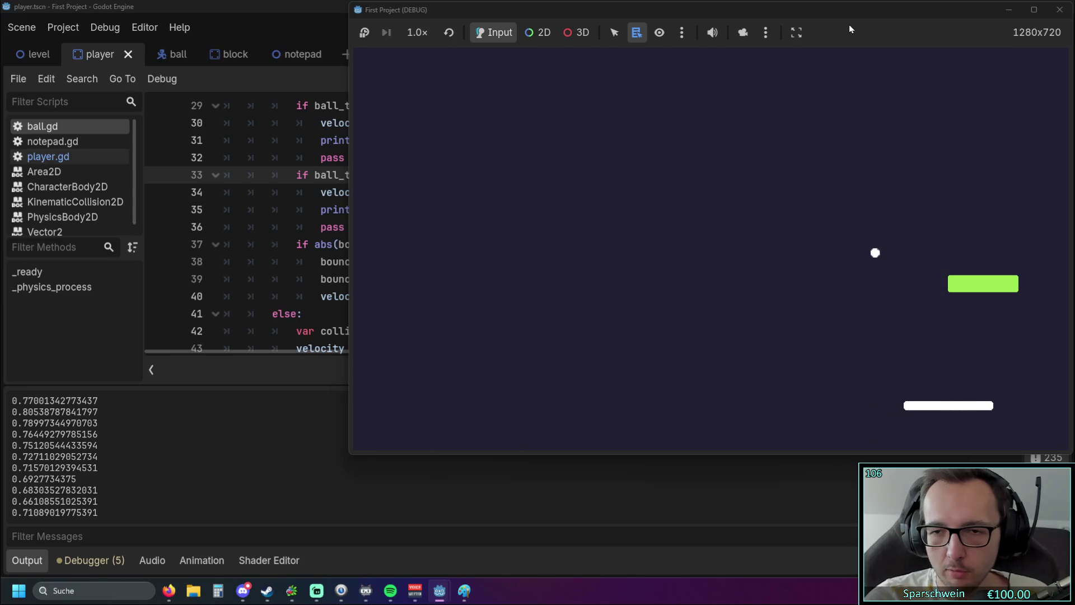
pyautogui.press('Left')
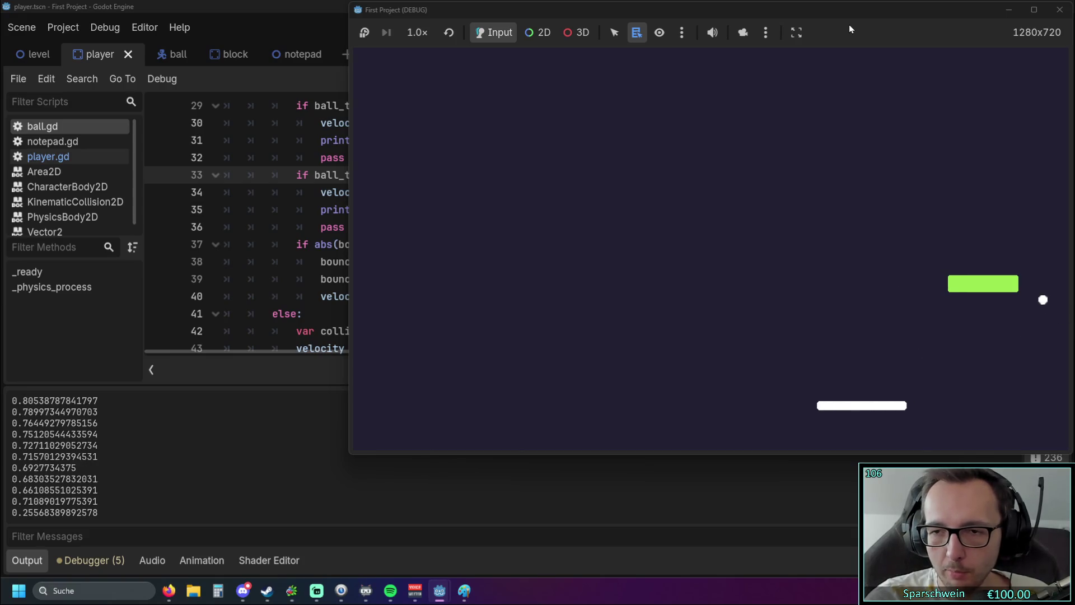
pyautogui.press('Left')
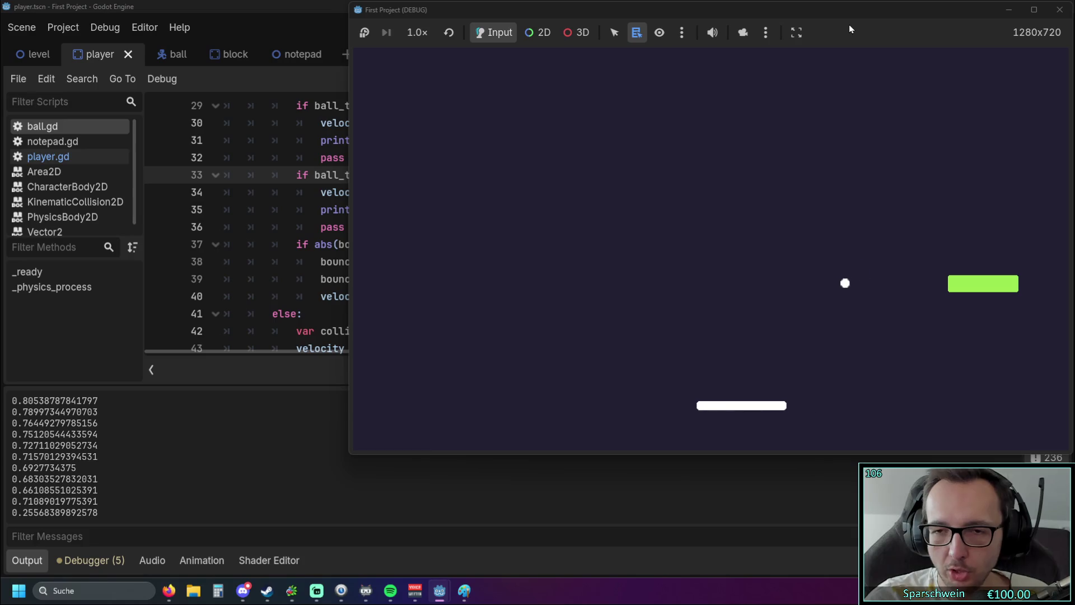
pyautogui.press('Right')
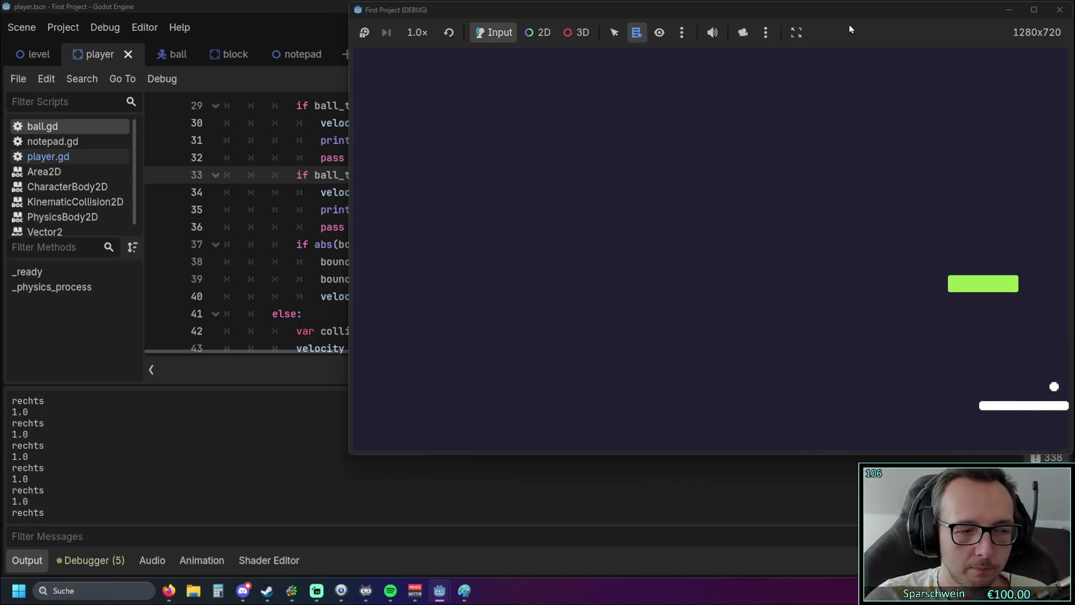
pyautogui.press('Left')
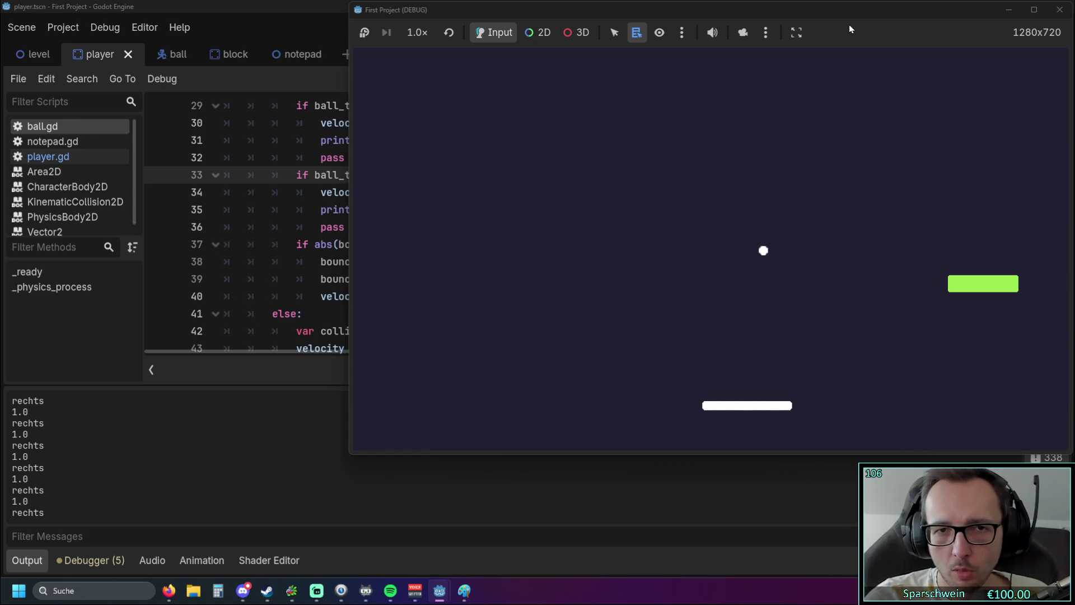
pyautogui.press('Right')
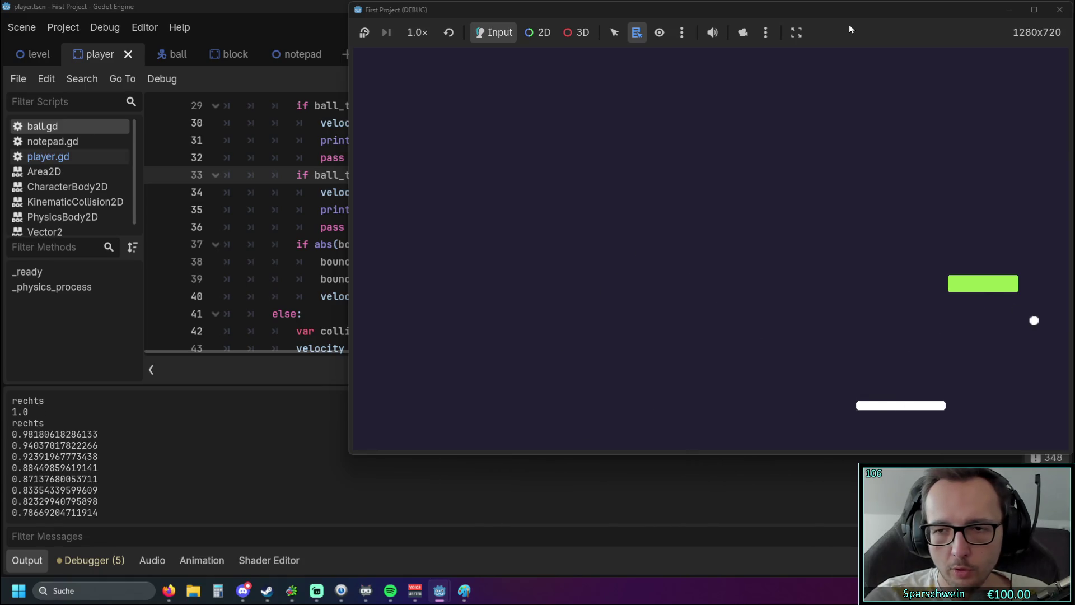
pyautogui.press('Right')
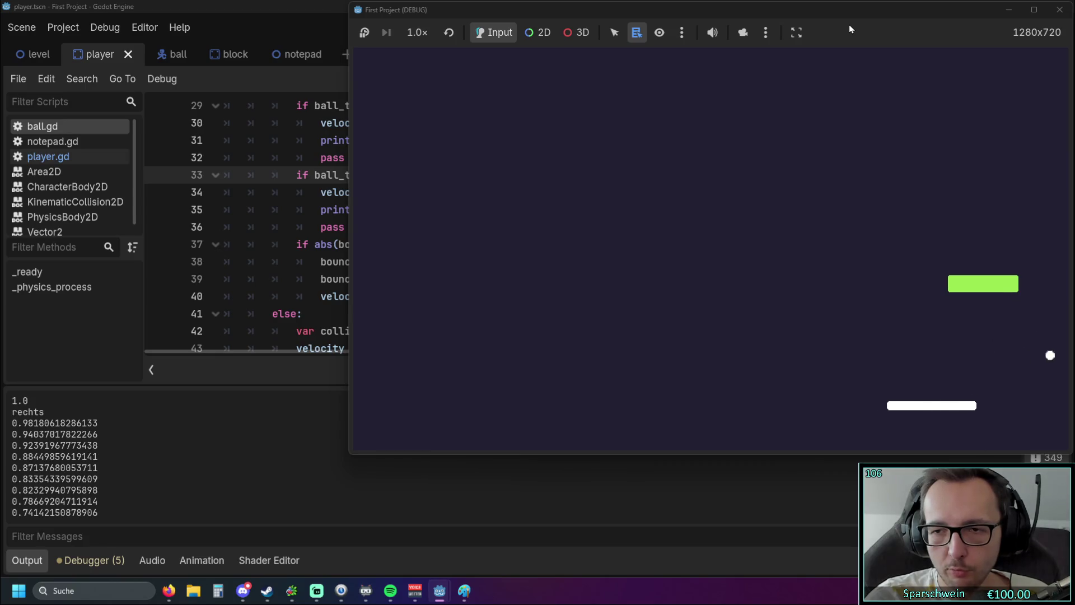
pyautogui.press('Right')
pyautogui.press('Left')
pyautogui.press('Left')
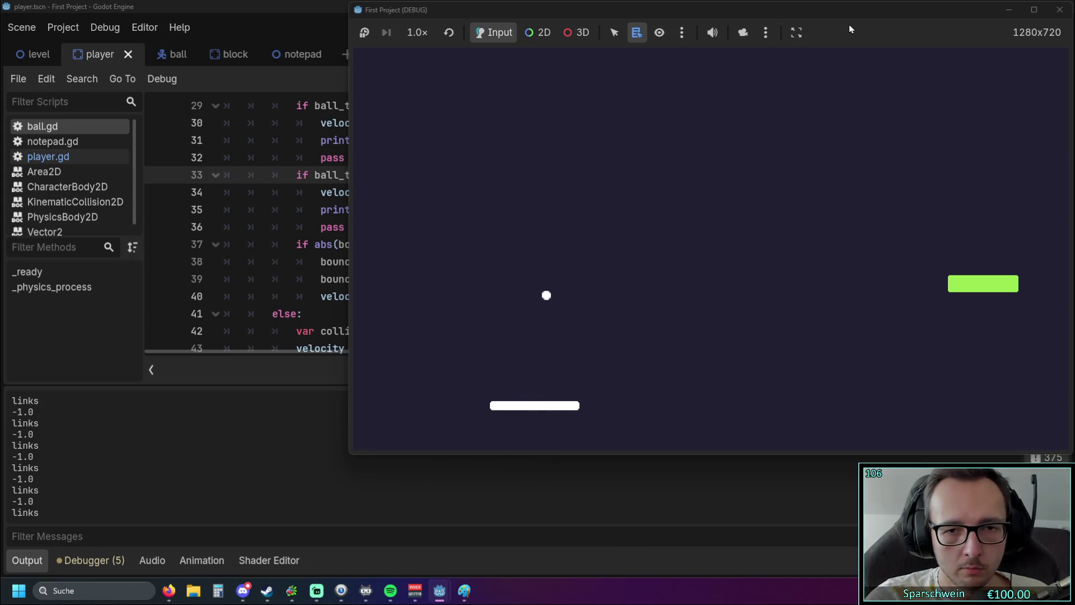
pyautogui.press('Right')
pyautogui.press('Right')
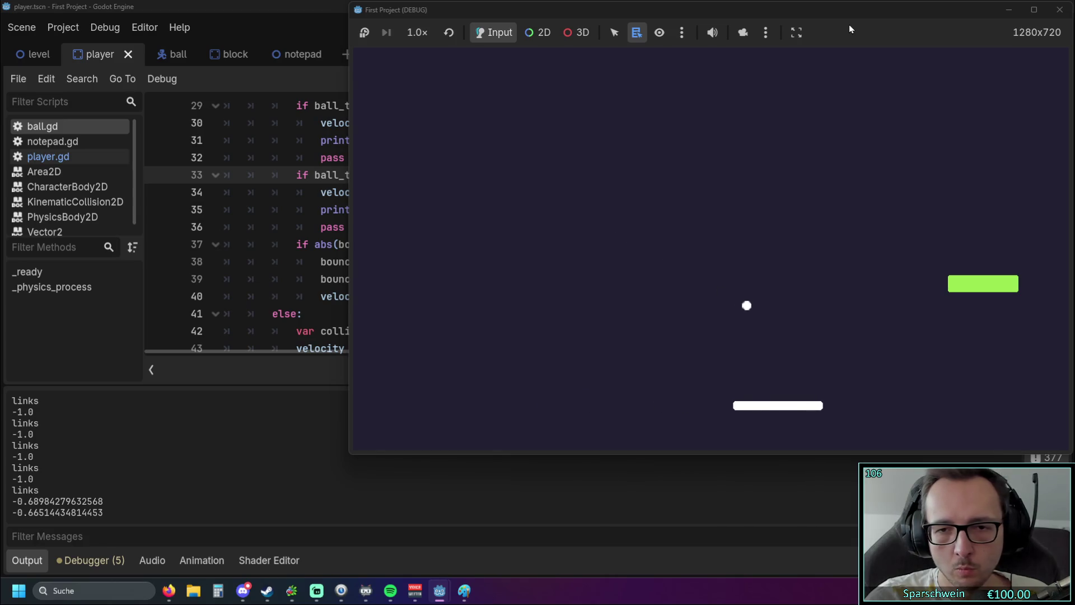
pyautogui.press('Right')
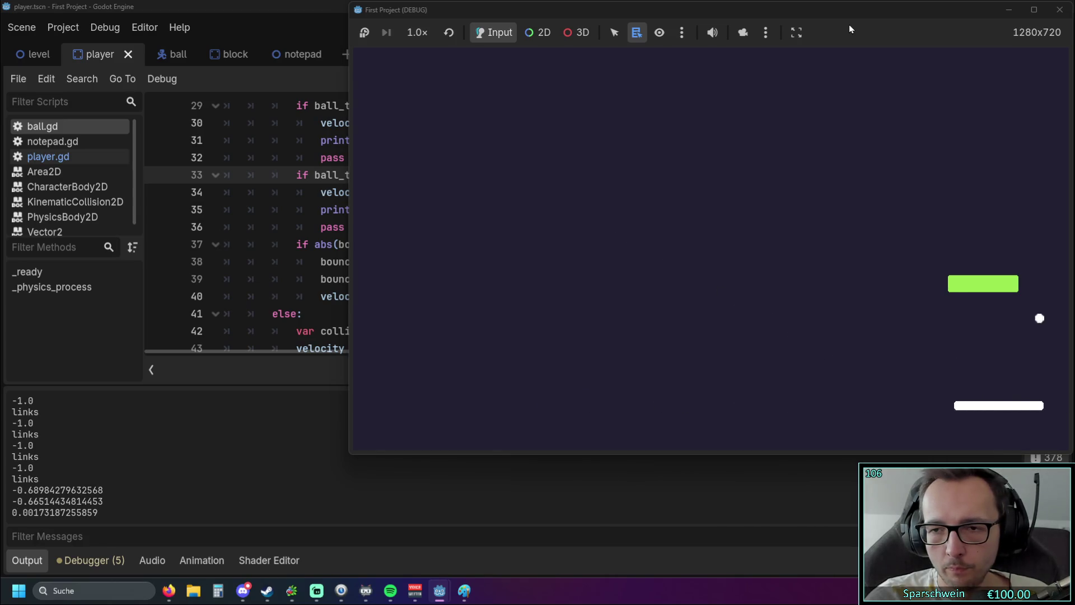
pyautogui.press('Left')
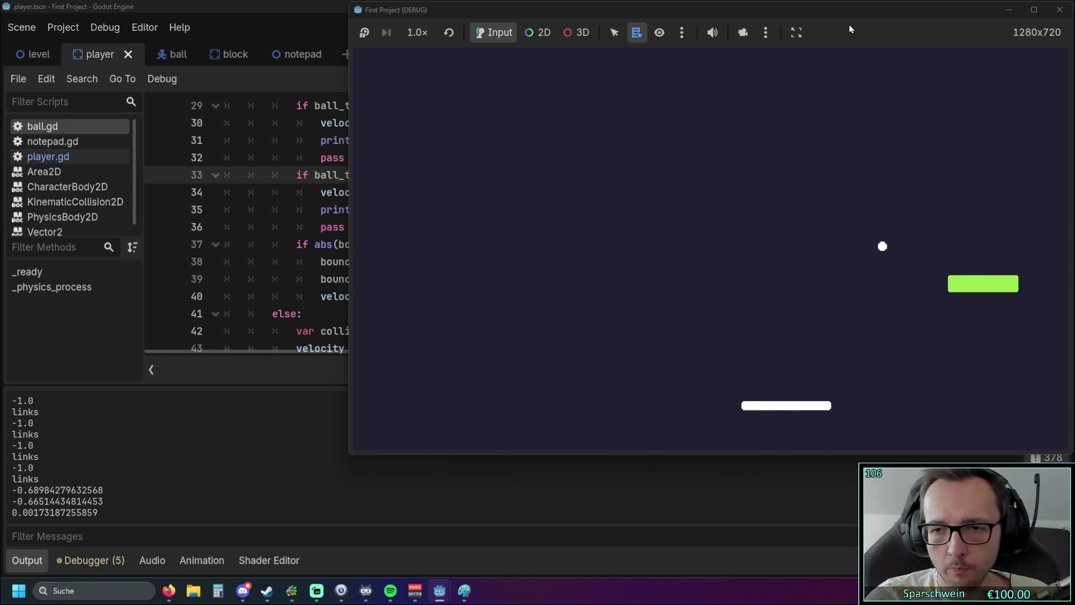
pyautogui.press('Left')
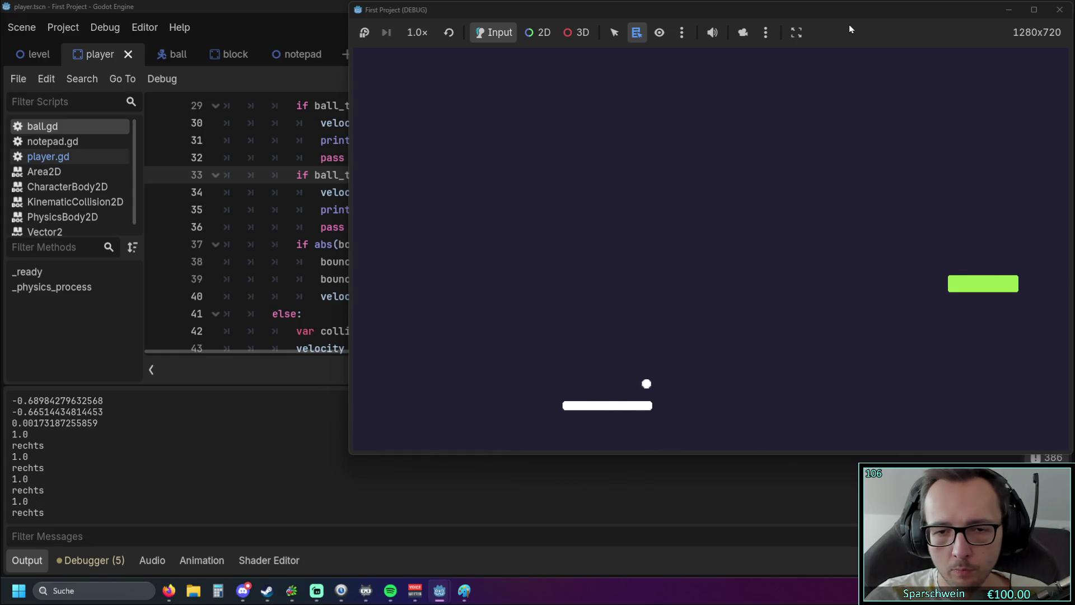
pyautogui.press('Right')
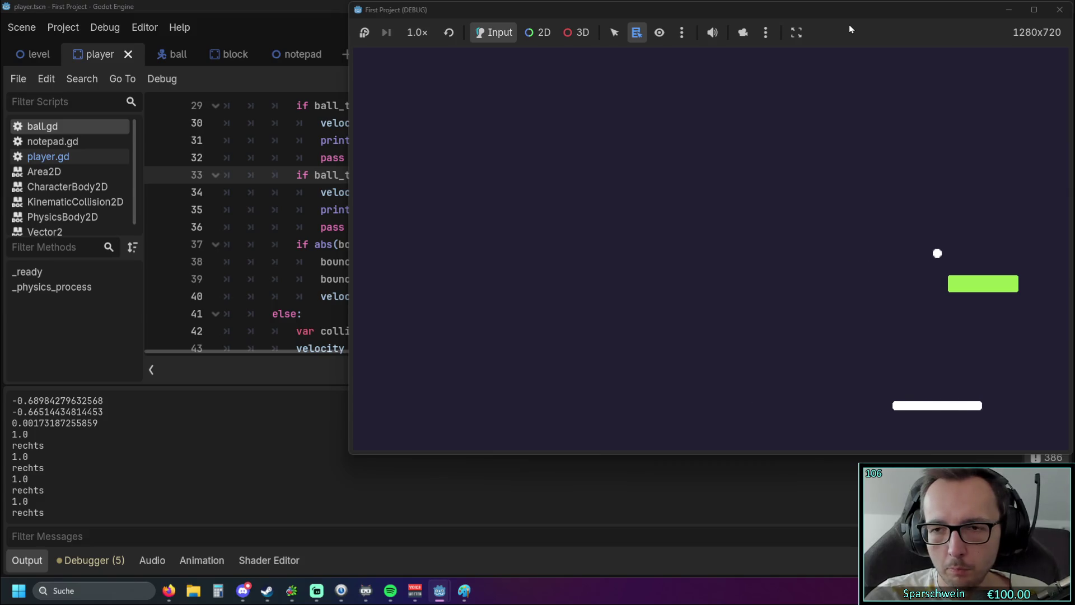
pyautogui.press('Left')
pyautogui.press('Left')
pyautogui.press('Right')
pyautogui.press('Left')
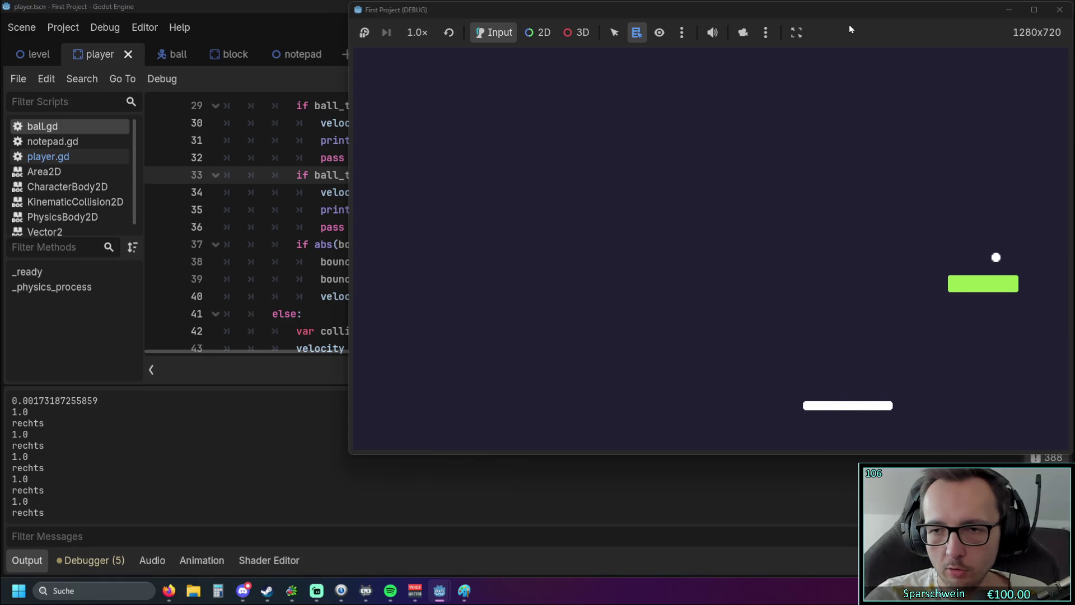
pyautogui.press('Right')
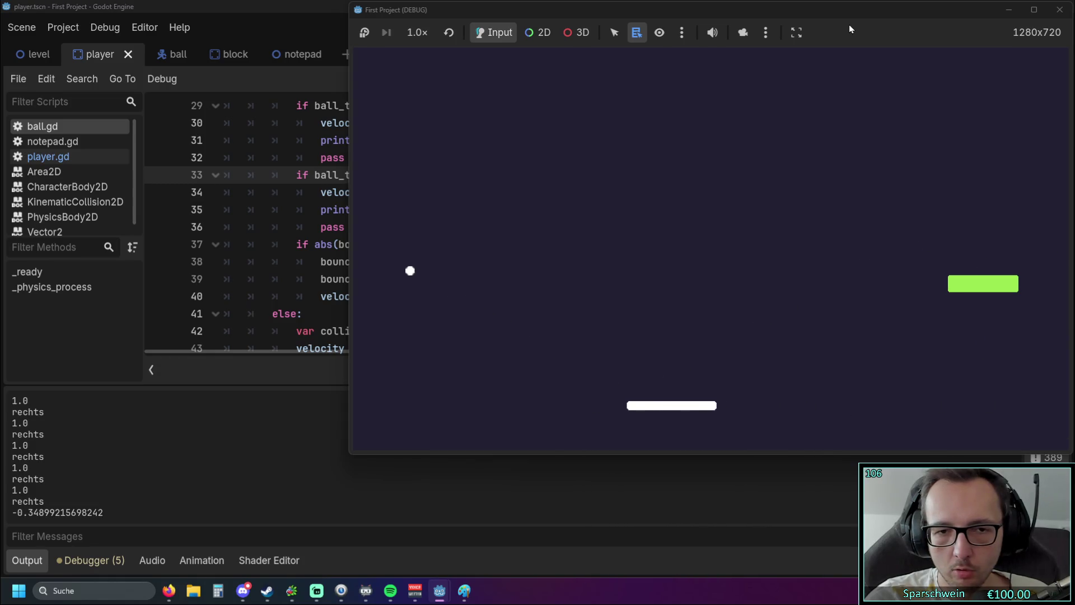
pyautogui.press('Left')
pyautogui.press('Right')
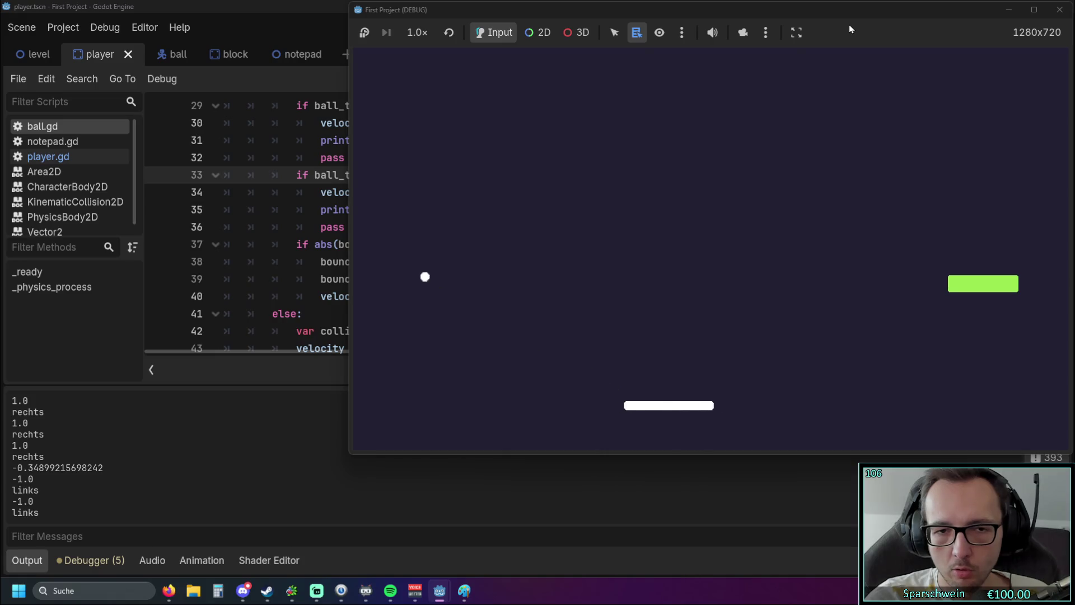
pyautogui.press('Left')
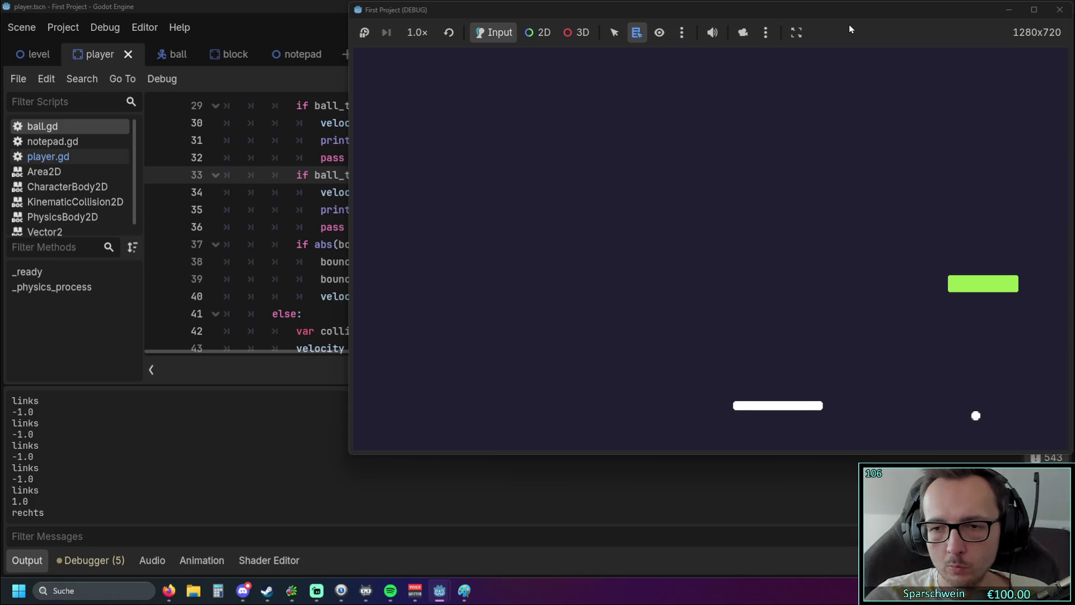
pyautogui.press('Right')
pyautogui.press('Left')
pyautogui.press('Left')
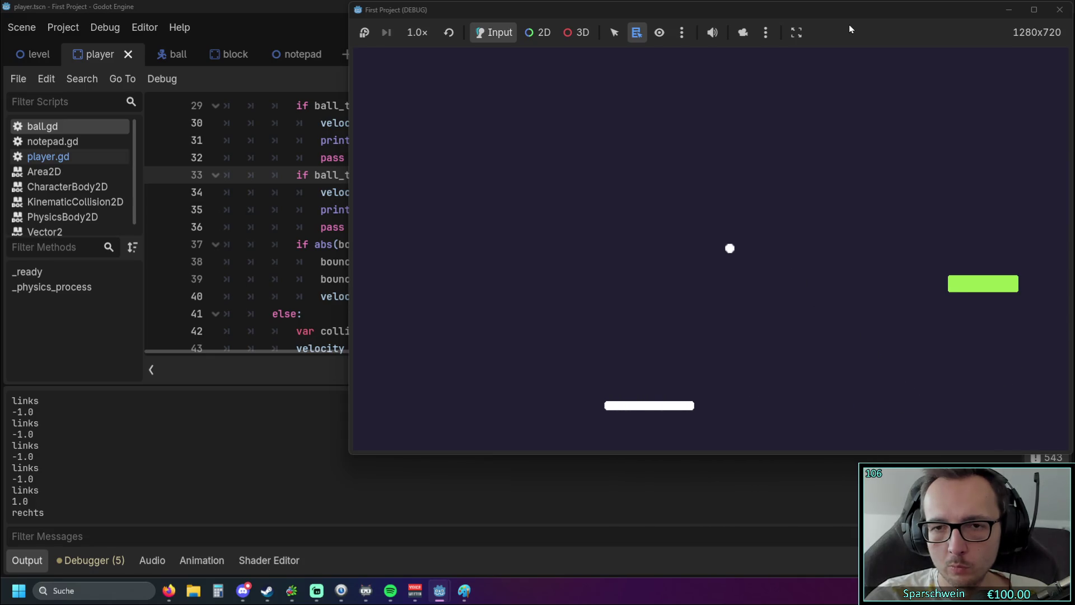
pyautogui.press('Right')
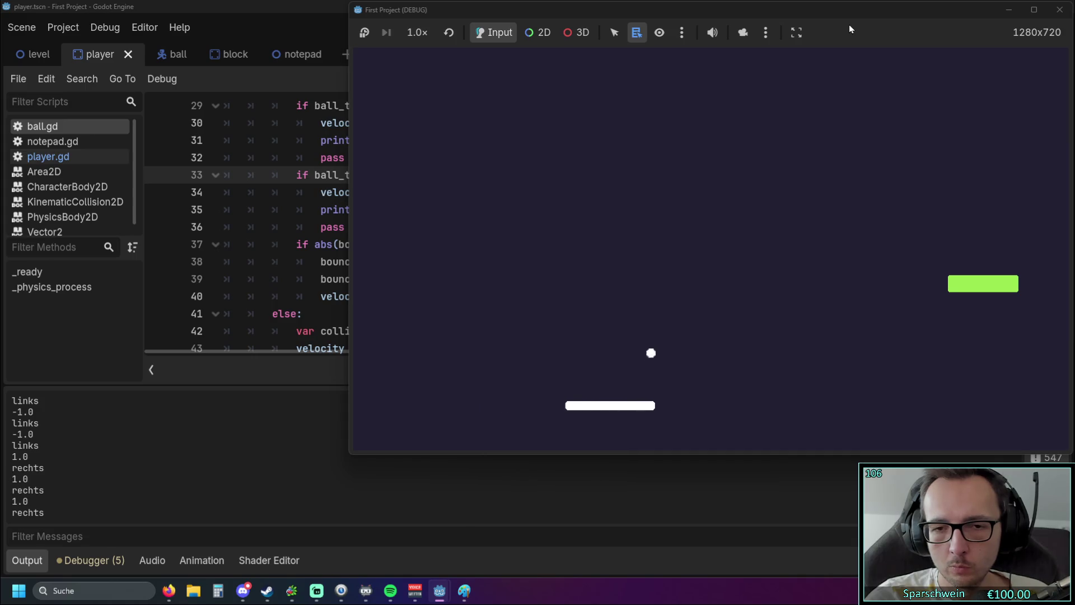
pyautogui.press('Left')
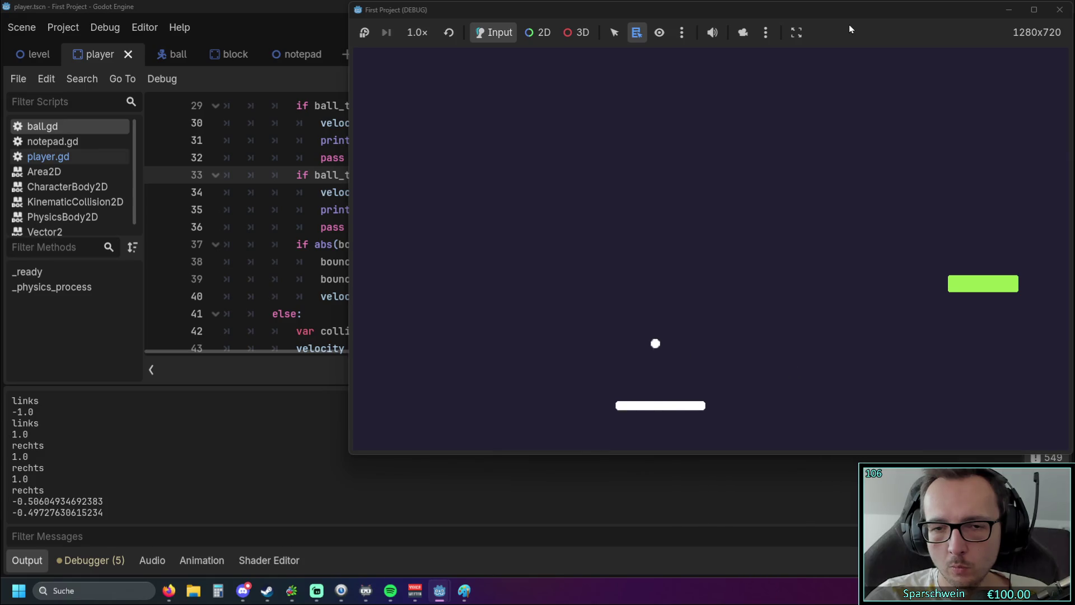
pyautogui.click(1059, 10)
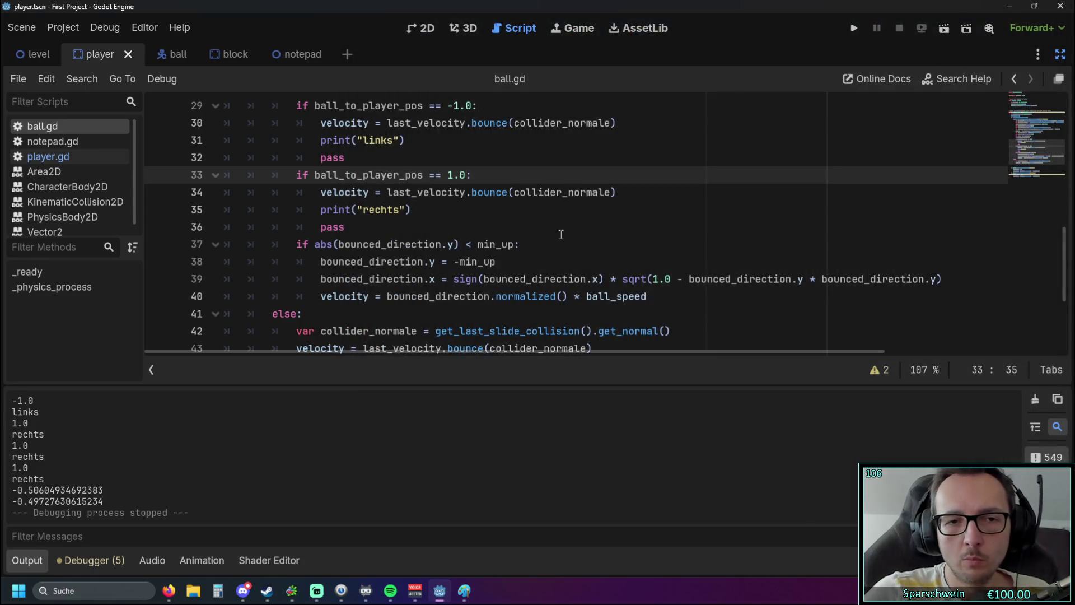
# Step: Enlarge the output panel and return the side docks to hidden
pyautogui.scroll(6, 552, 229)
pyautogui.scroll(-4, 552, 229)
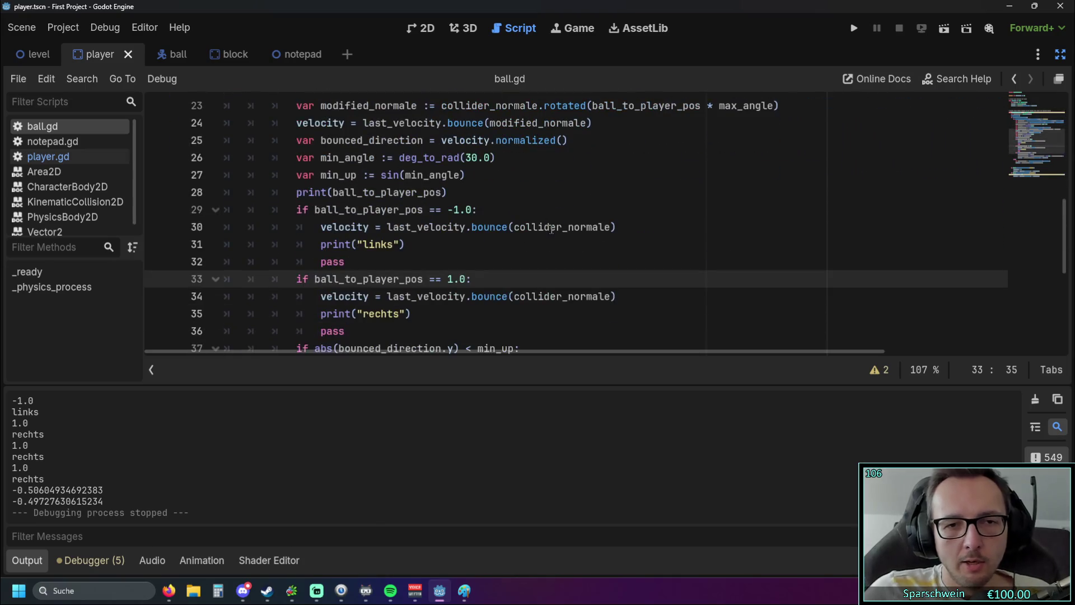
pyautogui.moveTo(548, 384)
pyautogui.mouseDown()
pyautogui.moveTo(547, 359)
pyautogui.moveTo(533, 495)
pyautogui.moveTo(566, 355)
pyautogui.moveTo(602, 487)
pyautogui.mouseUp()
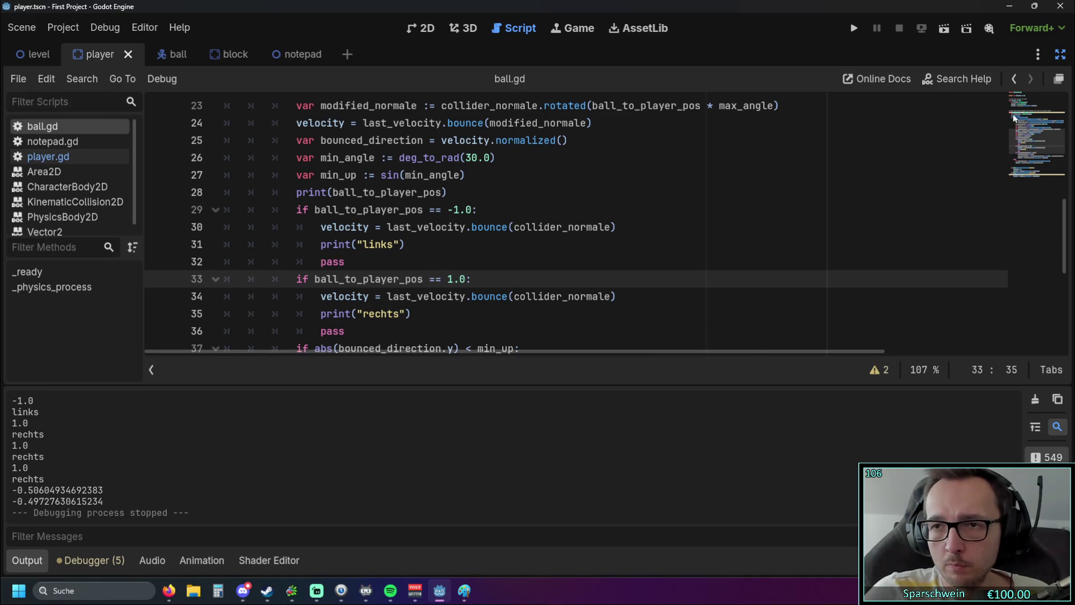
pyautogui.click(1060, 54)
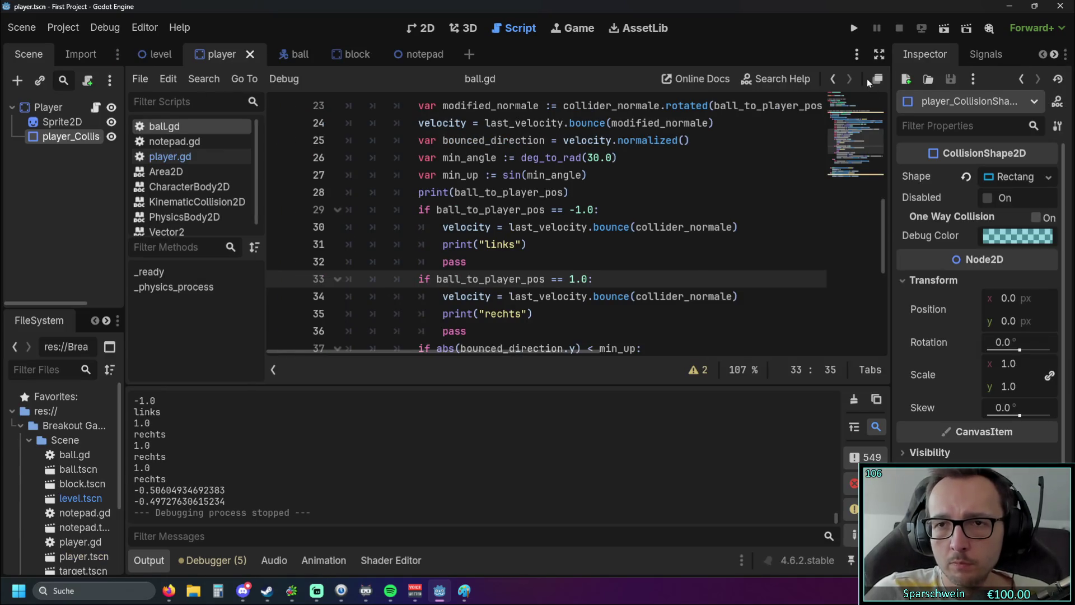
pyautogui.click(879, 54)
# Step: Select lines 17–41, the Player-collision branch through else:, and delete them
pyautogui.scroll(3, 599, 211)
pyautogui.scroll(-6, 598, 210)
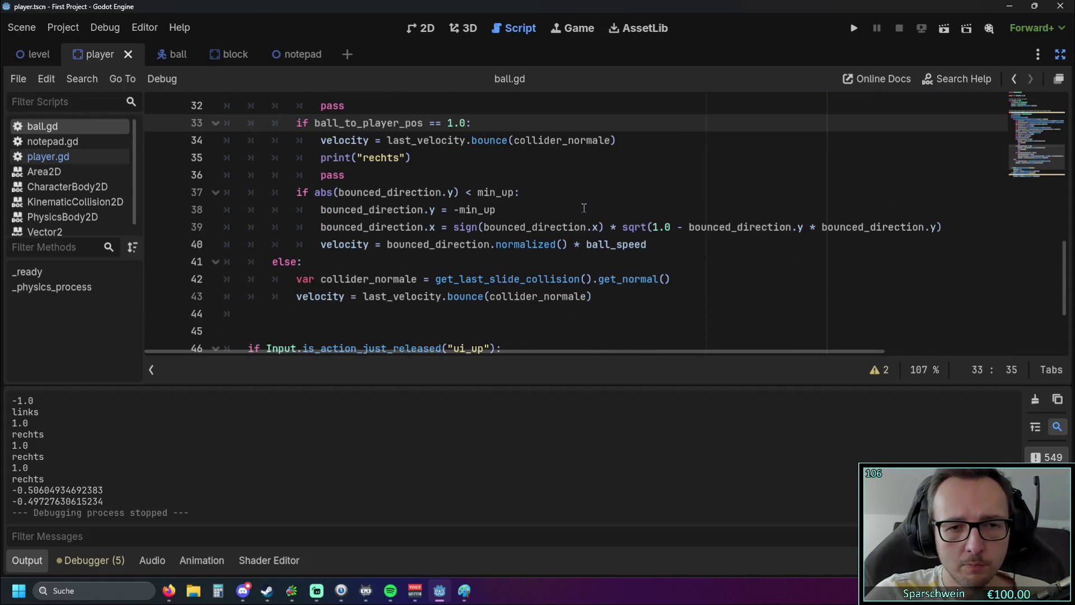
pyautogui.scroll(1, 583, 208)
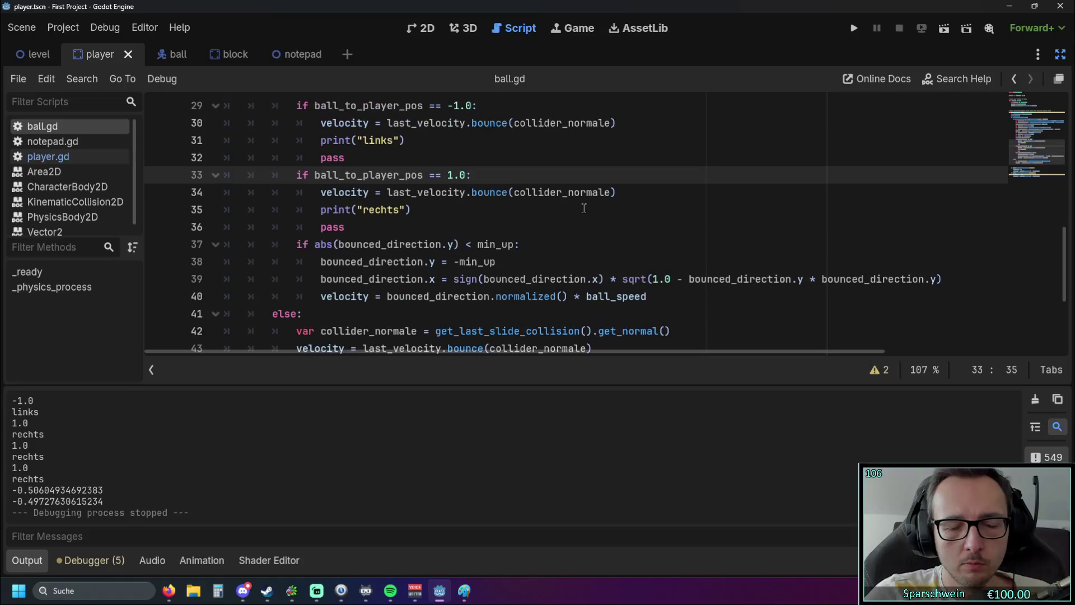
pyautogui.scroll(-1, 584, 208)
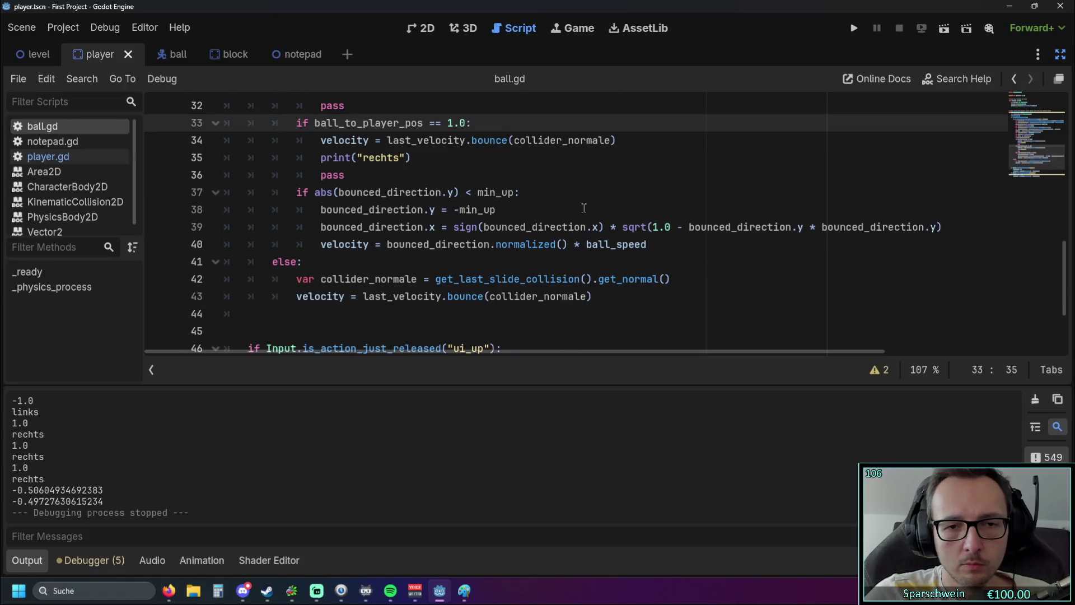
pyautogui.scroll(1, 583, 208)
pyautogui.scroll(1, 299, 261)
pyautogui.moveTo(305, 314)
pyautogui.mouseDown()
pyautogui.moveTo(299, 263)
pyautogui.moveTo(226, 263)
pyautogui.mouseUp()
pyautogui.scroll(7, 300, 262)
pyautogui.scroll(-6, 367, 267)
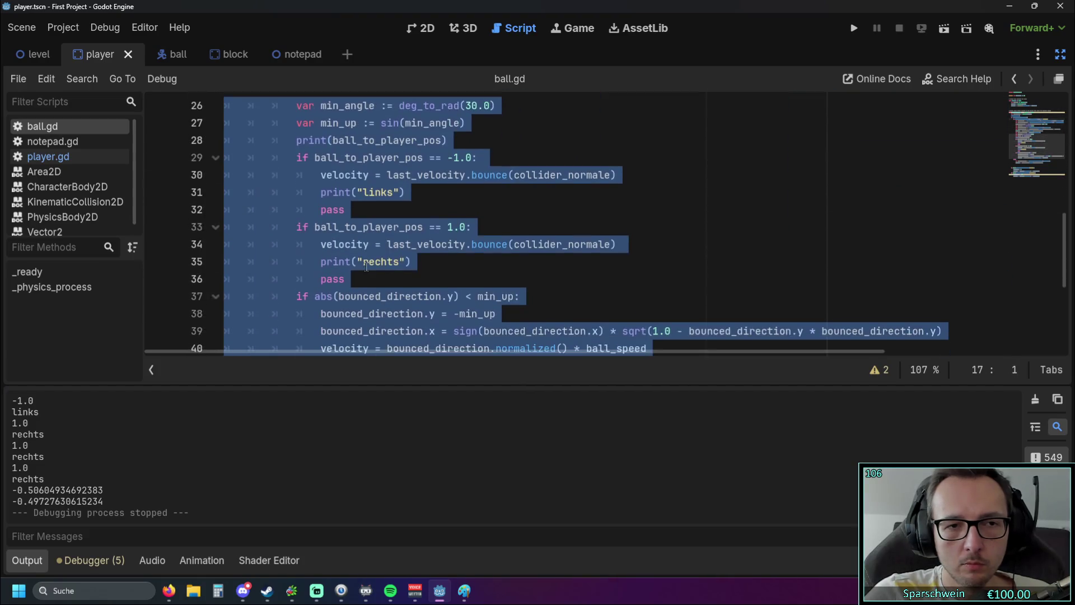
pyautogui.scroll(-3, 366, 267)
pyautogui.scroll(1, 367, 268)
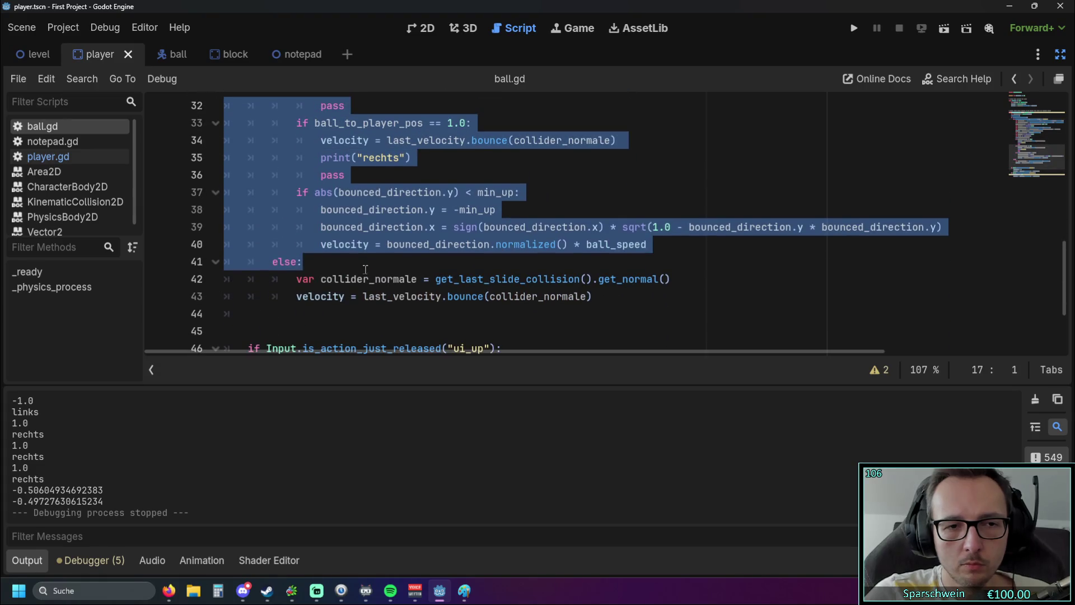
pyautogui.press('Delete')
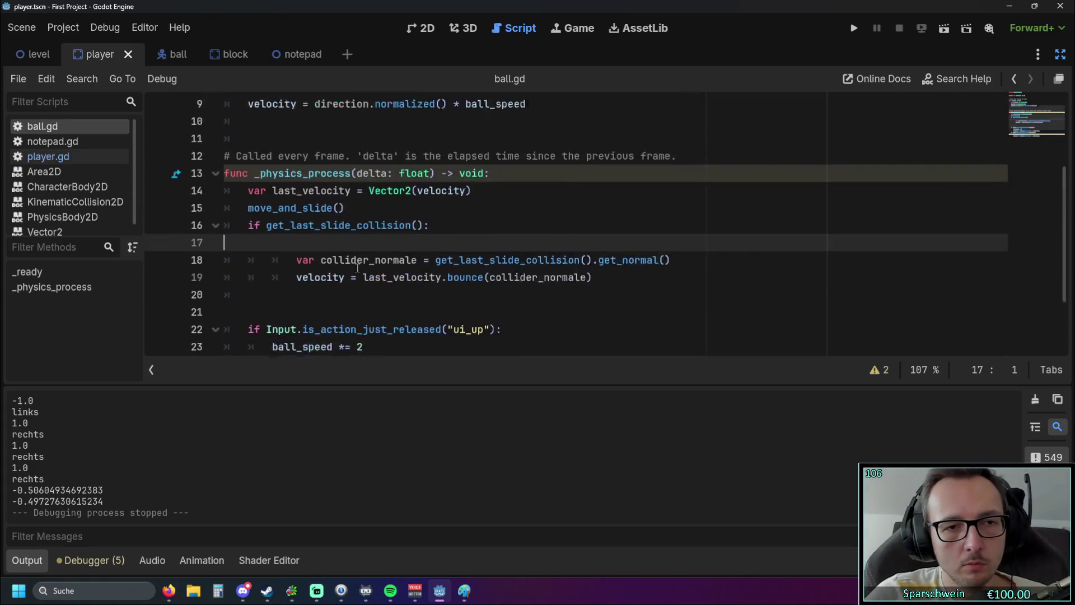
# Step: Remove the empty line and unindent the collider_normale and velocity bounce lines
pyautogui.press('BackSpace')
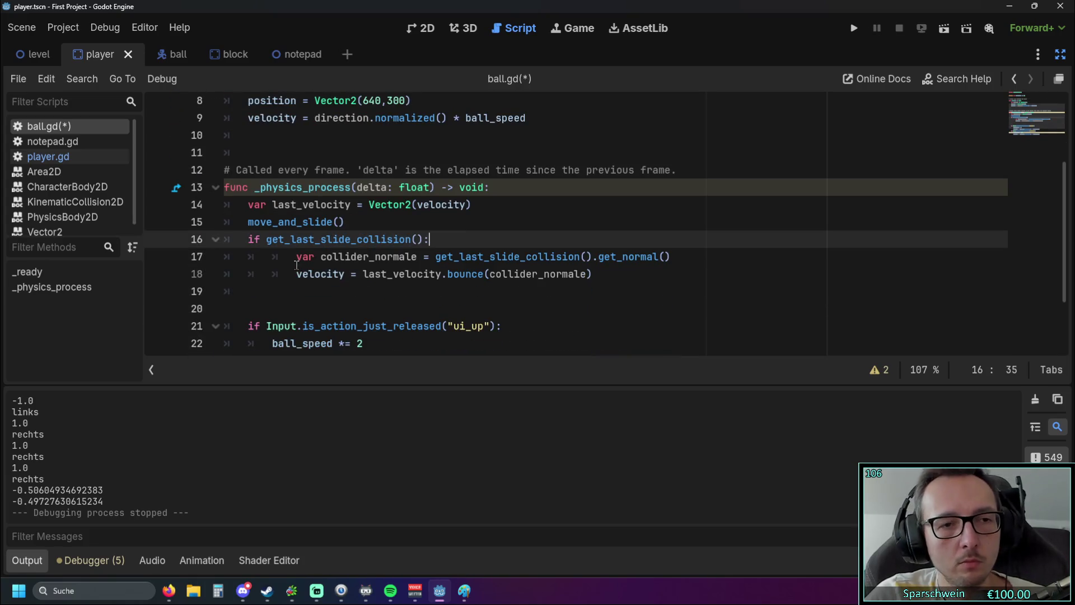
pyautogui.press('Down')
pyautogui.press('Home')
pyautogui.press('BackSpace')
pyautogui.press('Down')
pyautogui.press('BackSpace')
pyautogui.press('Down')
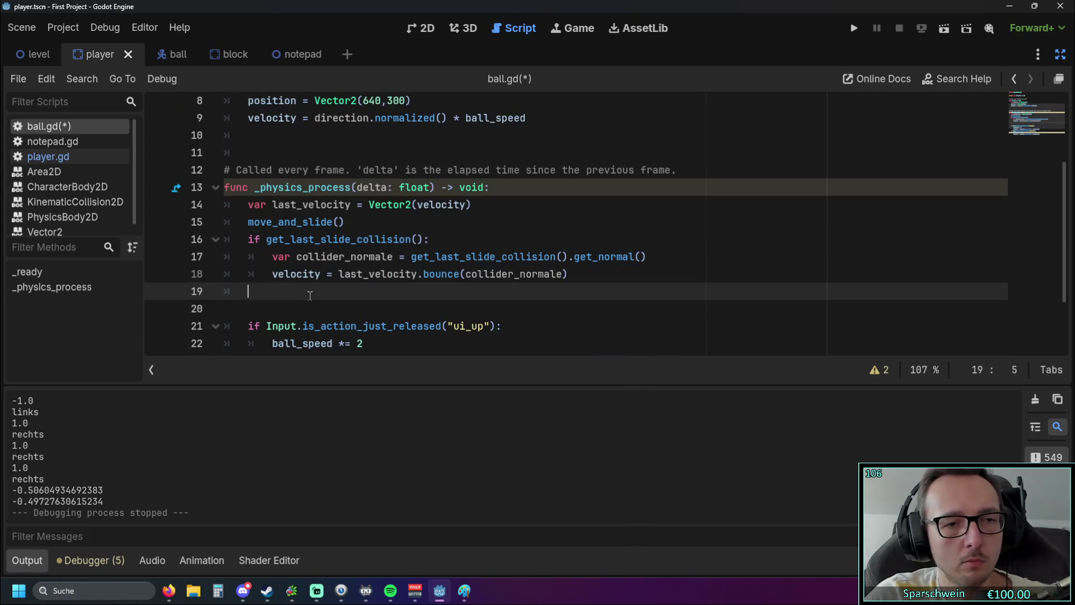
# Step: Run the game, steer the paddle to test the plain normal-based bounce, then close it
pyautogui.click(853, 28)
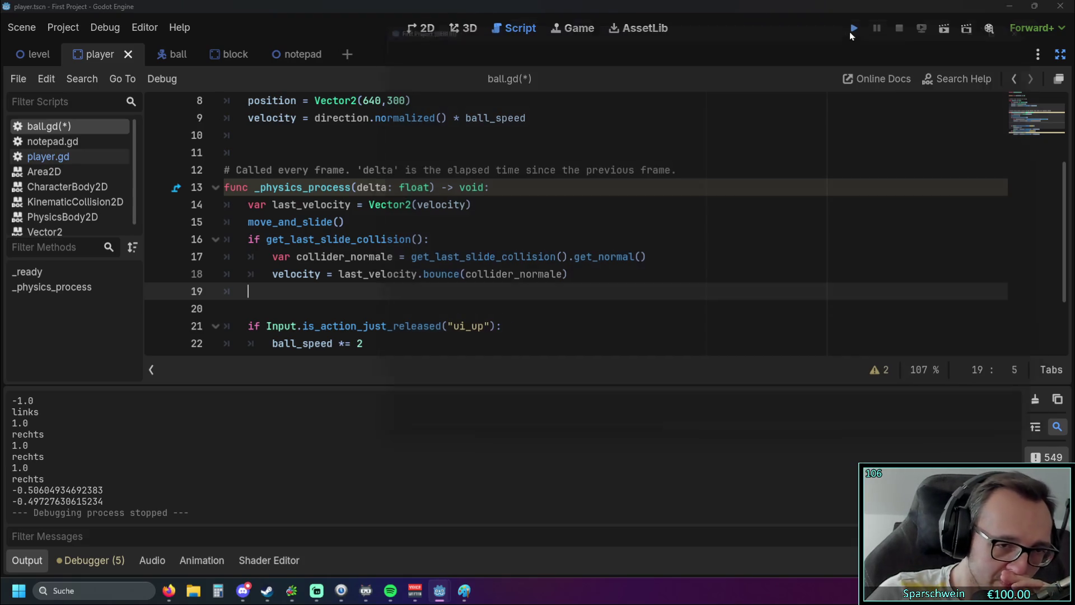
pyautogui.press('Right')
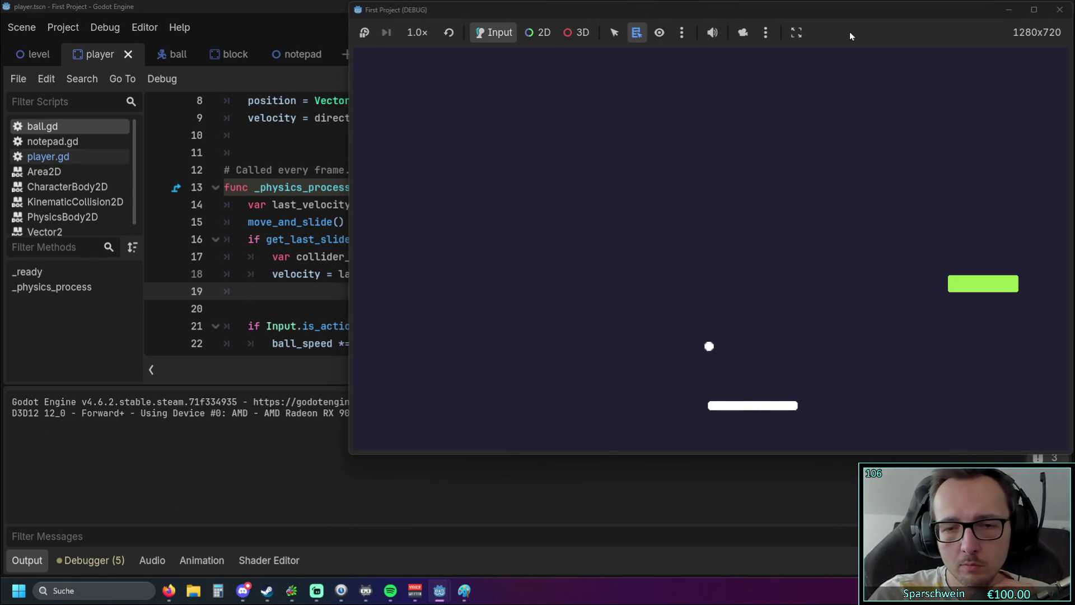
pyautogui.press('Left')
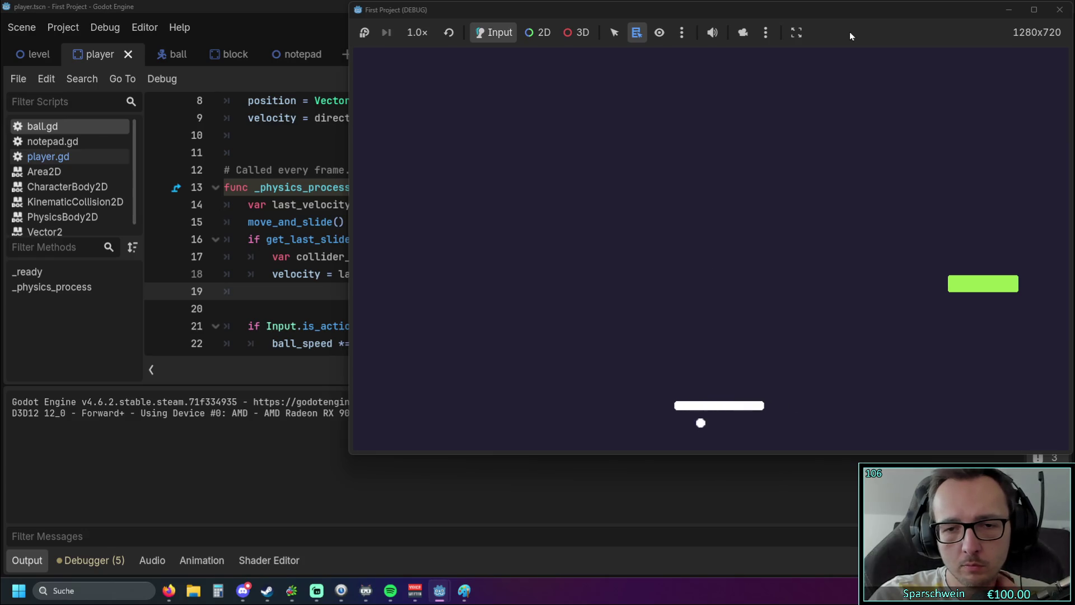
pyautogui.press('Left')
pyautogui.press('Right')
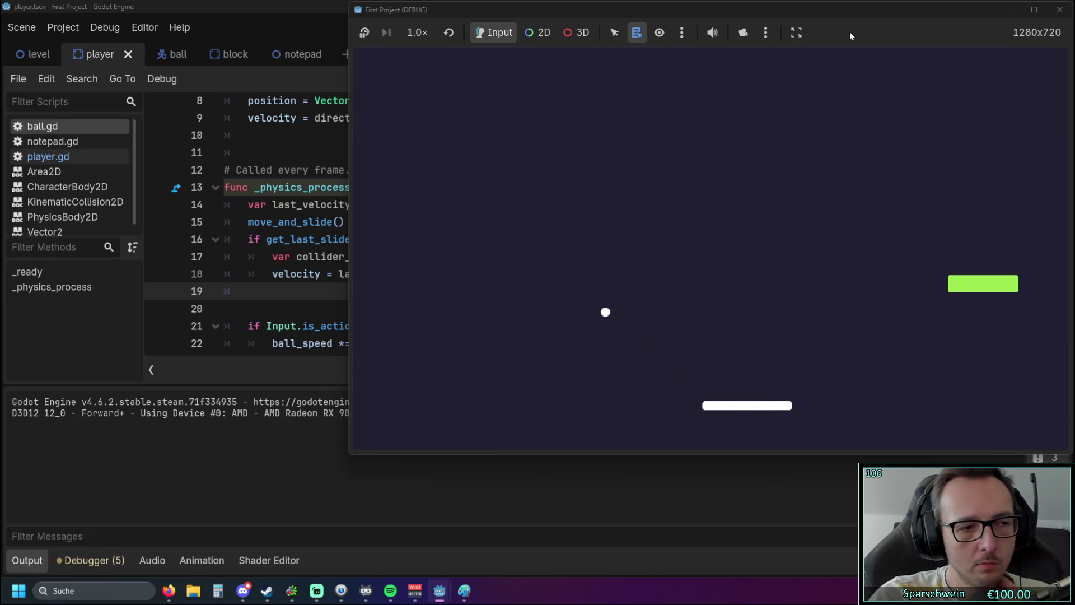
pyautogui.press('Left')
pyautogui.press('Left')
pyautogui.press('Right')
pyautogui.press('Right')
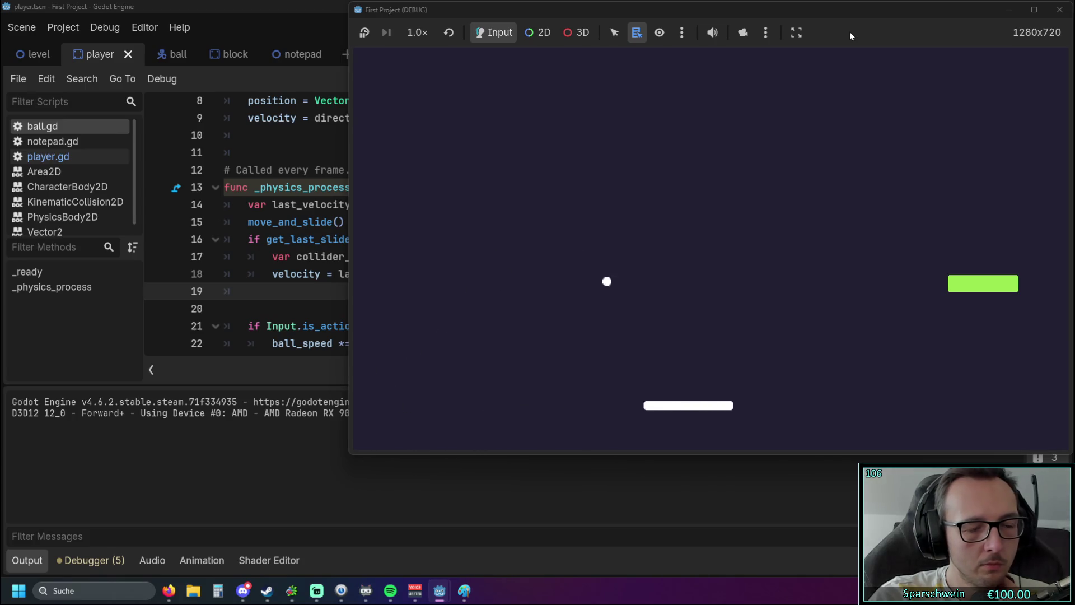
pyautogui.press('Left')
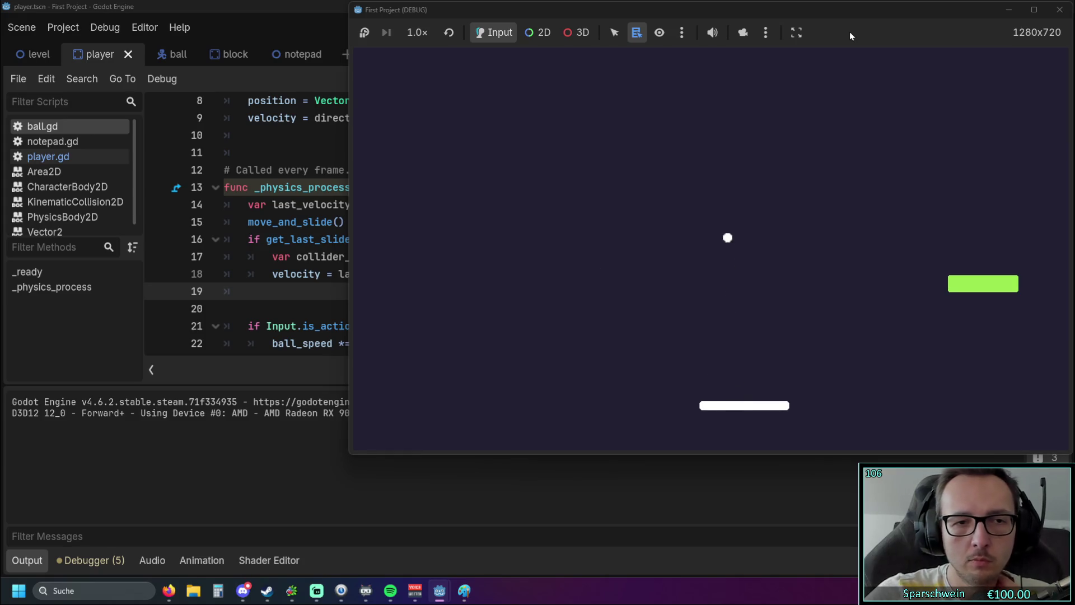
pyautogui.click(1051, 11)
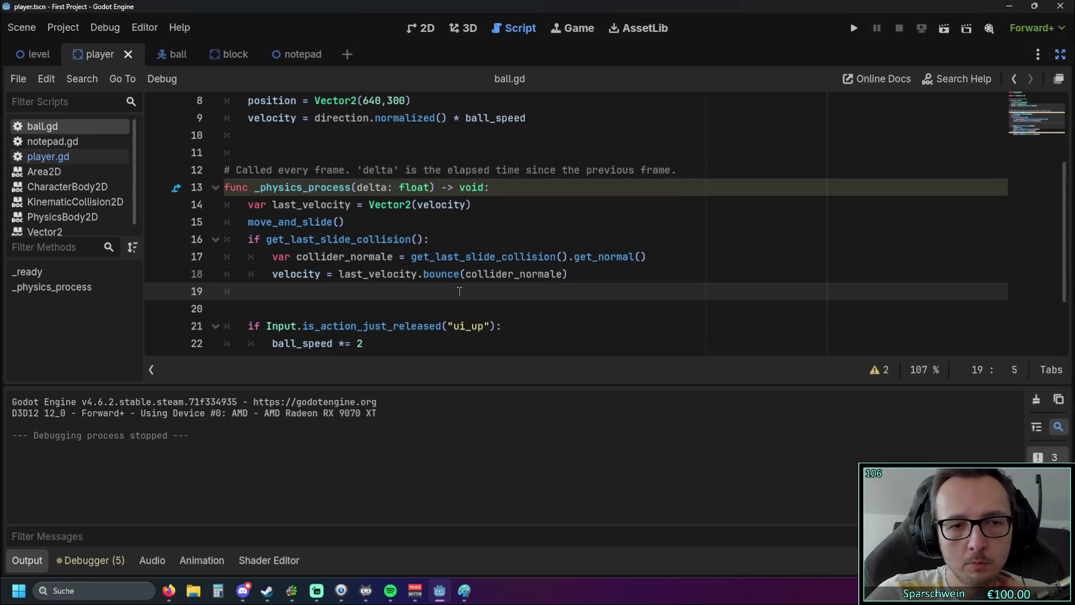
# Step: Undo to restore the paddle-angle code, change move_and_slide to move_and_collide, and switch to the browser docs
pyautogui.hotkey('ctrl', 'z')
pyautogui.hotkey('ctrl', 'z')
pyautogui.hotkey('ctrl', 'z')
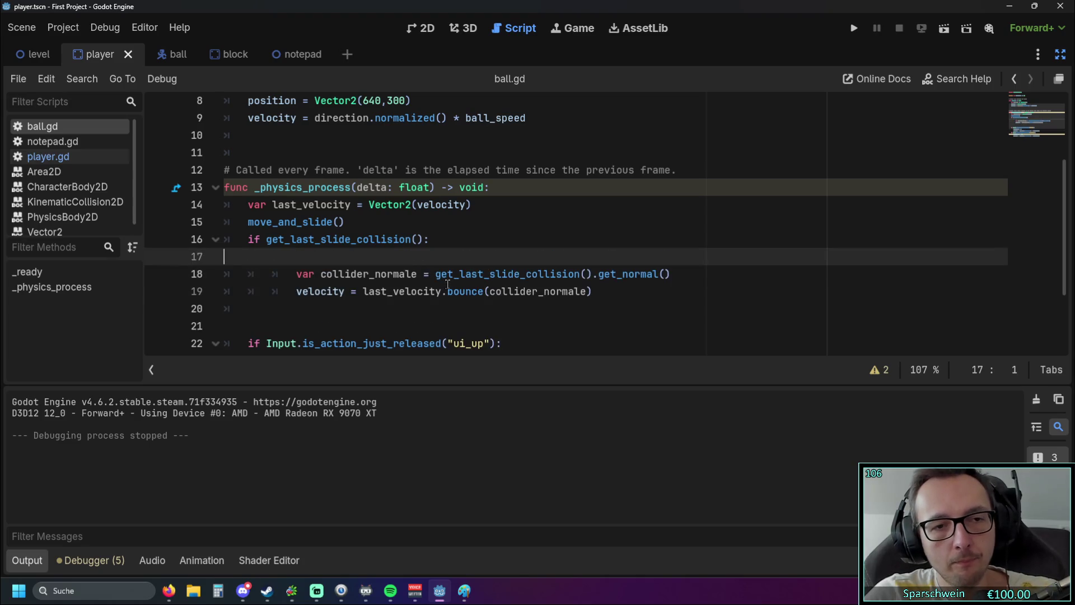
pyautogui.hotkey('ctrl', 'z')
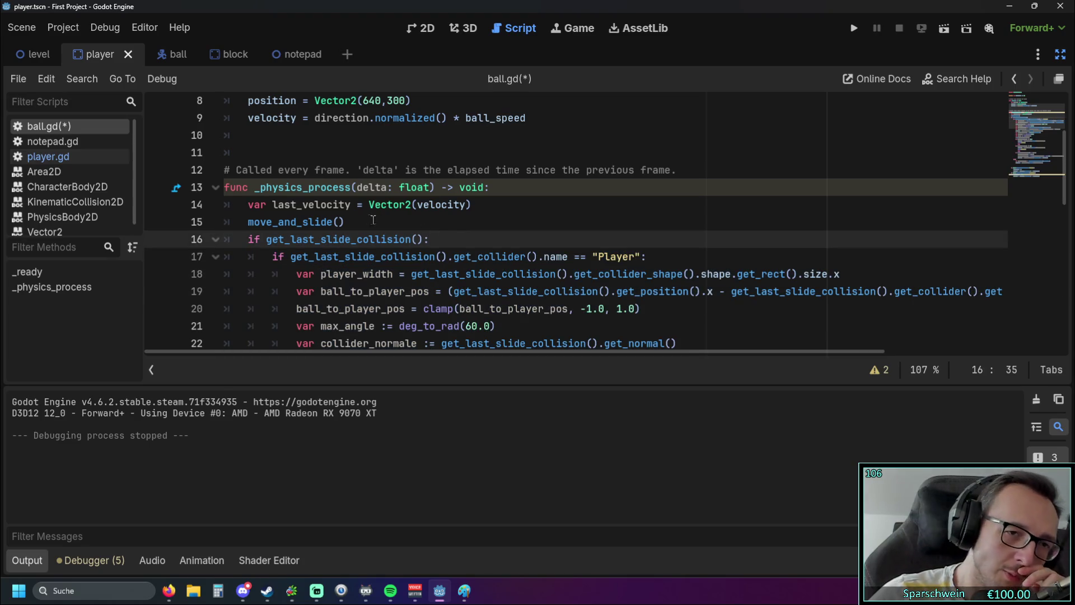
pyautogui.moveTo(327, 224)
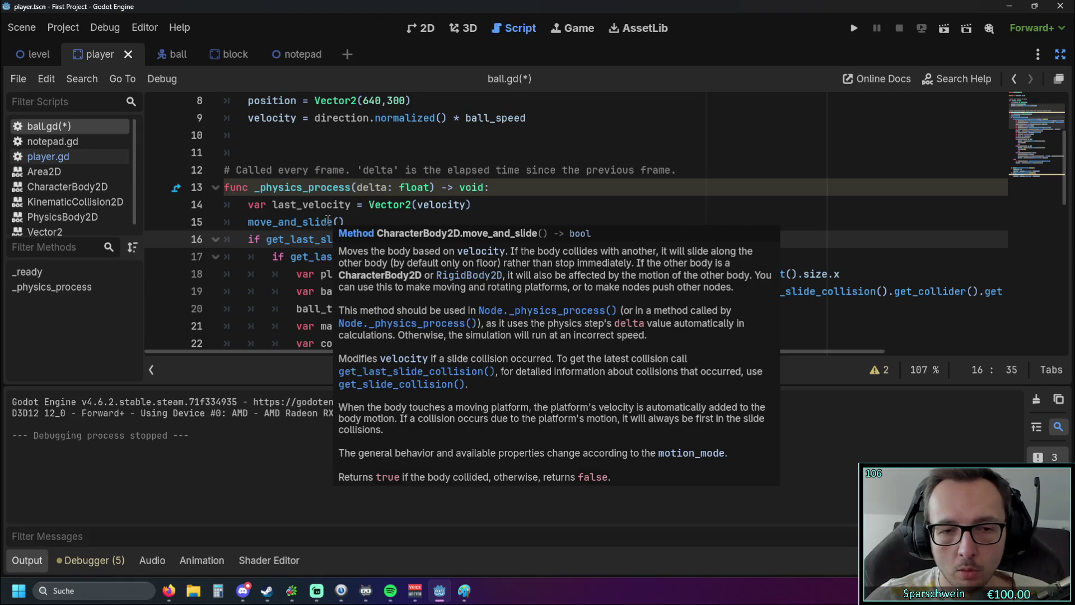
pyautogui.moveTo(302, 223); pyautogui.dragTo(333, 222)
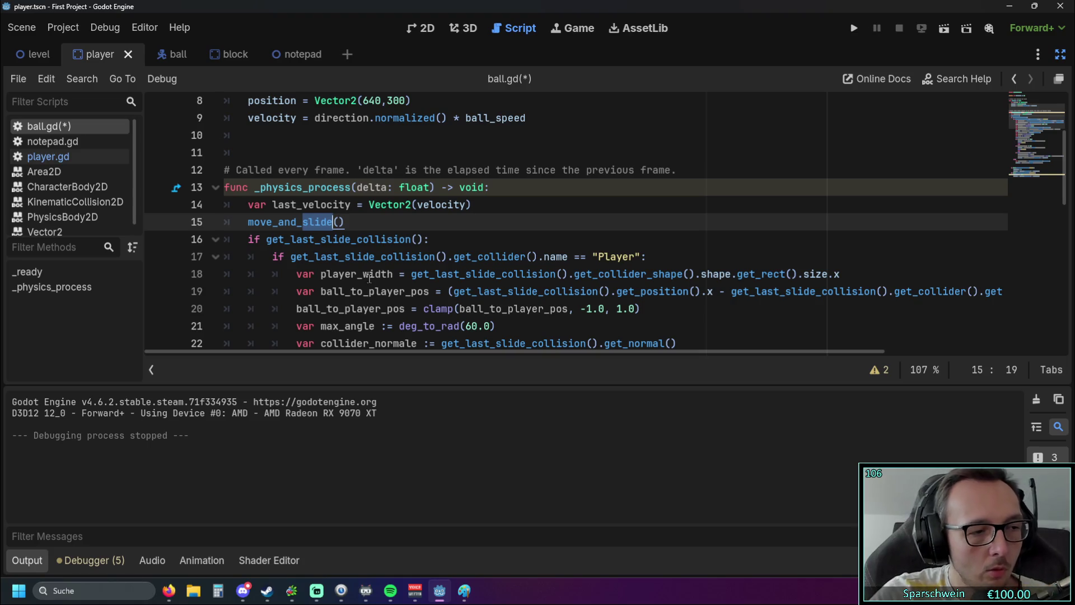
pyautogui.write('coll')
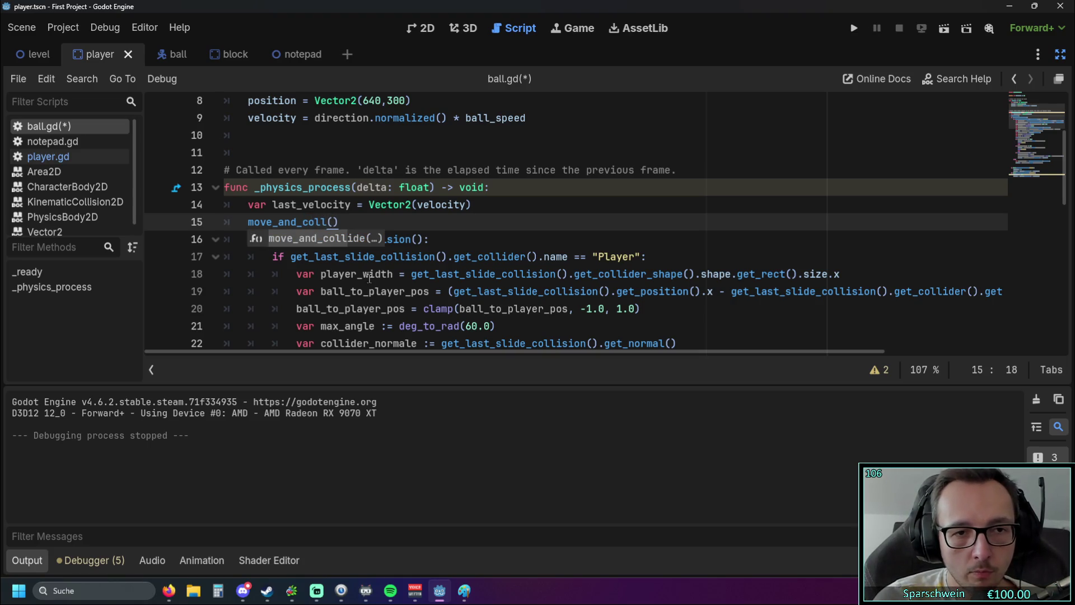
pyautogui.click(332, 241)
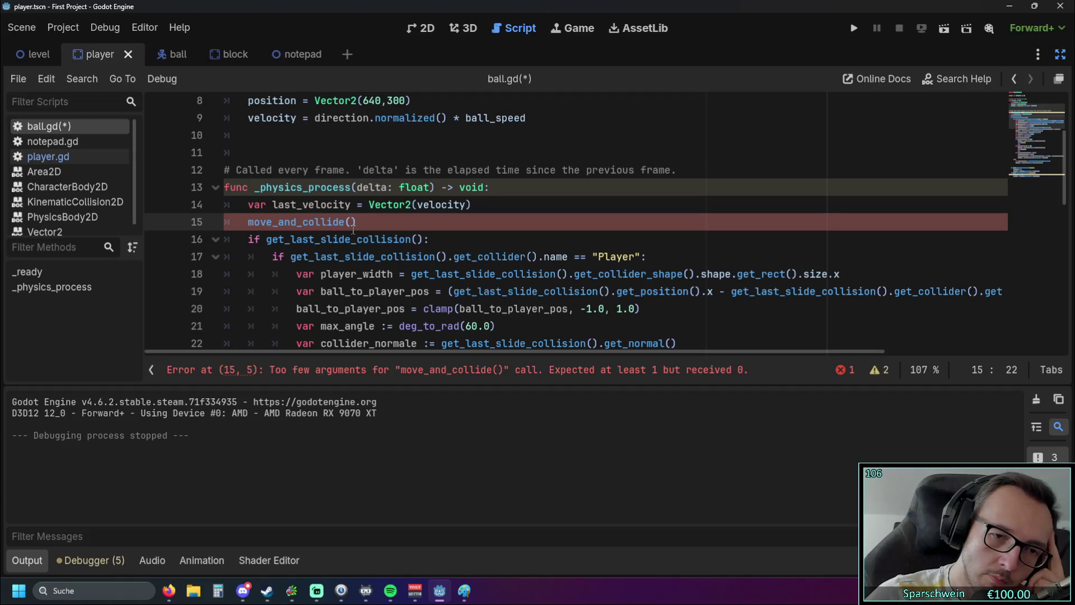
pyautogui.hotkey('alt', 'Tab')
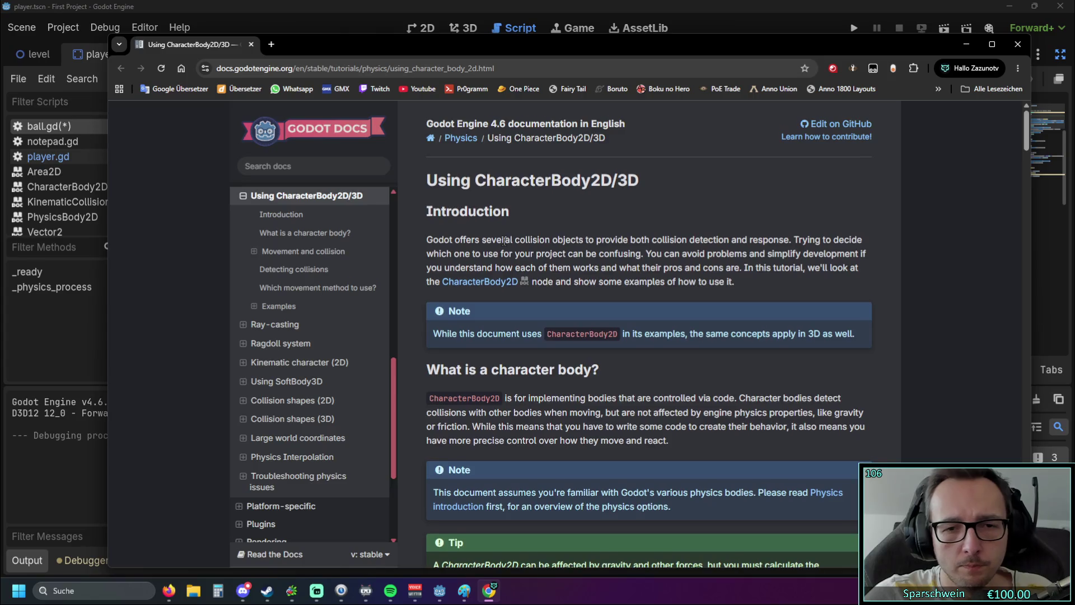
# Step: Read the Detecting collisions move_and_collide GDScript example in the CharacterBody2D docs, then return to ball.gd
pyautogui.scroll(-3, 500, 239)
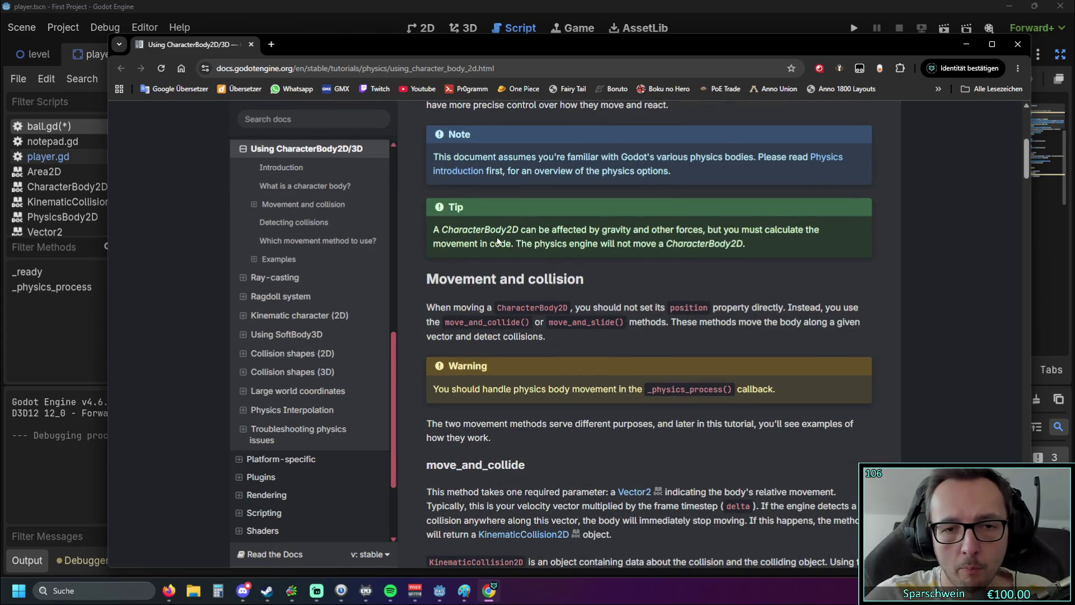
pyautogui.scroll(-3, 497, 242)
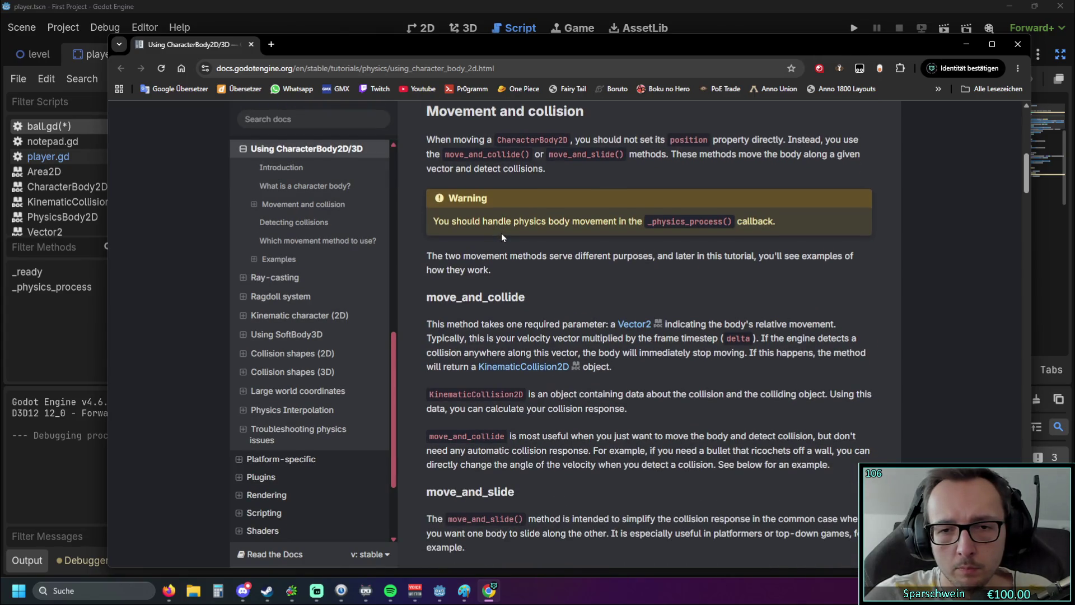
pyautogui.scroll(-2, 501, 233)
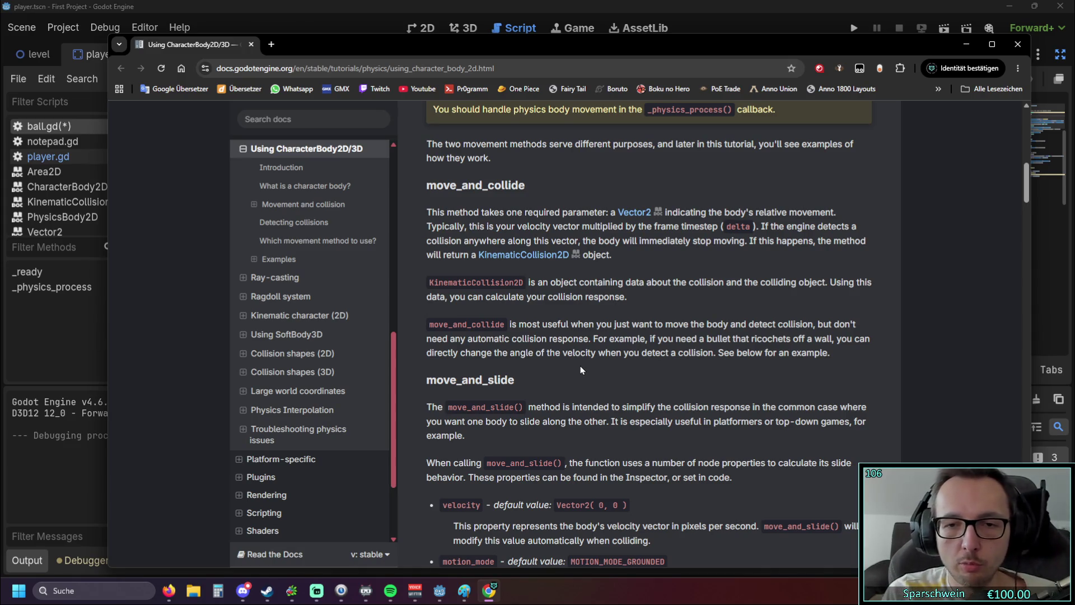
pyautogui.scroll(-2, 632, 319)
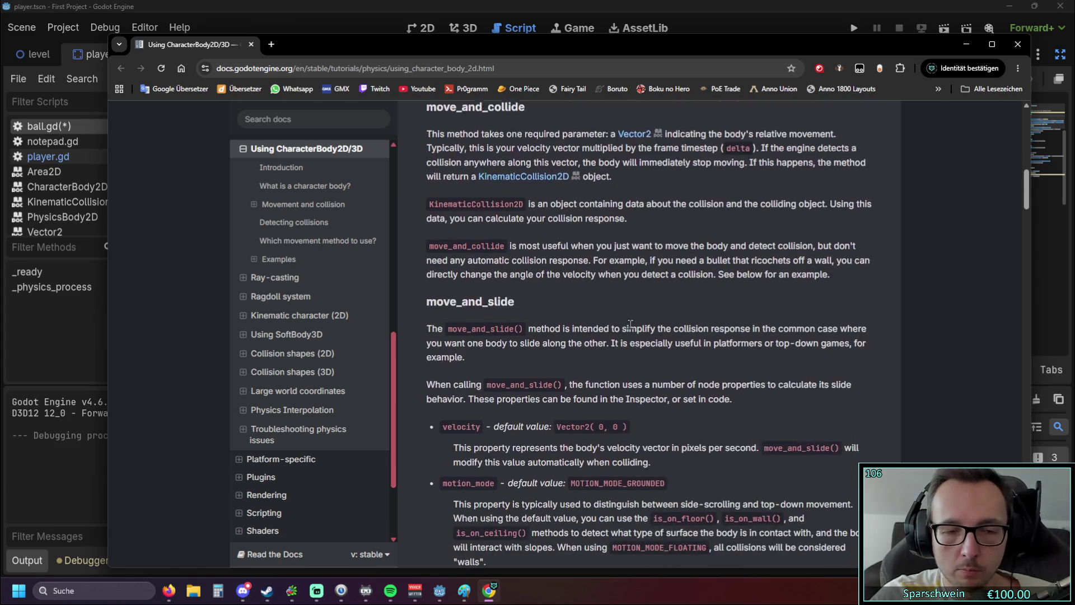
pyautogui.scroll(-11, 632, 319)
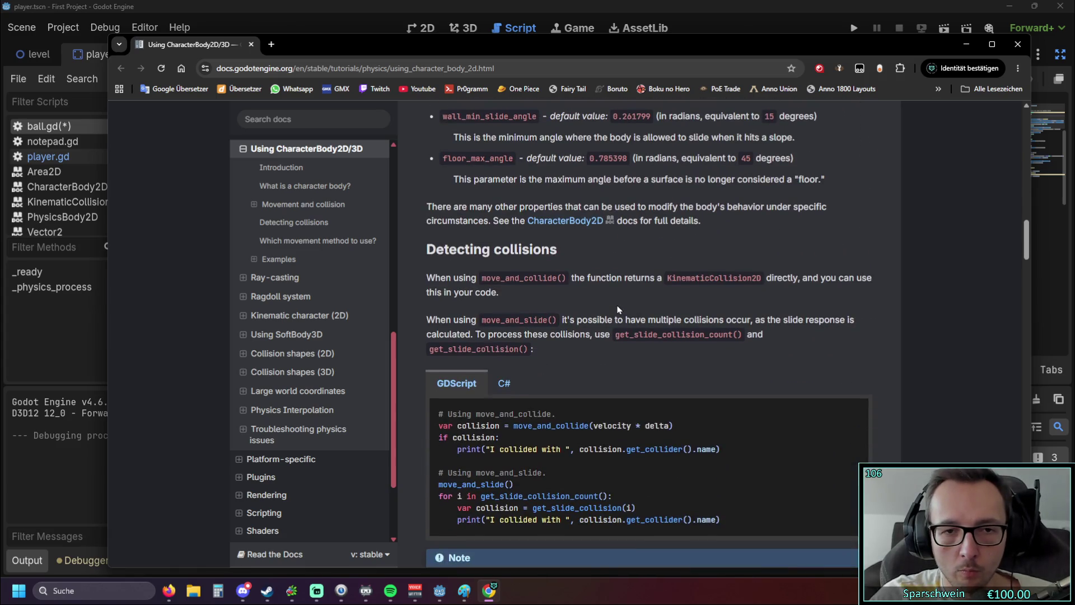
pyautogui.scroll(-5, 618, 310)
pyautogui.scroll(5, 619, 310)
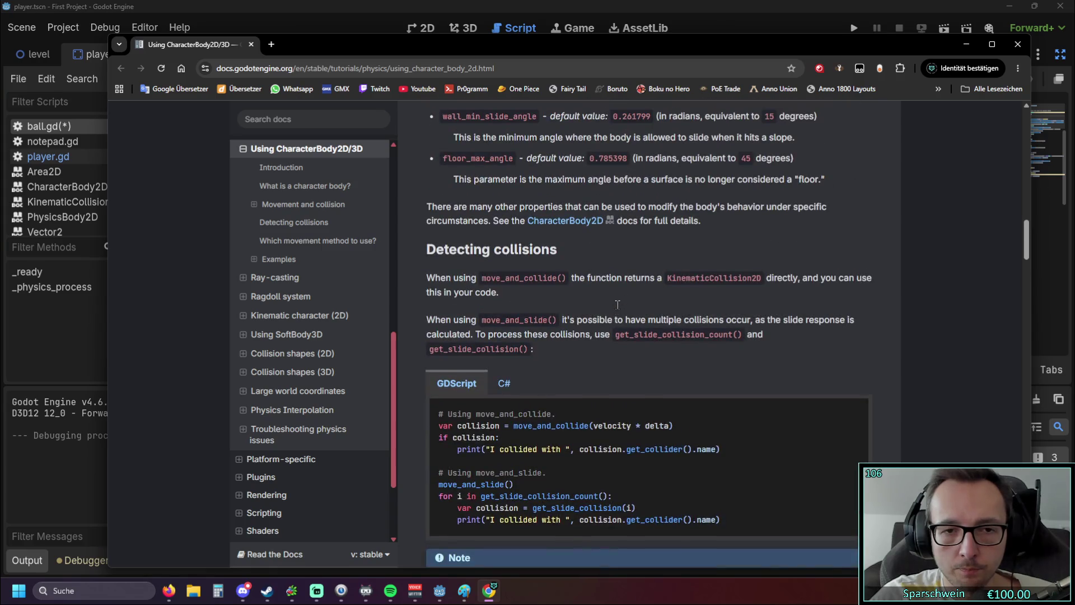
pyautogui.scroll(-1, 618, 309)
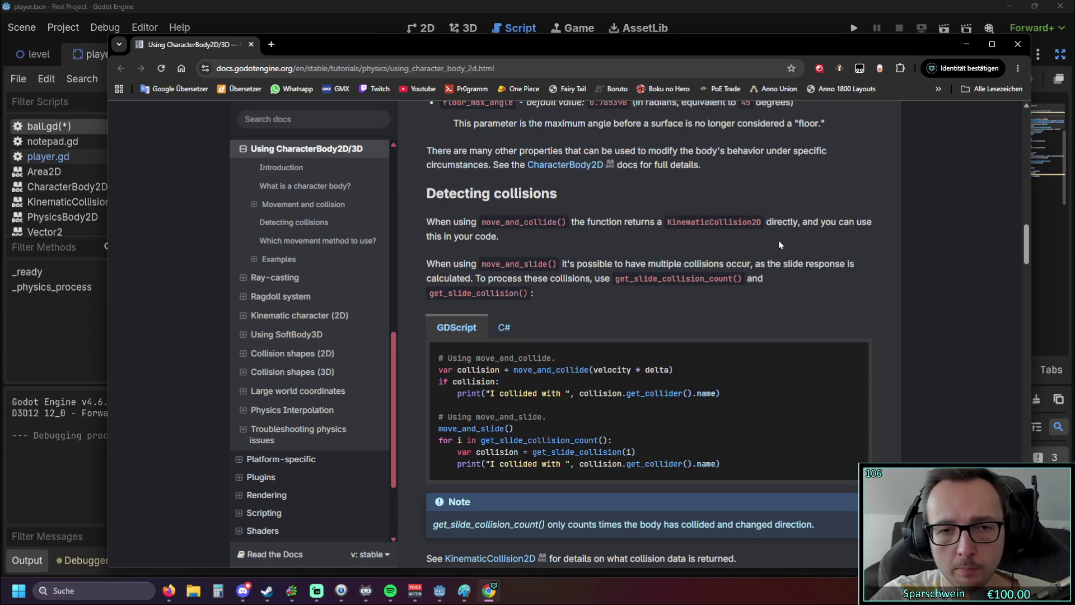
pyautogui.scroll(2, 684, 259)
pyautogui.scroll(1, 683, 259)
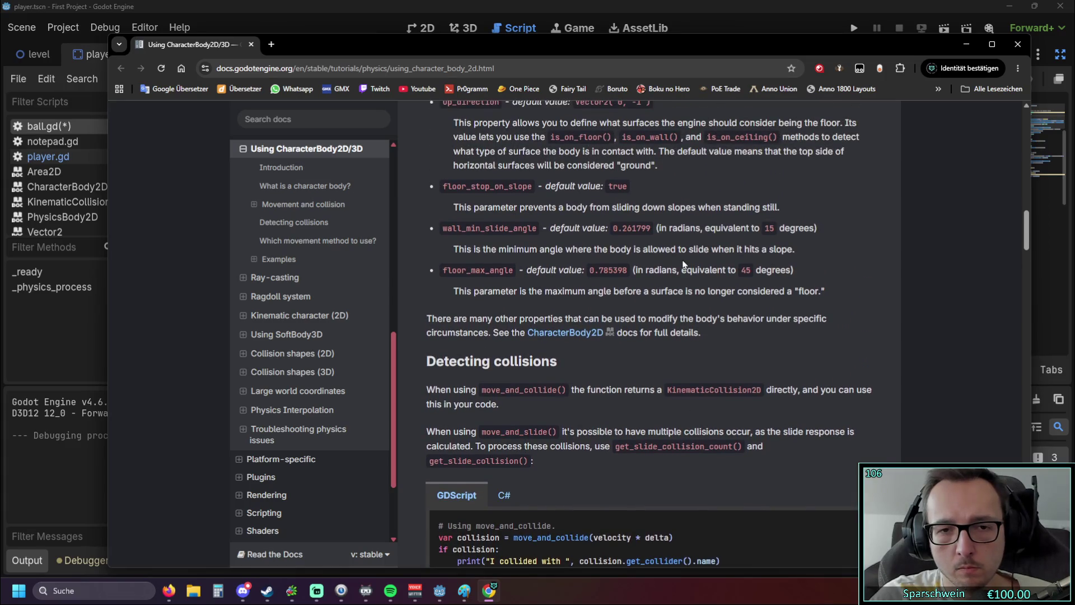
pyautogui.scroll(4, 684, 262)
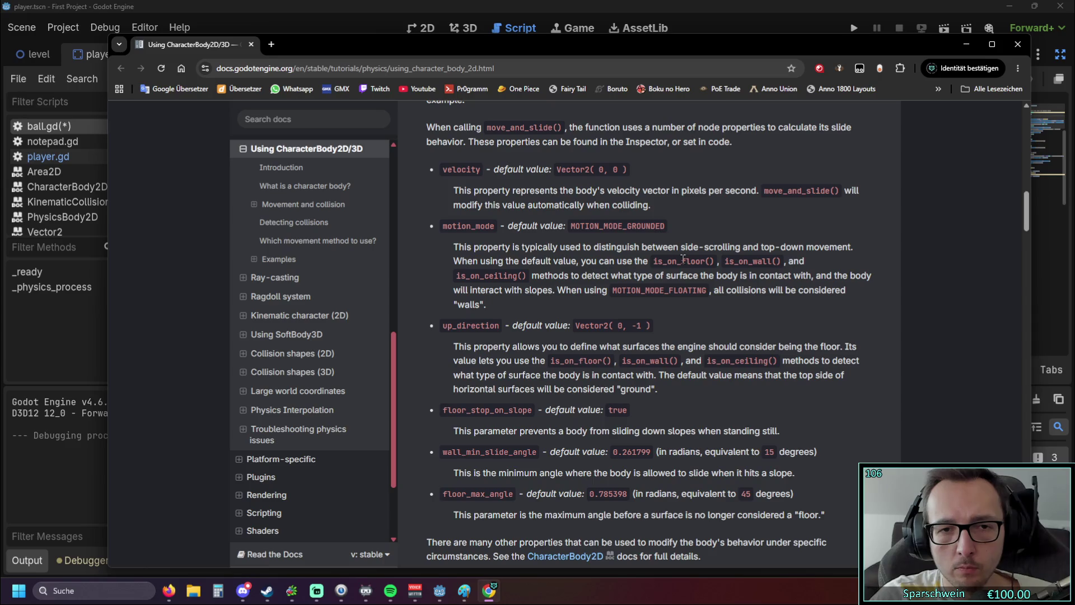
pyautogui.scroll(2, 682, 259)
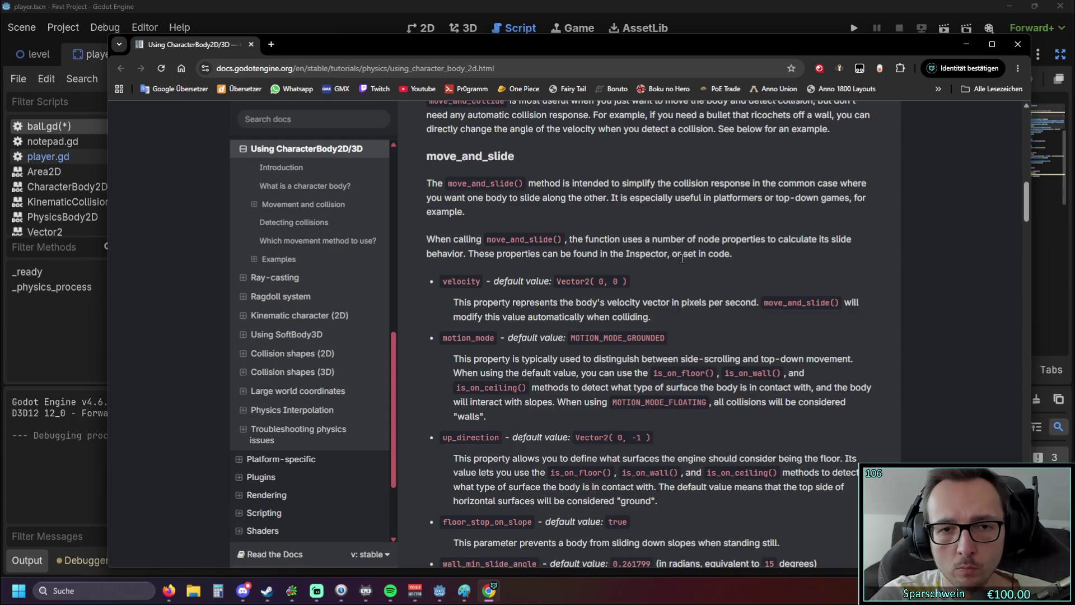
pyautogui.scroll(-2, 682, 259)
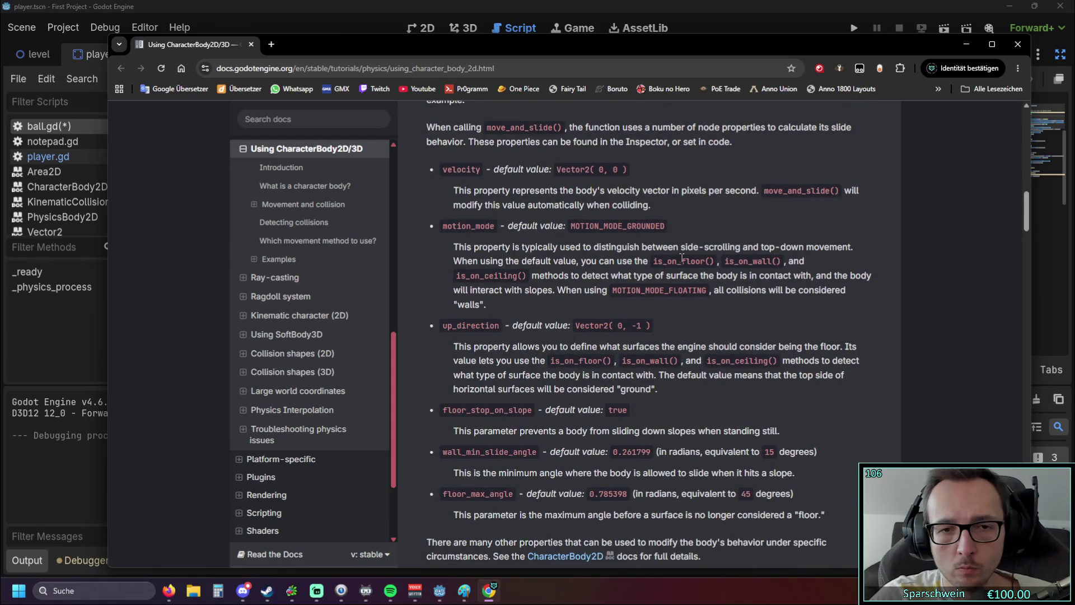
pyautogui.scroll(-1, 683, 261)
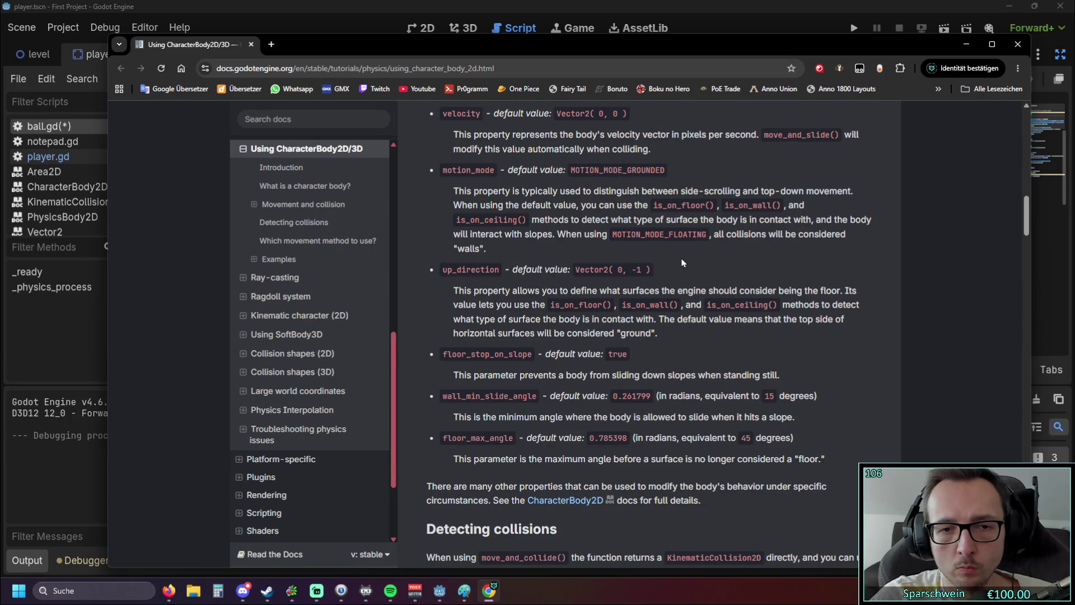
pyautogui.scroll(-2, 682, 262)
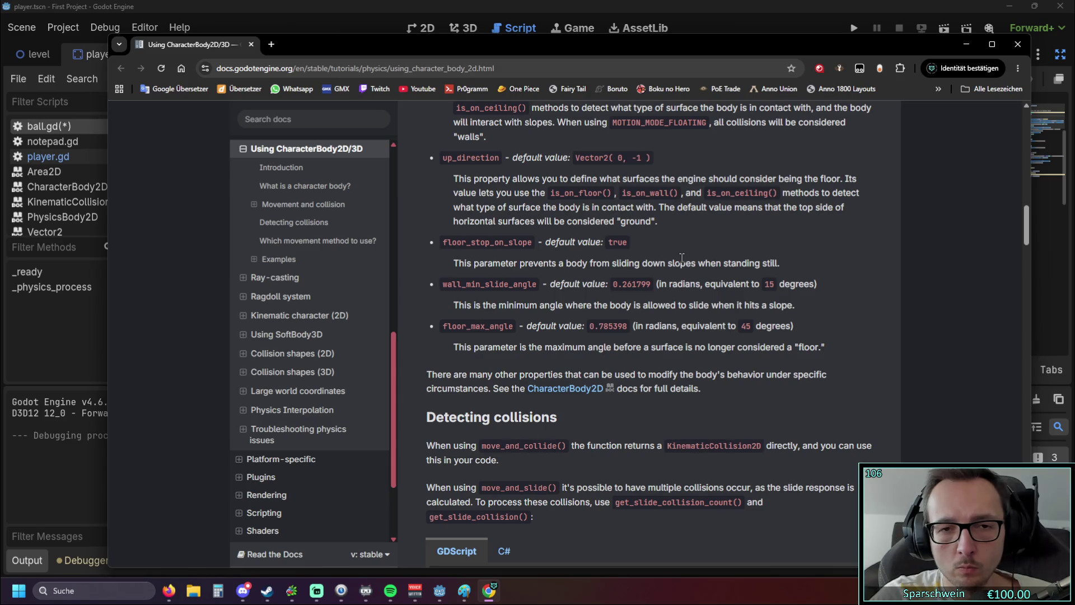
pyautogui.scroll(-2, 682, 258)
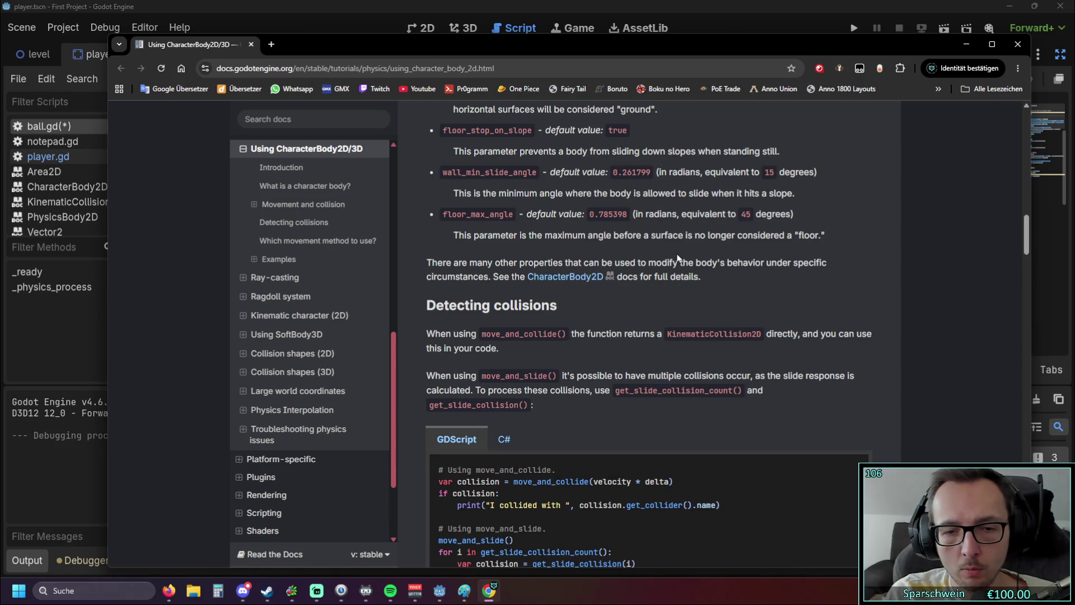
pyautogui.scroll(-2, 677, 258)
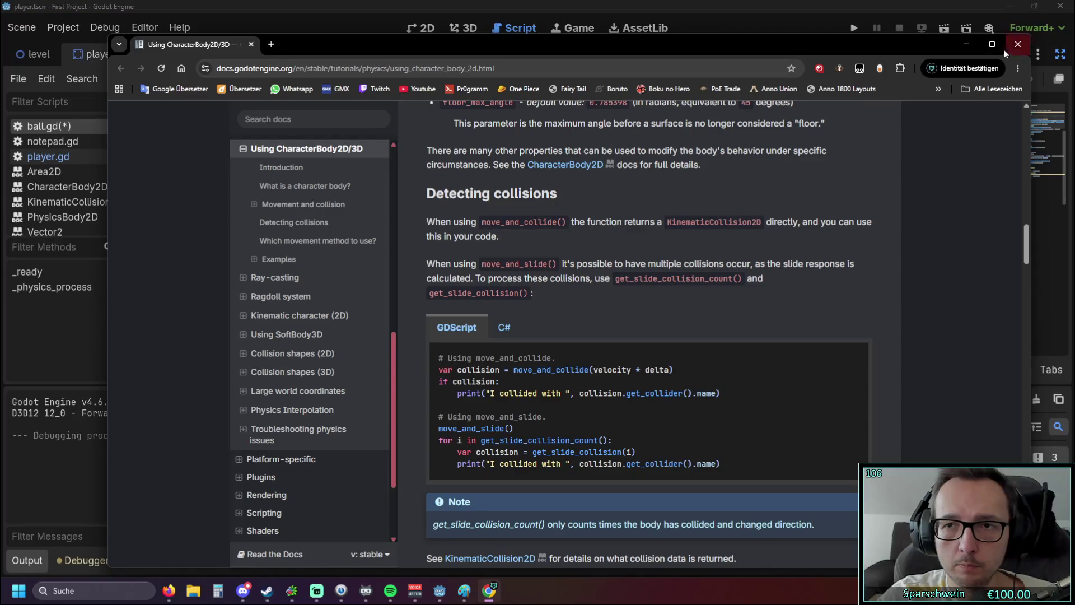
pyautogui.click(965, 46)
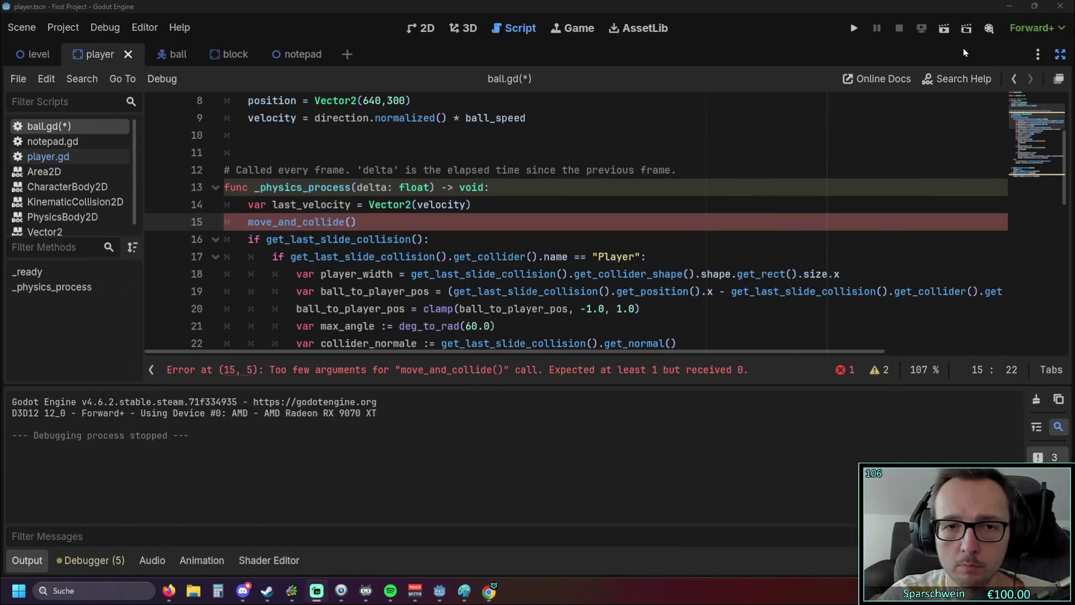
# Step: Copy 'velocity' from line 14 so line 15 reads move_and_collide(velocity)
pyautogui.click(413, 208)
pyautogui.hotkey('shift', 'Right')
pyautogui.hotkey('shift', 'Right')
pyautogui.hotkey('shift', 'Right')
pyautogui.hotkey('ctrl', 'c')
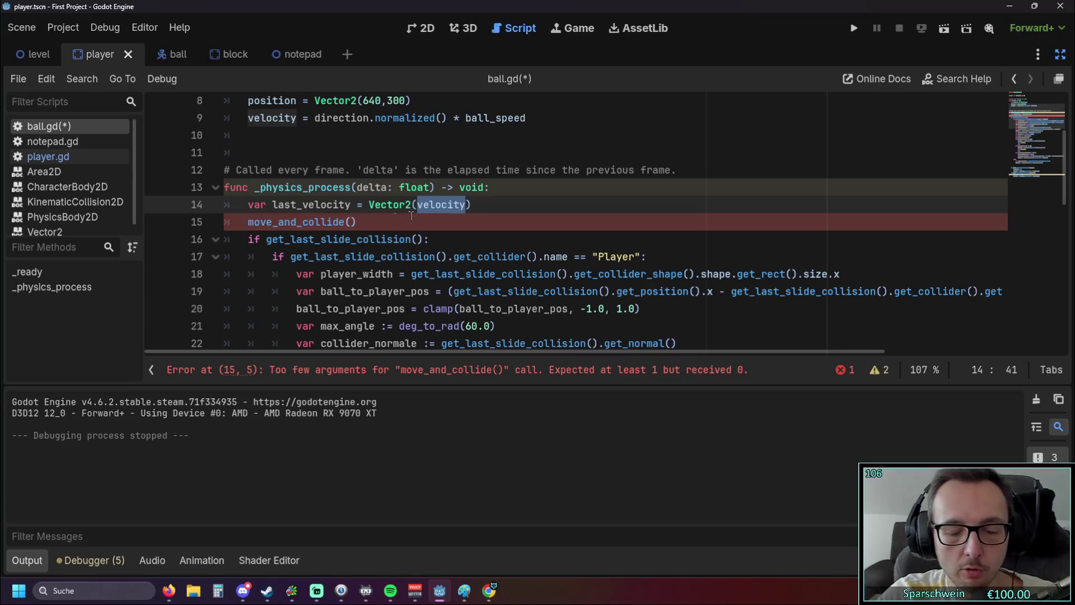
pyautogui.click(410, 220)
pyautogui.press('BackSpace')
pyautogui.hotkey('ctrl', 'v')
pyautogui.write(')')
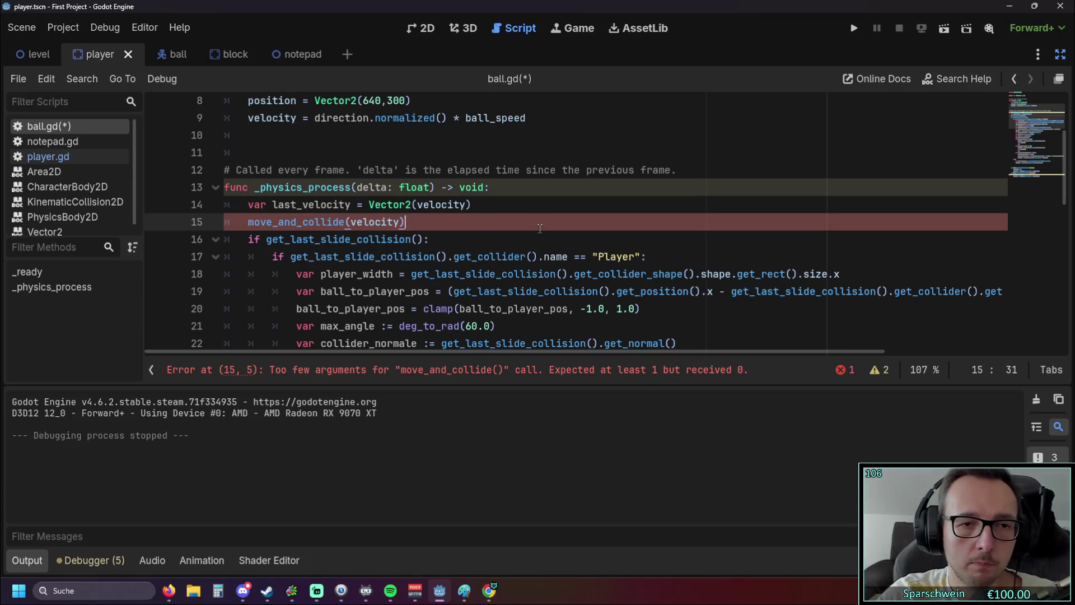
# Step: Save and test-run the game, steering the paddle left and right, then close it
pyautogui.click(855, 28)
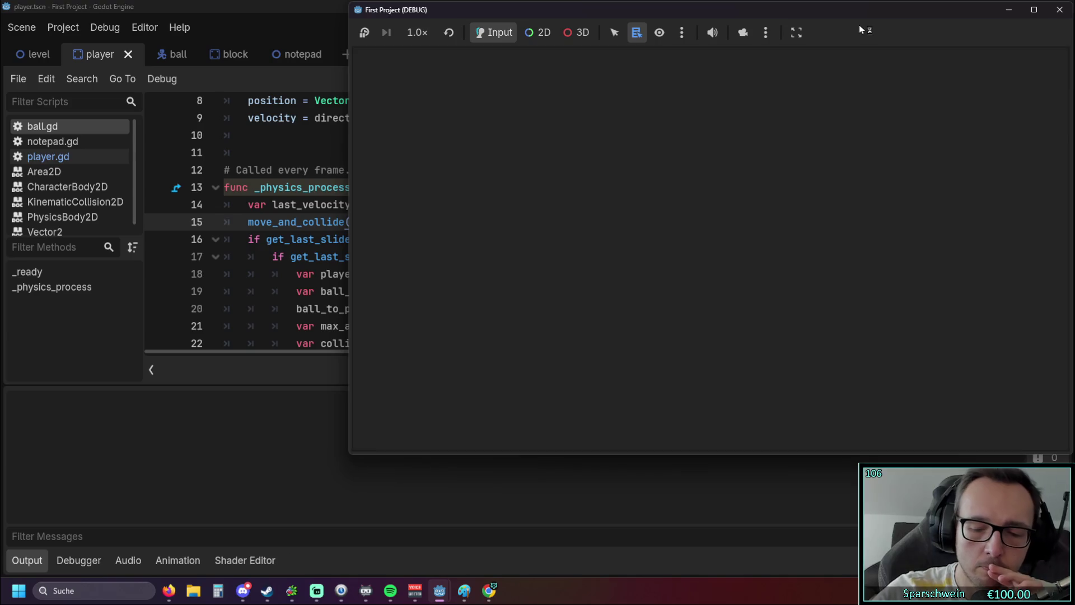
pyautogui.press('Left')
pyautogui.press('Right')
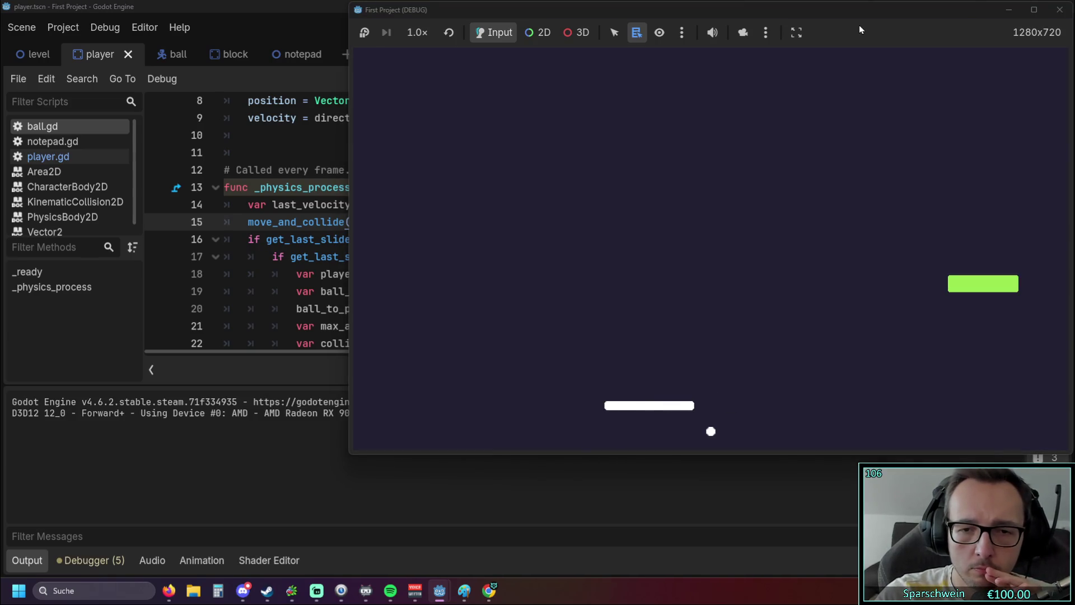
pyautogui.press('Right')
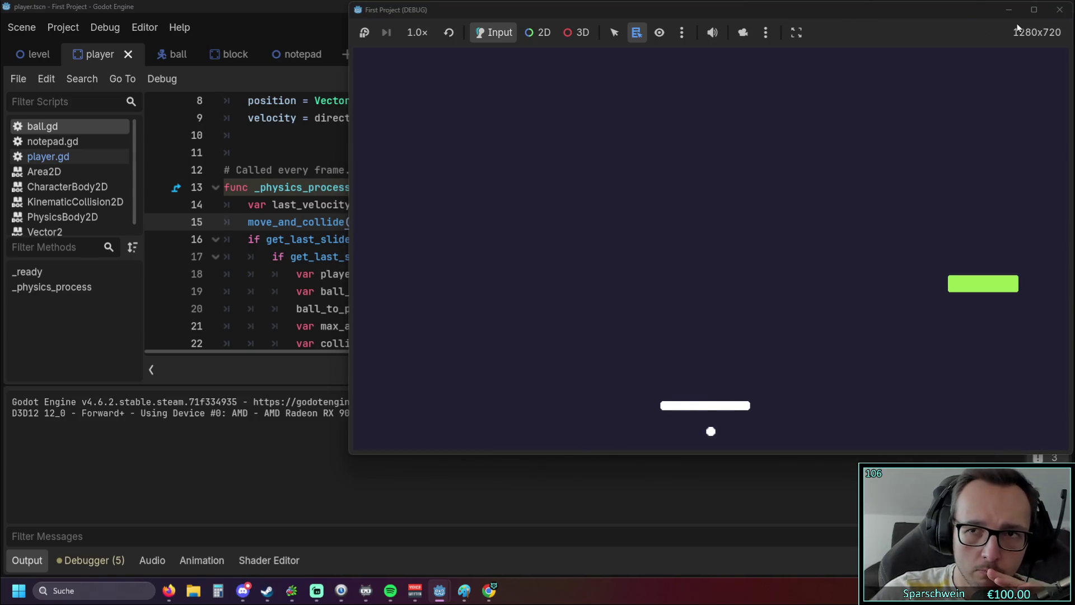
pyautogui.click(1060, 10)
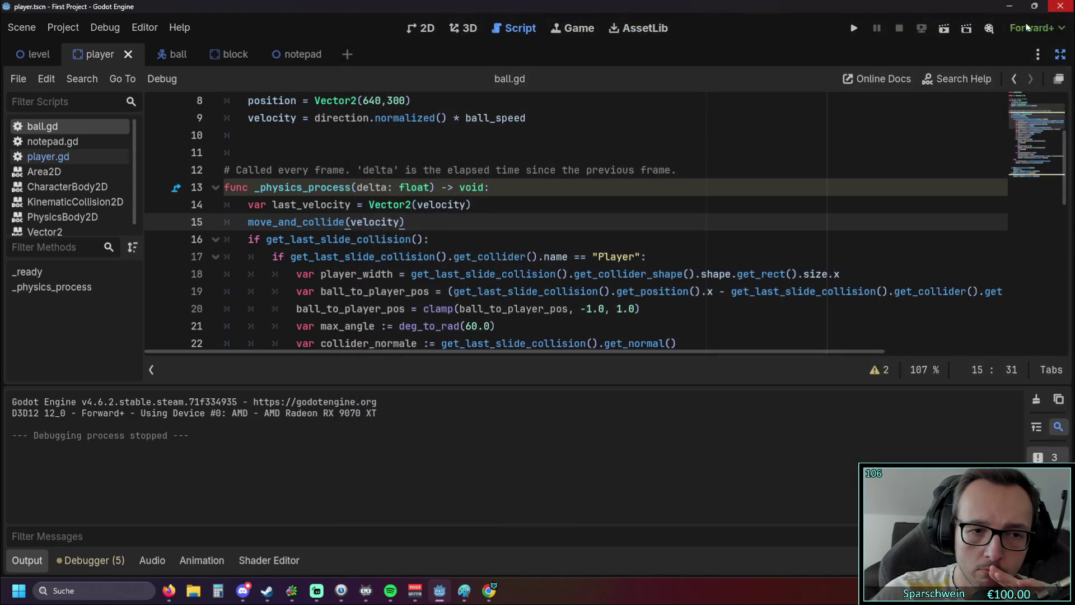
# Step: Change ball_speed on line 3 from 300 to 3
pyautogui.scroll(3, 378, 168)
pyautogui.click(377, 140)
pyautogui.doubleClick(378, 144)
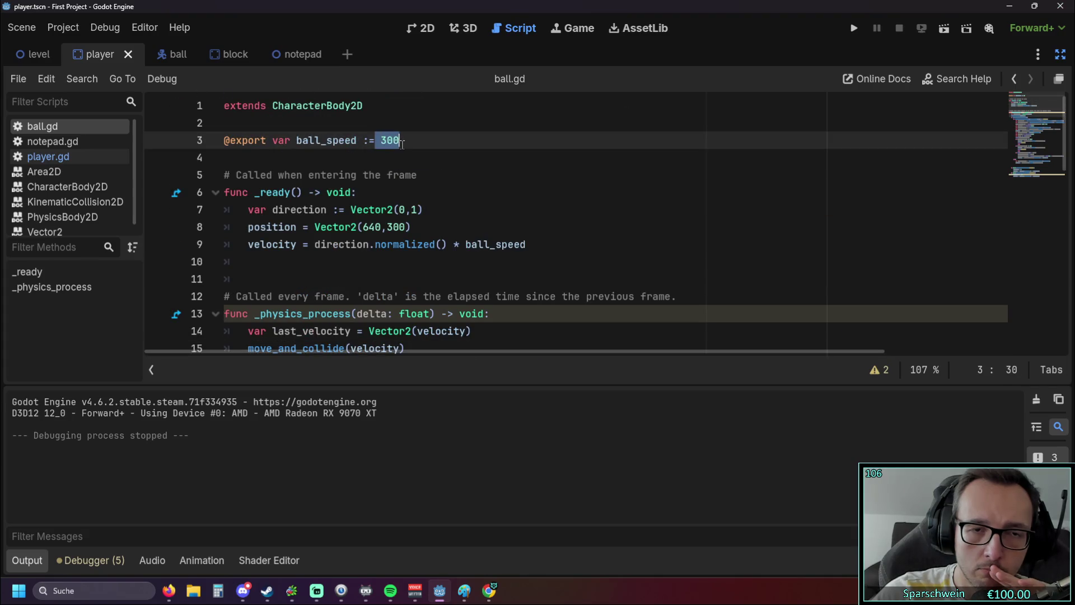
pyautogui.write('3')
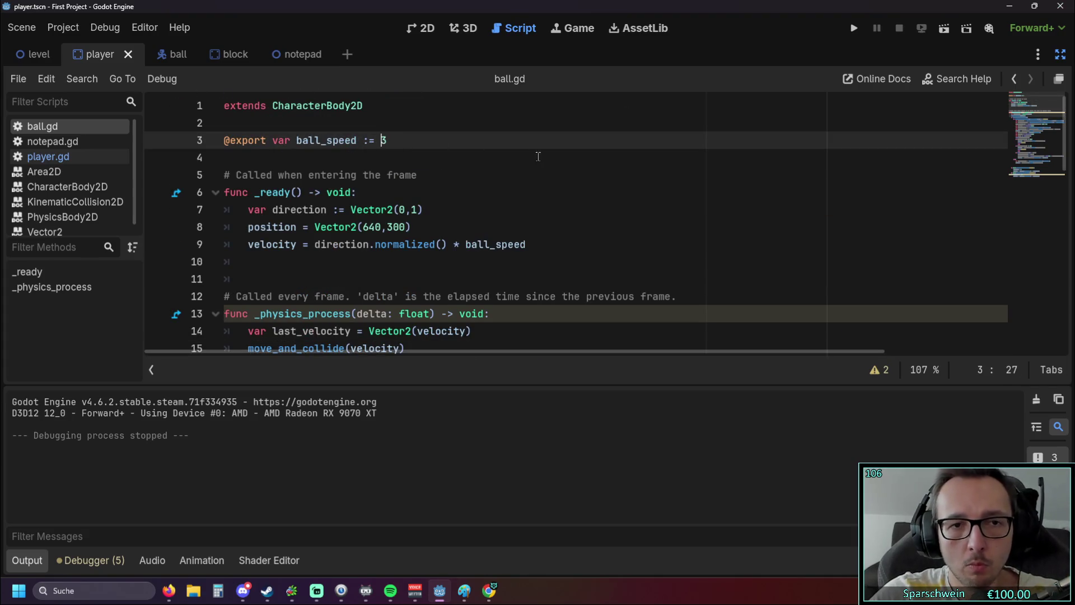
pyautogui.click(539, 152)
# Step: Run the game with the slower ball, moving the paddle left and right, then close it
pyautogui.click(854, 29)
pyautogui.press('Left')
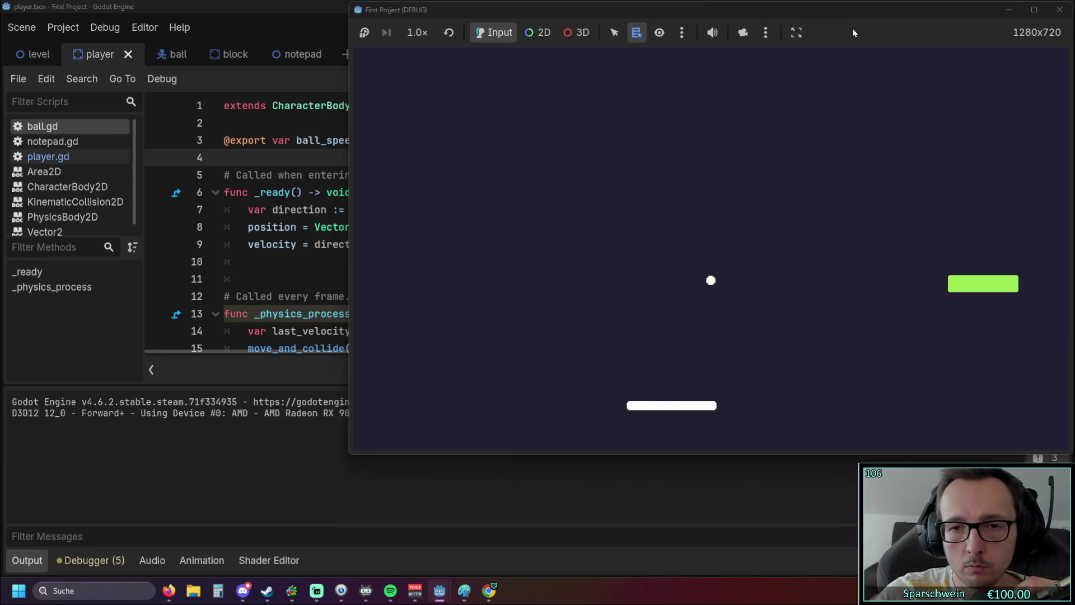
pyautogui.press('Right')
pyautogui.press('Left')
pyautogui.press('Right')
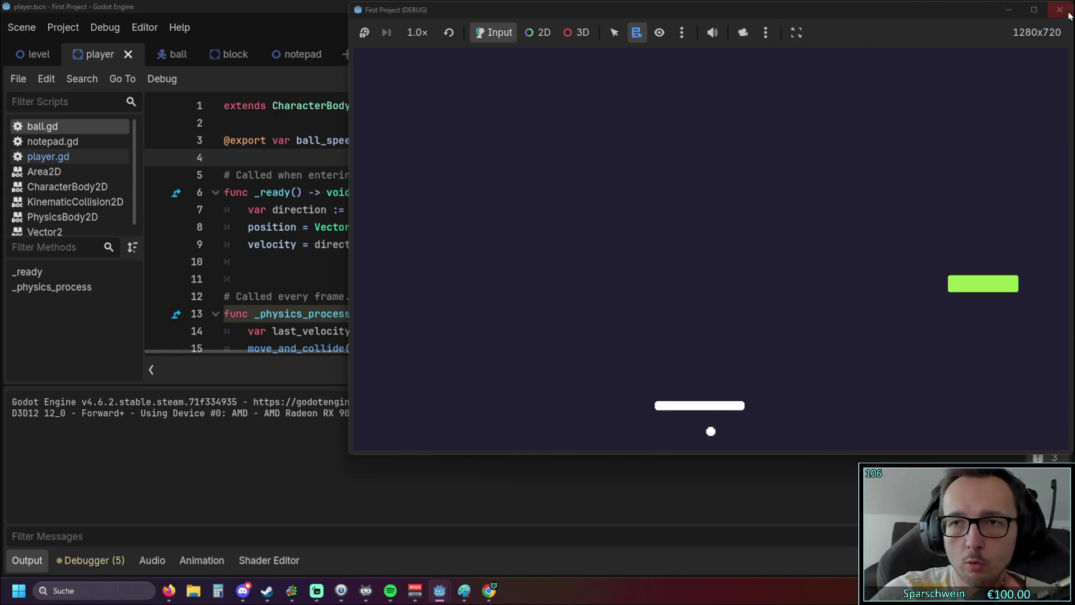
pyautogui.click(1059, 10)
pyautogui.click(396, 143)
# Step: Restore ball_speed to 300 and change the call to move_and_collide(velocity * delta)
pyautogui.write('00')
pyautogui.scroll(-2, 406, 149)
pyautogui.click(401, 245)
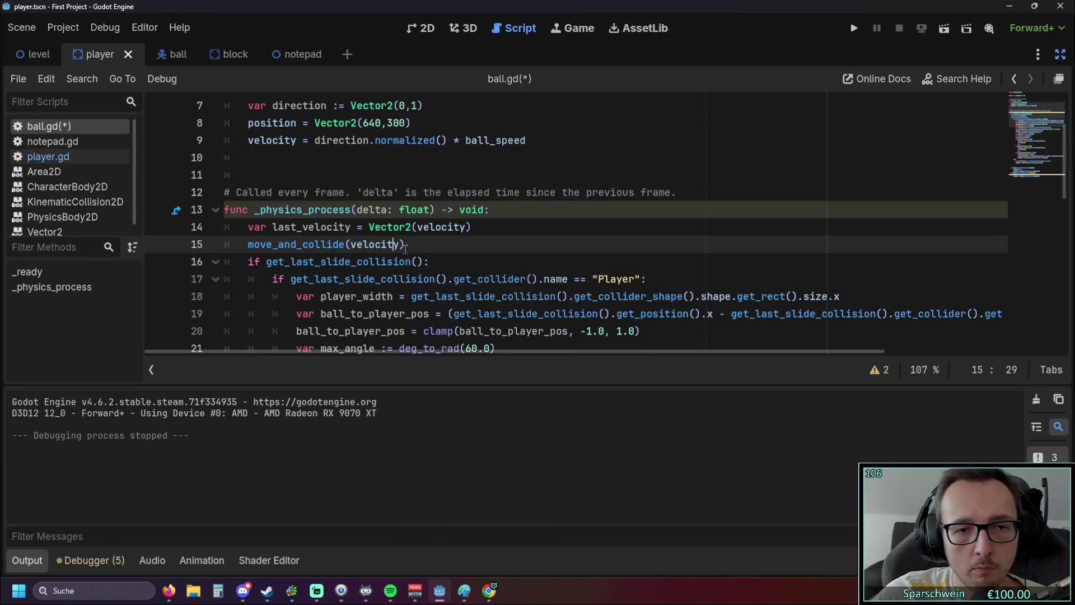
pyautogui.write('* delta')
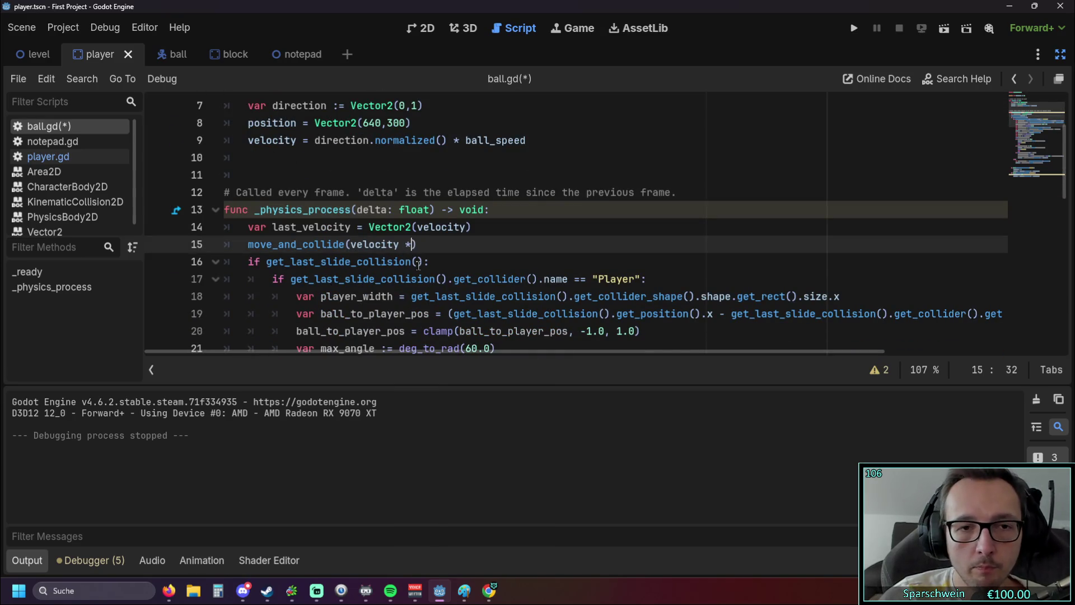
pyautogui.click(536, 279)
# Step: Save and test-run the game, moving the paddle left and right, then close it
pyautogui.click(853, 28)
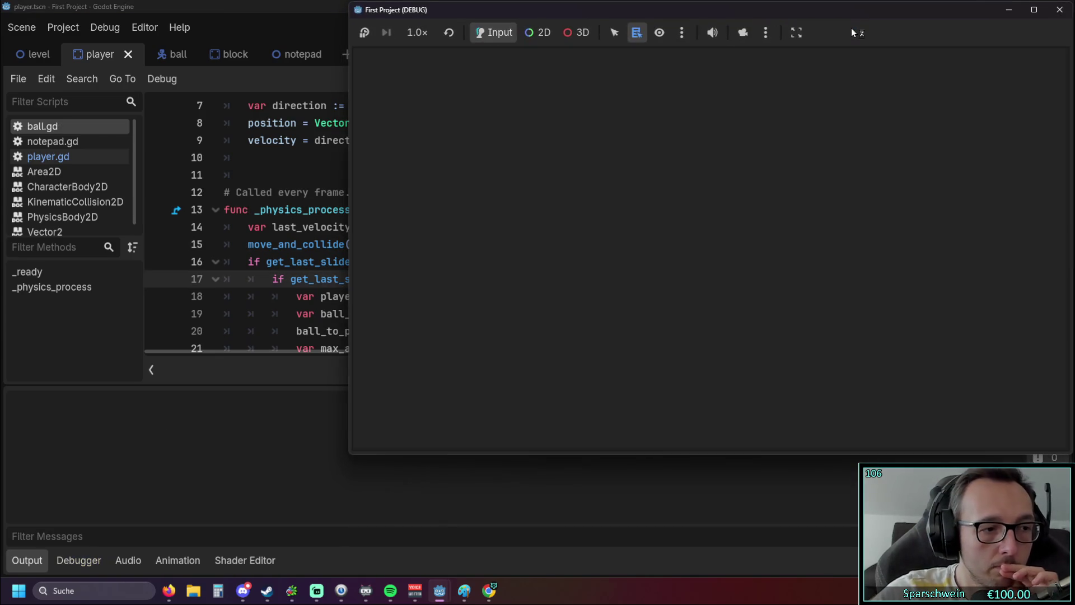
pyautogui.press('Left')
pyautogui.press('Right')
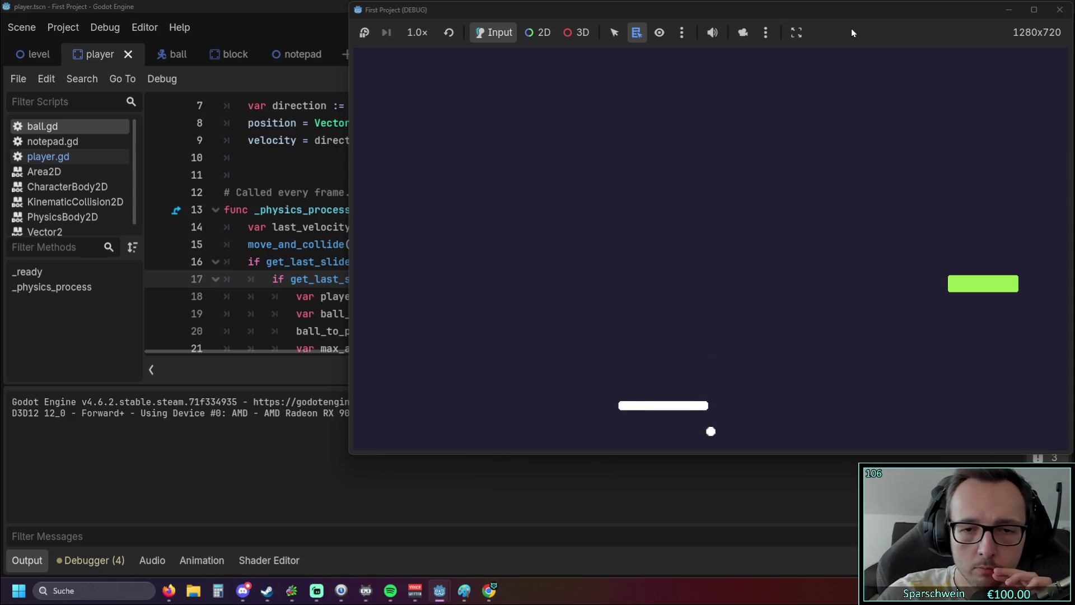
pyautogui.click(1059, 9)
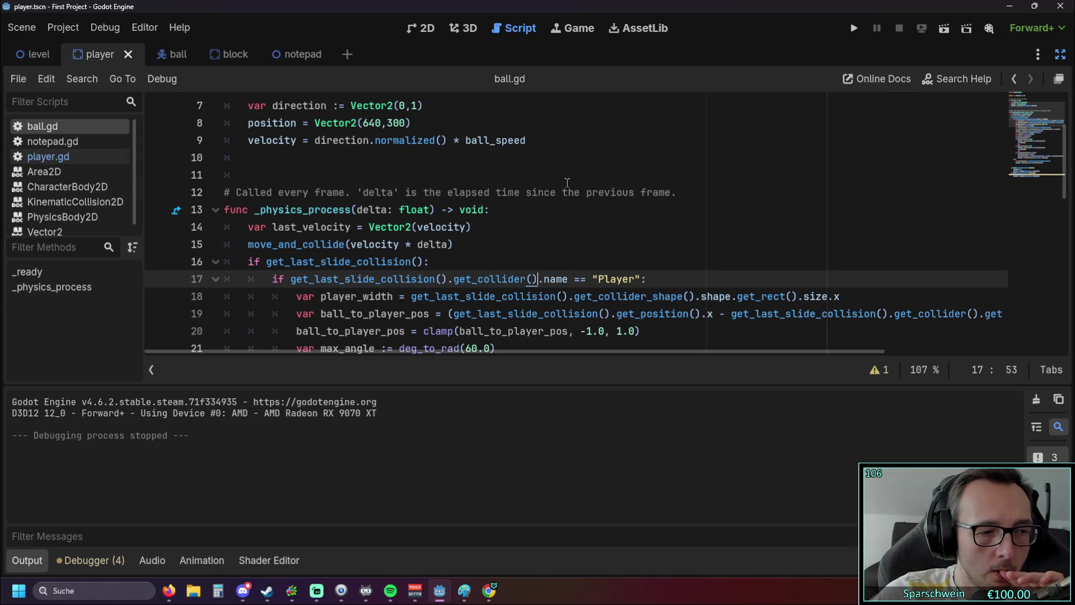
# Step: Look over the ball_speed line and the rest of ball.gd
pyautogui.scroll(3, 568, 182)
pyautogui.moveTo(401, 140); pyautogui.dragTo(281, 144)
pyautogui.click(462, 165)
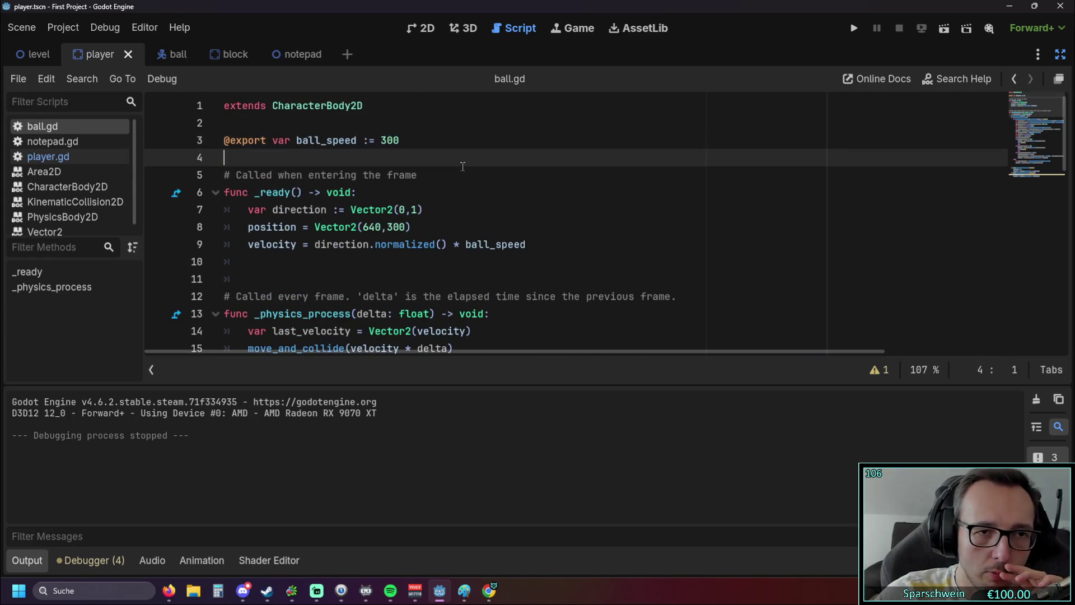
pyautogui.scroll(-3, 462, 166)
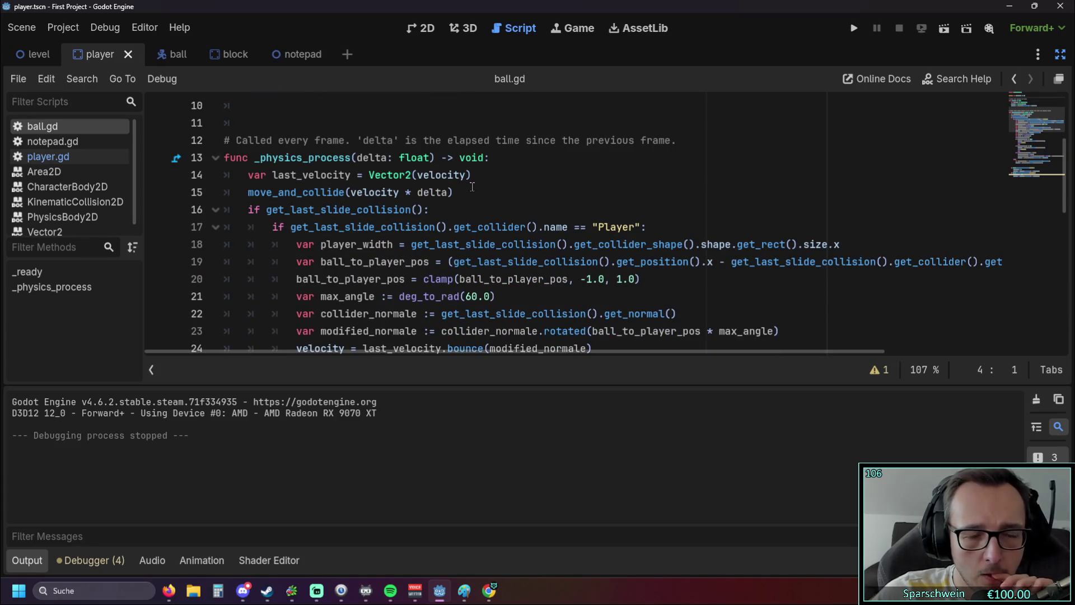
pyautogui.scroll(-3, 471, 186)
pyautogui.scroll(-2, 472, 187)
pyautogui.scroll(5, 472, 187)
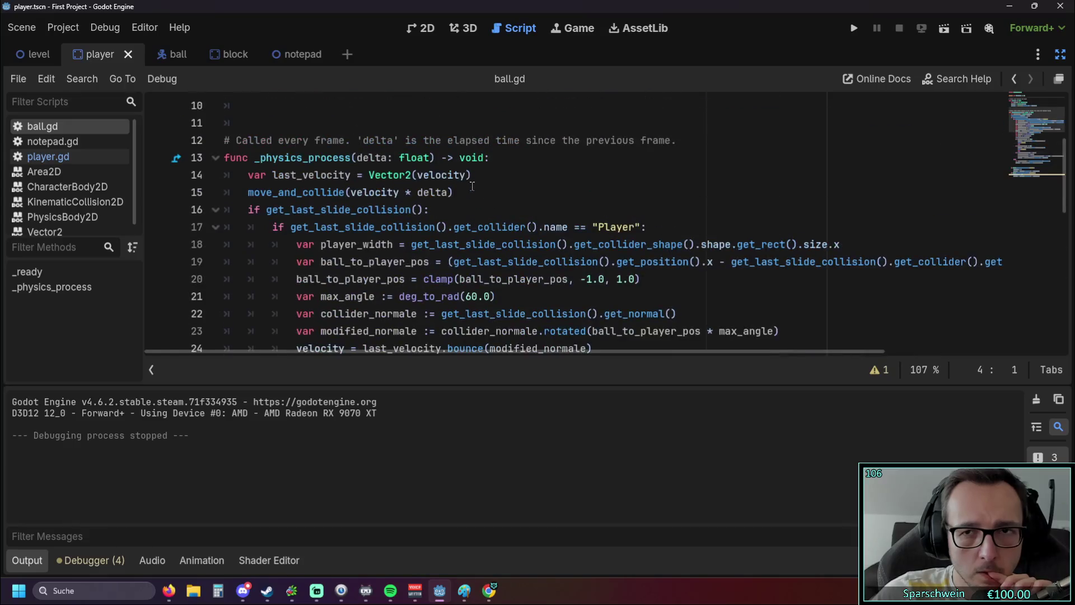
# Step: Test-run the game again with move_and_collide(velocity * delta), steering the paddle, then close it
pyautogui.click(853, 29)
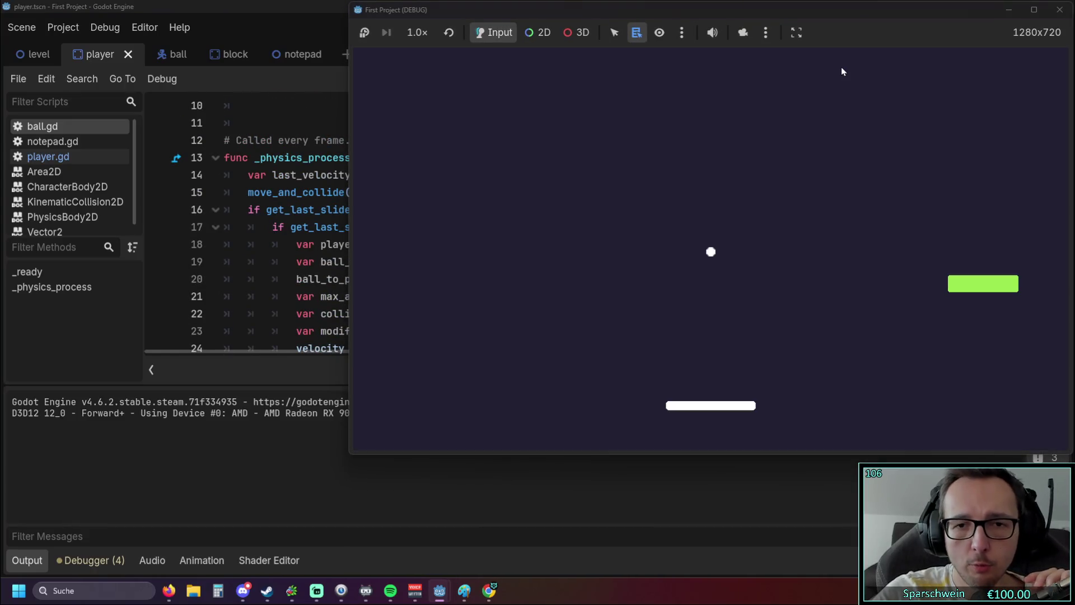
pyautogui.press('Left')
pyautogui.press('Right')
pyautogui.press('Left')
pyautogui.press('Right')
pyautogui.click(1059, 9)
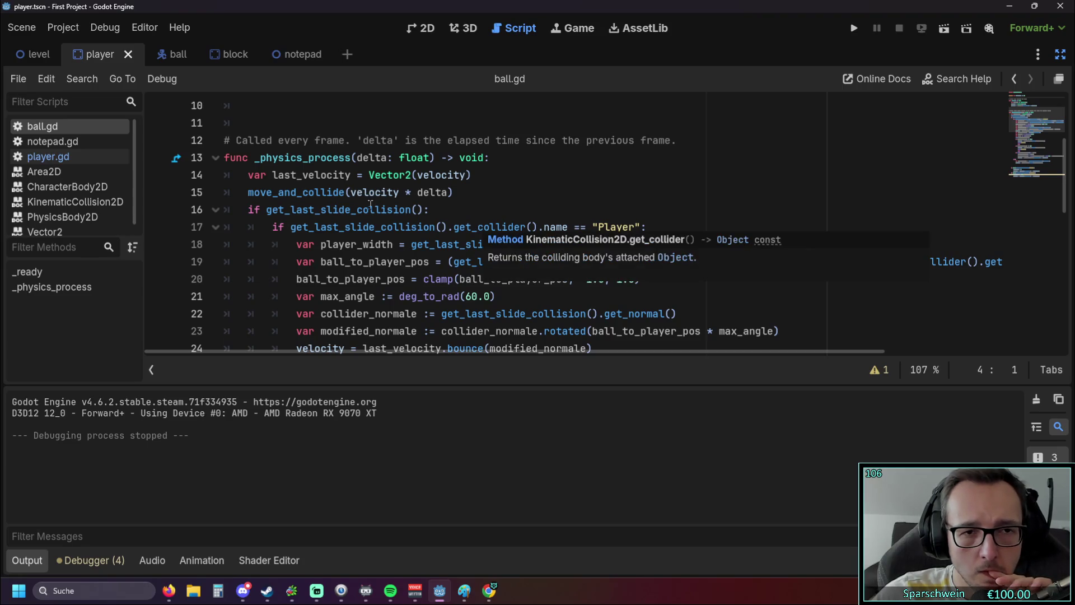
# Step: Bring the CharacterBody2D collision docs in Chrome in front of Godot
pyautogui.moveTo(358, 190)
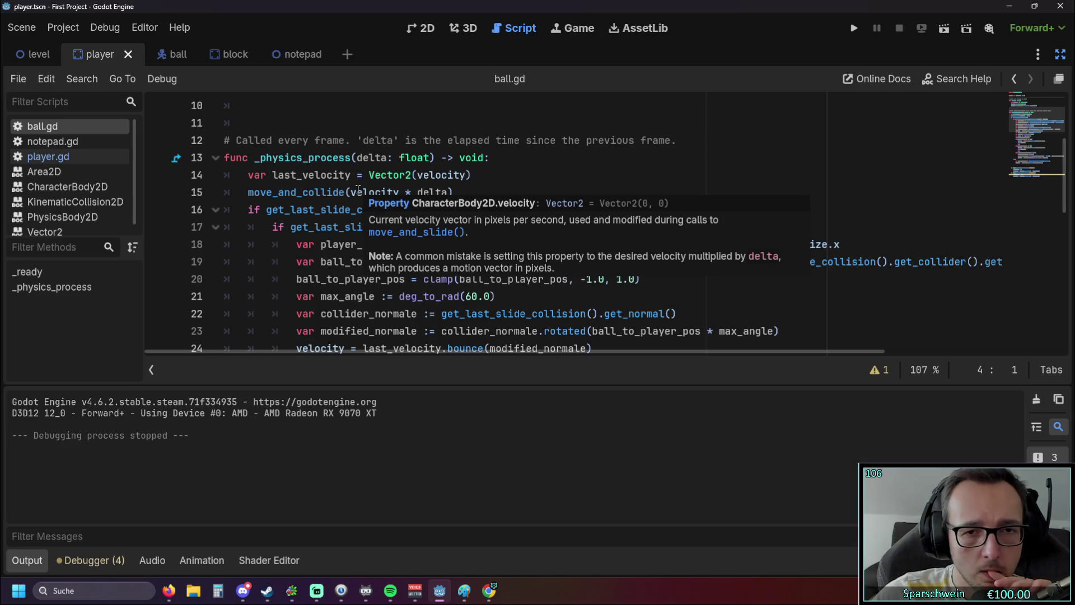
pyautogui.click(170, 592)
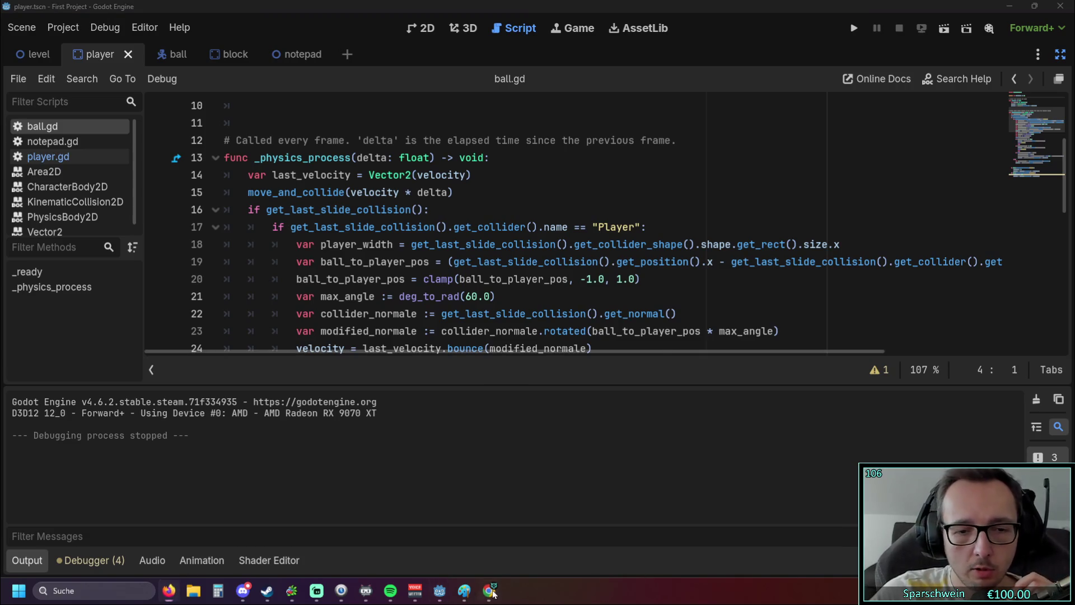
pyautogui.click(489, 590)
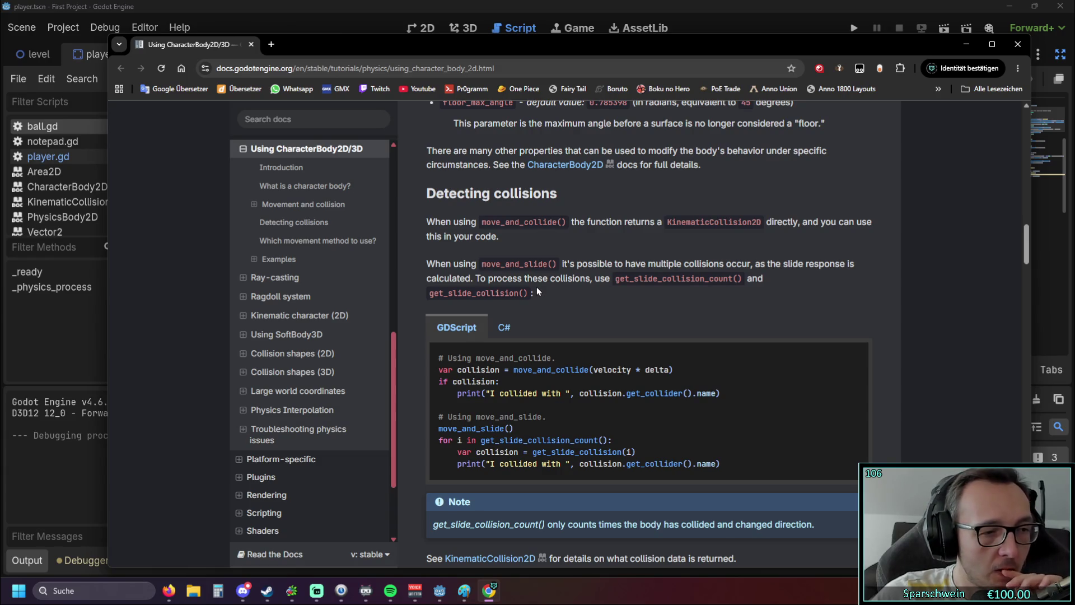
# Step: Switch to ball.gd and scroll through the script
pyautogui.click(84, 340)
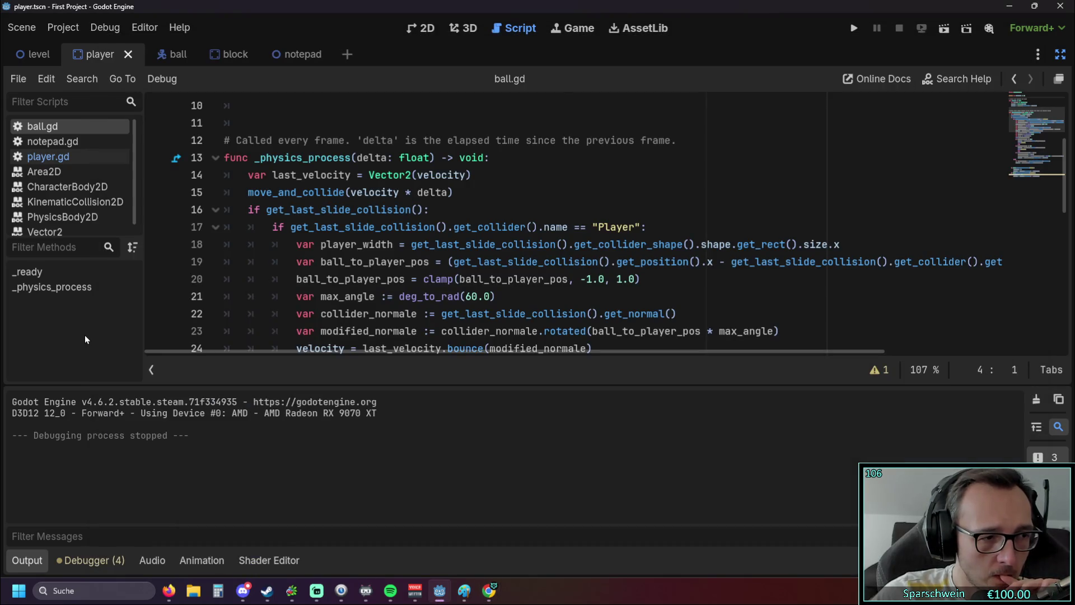
pyautogui.scroll(3, 412, 275)
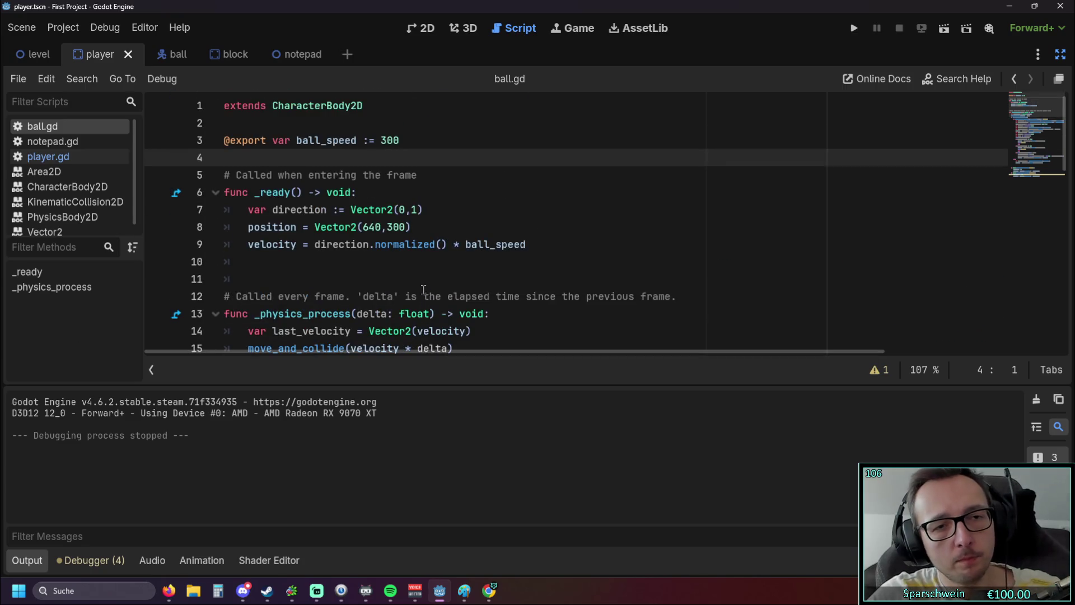
pyautogui.scroll(-3, 411, 276)
pyautogui.scroll(-7, 412, 275)
# Step: Bring the collision docs back up to read them, then return to ball.gd
pyautogui.click(169, 592)
pyautogui.click(488, 591)
pyautogui.scroll(1, 508, 330)
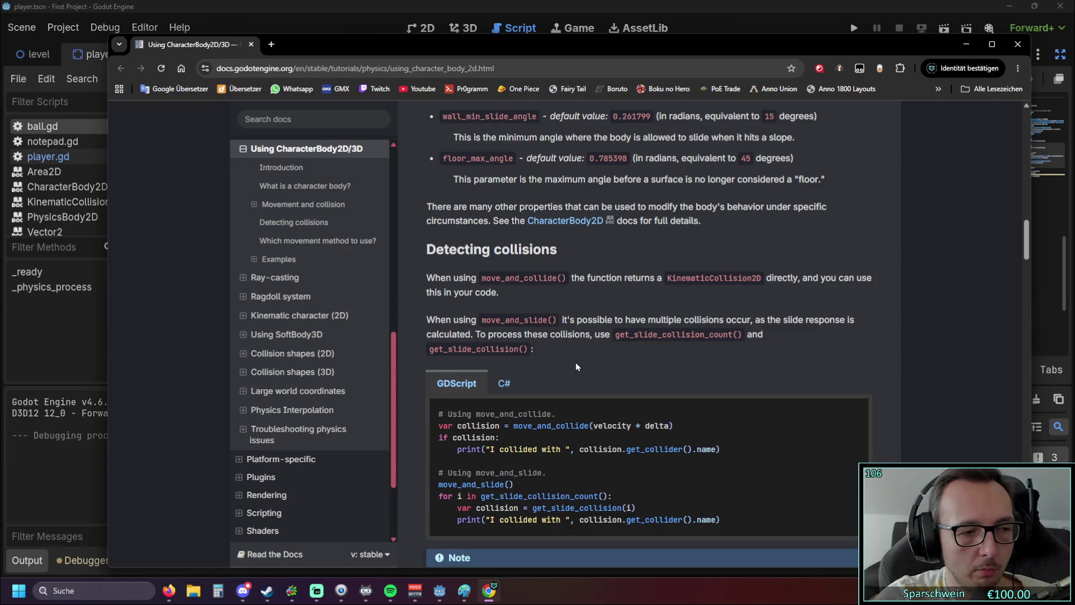
pyautogui.click(72, 327)
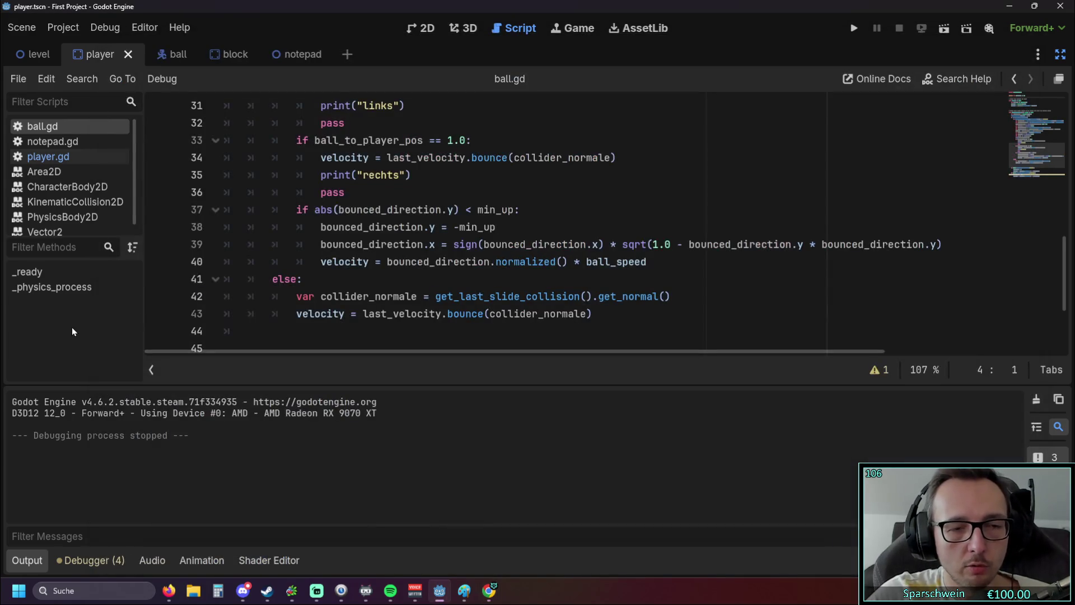
pyautogui.scroll(12, 424, 274)
pyautogui.scroll(1, 424, 274)
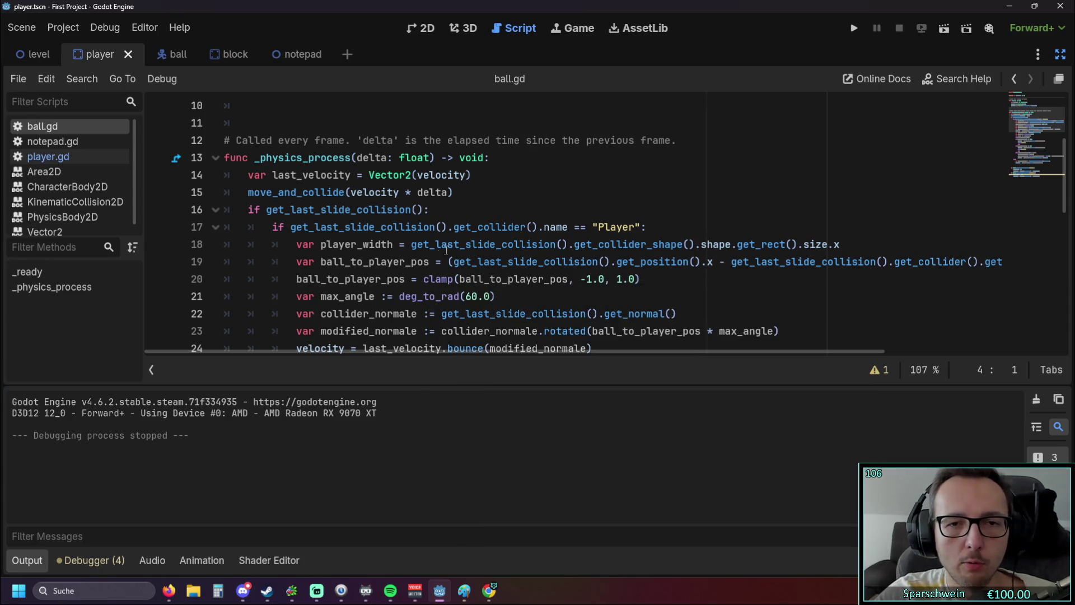
pyautogui.scroll(-1, 290, 228)
pyautogui.scroll(1, 290, 228)
pyautogui.moveTo(249, 209); pyautogui.dragTo(516, 208)
pyautogui.click(516, 208)
pyautogui.click(488, 186)
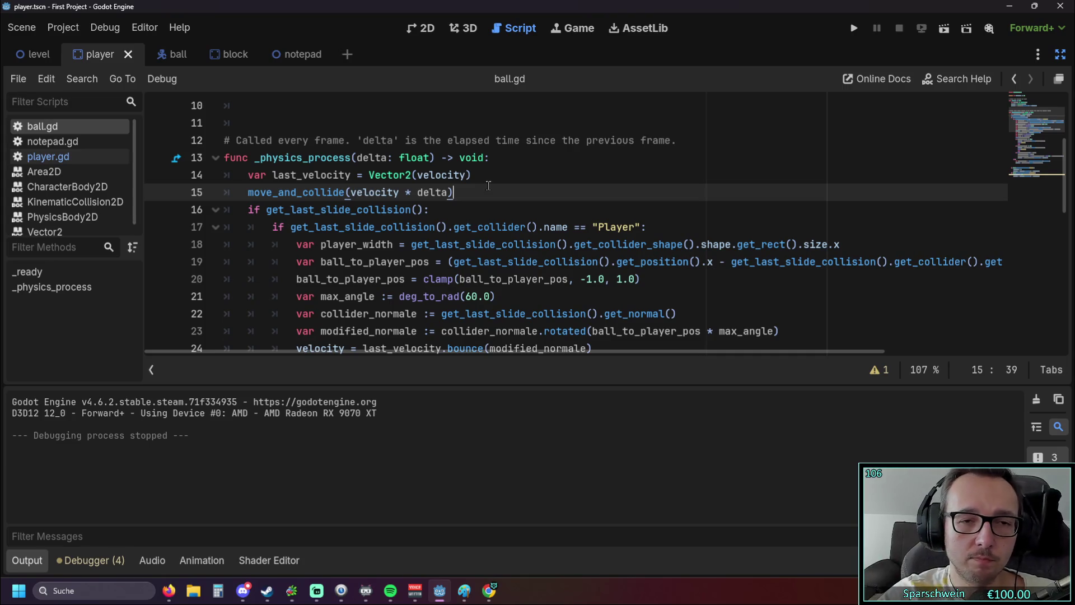
pyautogui.scroll(-3, 487, 190)
pyautogui.scroll(3, 476, 207)
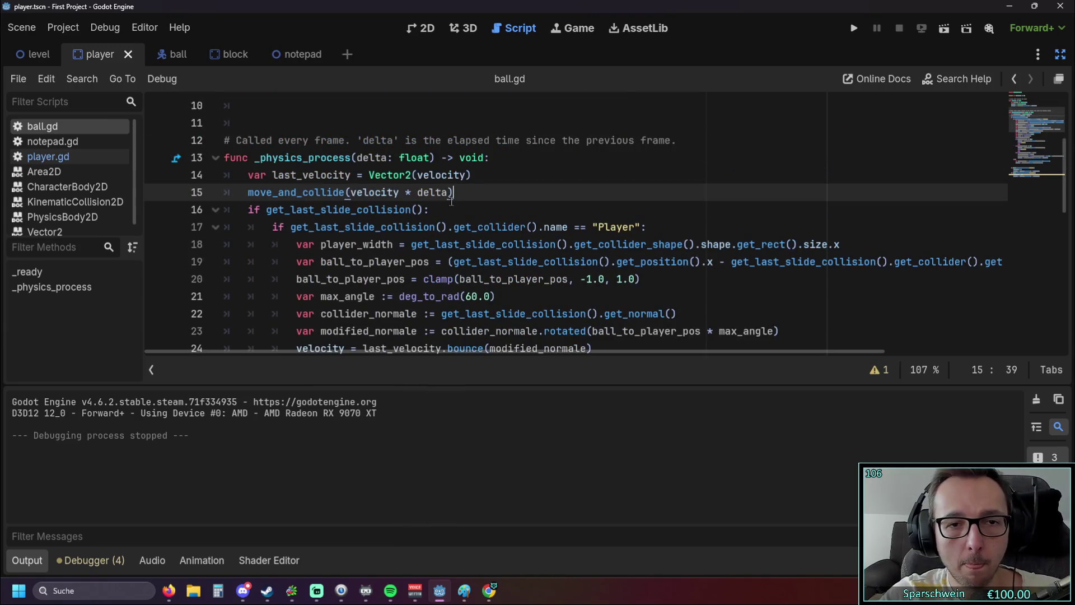
# Step: Append .bounce() after velocity in move_and_collide on line 15 and run with F5, hitting a parser error
pyautogui.moveTo(452, 196); pyautogui.dragTo(399, 193)
pyautogui.click(399, 193)
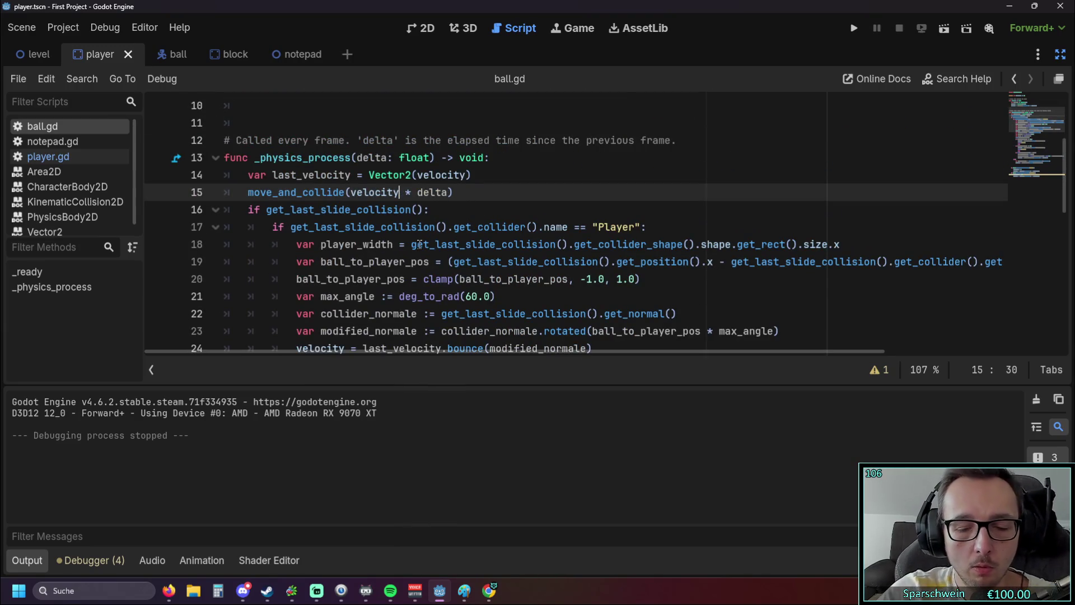
pyautogui.write('.bounce')
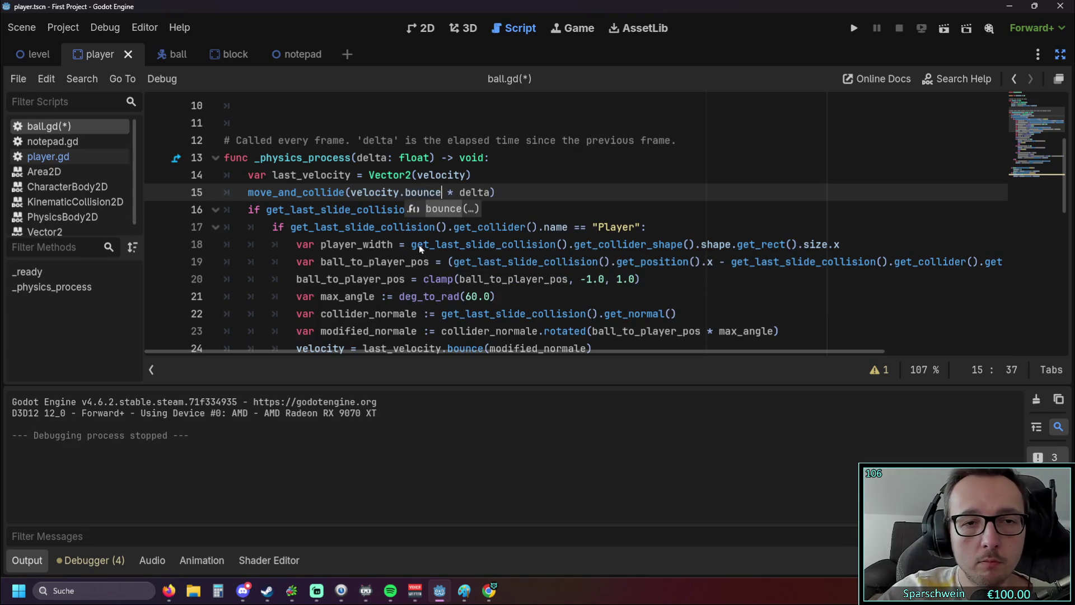
pyautogui.write('()')
pyautogui.click(442, 208)
pyautogui.press('F5')
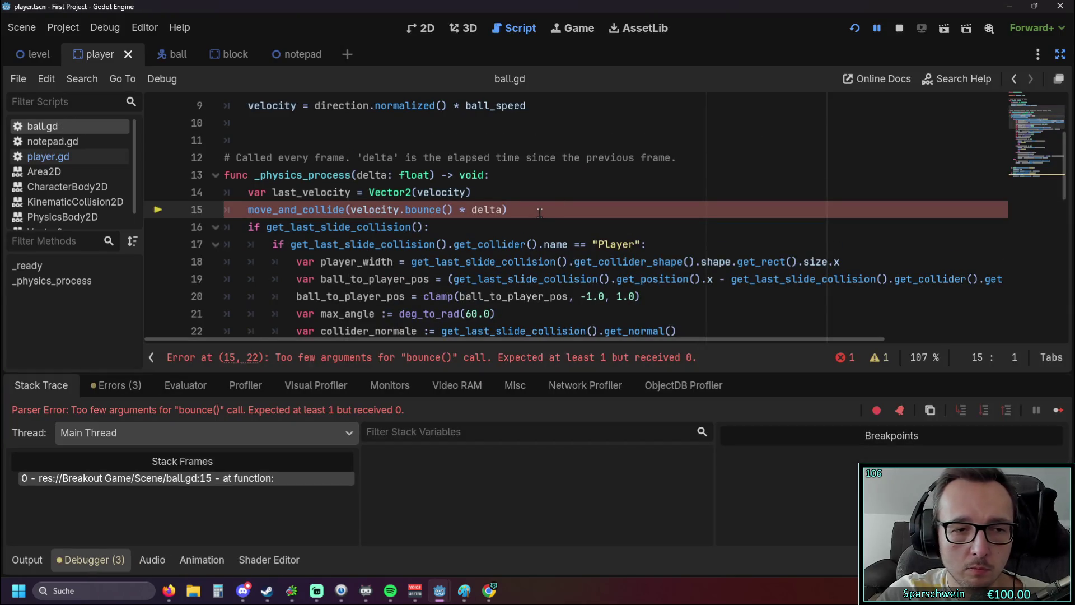
# Step: Undo the bounce edits and remove leftover characters so line 15 is move_and_collide(velocity * delta) again
pyautogui.moveTo(506, 209); pyautogui.dragTo(455, 210)
pyautogui.press('BackSpace')
pyautogui.click(508, 231)
pyautogui.hotkey('ctrl', 'z')
pyautogui.hotkey('ctrl', 'z')
pyautogui.hotkey('ctrl', 'z')
pyautogui.press('BackSpace')
pyautogui.press('End')
pyautogui.write('.bounce')
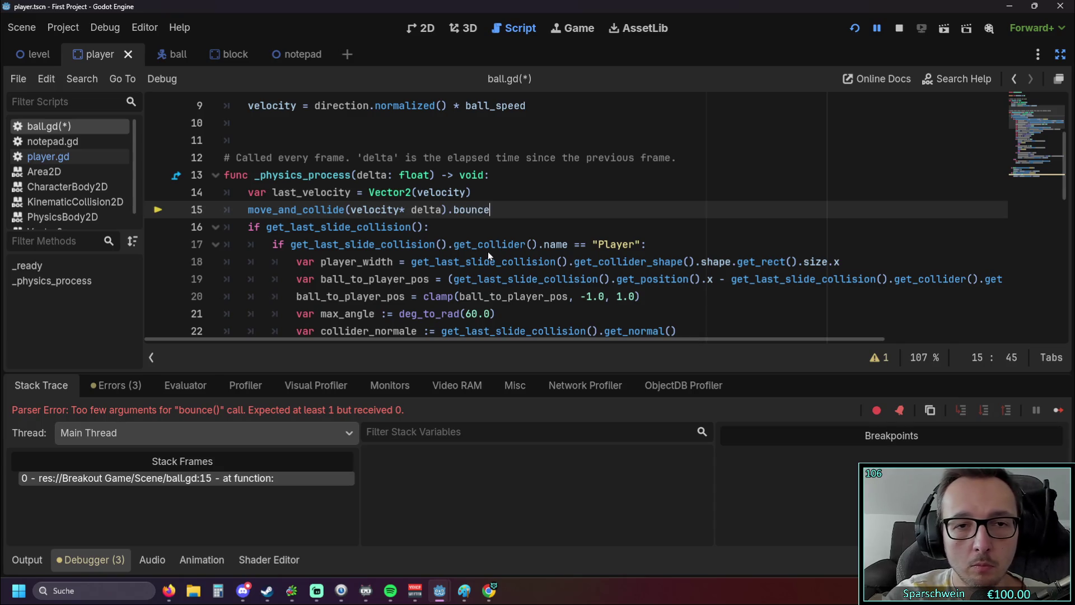
pyautogui.press('BackSpace')
pyautogui.press('BackSpace')
pyautogui.press('BackSpace')
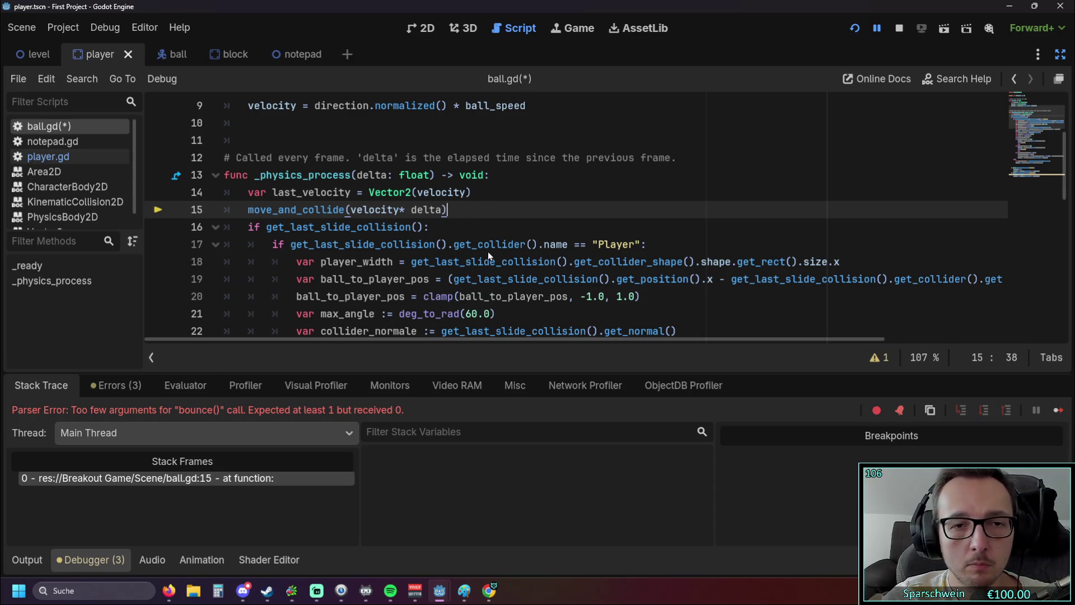
pyautogui.write('.')
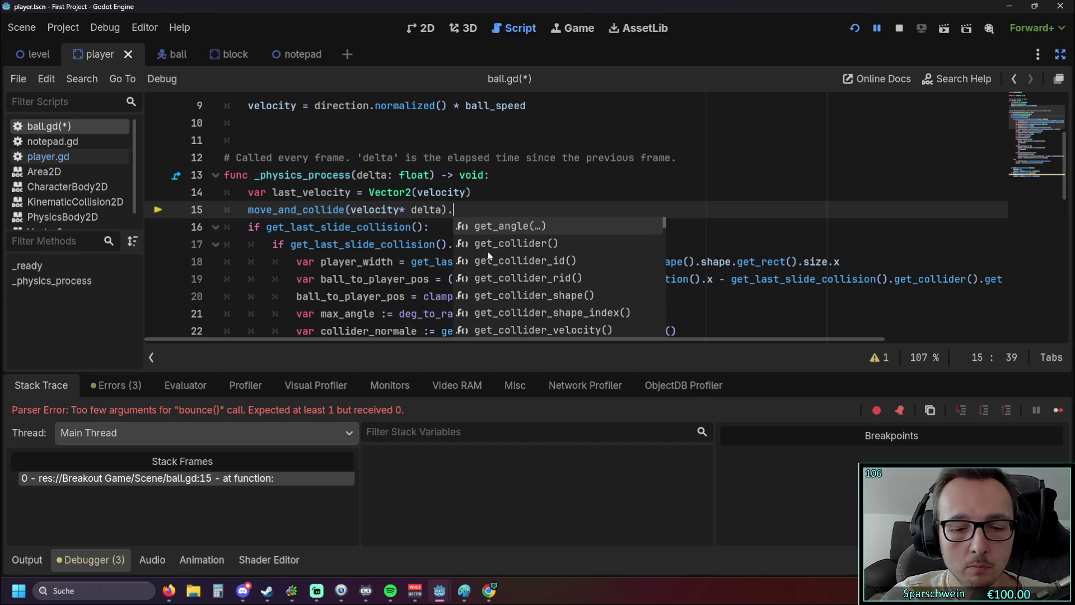
pyautogui.press('BackSpace')
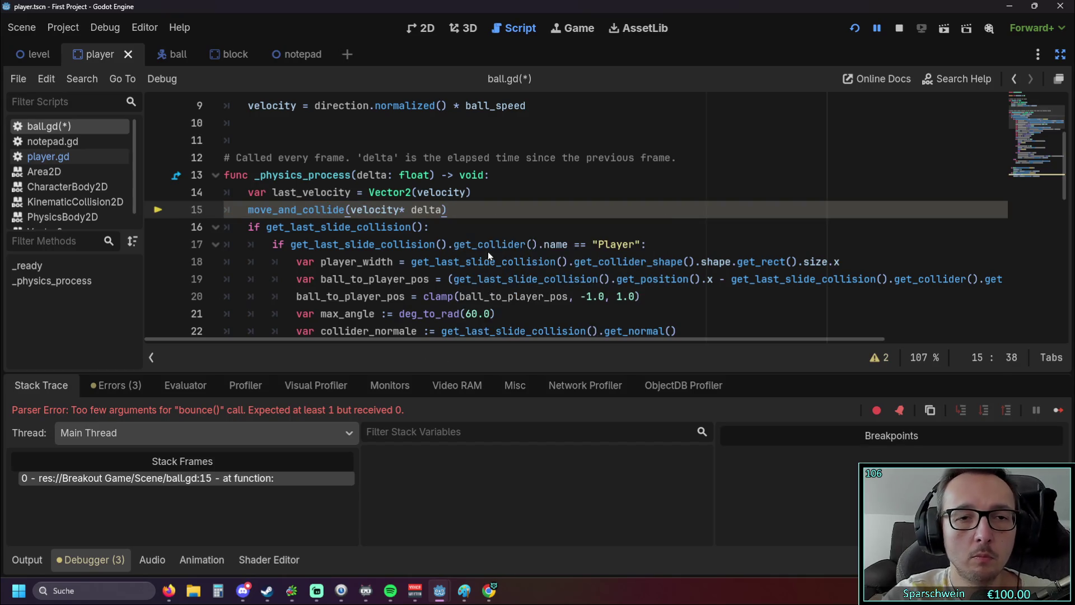
# Step: Scroll through the collision code below and place the caret at the end of line 15
pyautogui.click(493, 221)
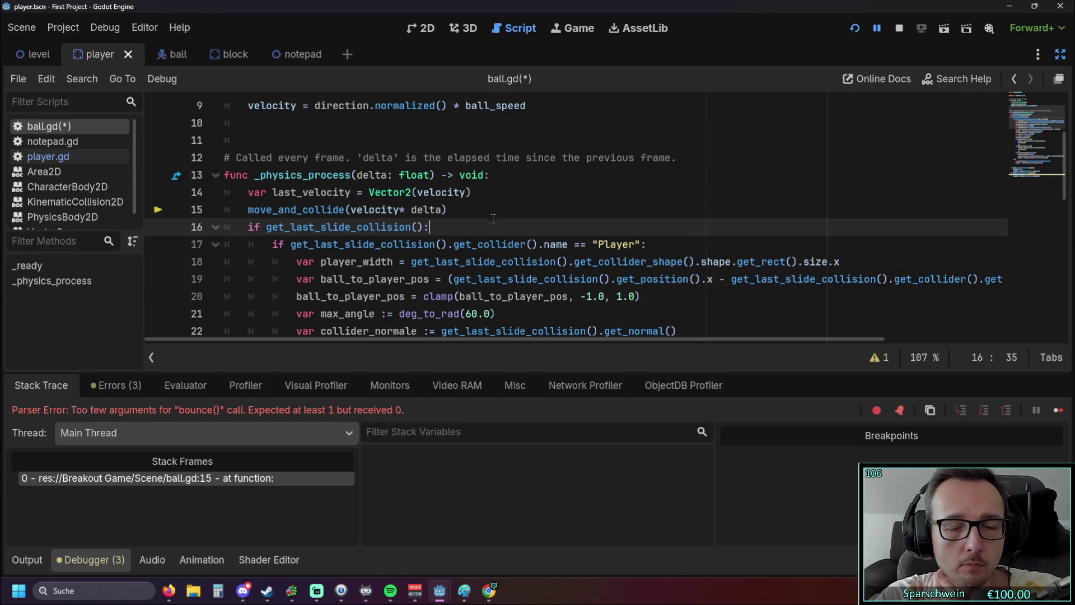
pyautogui.scroll(-1, 492, 218)
pyautogui.moveTo(504, 205)
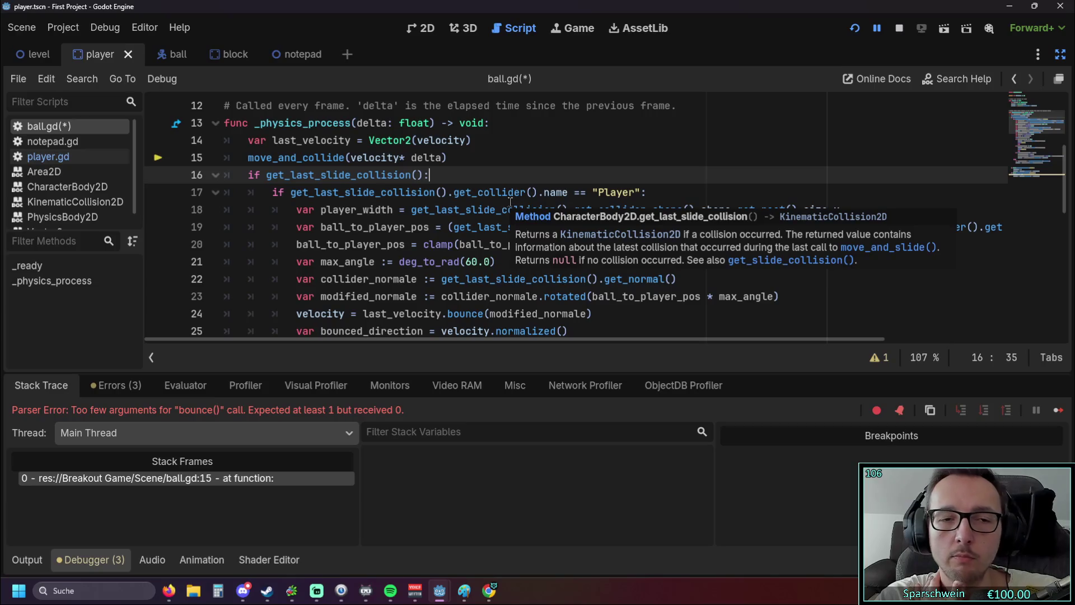
pyautogui.scroll(-3, 504, 203)
pyautogui.scroll(-4, 521, 206)
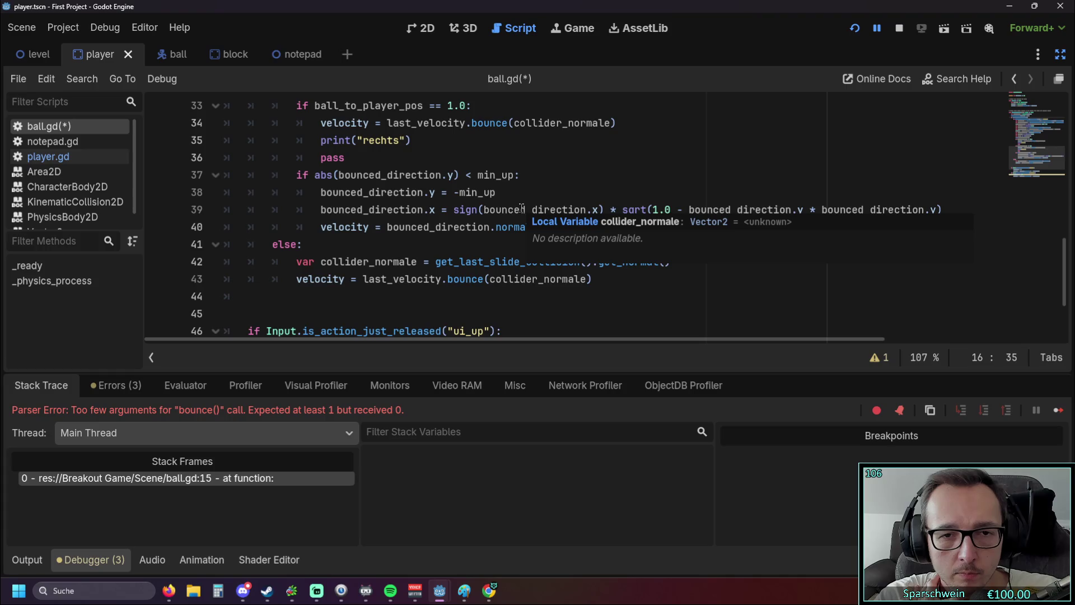
pyautogui.scroll(7, 521, 208)
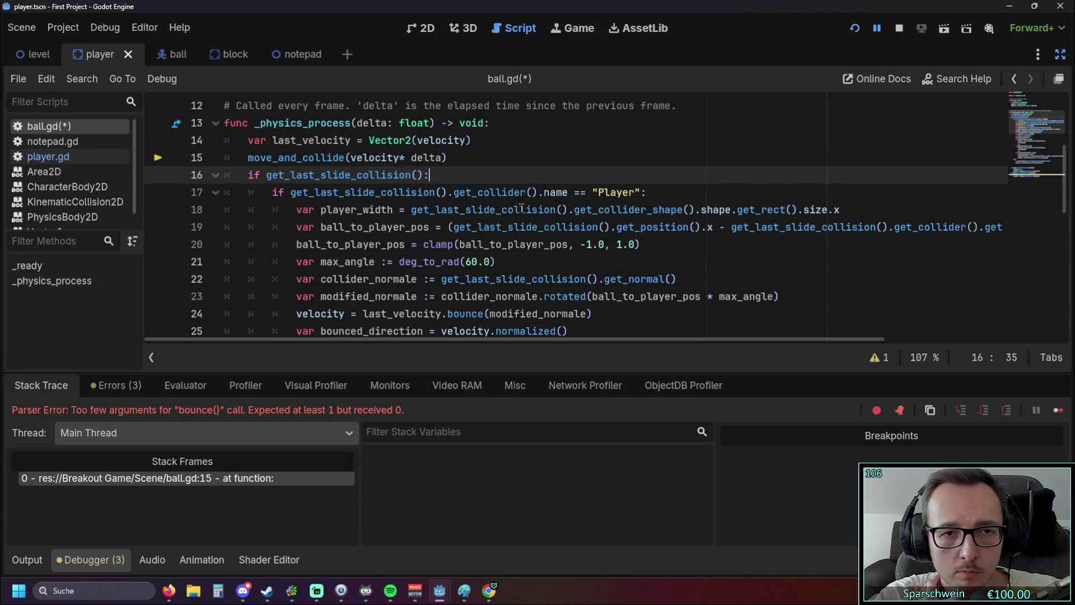
pyautogui.scroll(1, 521, 208)
pyautogui.click(490, 201)
# Step: Enclose the collision-handling block in triple quotes, opening after line 15 and closing on line 57
pyautogui.press('Return')
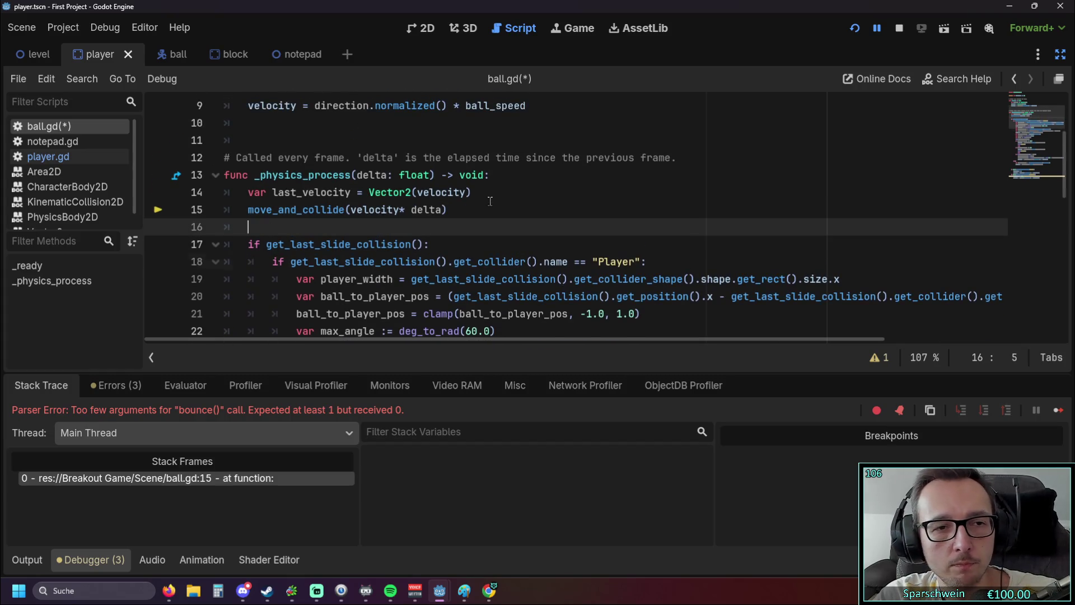
pyautogui.press('Return')
pyautogui.press('Return')
pyautogui.press('Return')
pyautogui.write('"""')
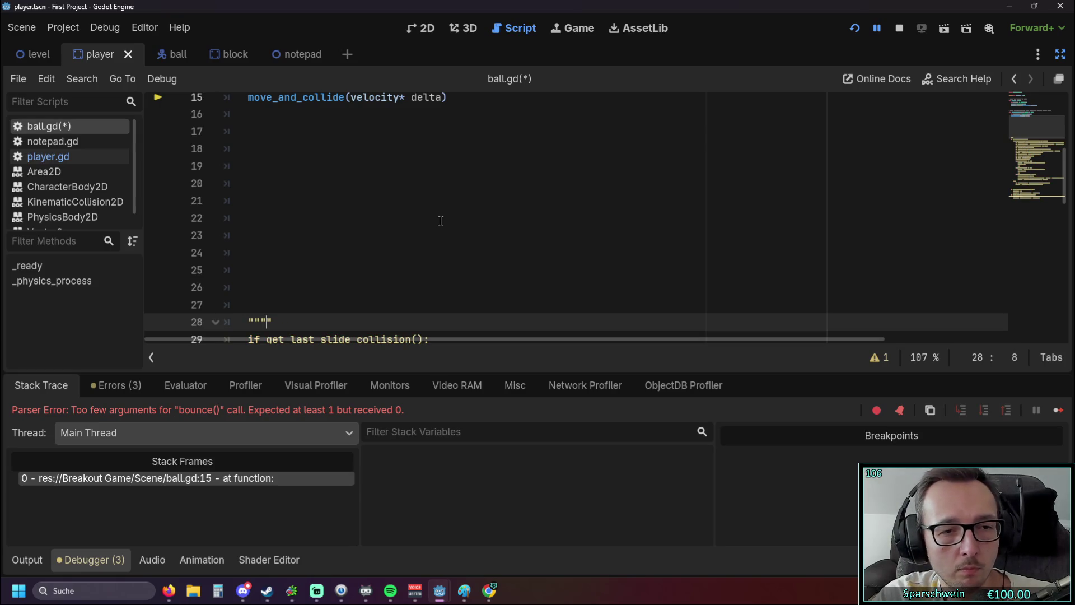
pyautogui.scroll(-12, 440, 220)
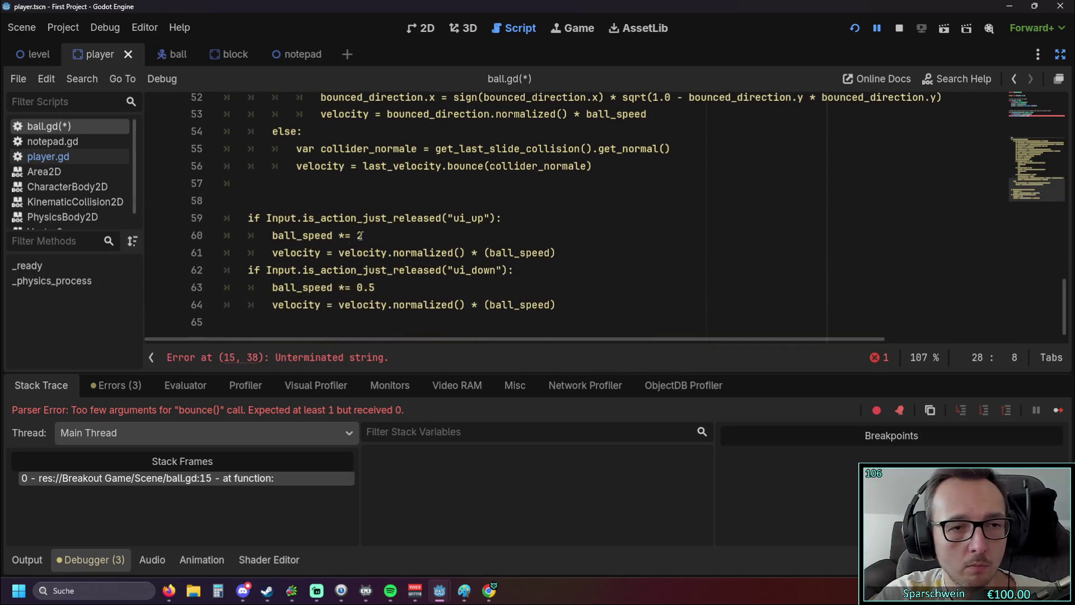
pyautogui.click(266, 318)
pyautogui.scroll(1, 301, 285)
pyautogui.click(285, 239)
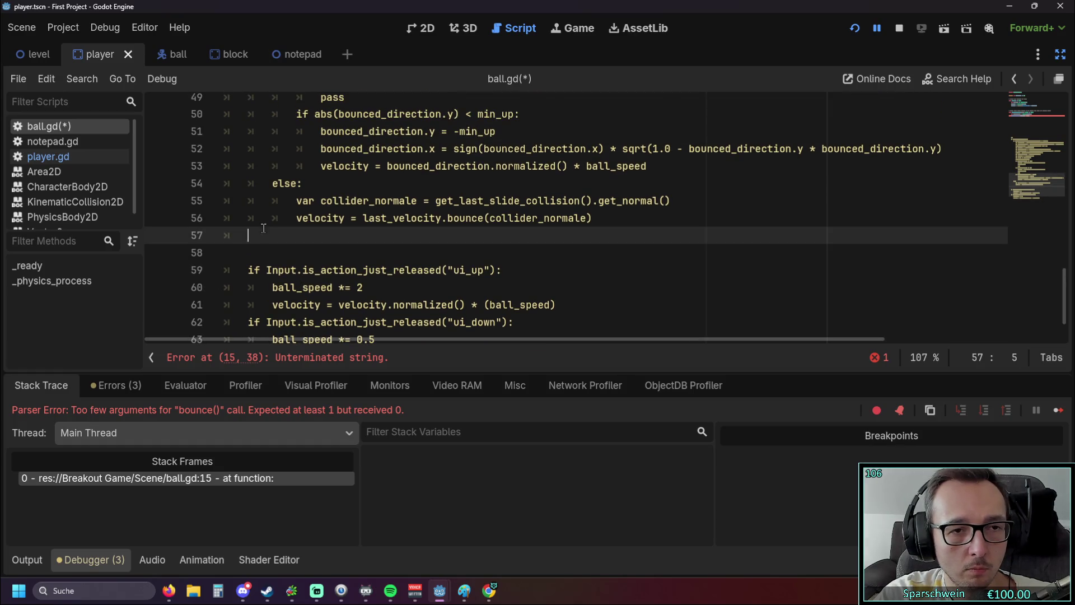
pyautogui.write('"""')
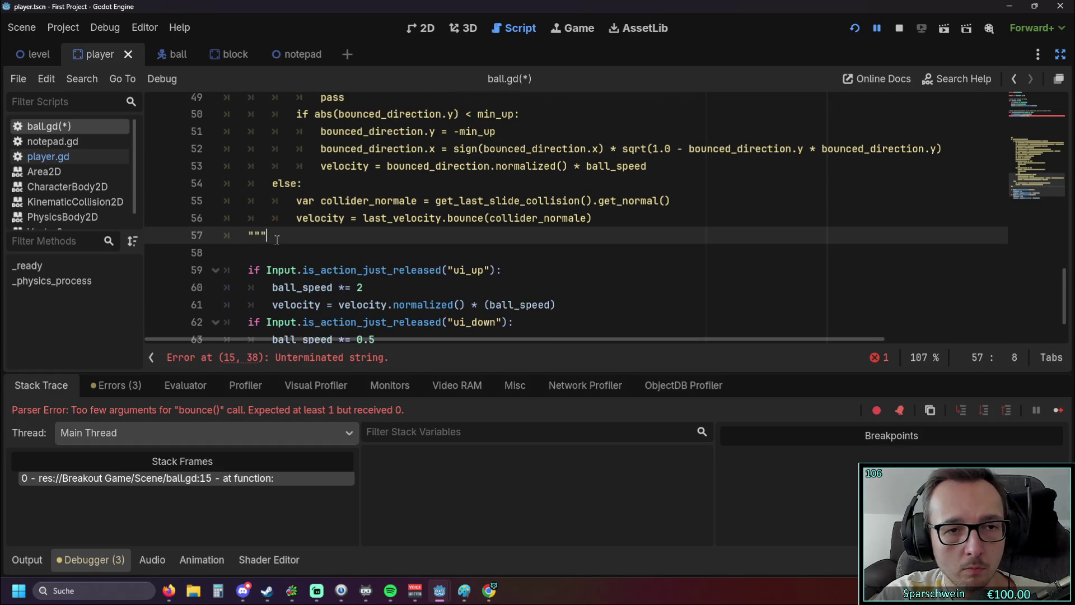
pyautogui.scroll(13, 297, 245)
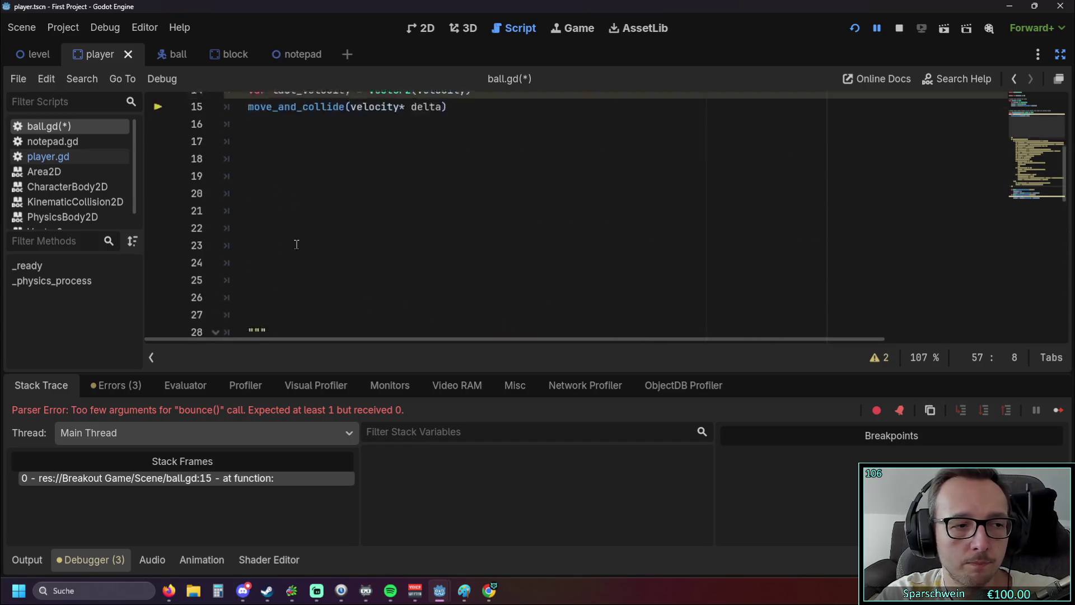
pyautogui.scroll(1, 295, 240)
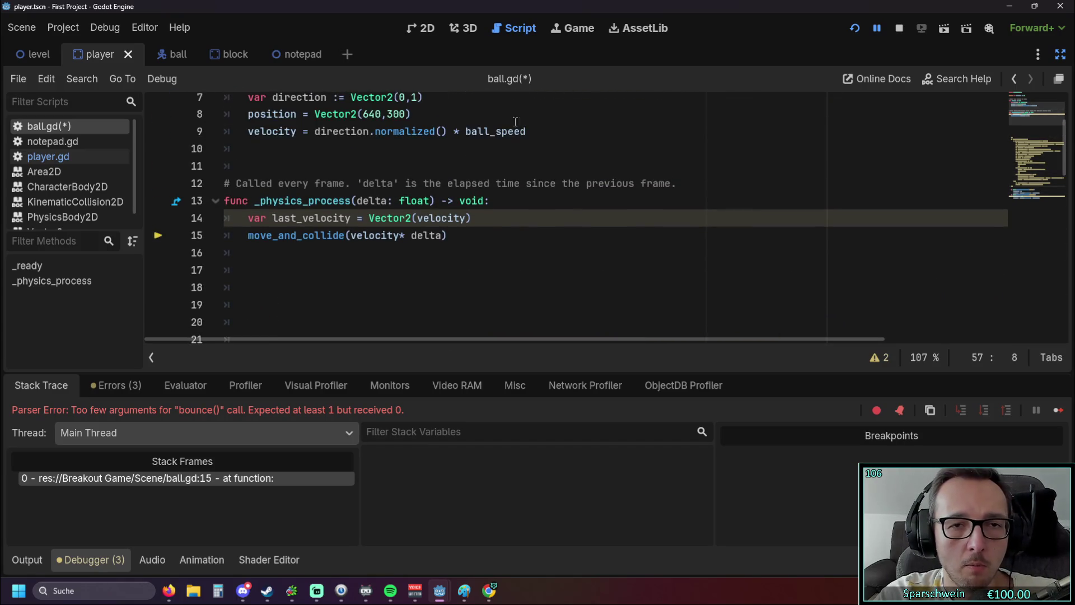
# Step: Save and test-run the game, moving the paddle left and right, then close it
pyautogui.click(853, 29)
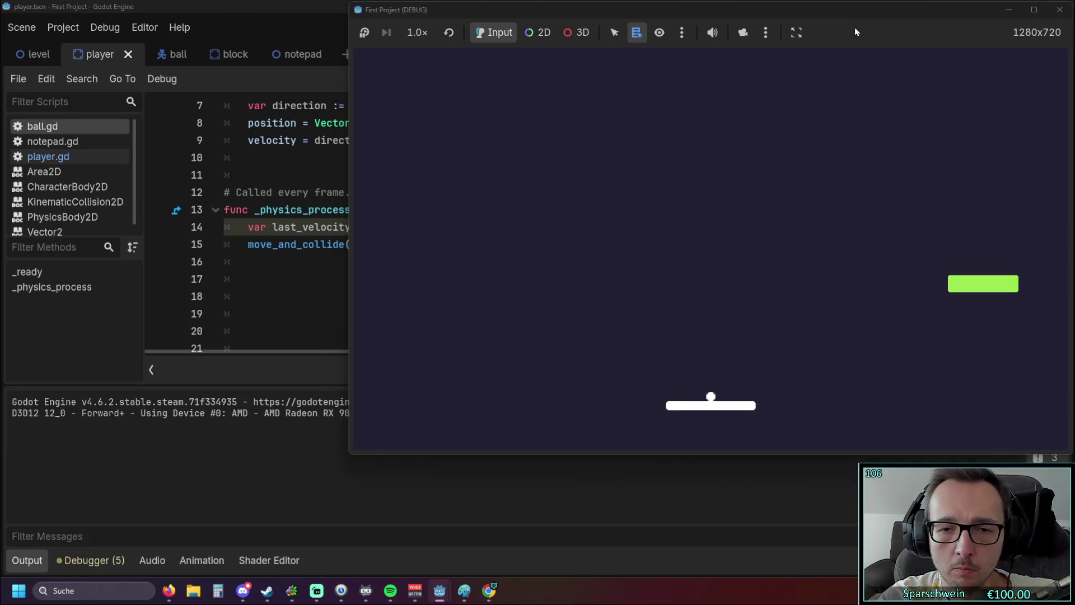
pyautogui.press('Left')
pyautogui.press('Right')
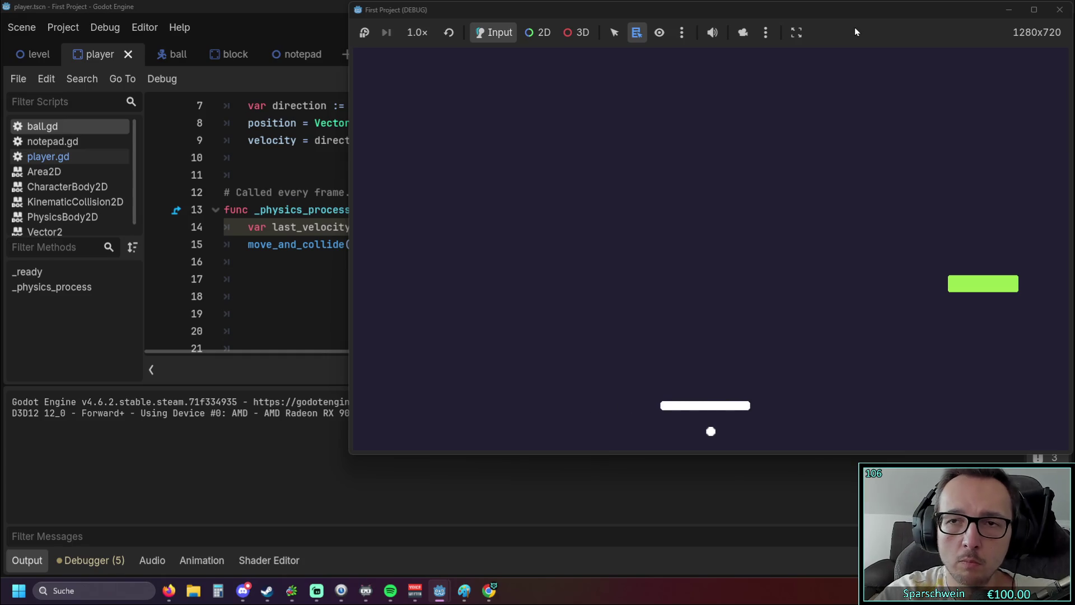
pyautogui.click(1059, 10)
pyautogui.scroll(2, 392, 235)
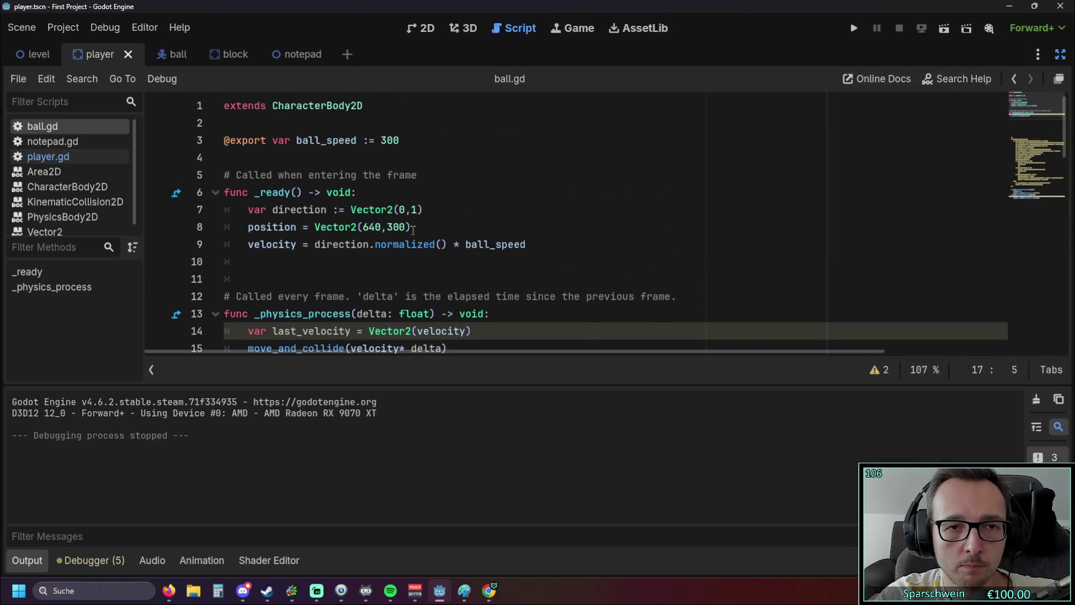
pyautogui.scroll(-3, 407, 226)
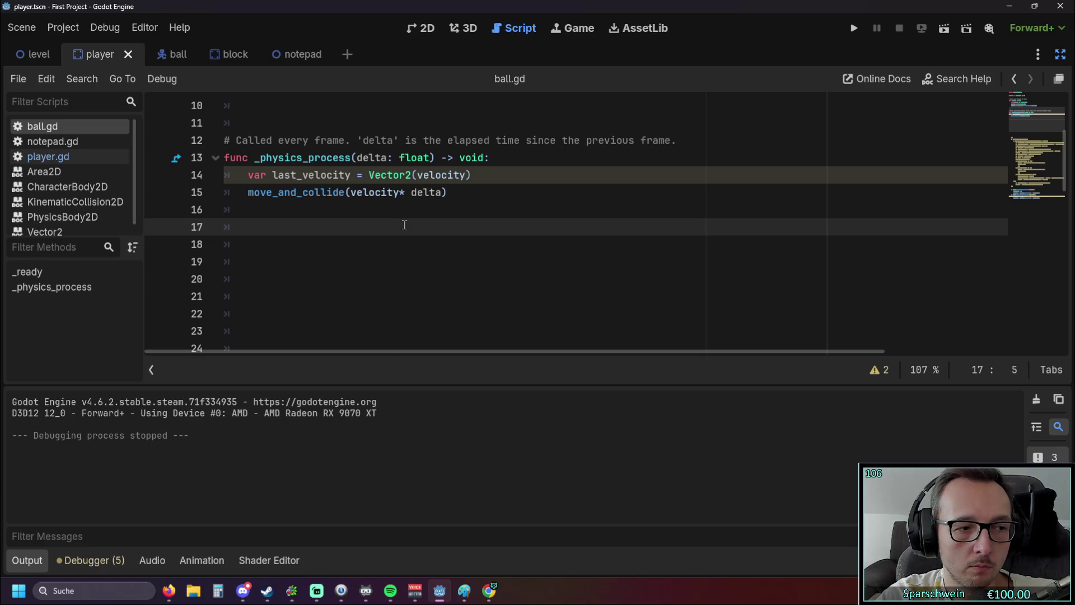
pyautogui.scroll(-13, 405, 224)
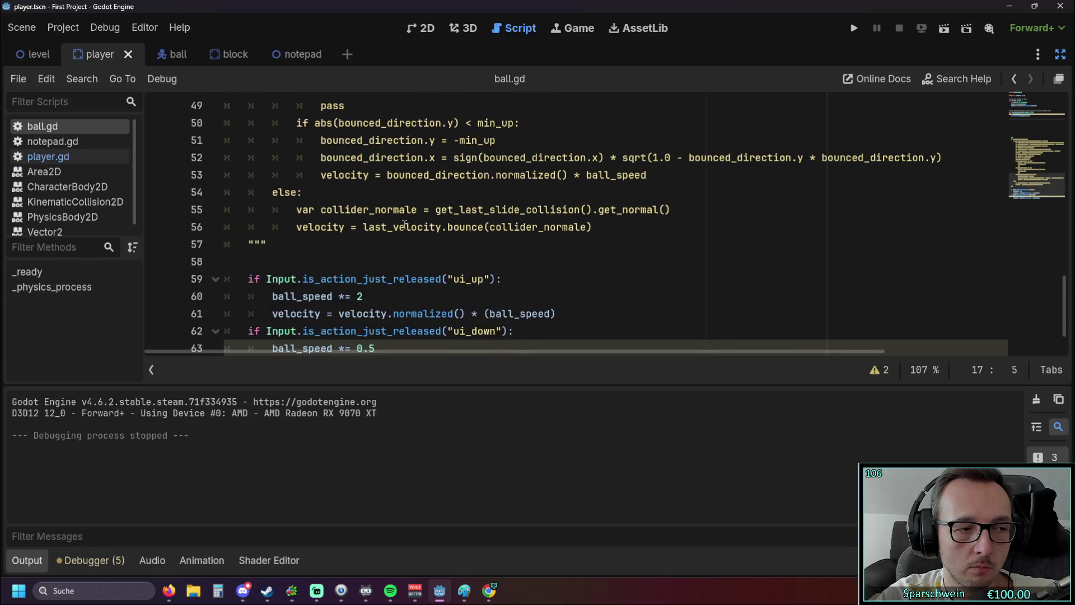
pyautogui.scroll(2, 405, 224)
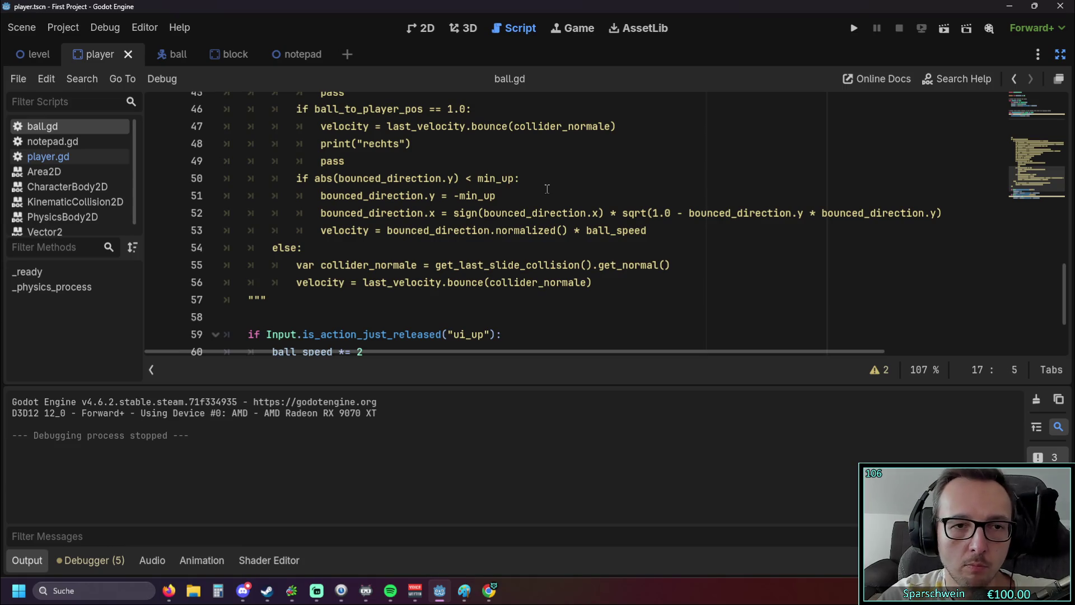
pyautogui.scroll(8, 547, 189)
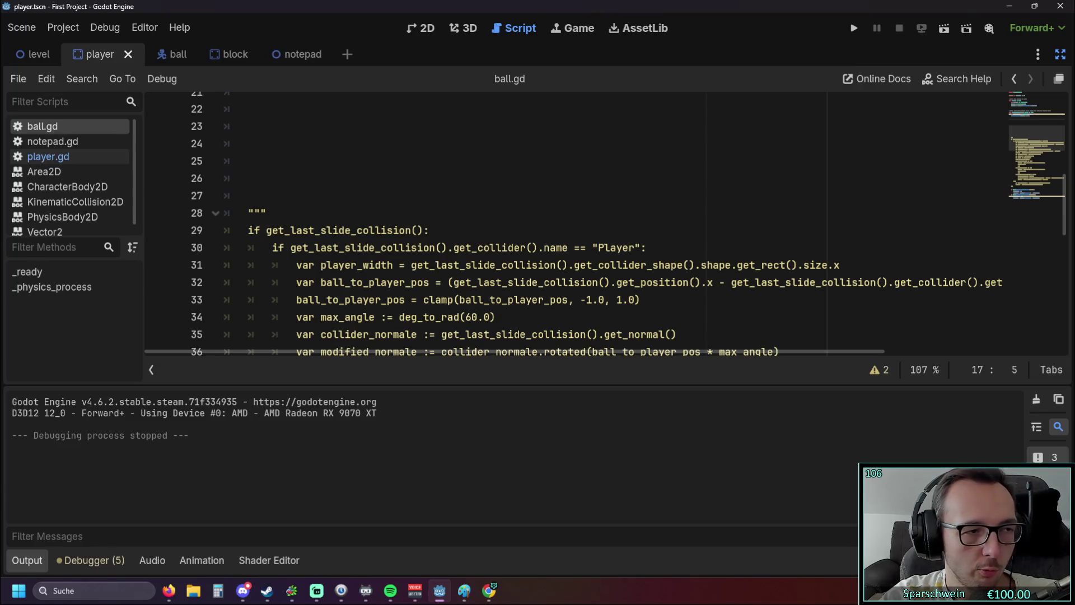
pyautogui.click(576, 177)
pyautogui.scroll(6, 578, 177)
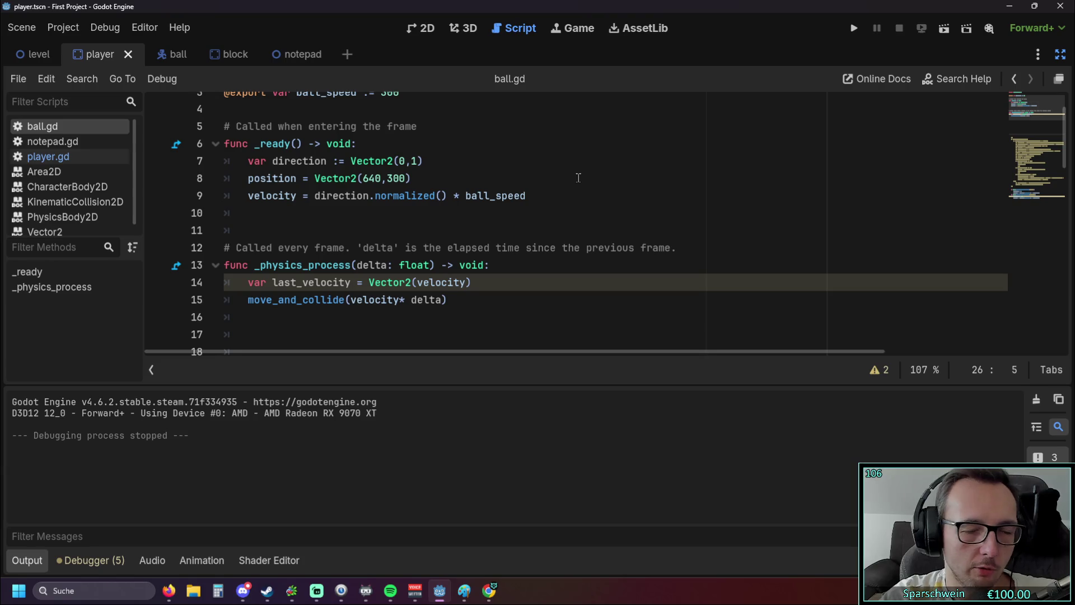
pyautogui.scroll(-16, 492, 209)
pyautogui.scroll(4, 495, 209)
pyautogui.scroll(10, 494, 209)
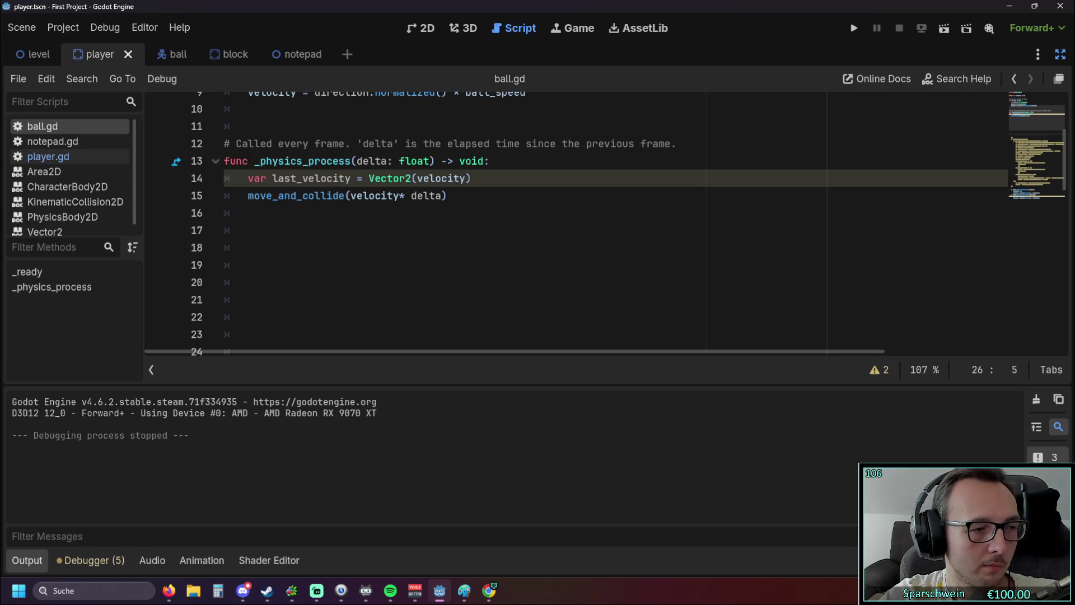
pyautogui.hotkey('alt', 'Tab')
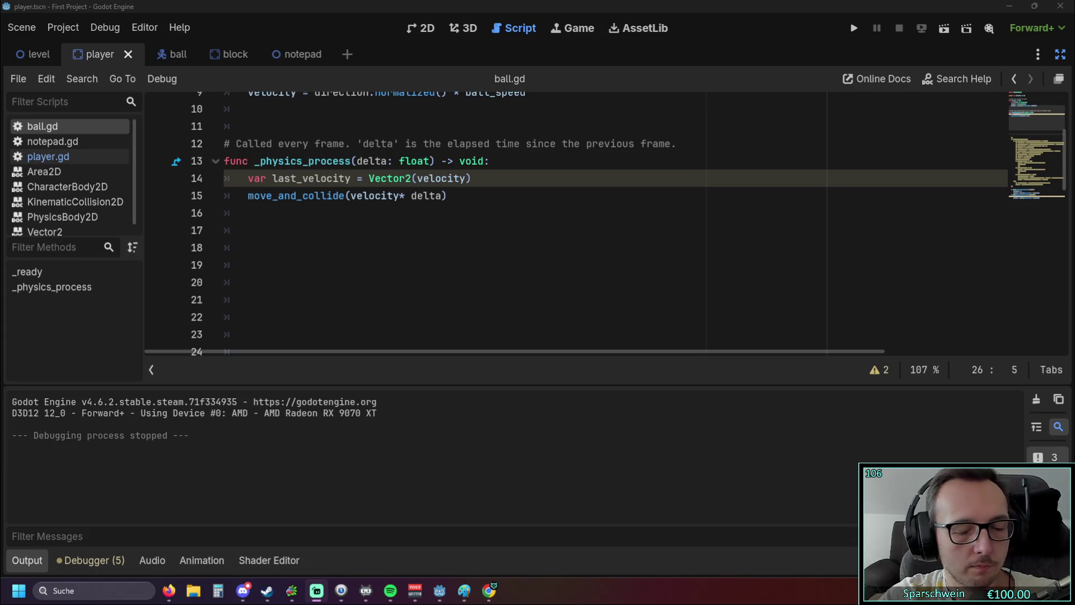
# Step: Paste the copied paddle-bounce code into ball.gd at line 22
pyautogui.click(260, 317)
pyautogui.hotkey('ctrl', 'v')
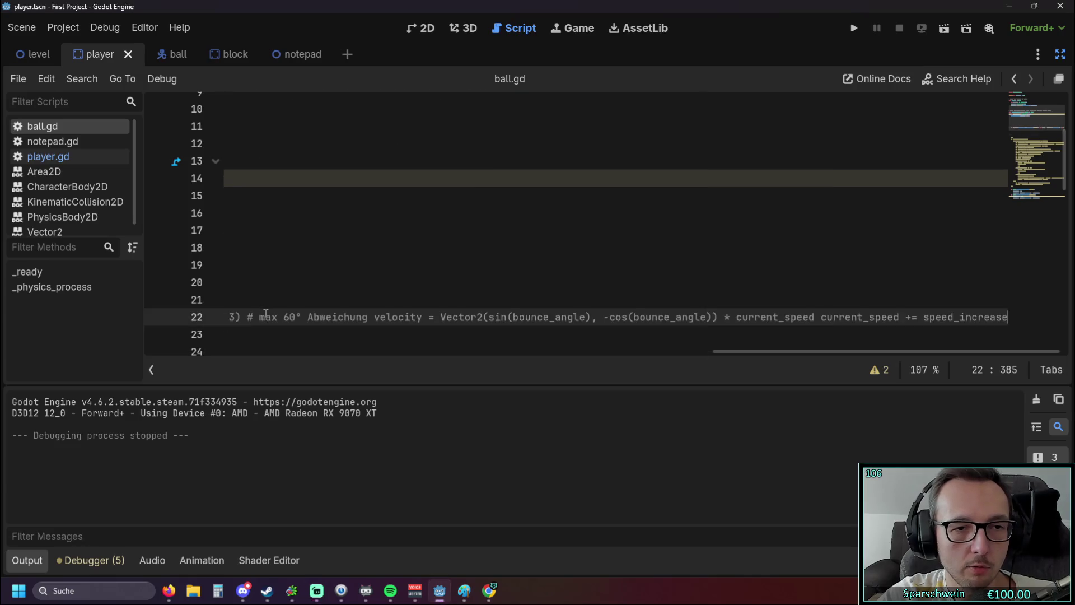
pyautogui.scroll(2, 336, 271)
pyautogui.scroll(-5, 549, 311)
pyautogui.click(464, 351)
pyautogui.moveTo(465, 349); pyautogui.dragTo(149, 343)
pyautogui.click(353, 280)
pyautogui.scroll(3, 353, 255)
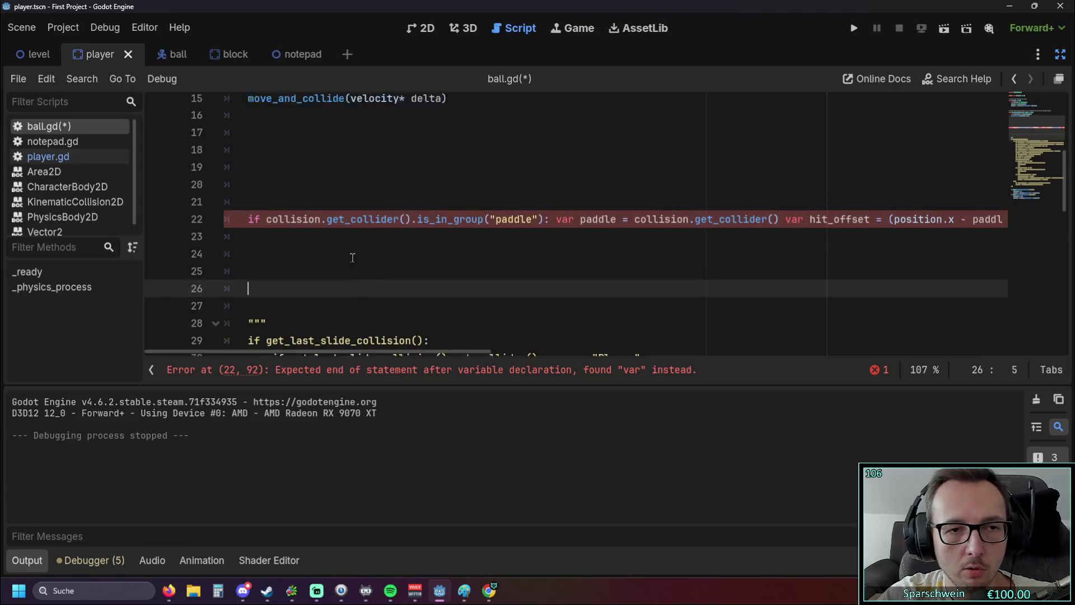
# Step: Move the is_in_group("paddle") check to an indented line 16 under move_and_collide
pyautogui.moveTo(247, 261); pyautogui.dragTo(550, 263)
pyautogui.hotkey('ctrl', 'x')
pyautogui.click(305, 162)
pyautogui.press('Tab')
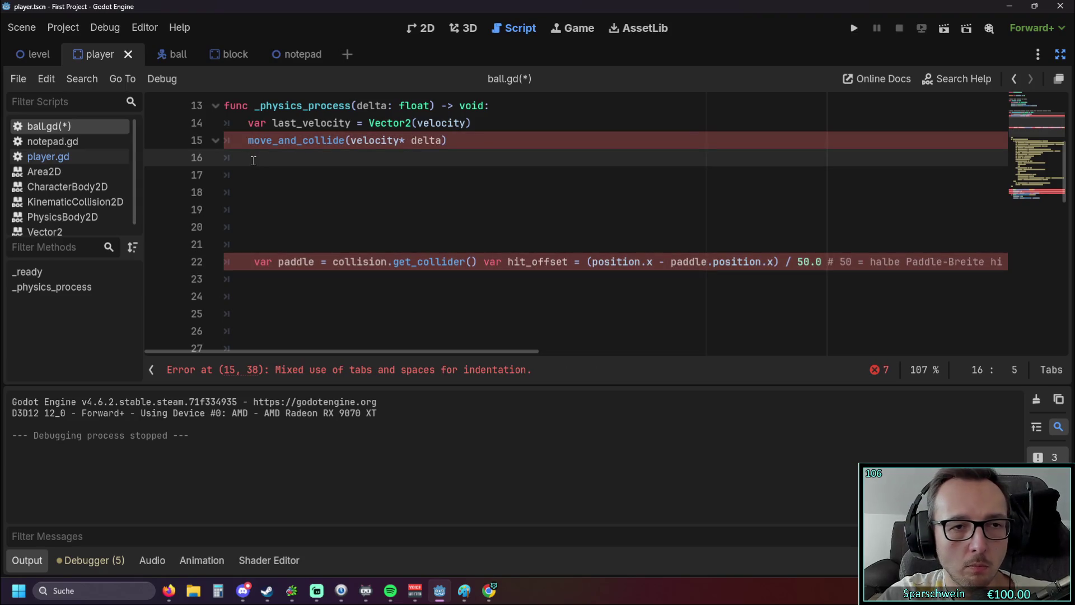
pyautogui.hotkey('ctrl', 'v')
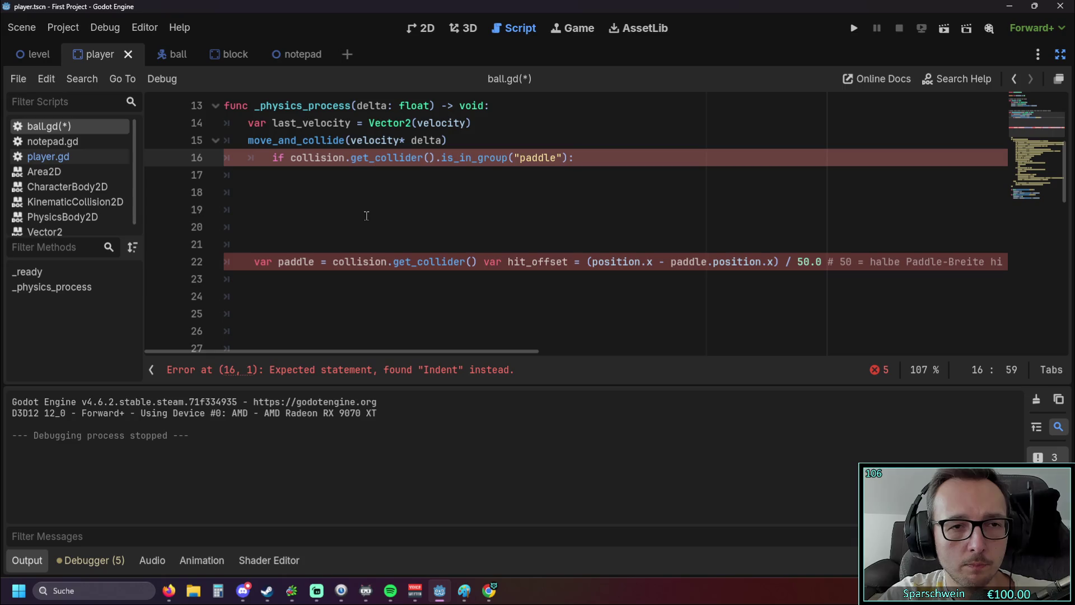
pyautogui.click(272, 159)
pyautogui.press('BackSpace')
# Step: Move the var paddle declaration to line 17 inside the check, then select the hit_offset line
pyautogui.doubleClick(253, 263)
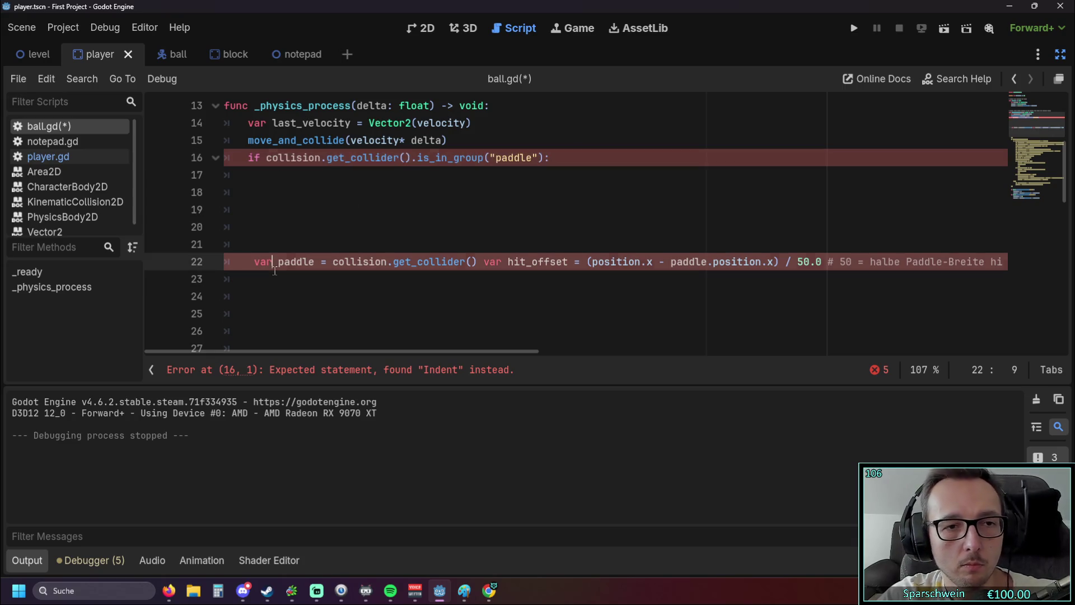
pyautogui.moveTo(253, 262); pyautogui.dragTo(473, 263)
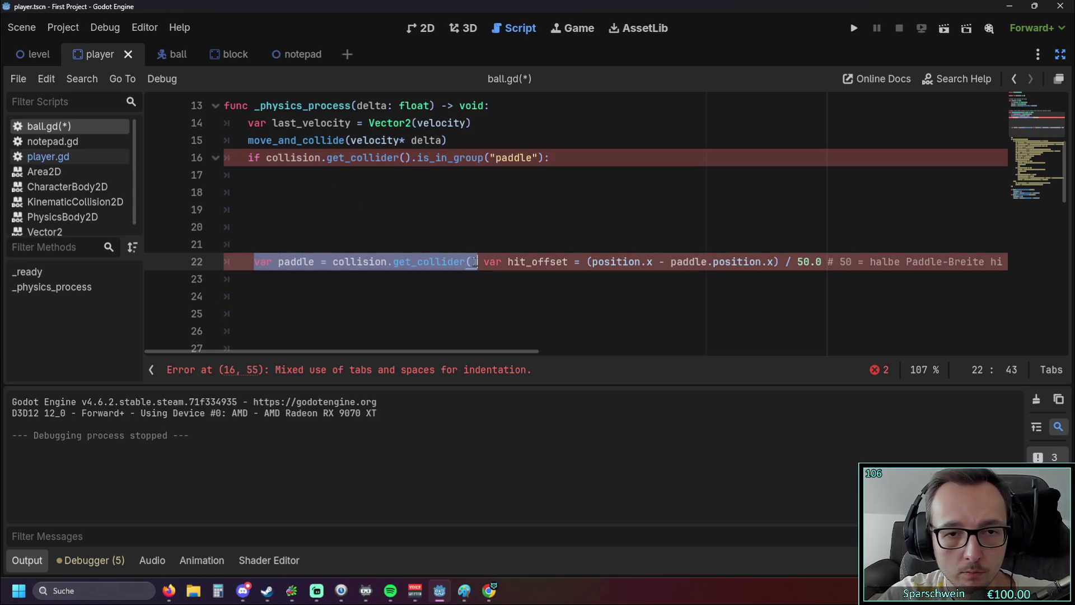
pyautogui.hotkey('ctrl', 'c')
pyautogui.click(273, 174)
pyautogui.press('Tab')
pyautogui.hotkey('ctrl', 'v')
pyautogui.click(367, 295)
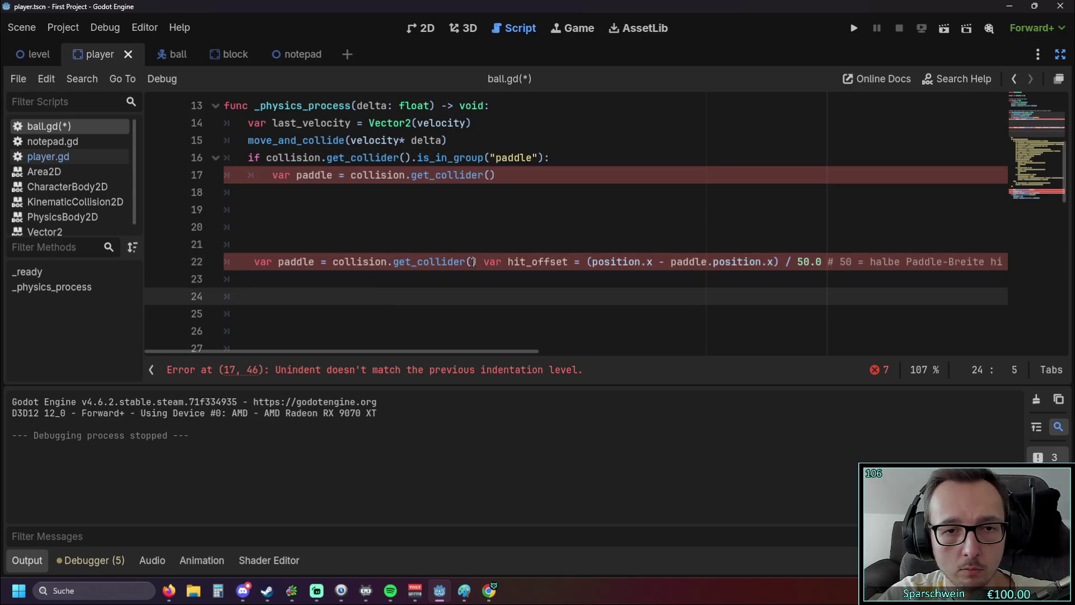
pyautogui.moveTo(482, 263); pyautogui.dragTo(219, 264)
pyautogui.press('BackSpace')
pyautogui.hotkey('shift', 'Right')
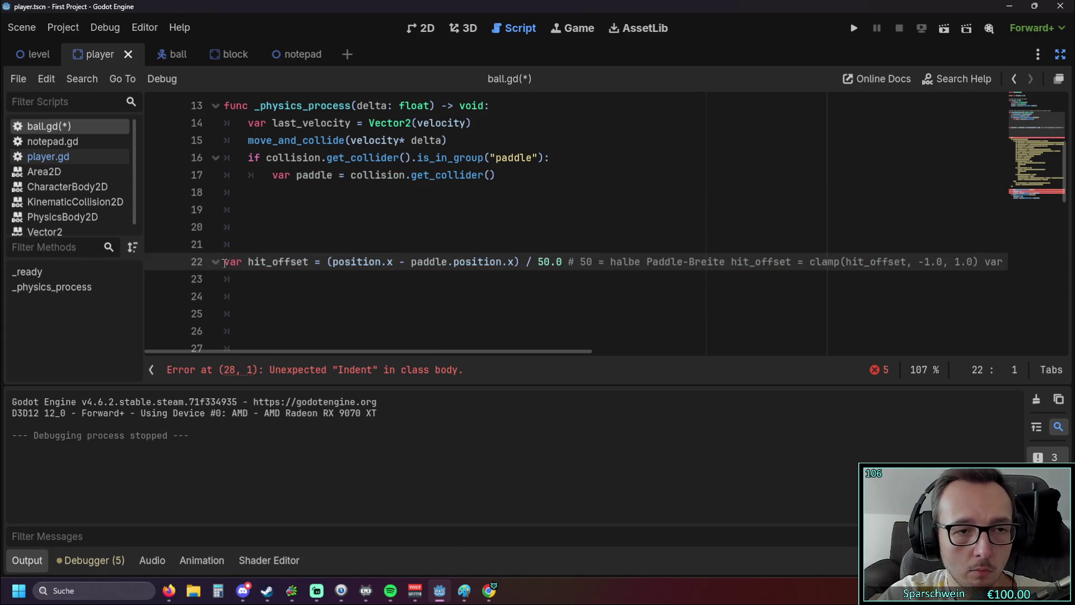
pyautogui.moveTo(256, 264); pyautogui.dragTo(563, 270)
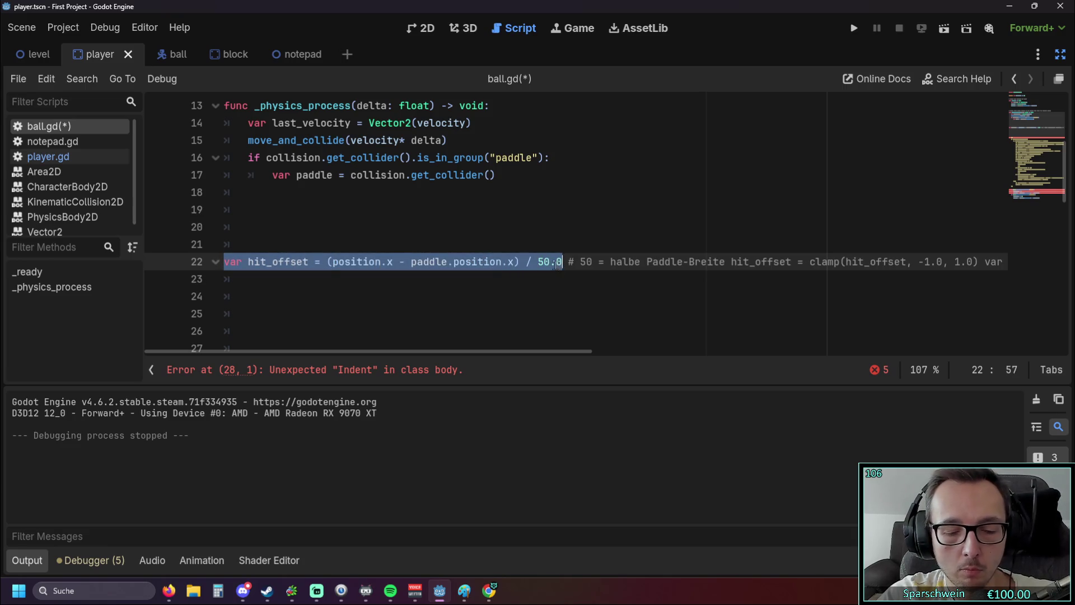
# Step: Move the hit_offset calculation and its clamp statement onto lines 18–19 under the collision check
pyautogui.press('BackSpace')
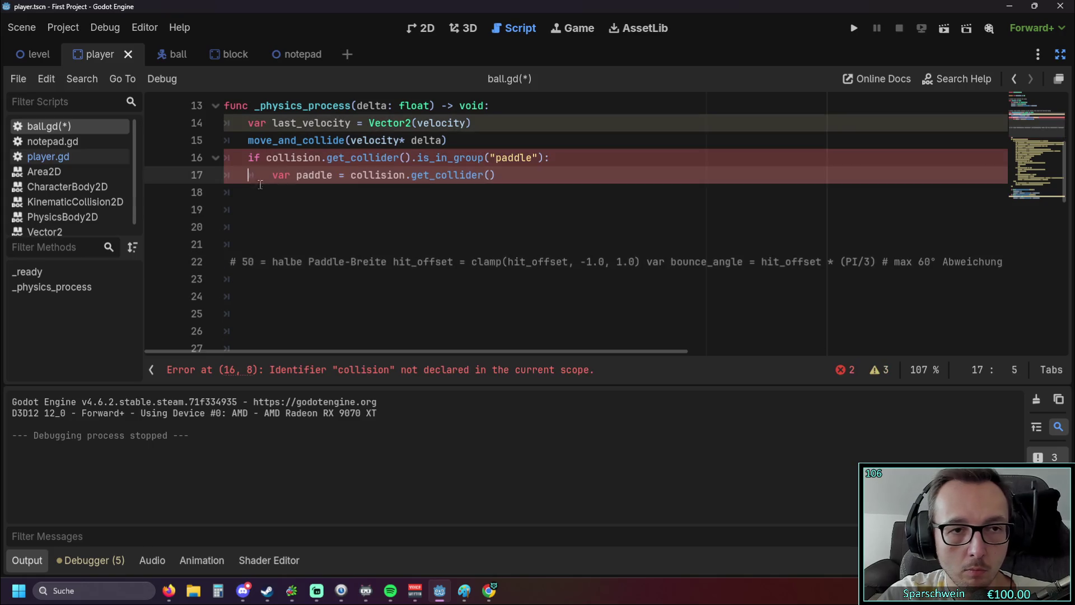
pyautogui.click(259, 193)
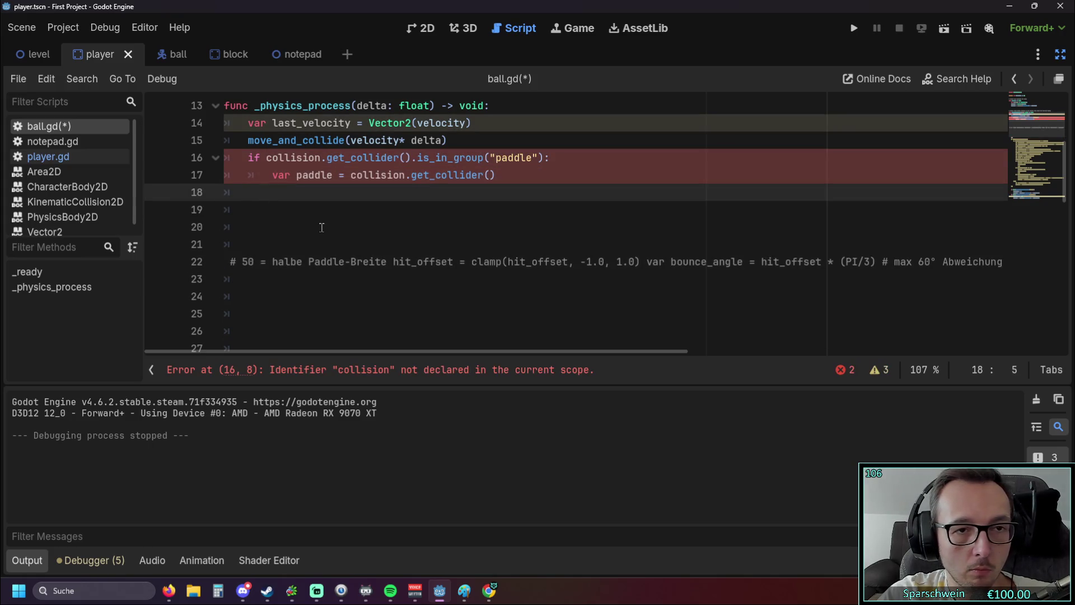
pyautogui.hotkey('ctrl', 'v')
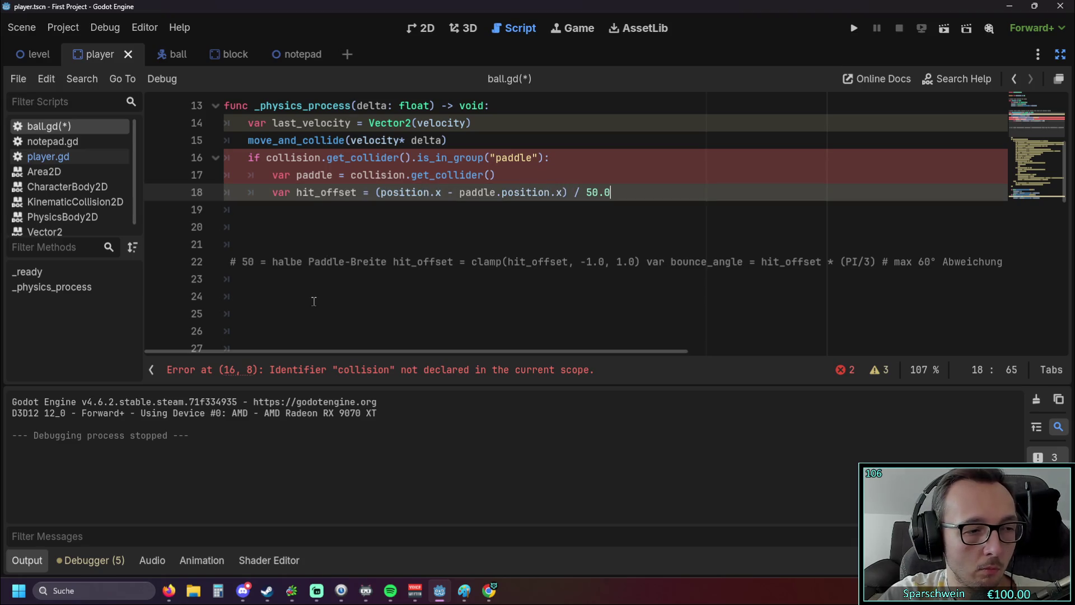
pyautogui.click(297, 297)
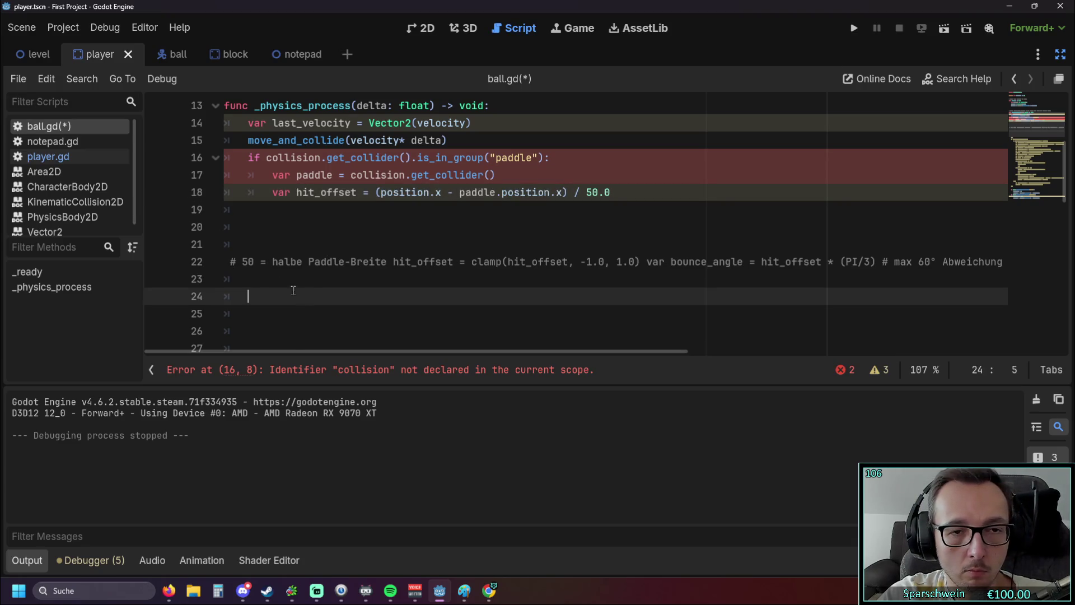
pyautogui.moveTo(339, 354)
pyautogui.mouseDown()
pyautogui.moveTo(355, 352)
pyautogui.moveTo(322, 352)
pyautogui.moveTo(416, 352)
pyautogui.moveTo(297, 350)
pyautogui.mouseUp()
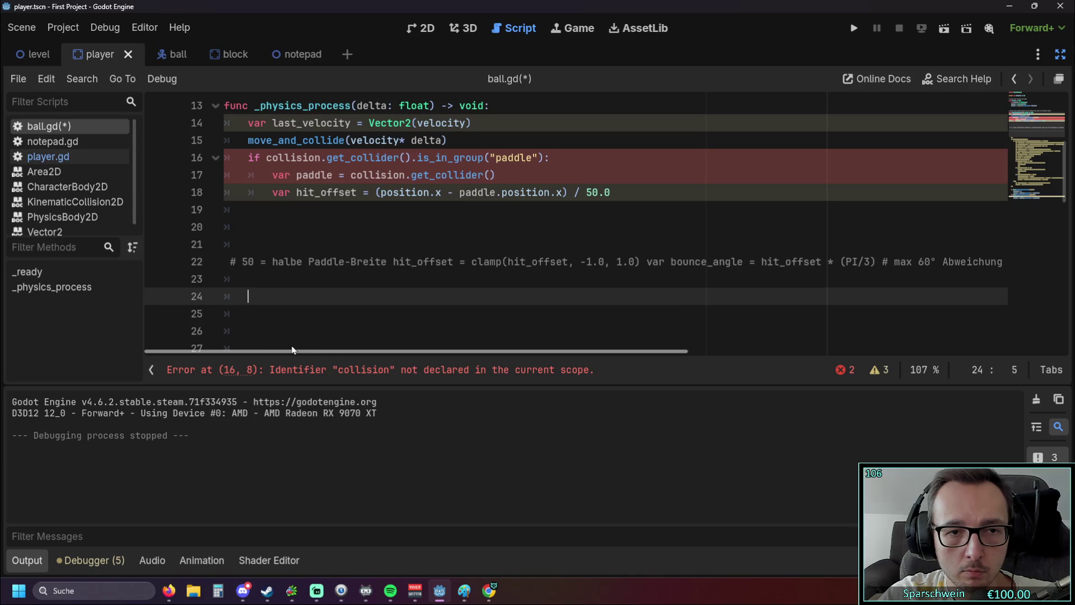
pyautogui.moveTo(393, 262); pyautogui.dragTo(569, 265)
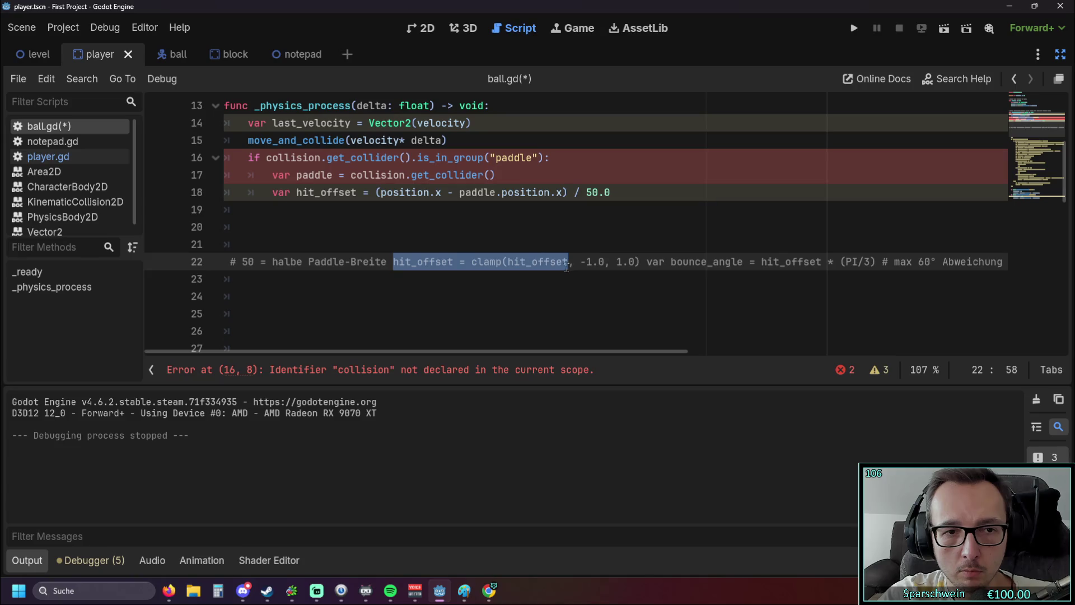
pyautogui.click(353, 273)
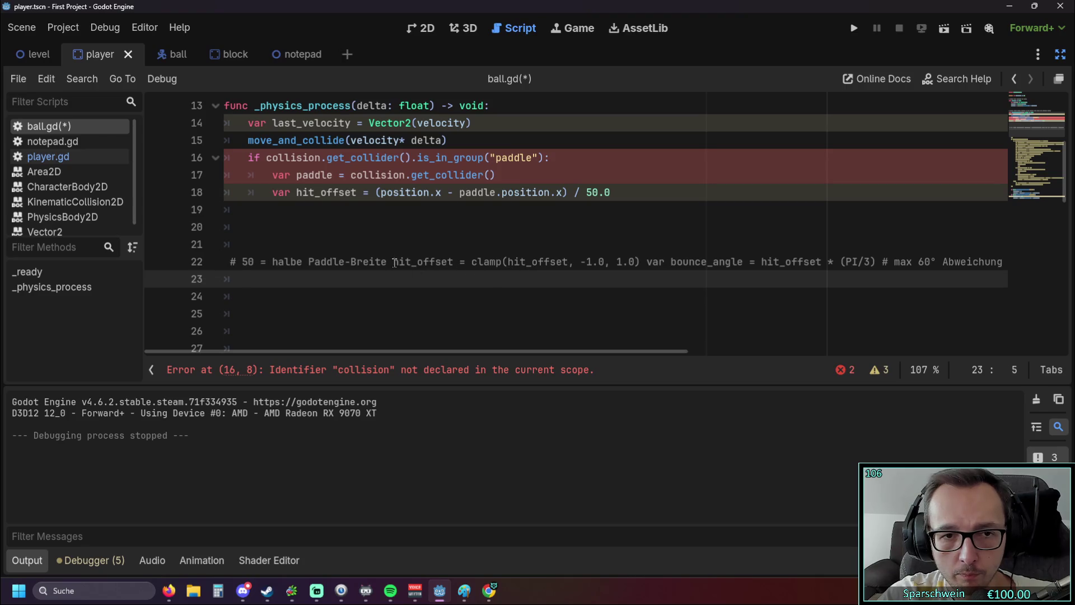
pyautogui.moveTo(394, 262); pyautogui.dragTo(638, 263)
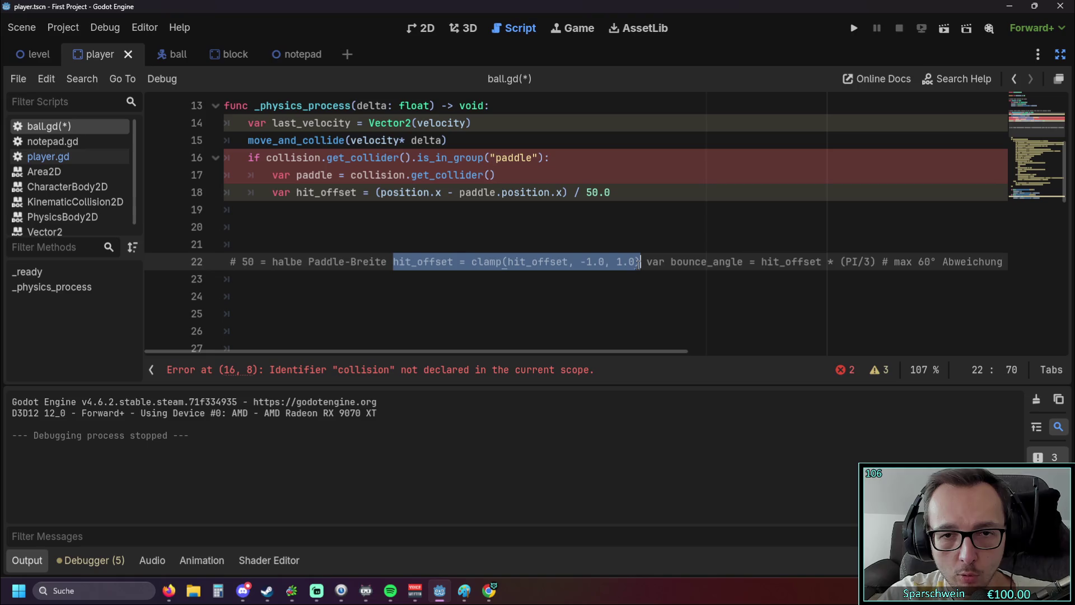
pyautogui.hotkey('ctrl', 'c')
pyautogui.click(644, 197)
pyautogui.press('Return')
pyautogui.hotkey('ctrl', 'v')
# Step: Change the group name on line 16 from paddle to player
pyautogui.click(568, 311)
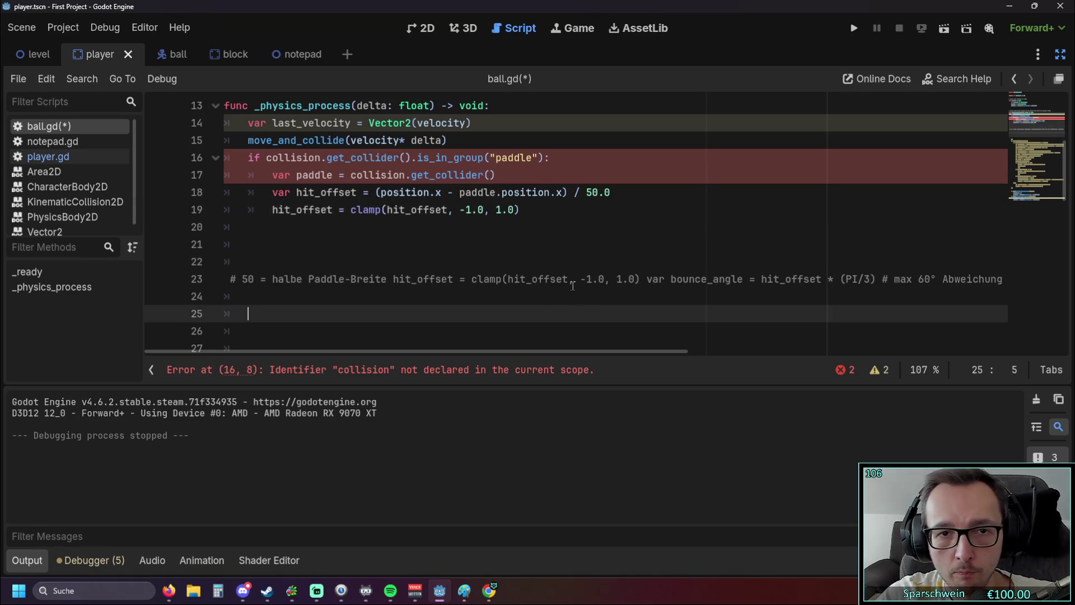
pyautogui.click(496, 158)
pyautogui.moveTo(496, 158); pyautogui.dragTo(532, 157)
pyautogui.write('play')
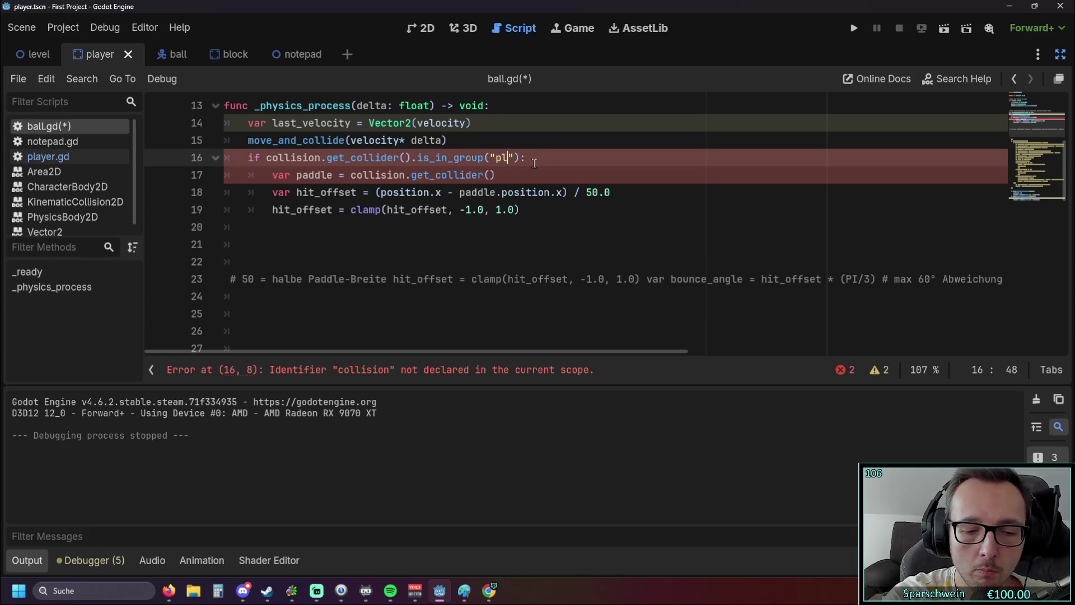
pyautogui.write('er')
pyautogui.click(514, 242)
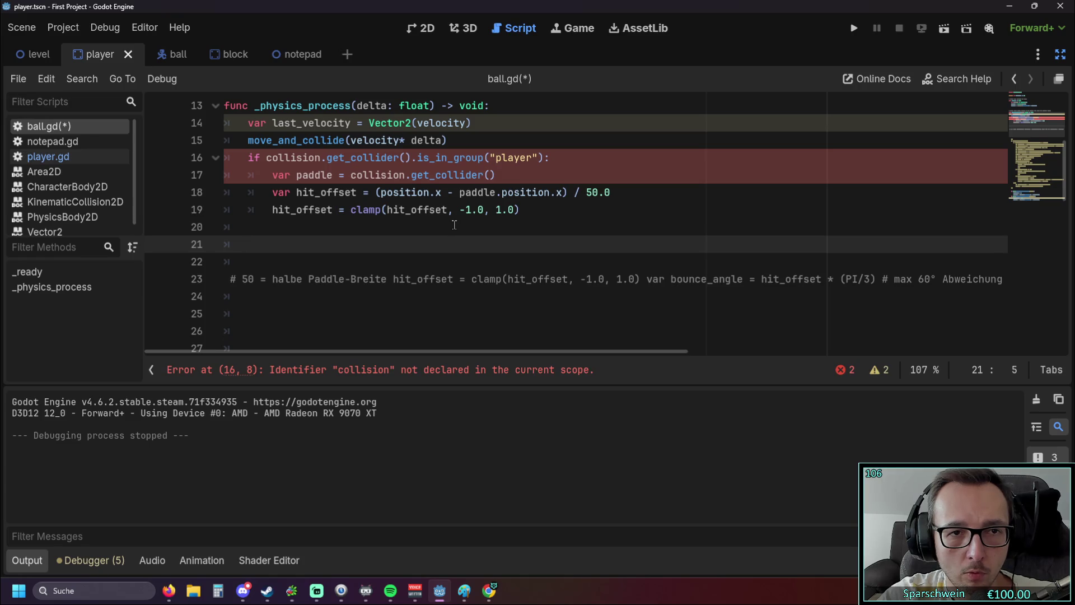
# Step: Delete the leftover clamp statement and break the bounce_angle code onto its own line
pyautogui.scroll(1, 449, 217)
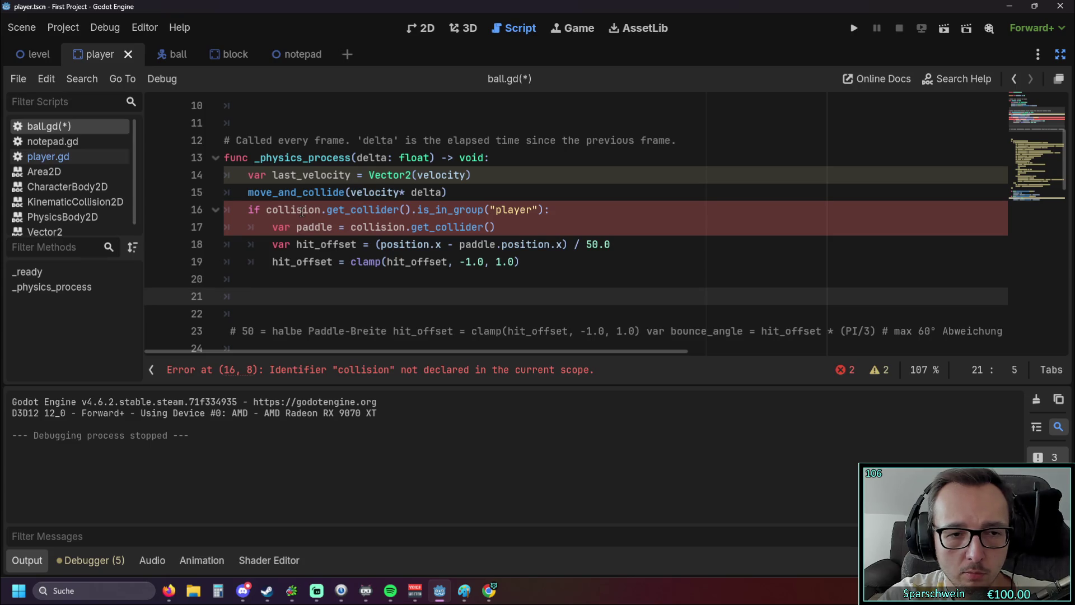
pyautogui.scroll(-1, 476, 217)
pyautogui.scroll(1, 487, 218)
pyautogui.scroll(1, 491, 217)
pyautogui.scroll(-2, 492, 217)
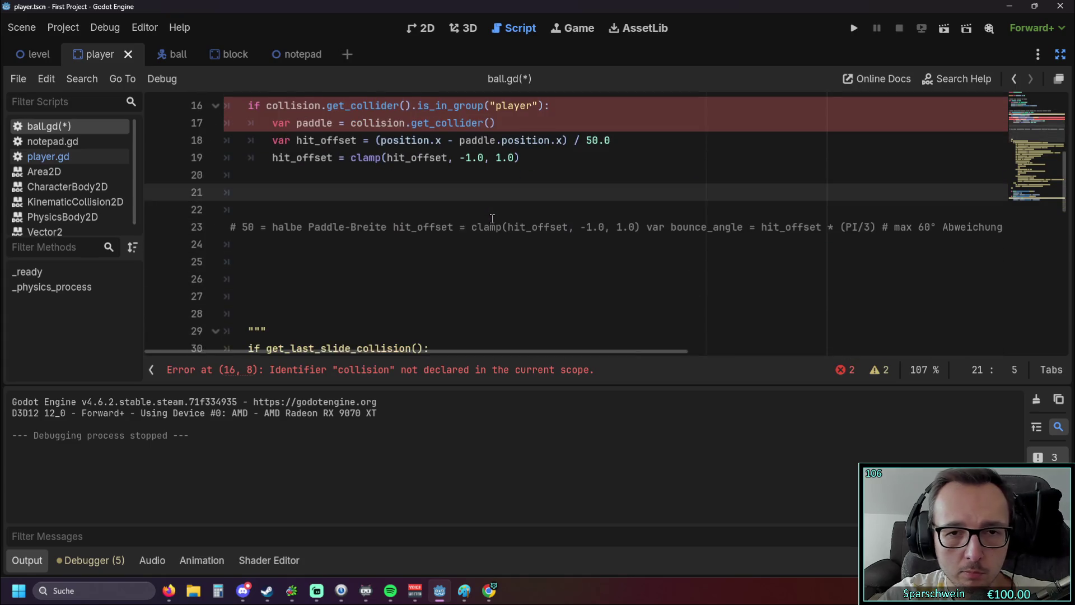
pyautogui.scroll(1, 504, 252)
pyautogui.moveTo(640, 279)
pyautogui.mouseDown()
pyautogui.moveTo(616, 297)
pyautogui.moveTo(401, 283)
pyautogui.mouseUp()
pyautogui.press('BackSpace')
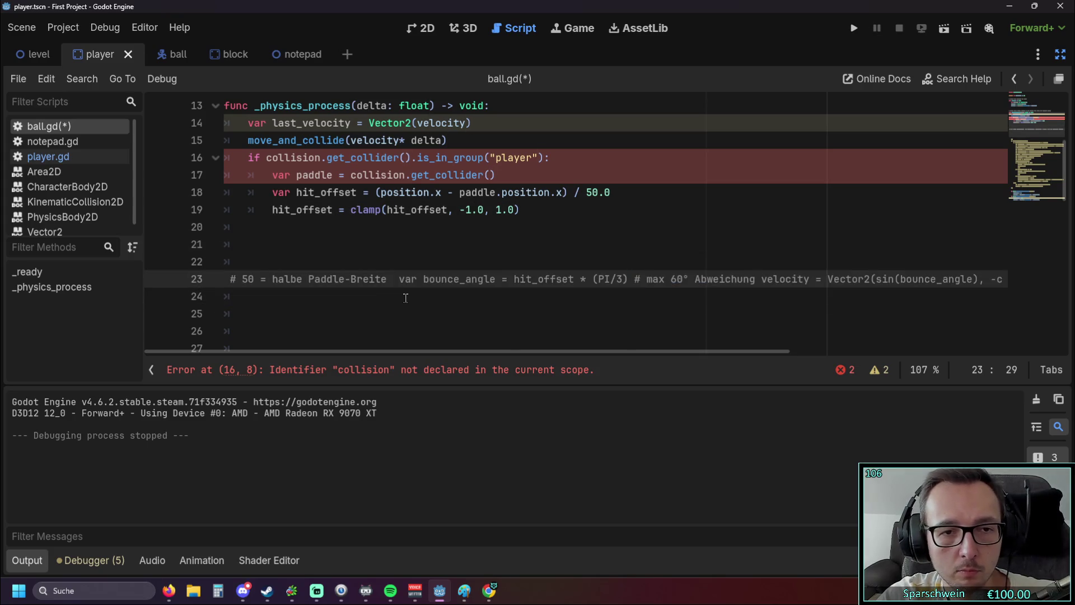
pyautogui.press('Return')
# Step: Move the bounce_angle declaration into the collision block as an indented line 20
pyautogui.moveTo(232, 298); pyautogui.dragTo(461, 299)
pyautogui.hotkey('ctrl', 'x')
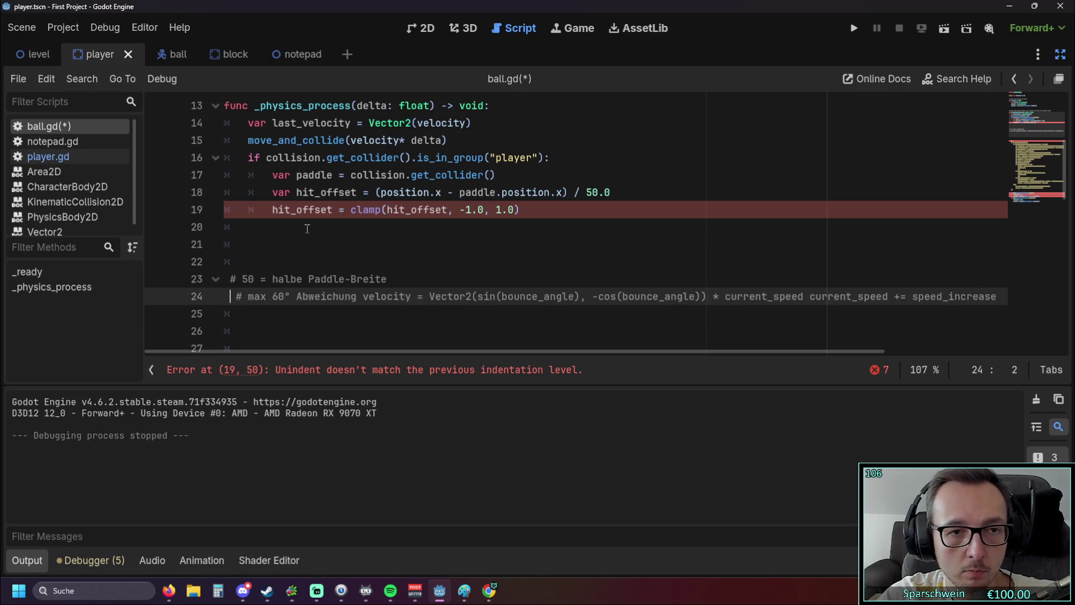
pyautogui.click(303, 226)
pyautogui.press('Tab')
pyautogui.hotkey('ctrl', 'v')
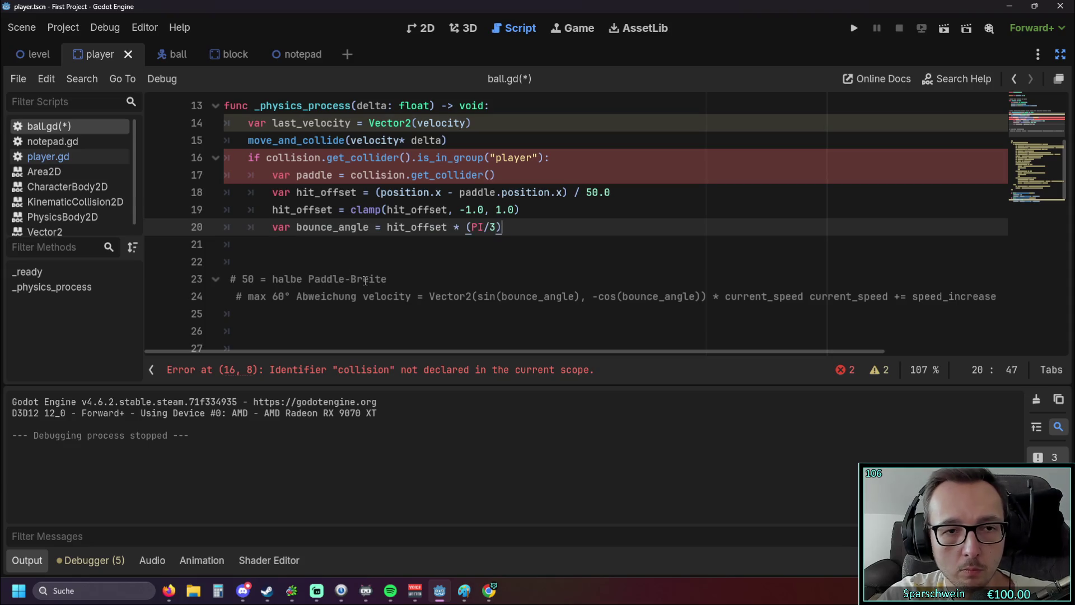
pyautogui.click(412, 324)
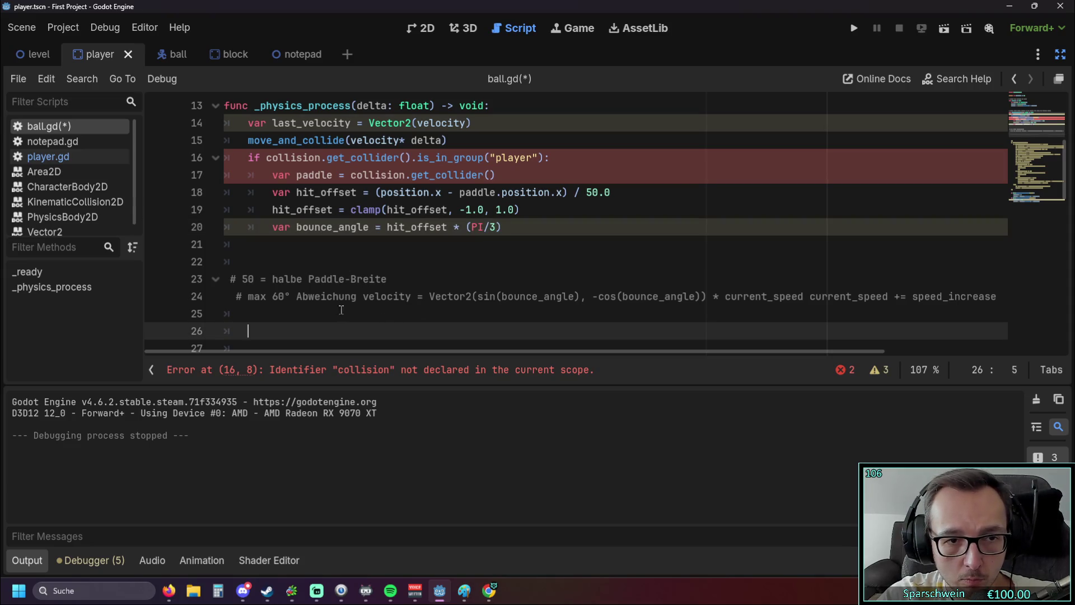
# Step: Put the velocity assignment indented on line 21 and delete its leftover copy in the comments
pyautogui.click(362, 293)
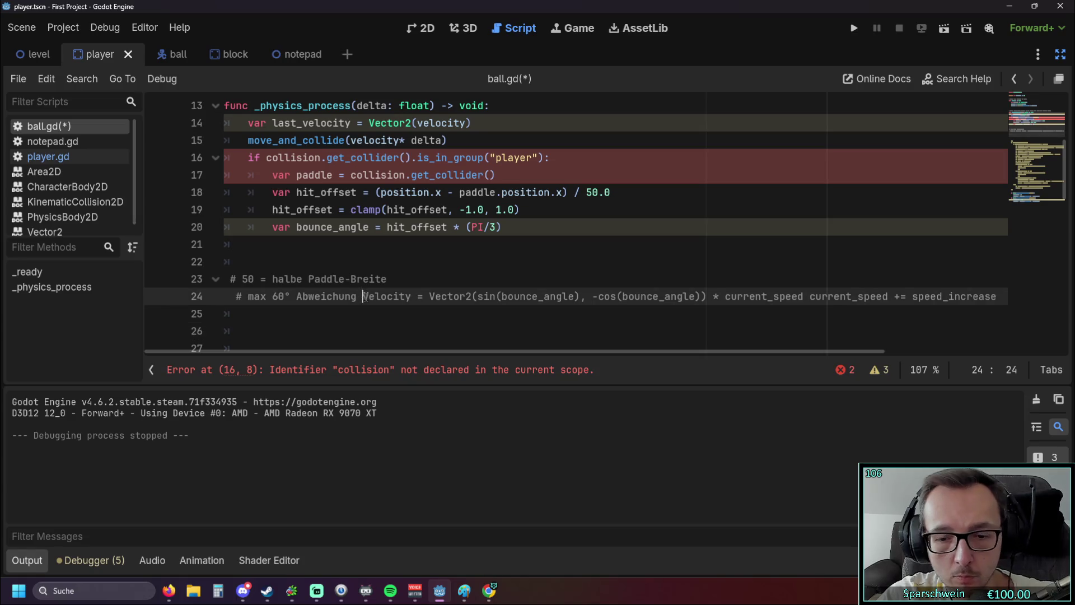
pyautogui.press('Return')
pyautogui.moveTo(224, 316); pyautogui.dragTo(860, 313)
pyautogui.hotkey('ctrl', 'c')
pyautogui.click(386, 246)
pyautogui.hotkey('ctrl', 'v')
pyautogui.press('Home')
pyautogui.press('Tab')
pyautogui.moveTo(858, 316); pyautogui.dragTo(209, 321)
pyautogui.press('BackSpace')
pyautogui.press('BackSpace')
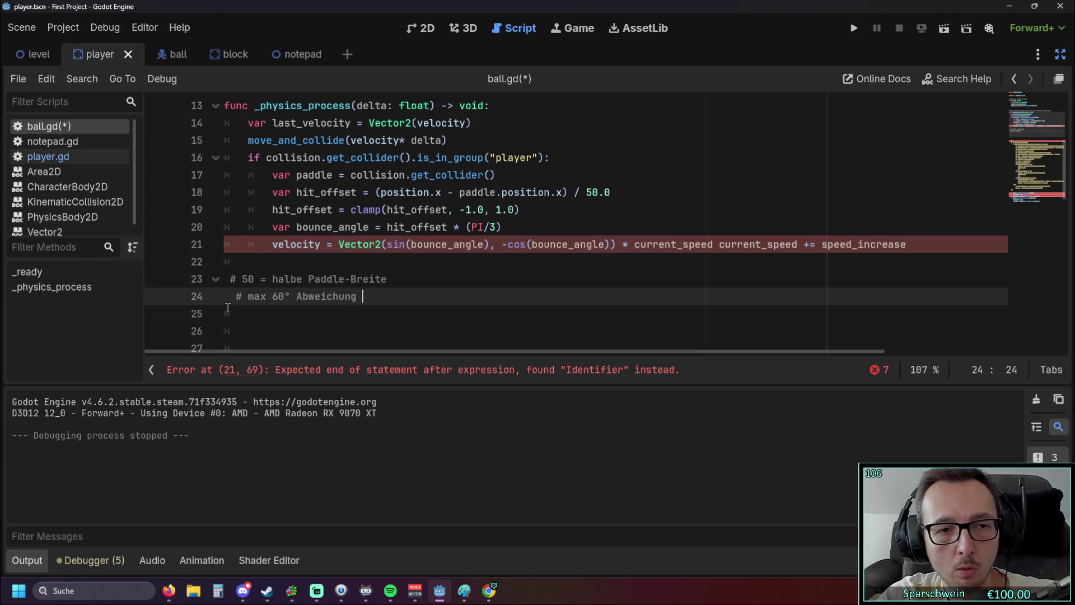
# Step: Split current_speed += speed_increase onto its own line after the velocity line
pyautogui.scroll(1, 471, 302)
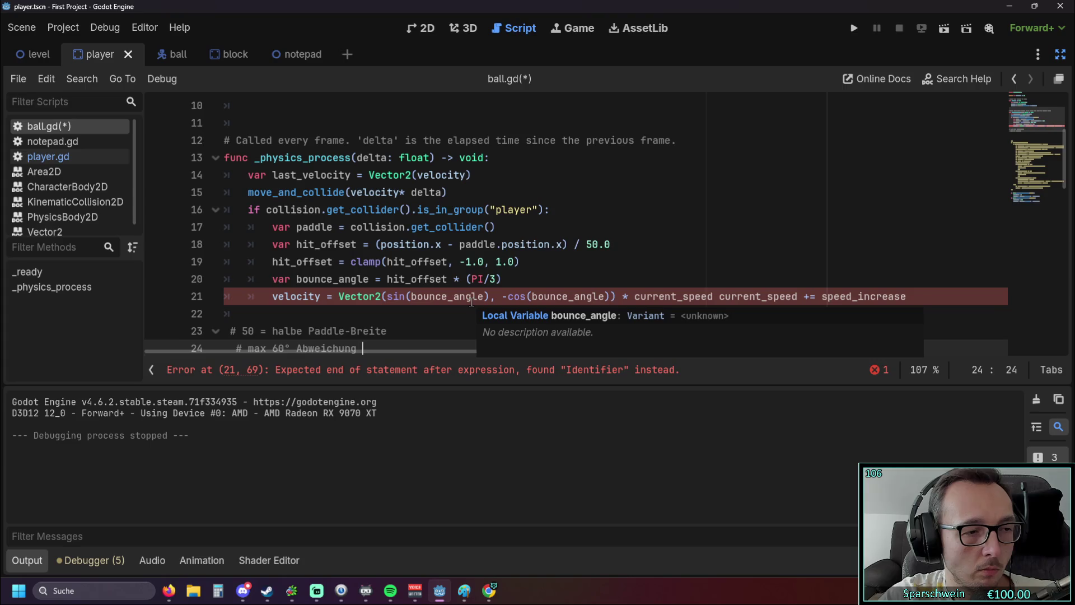
pyautogui.click(638, 267)
pyautogui.click(572, 278)
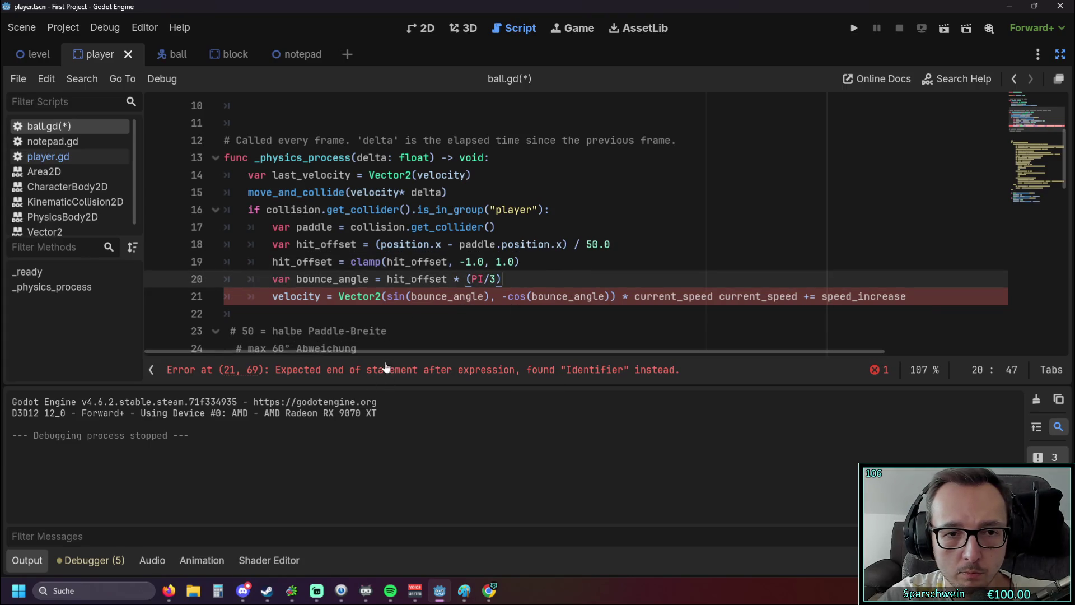
pyautogui.moveTo(397, 352)
pyautogui.mouseDown()
pyautogui.moveTo(455, 350)
pyautogui.moveTo(381, 352)
pyautogui.mouseUp()
pyautogui.click(717, 296)
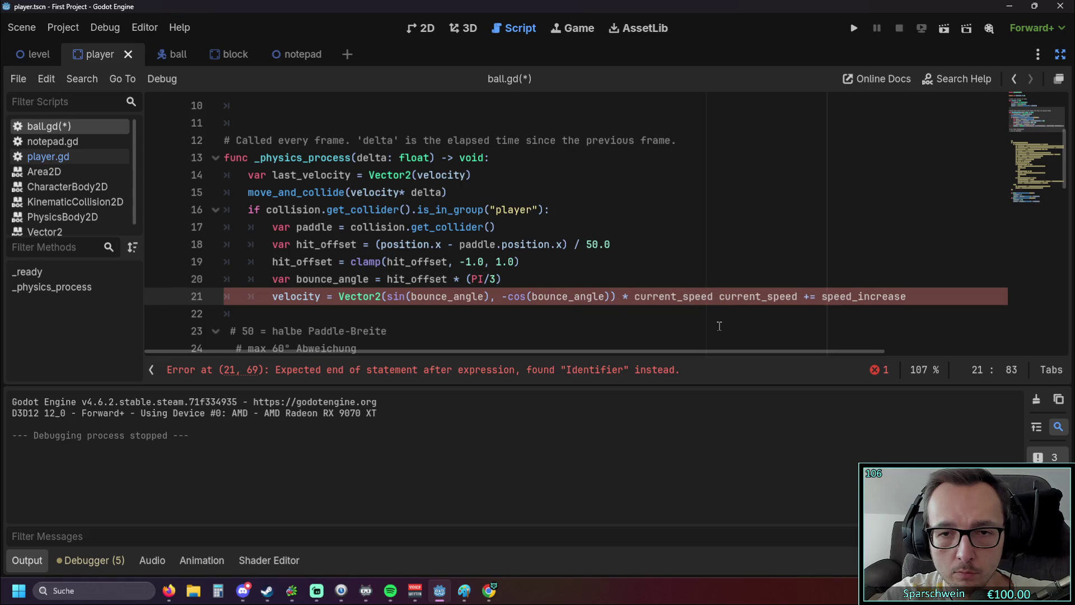
pyautogui.press('Return')
pyautogui.press('Down')
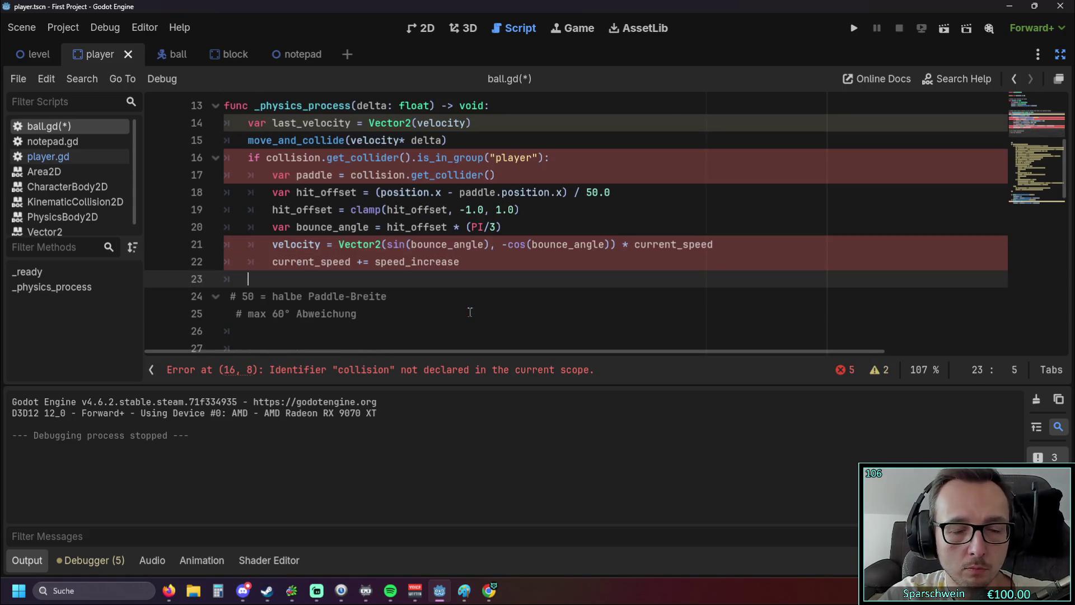
pyautogui.scroll(1, 470, 312)
pyautogui.scroll(-1, 413, 314)
# Step: Add a space before the multiplication sign so line 15 reads move_and_collide(velocity * delta)
pyautogui.scroll(1, 413, 313)
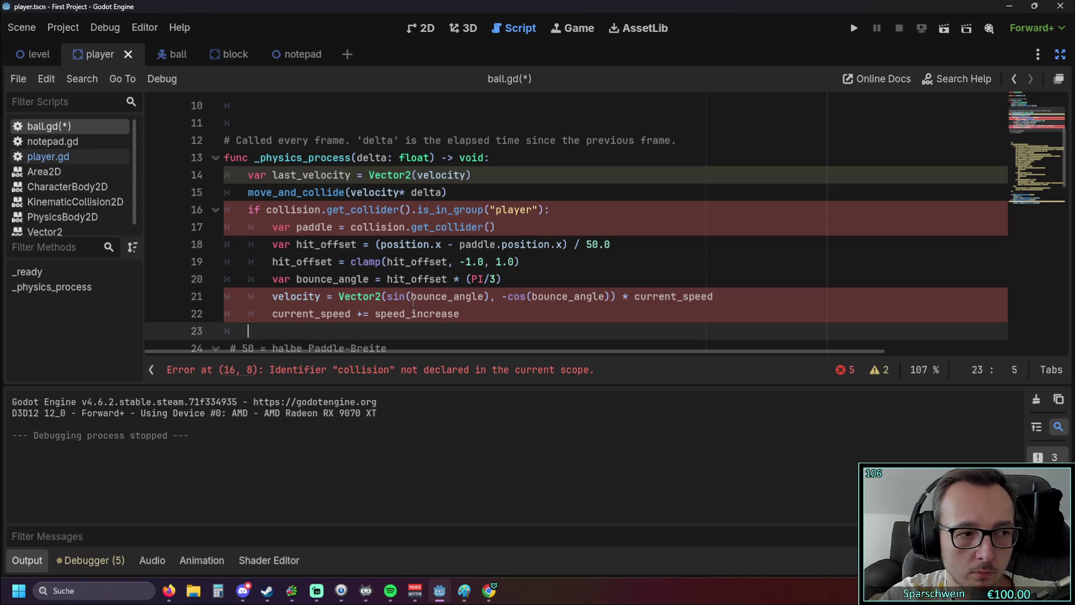
pyautogui.moveTo(411, 300)
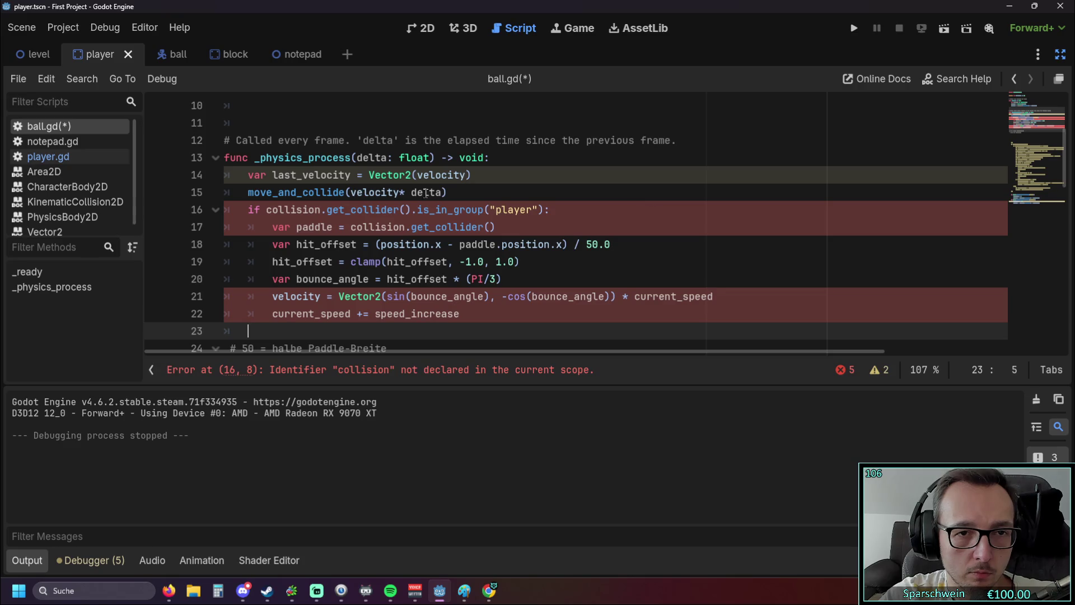
pyautogui.click(400, 193)
pyautogui.click(525, 196)
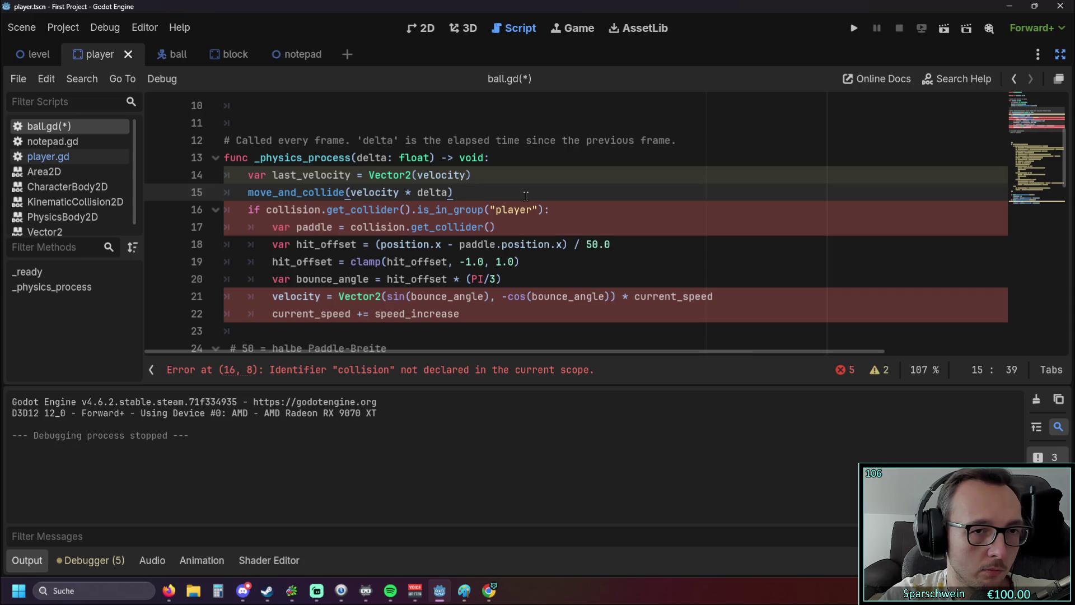
pyautogui.scroll(-3, 525, 193)
pyautogui.scroll(3, 525, 193)
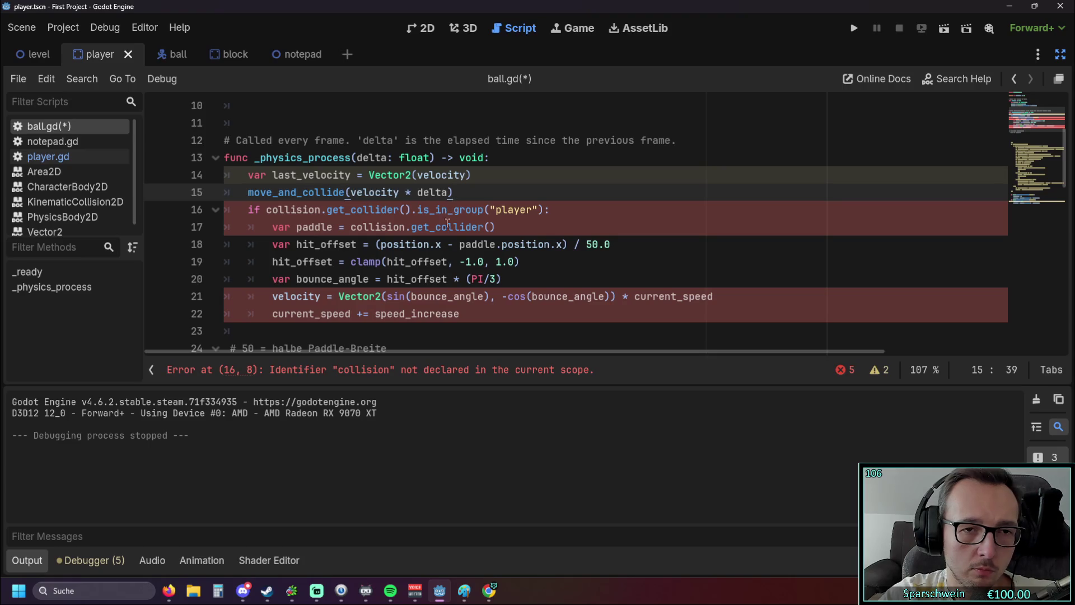
pyautogui.click(418, 210)
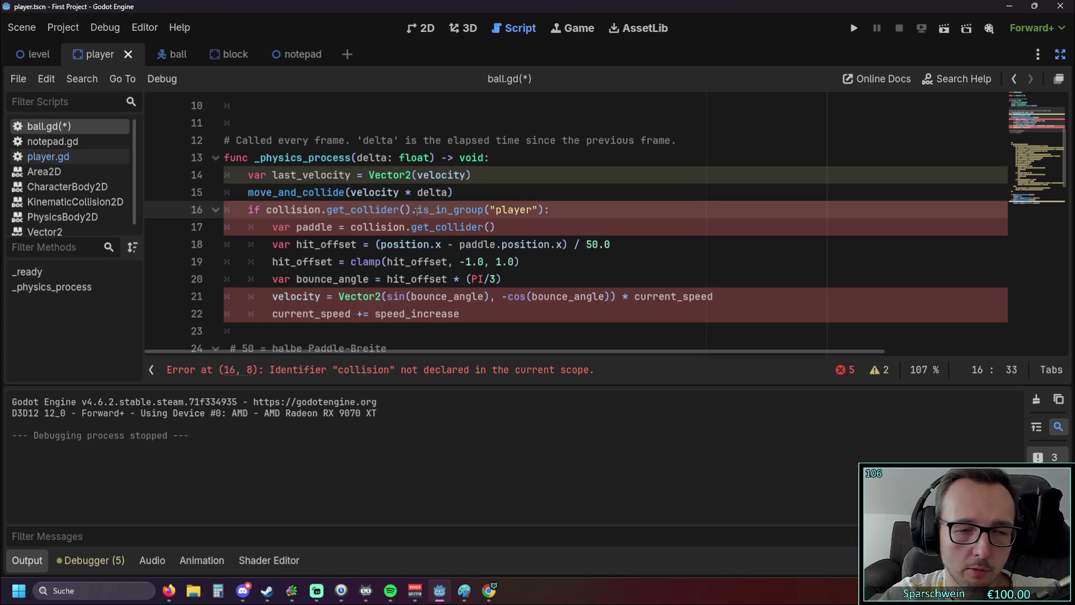
# Step: Replace is_in_group with name so line 16 checks collision.get_collider().name("player")
pyautogui.scroll(-6, 418, 212)
pyautogui.scroll(1, 416, 217)
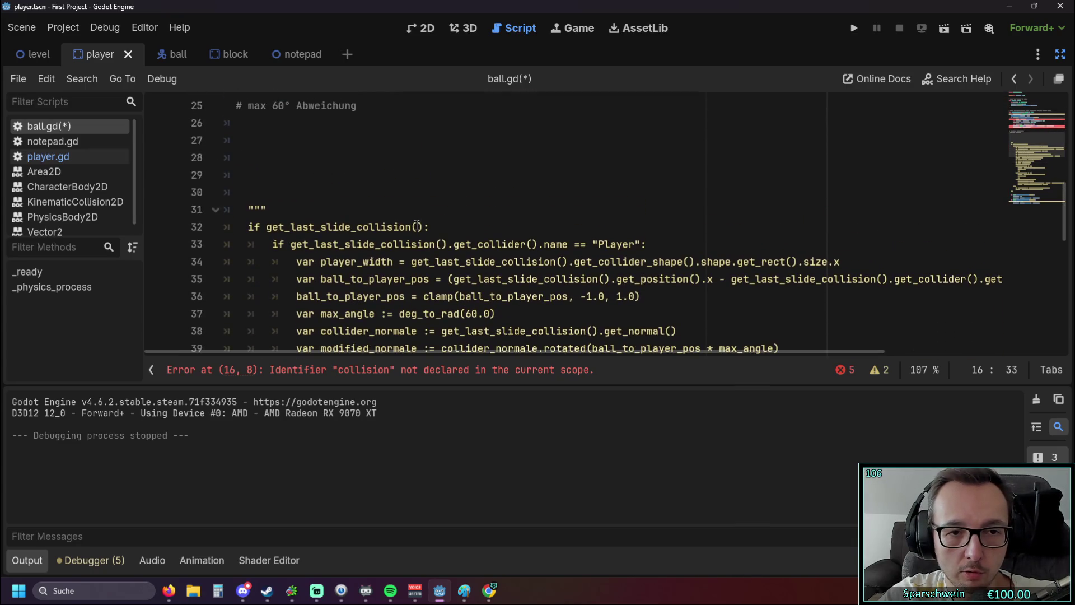
pyautogui.moveTo(290, 244); pyautogui.dragTo(435, 244)
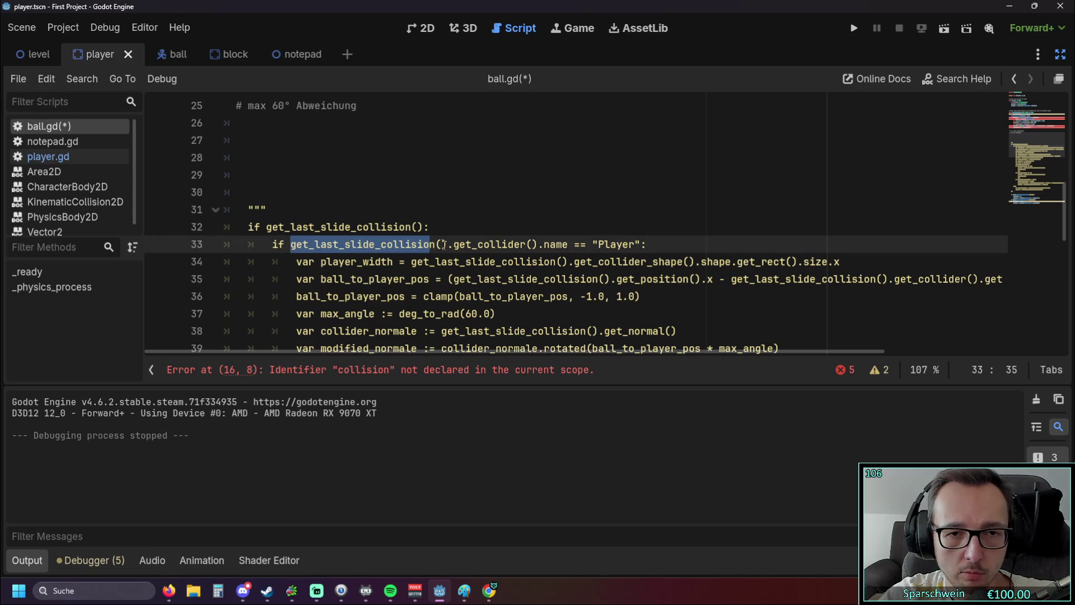
pyautogui.click(443, 244)
pyautogui.scroll(5, 563, 244)
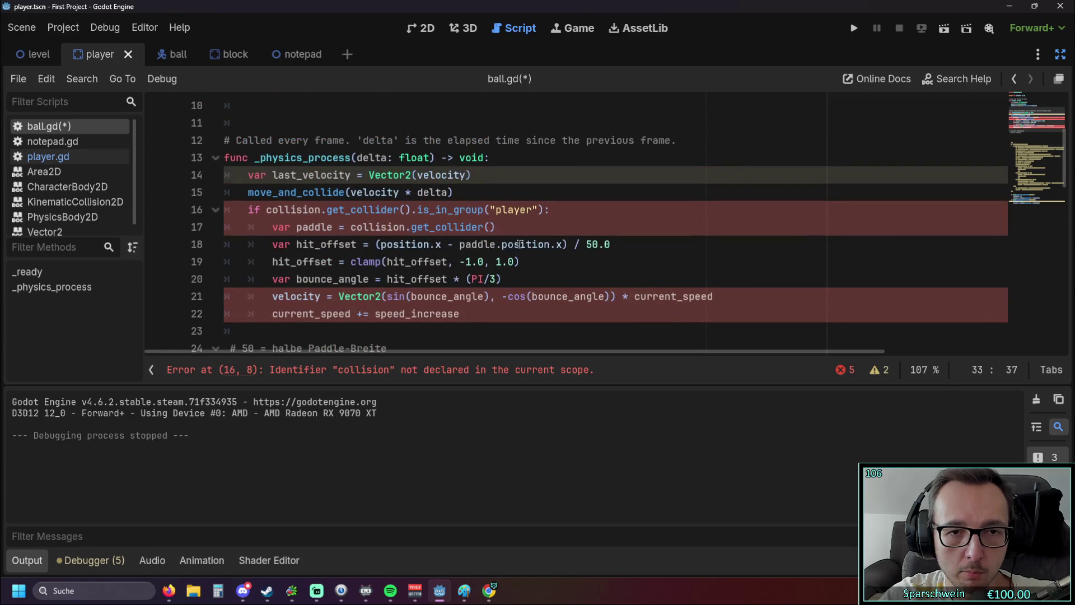
pyautogui.moveTo(418, 210); pyautogui.dragTo(483, 210)
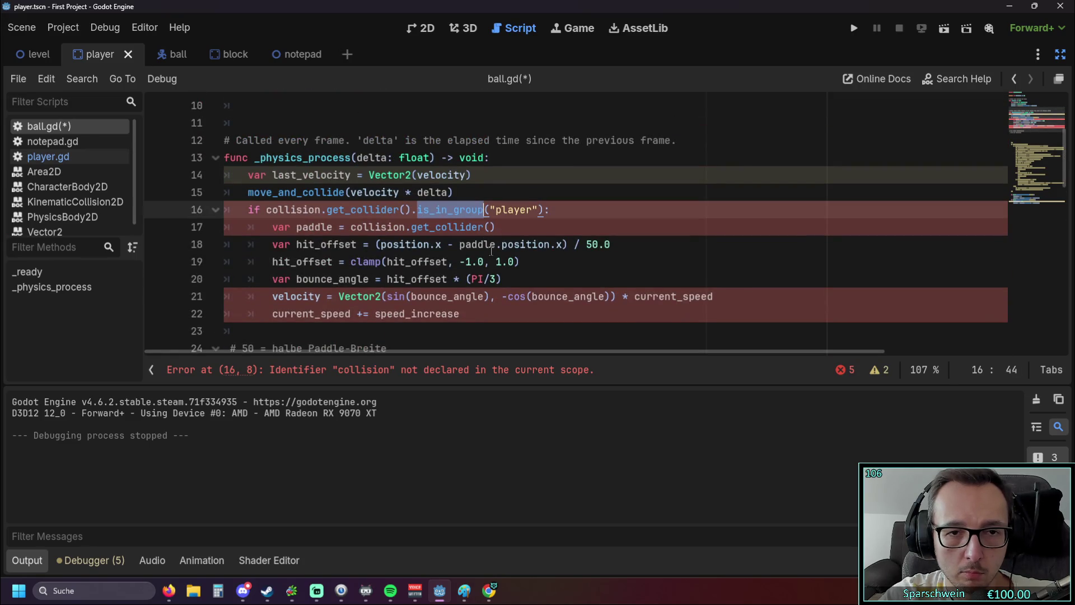
pyautogui.write('name')
pyautogui.click(536, 220)
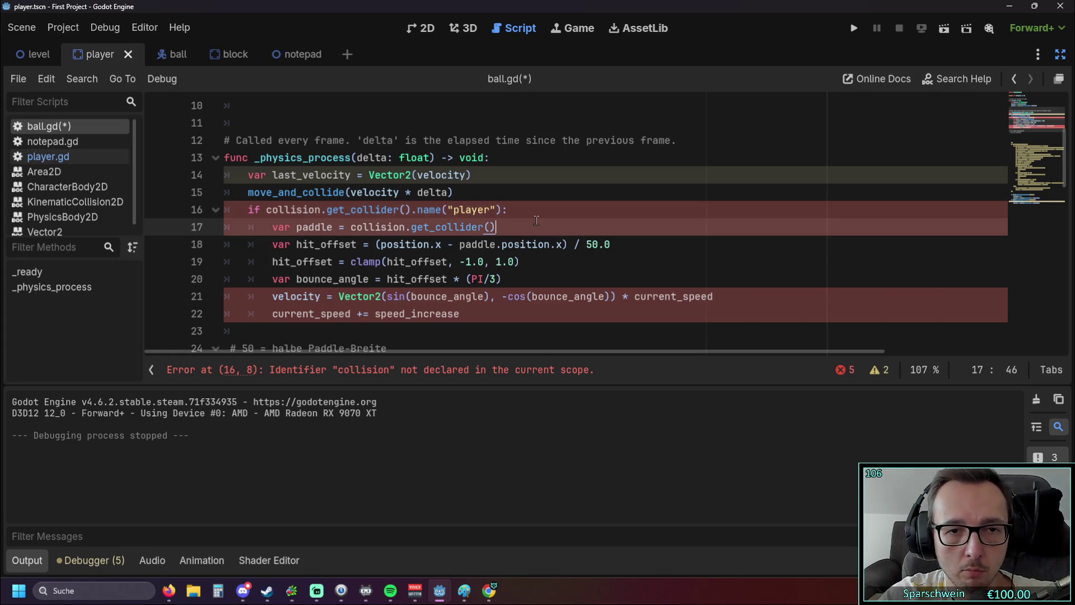
pyautogui.scroll(-1, 527, 223)
pyautogui.scroll(1, 515, 225)
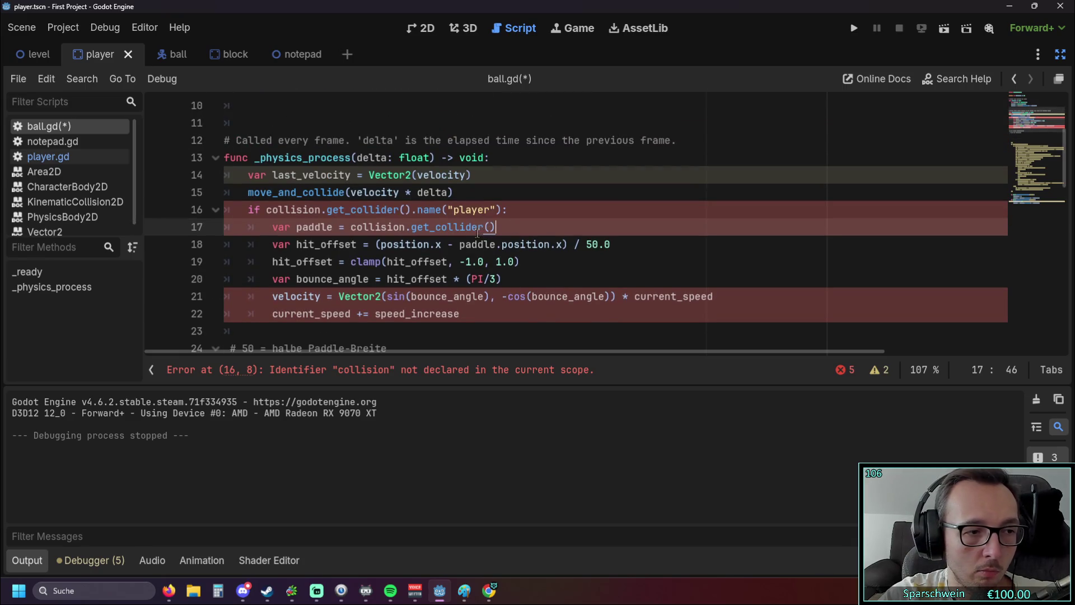
pyautogui.hotkey('alt', 'Tab')
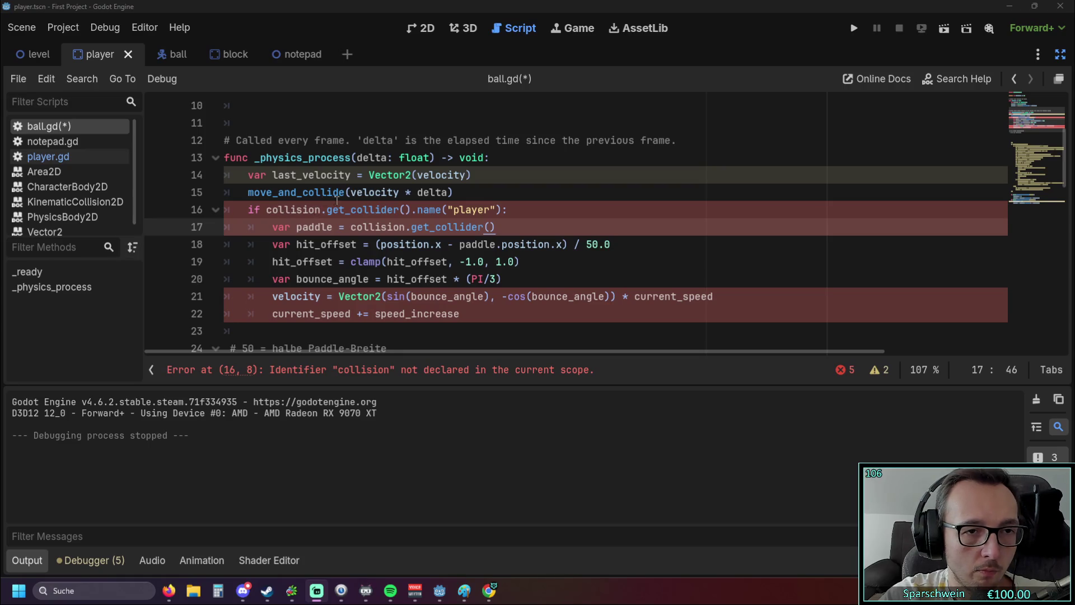
pyautogui.click(250, 193)
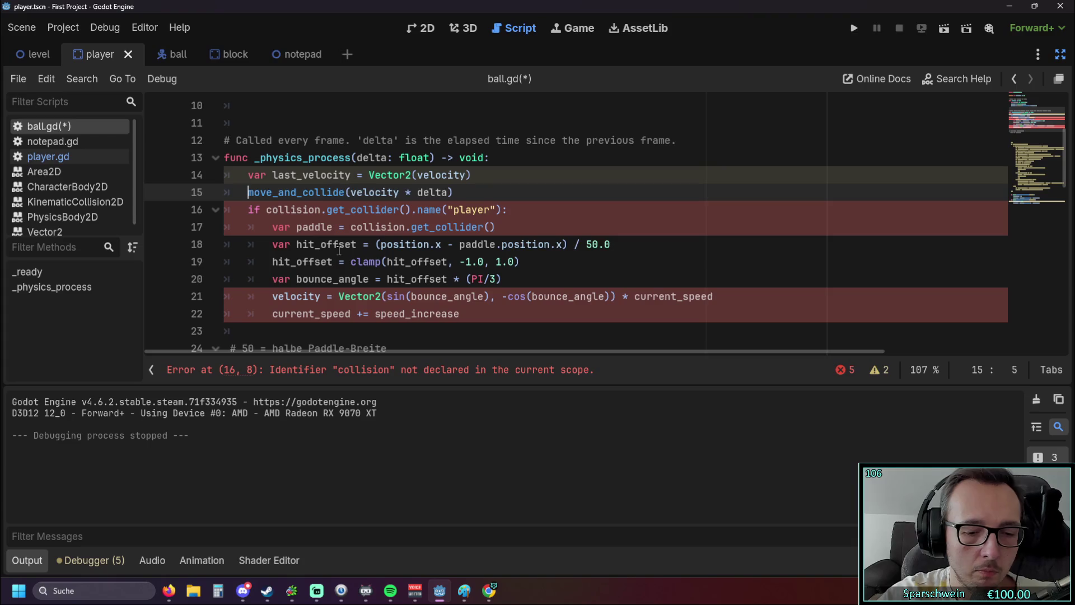
# Step: Write collision at the start of line 15, correcting the misspelled collsision
pyautogui.write('coll')
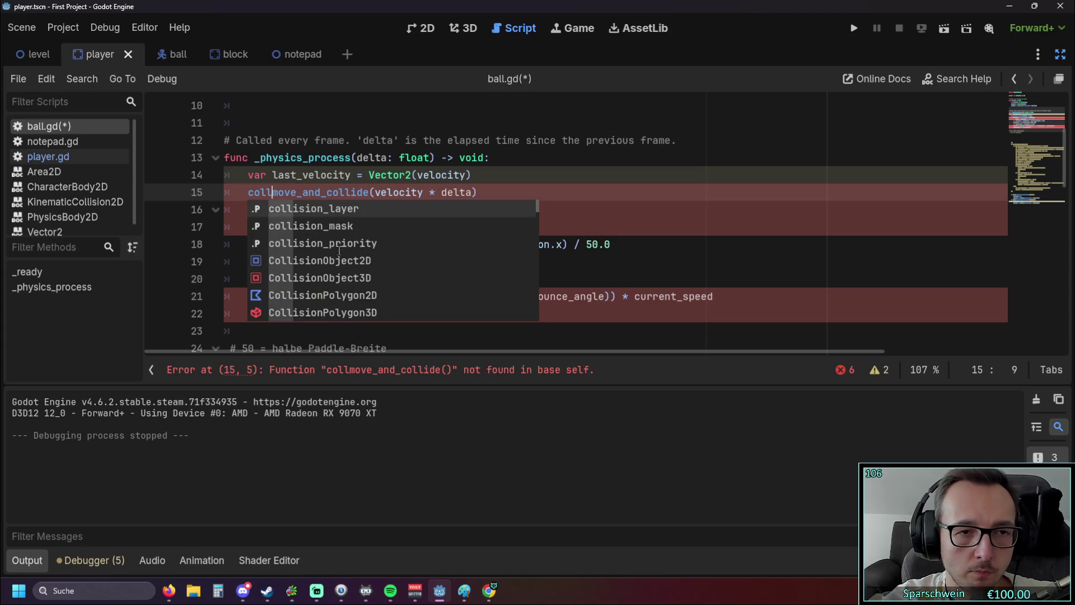
pyautogui.write('sision')
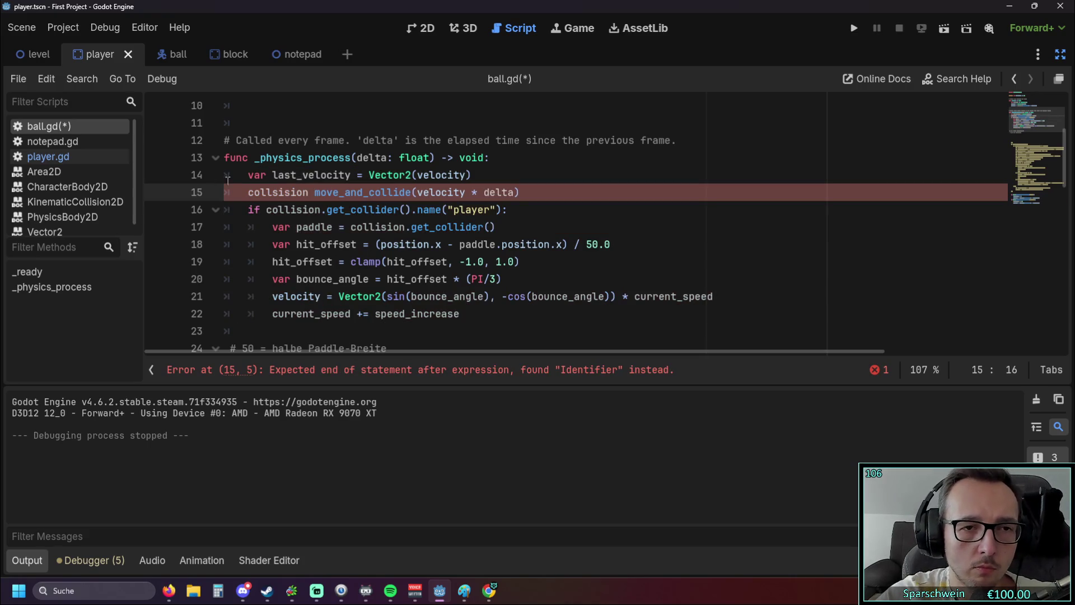
pyautogui.moveTo(266, 212); pyautogui.dragTo(315, 214)
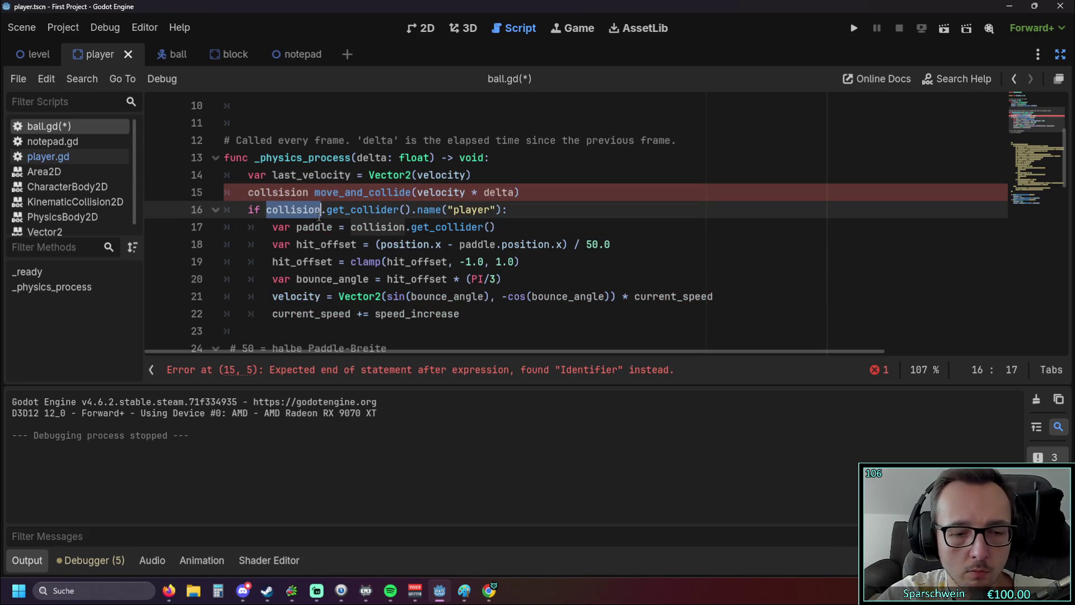
pyautogui.moveTo(248, 192); pyautogui.dragTo(314, 194)
pyautogui.write('collision')
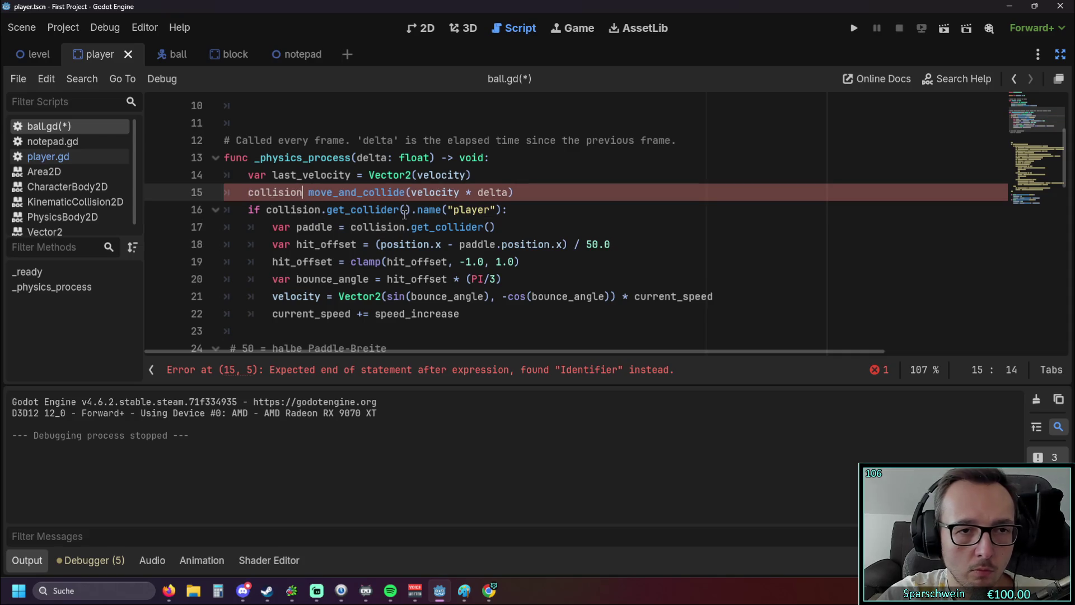
# Step: Copy the move_and_collide call onto a new line and assign it with collision =
pyautogui.click(475, 175)
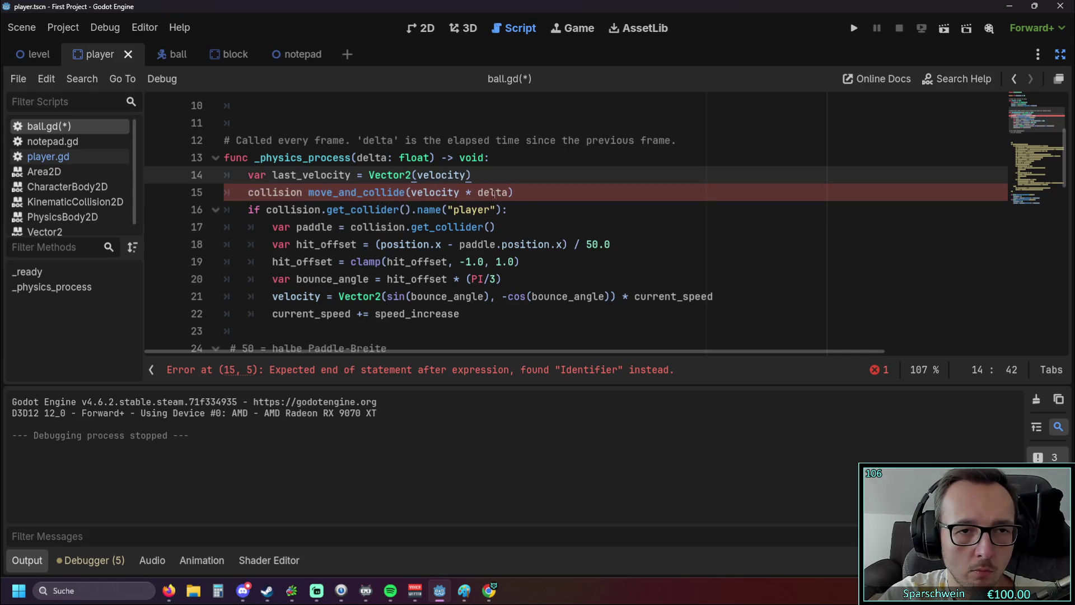
pyautogui.click(514, 192)
pyautogui.moveTo(514, 192); pyautogui.dragTo(305, 193)
pyautogui.hotkey('ctrl', 'c')
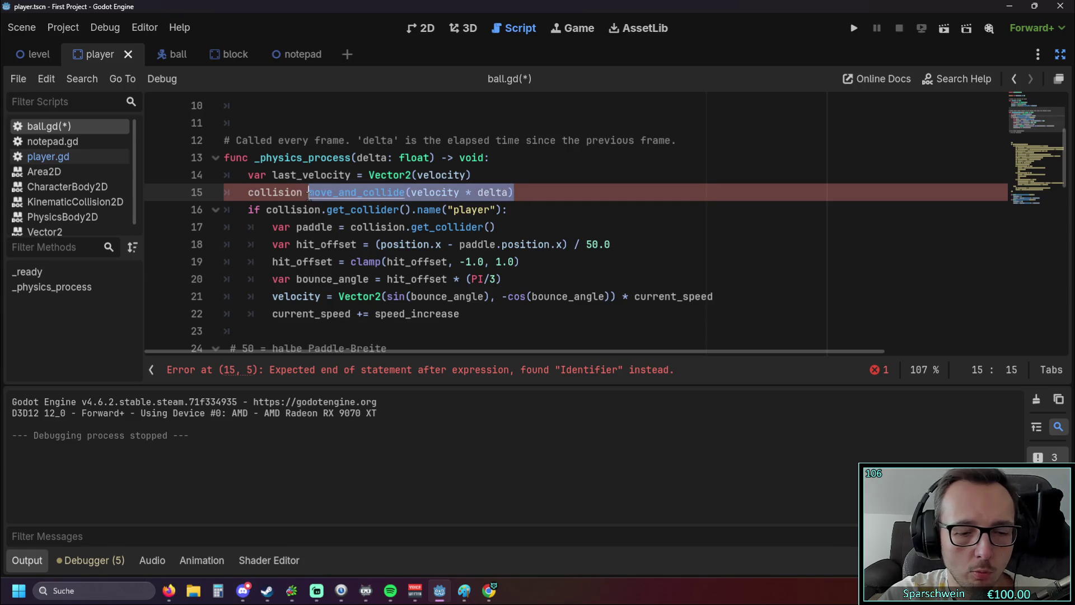
pyautogui.click(473, 175)
pyautogui.press('Return')
pyautogui.hotkey('ctrl', 'v')
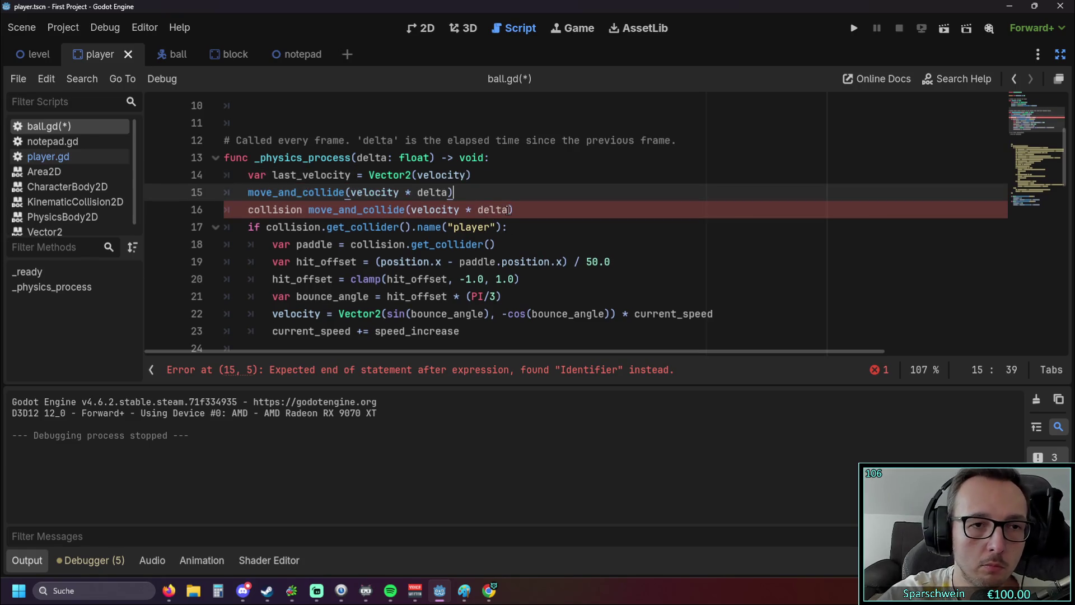
pyautogui.click(303, 209)
pyautogui.write('=')
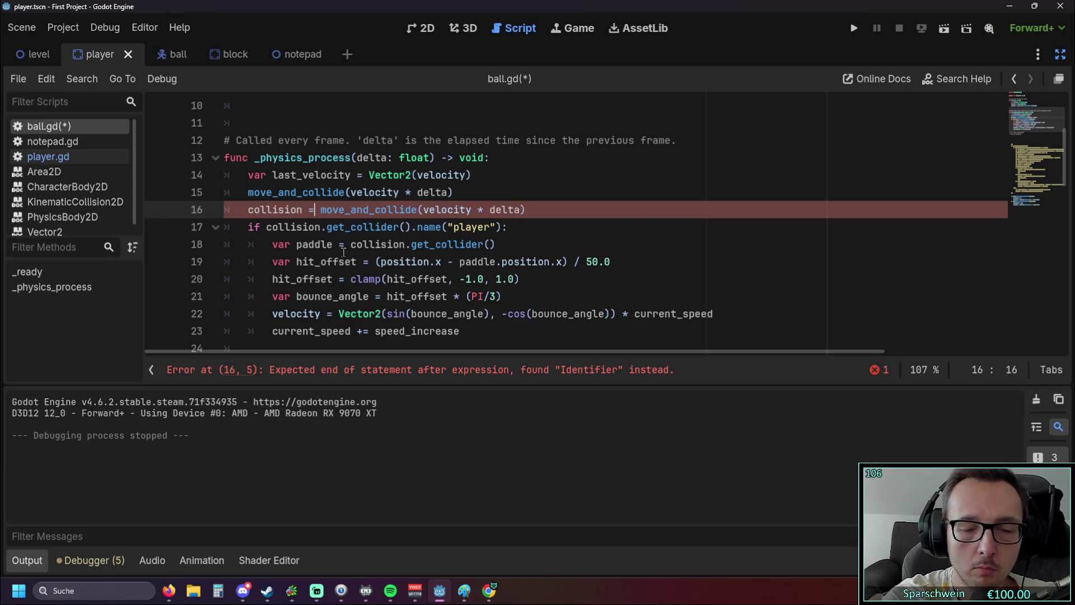
pyautogui.press('Escape')
pyautogui.press('Up')
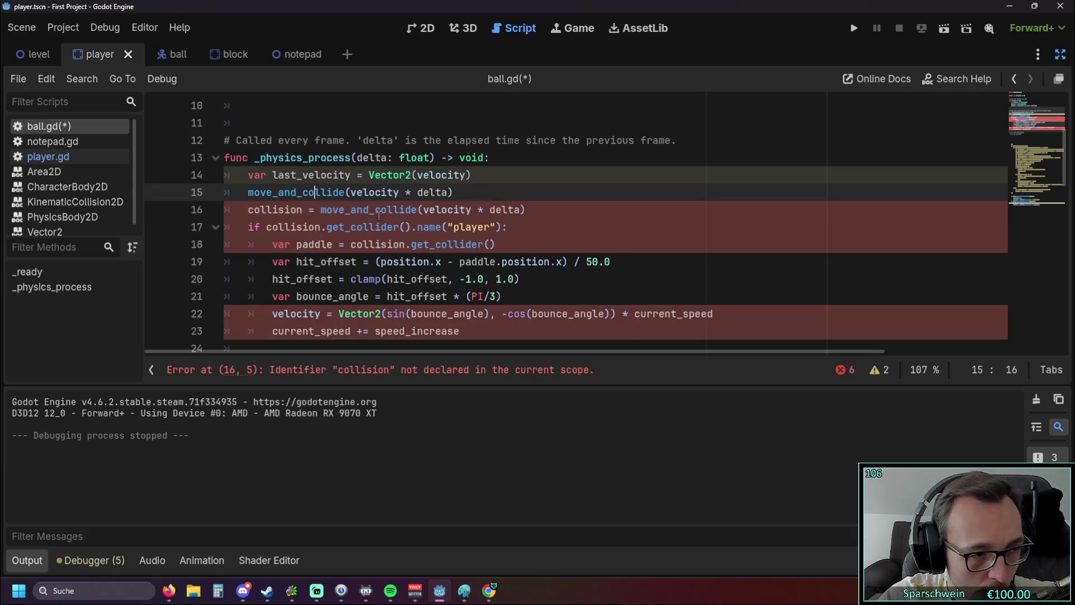
# Step: Prefix line 16 with var to declare collision = move_and_collide(velocity * delta)
pyautogui.click(248, 209)
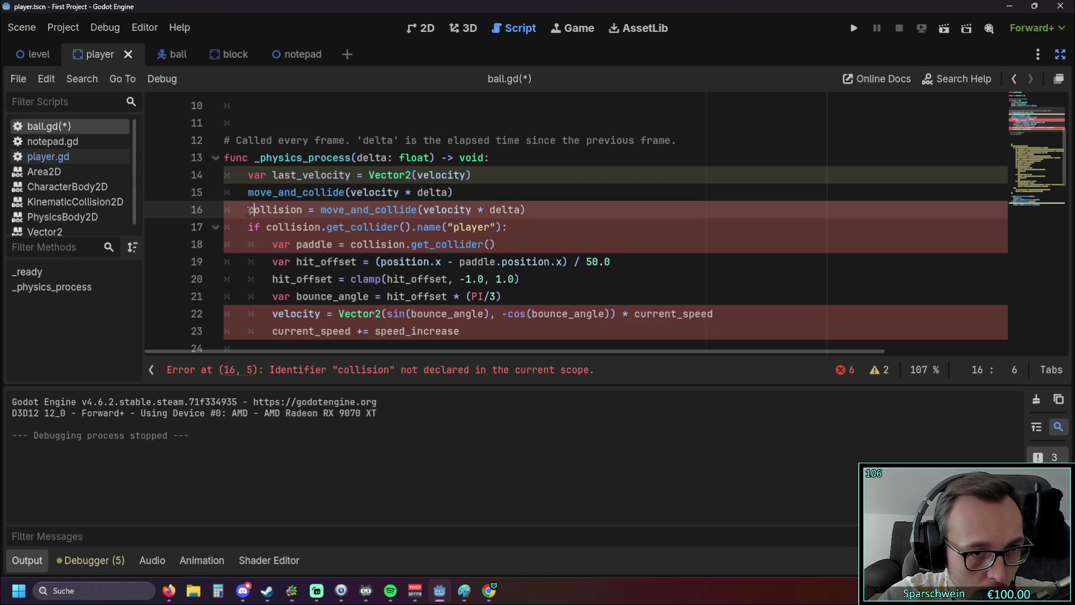
pyautogui.write('var')
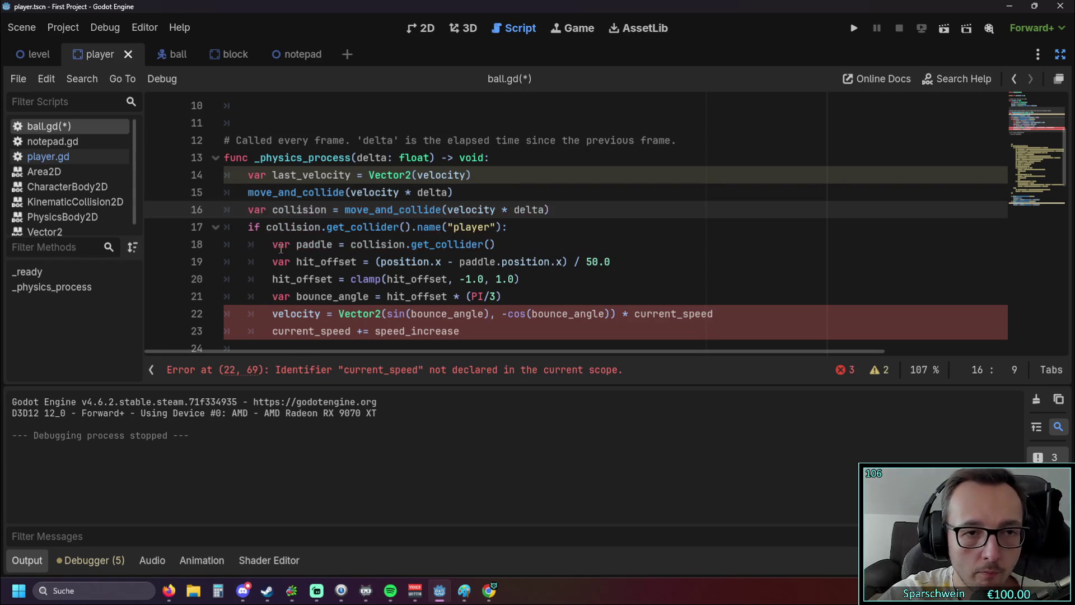
pyautogui.click(387, 262)
pyautogui.scroll(-1, 392, 255)
pyautogui.scroll(1, 417, 250)
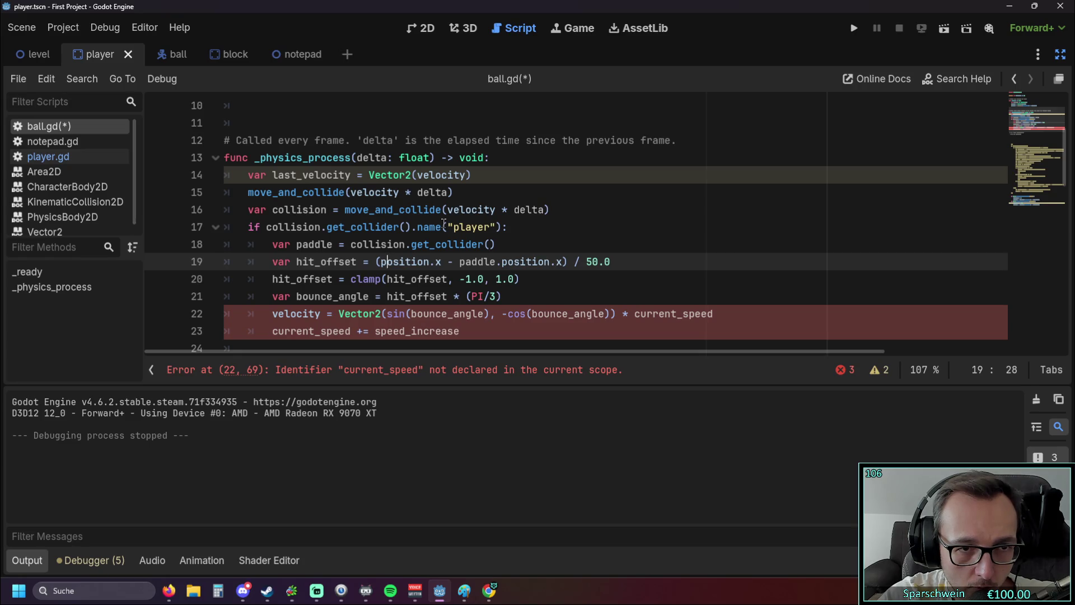
# Step: Insert a colon so line 16 reads var collision := move_and_collide(velocity * delta)
pyautogui.moveTo(447, 242)
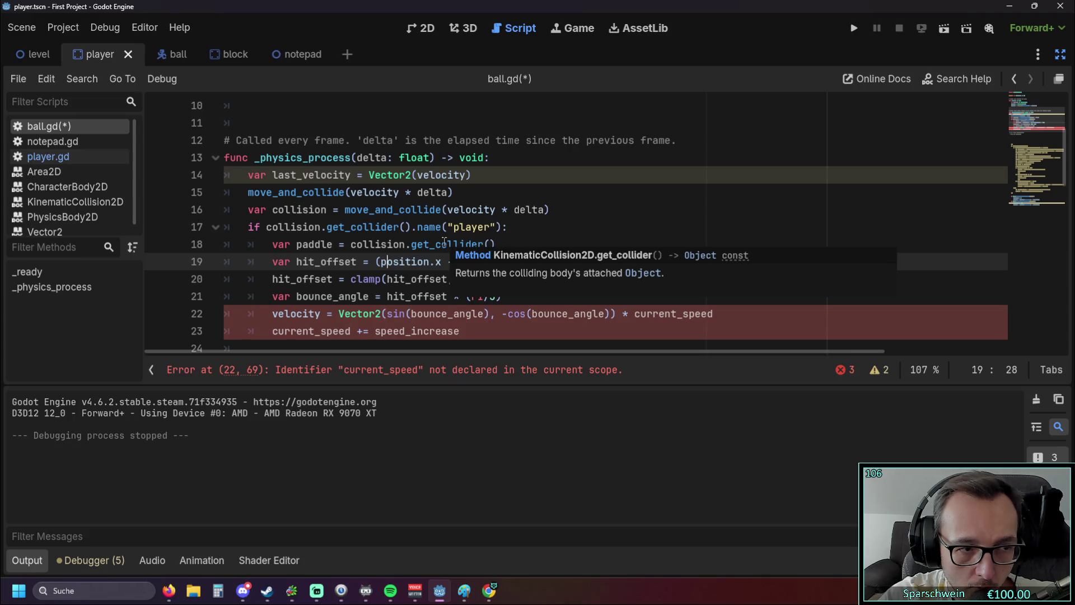
pyautogui.click(328, 209)
pyautogui.write(':')
pyautogui.scroll(-2, 422, 206)
pyautogui.scroll(1, 423, 206)
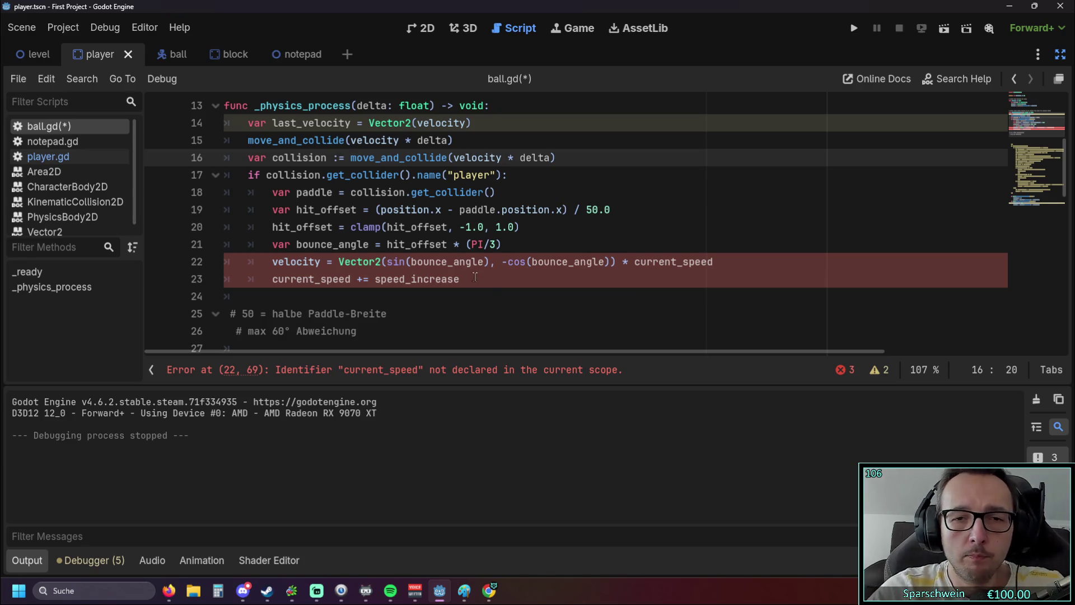
pyautogui.moveTo(634, 262); pyautogui.dragTo(678, 262)
# Step: Replace current_speed with ball_speed in the velocity formula on line 22
pyautogui.doubleClick(710, 271)
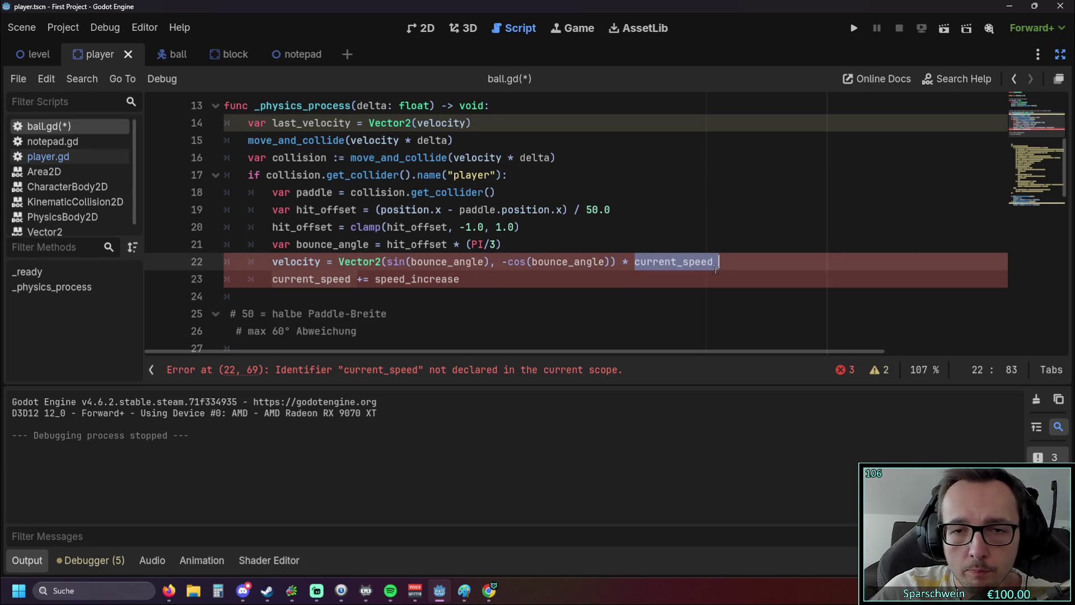
pyautogui.write('ball')
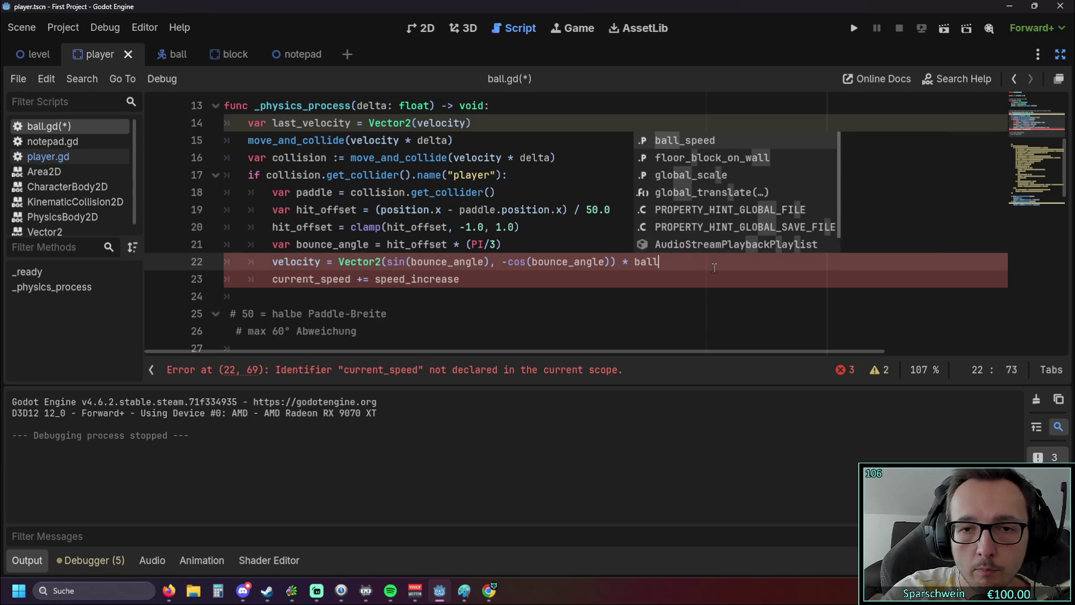
pyautogui.click(695, 143)
pyautogui.click(360, 301)
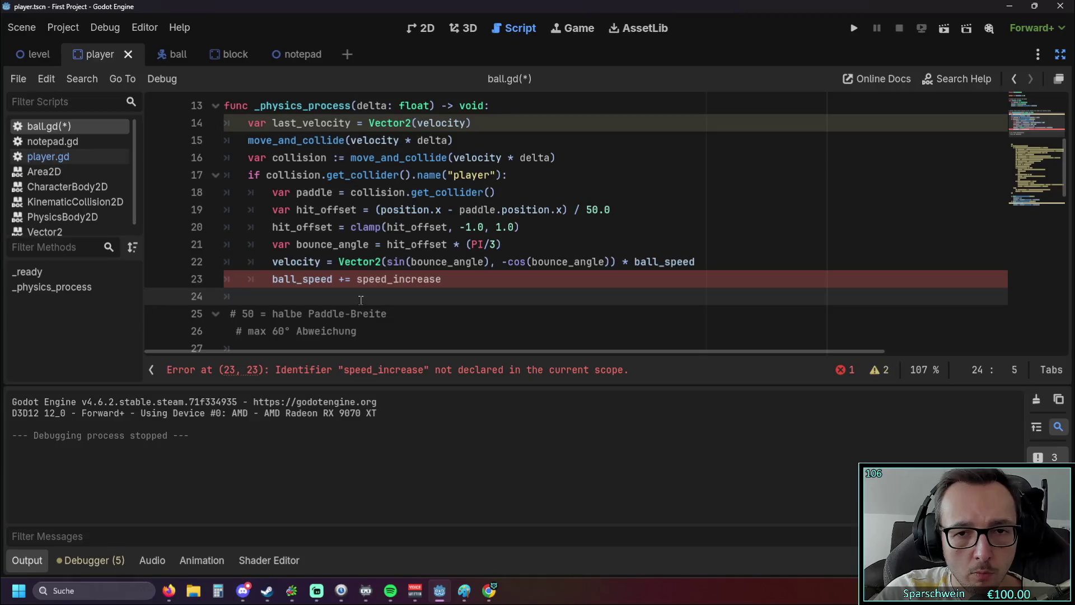
pyautogui.hotkey('ctrl', 'z')
pyautogui.click(358, 297)
# Step: Compare the current_speed += speed_increase line with the ball_speed := 300 declaration
pyautogui.tripleClick(473, 280)
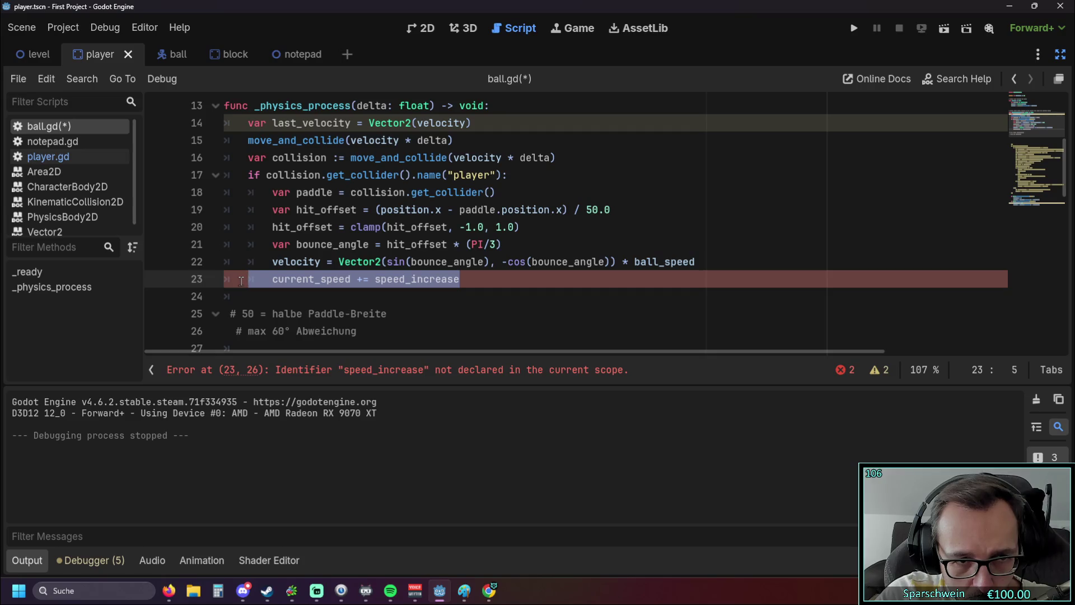
pyautogui.click(332, 294)
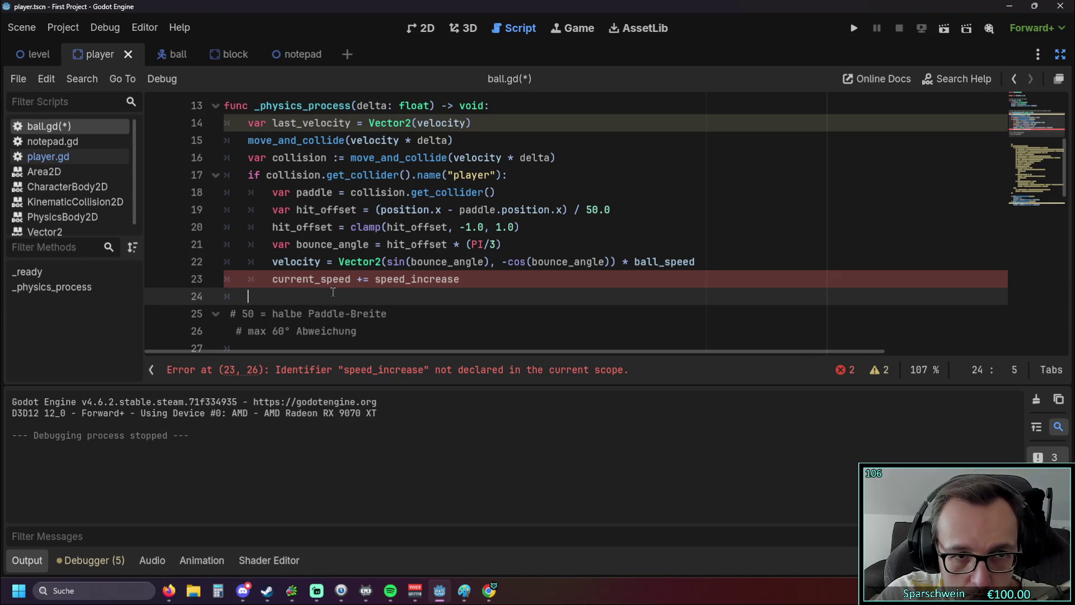
pyautogui.moveTo(462, 279); pyautogui.dragTo(240, 279)
pyautogui.click(246, 295)
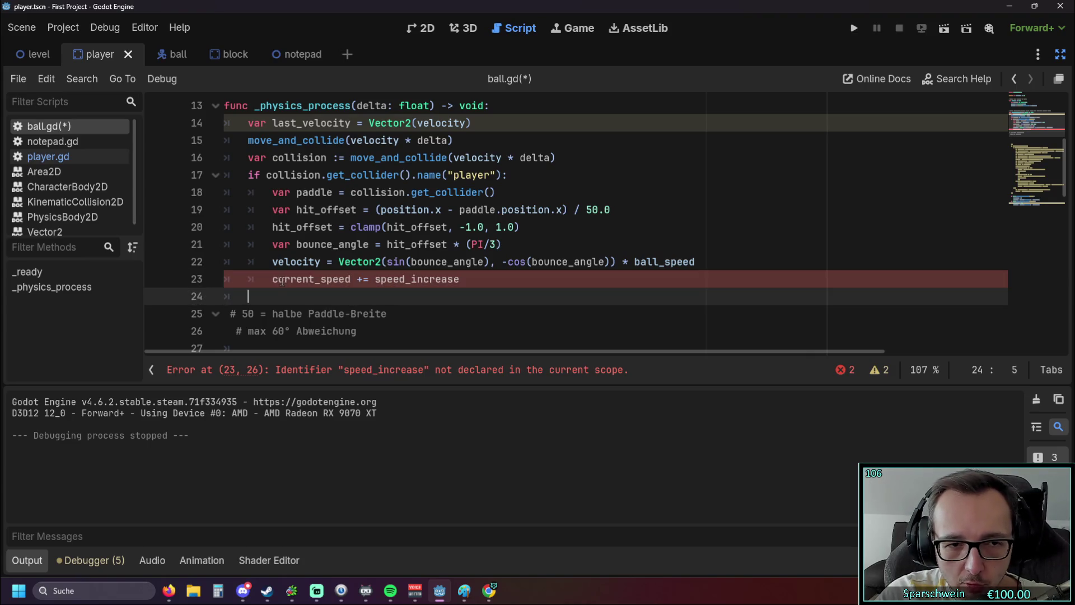
pyautogui.doubleClick(343, 280)
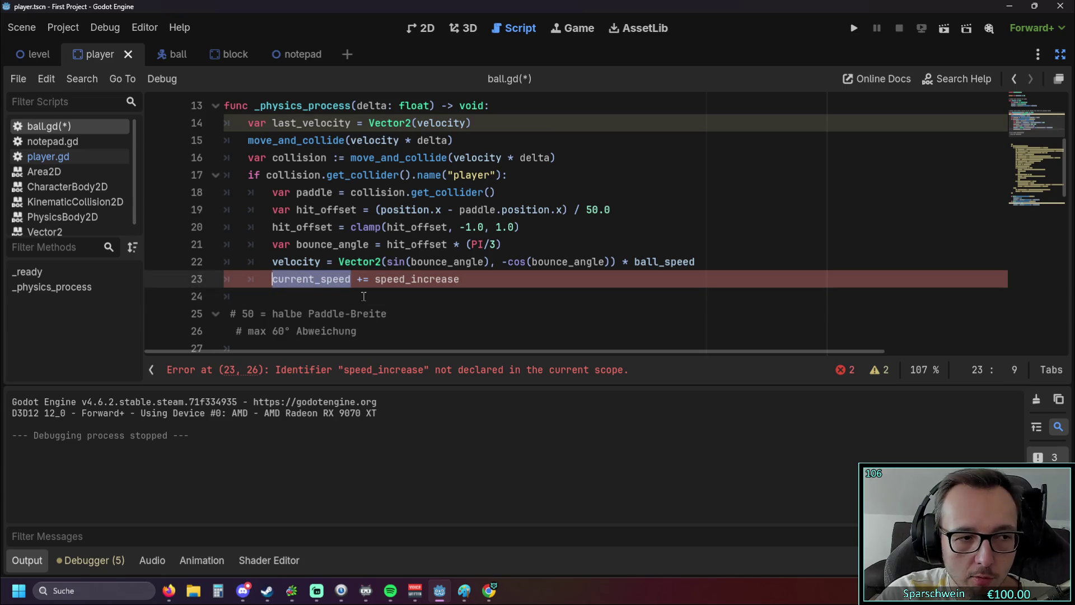
pyautogui.click(361, 296)
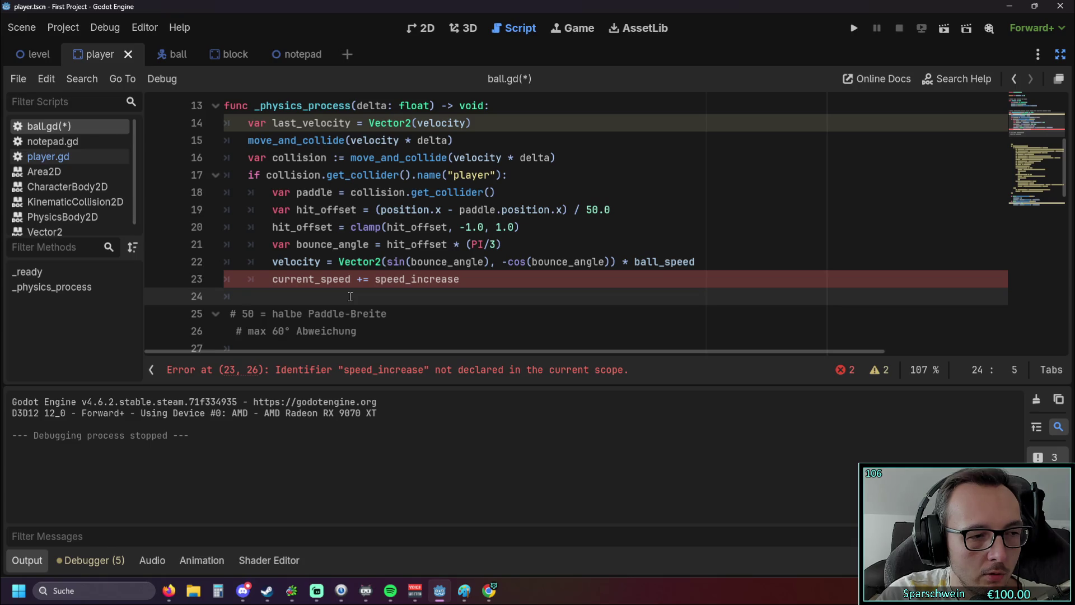
pyautogui.click(272, 279)
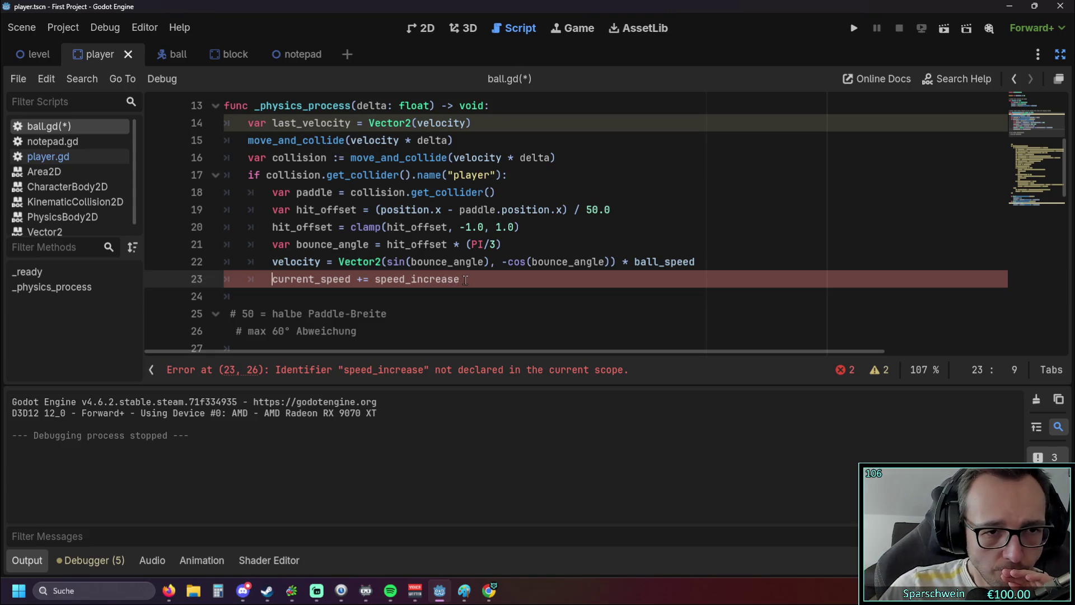
pyautogui.scroll(4, 453, 279)
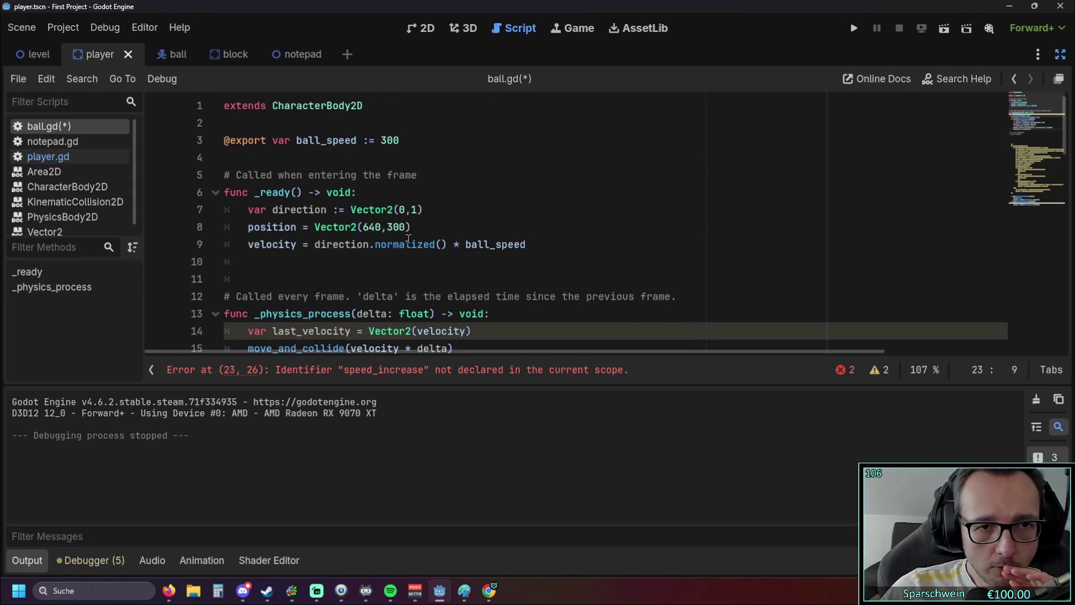
pyautogui.moveTo(298, 139); pyautogui.dragTo(399, 140)
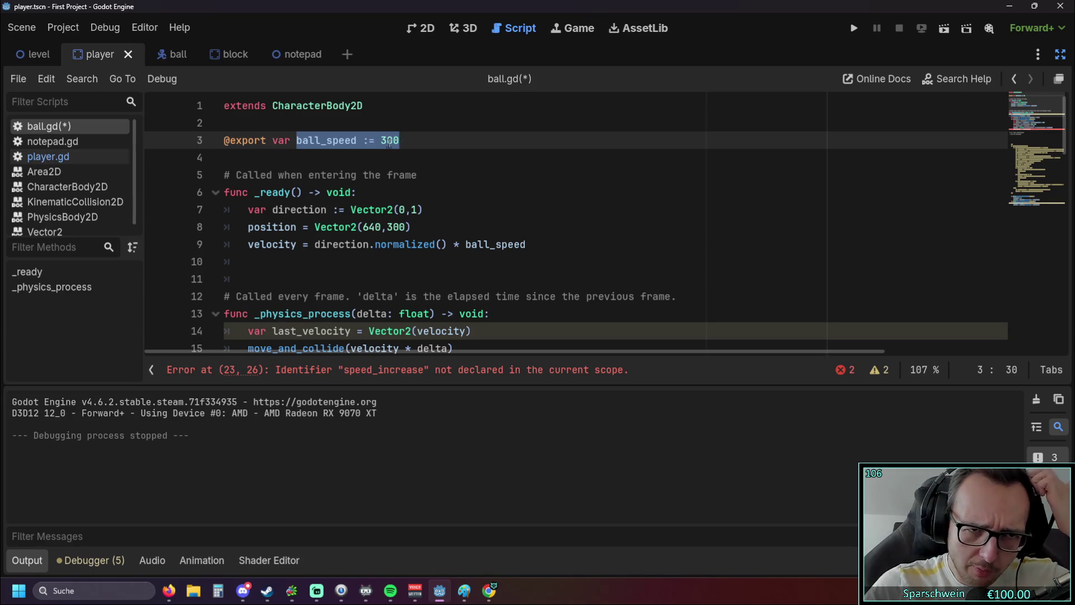
pyautogui.click(451, 166)
pyautogui.scroll(-5, 445, 190)
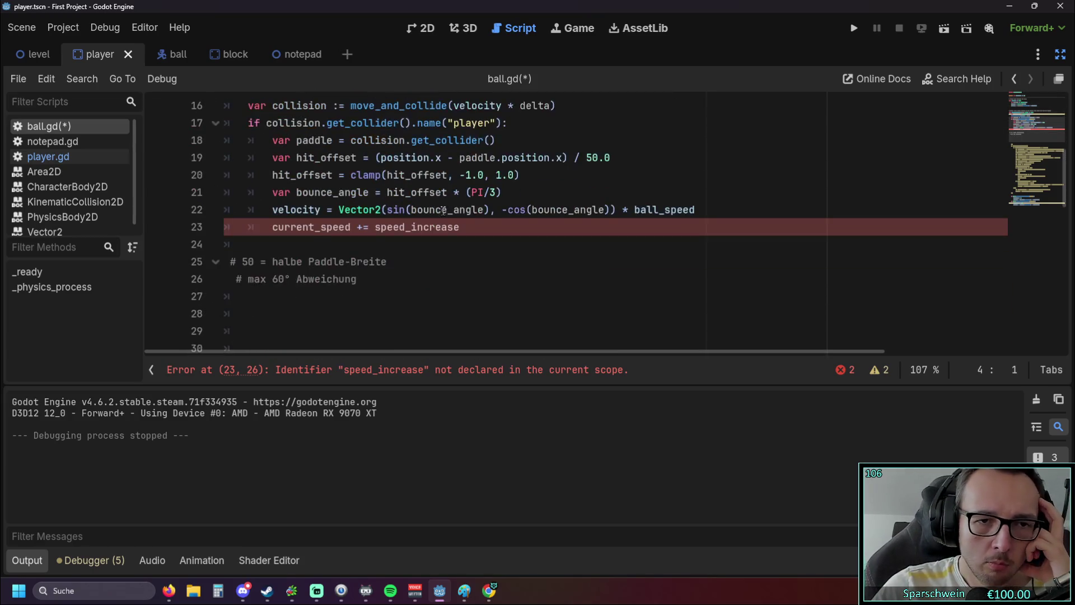
pyautogui.scroll(1, 465, 283)
# Step: Delete the current_speed += speed_increase line, then save and run the game
pyautogui.moveTo(466, 282); pyautogui.dragTo(168, 283)
pyautogui.press('BackSpace')
pyautogui.press('BackSpace')
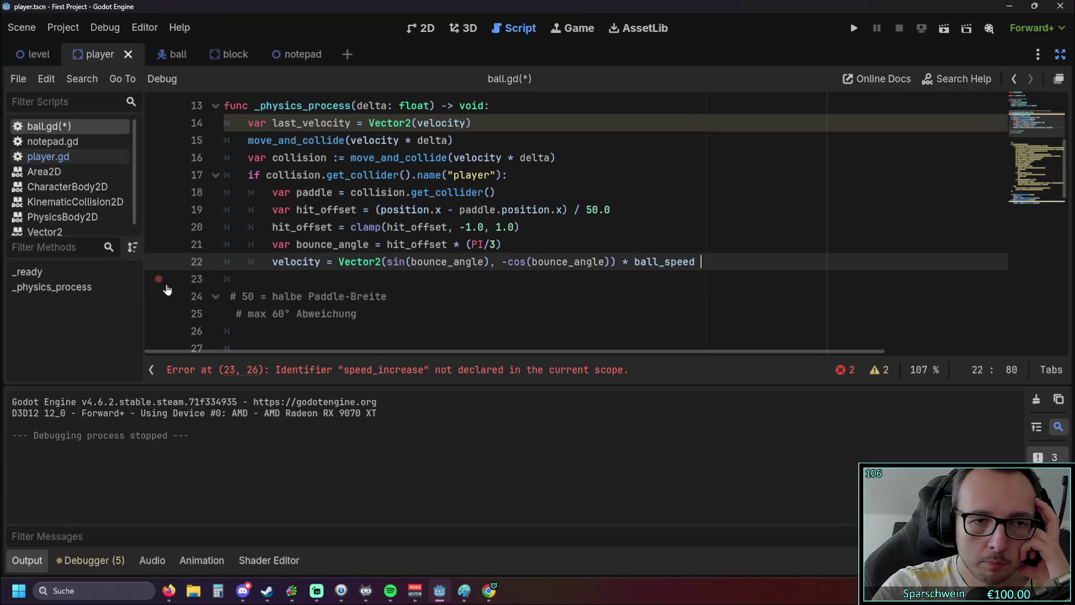
pyautogui.click(358, 296)
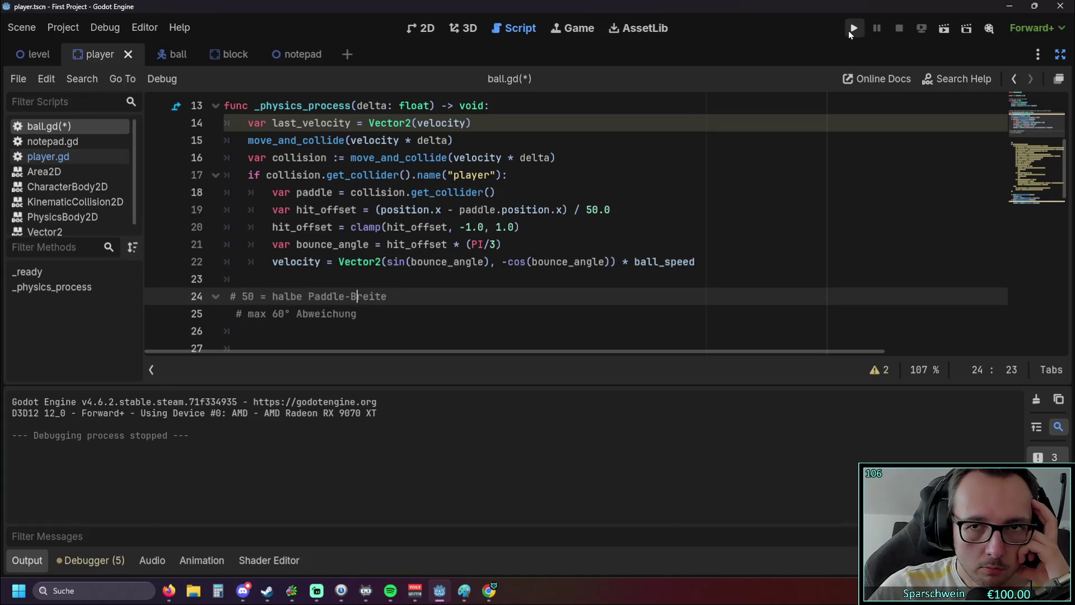
pyautogui.click(848, 30)
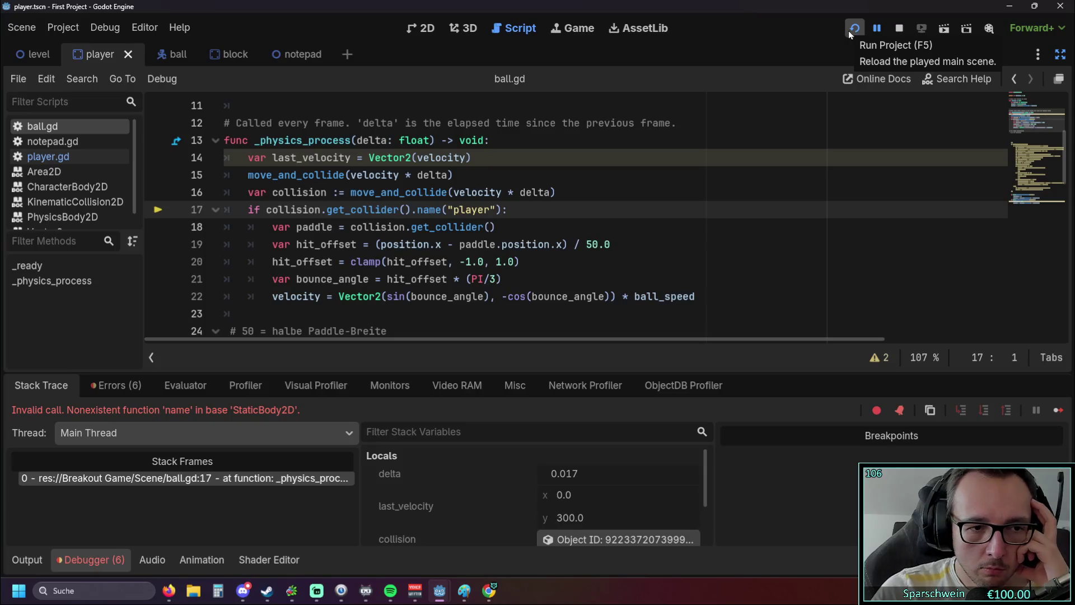
# Step: Paste is_in_group over name on line 17 and restart the running game
pyautogui.scroll(-1, 481, 212)
pyautogui.scroll(2, 480, 212)
pyautogui.scroll(-1, 481, 212)
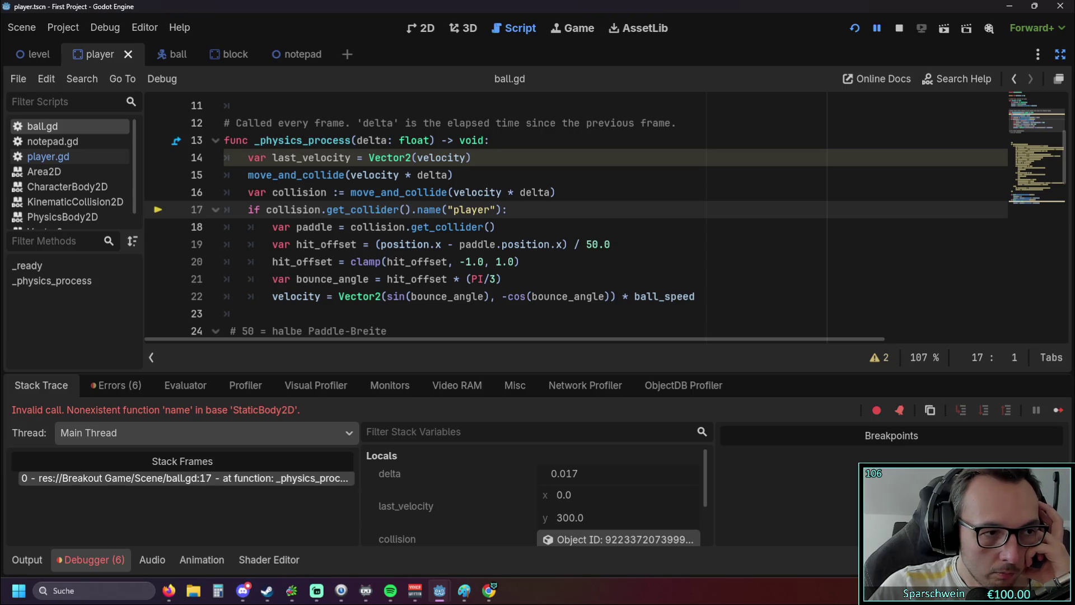
pyautogui.hotkey('alt', 'Tab')
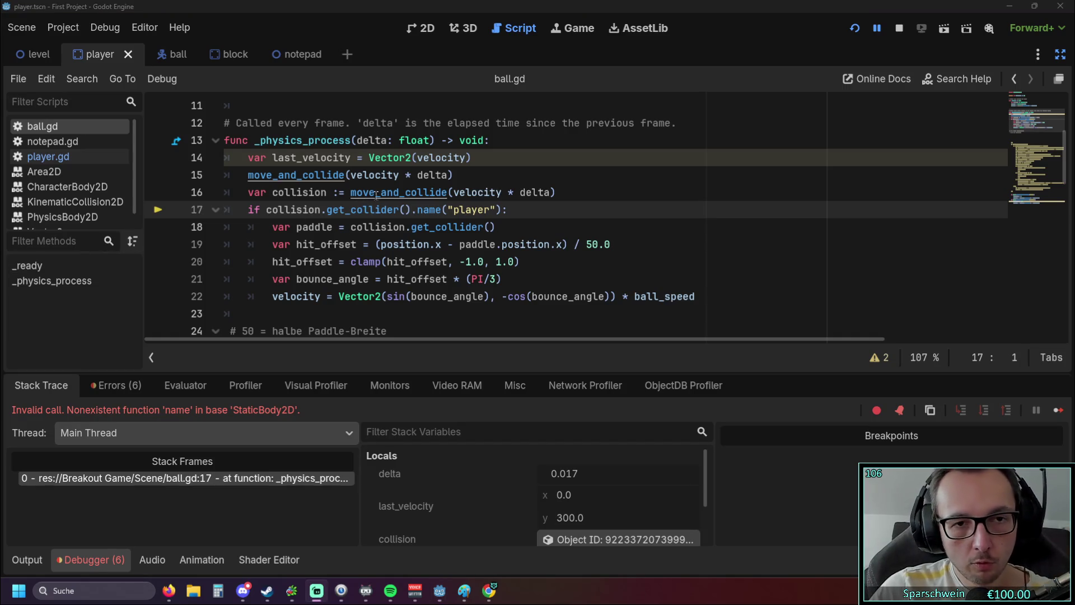
pyautogui.doubleClick(429, 210)
pyautogui.write('is_in_group')
pyautogui.click(658, 258)
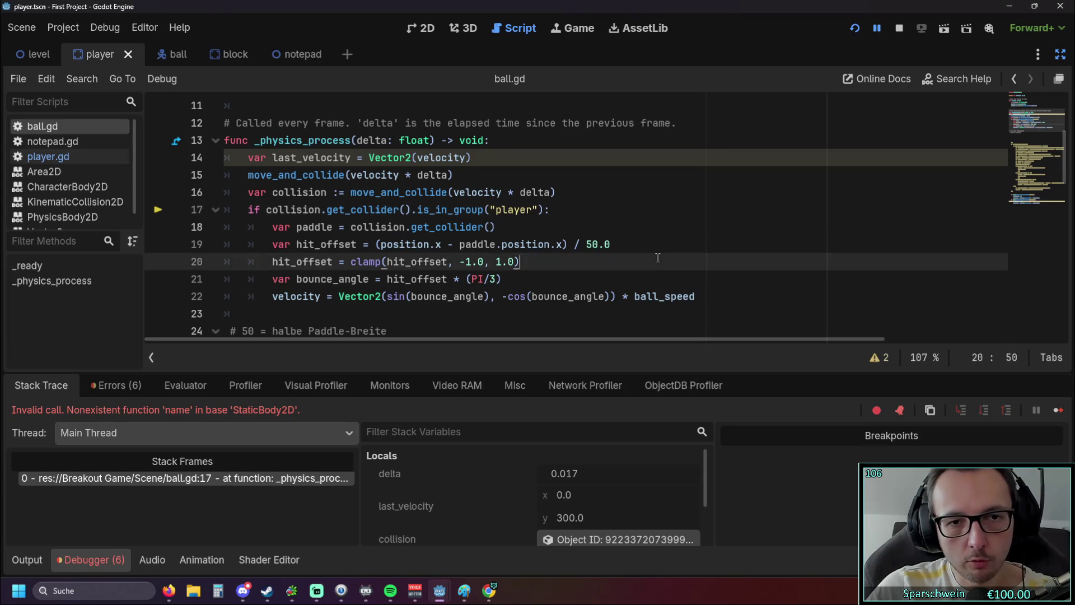
pyautogui.click(855, 29)
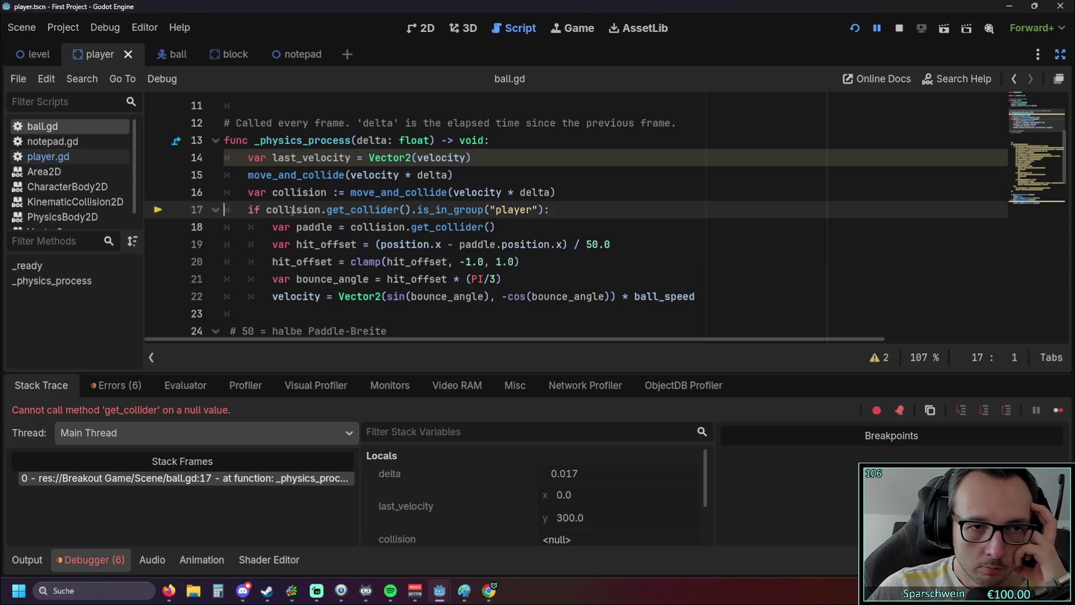
pyautogui.moveTo(292, 211)
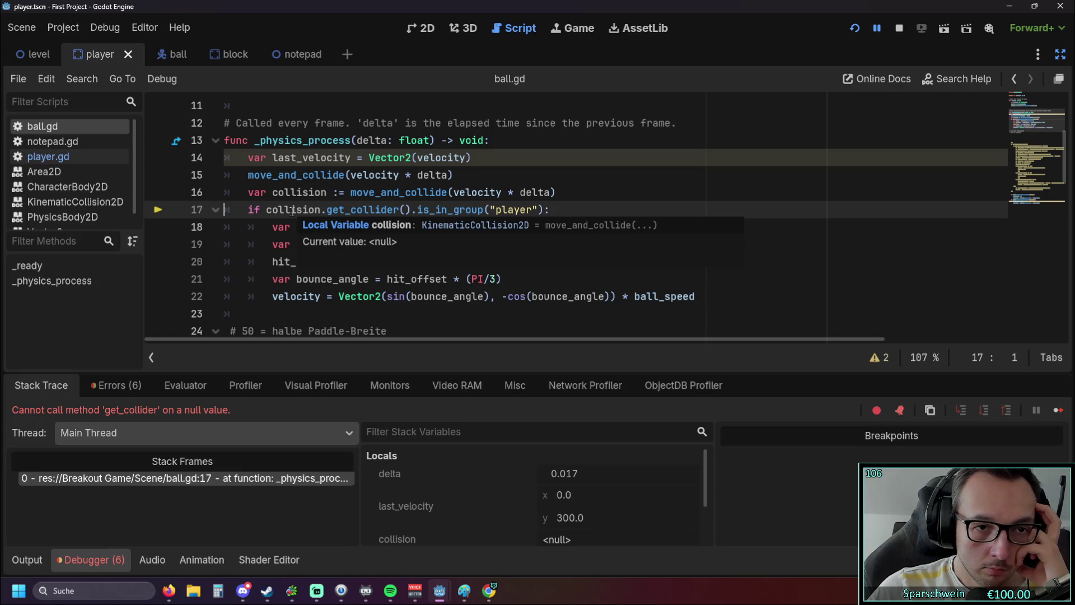
pyautogui.scroll(1, 294, 218)
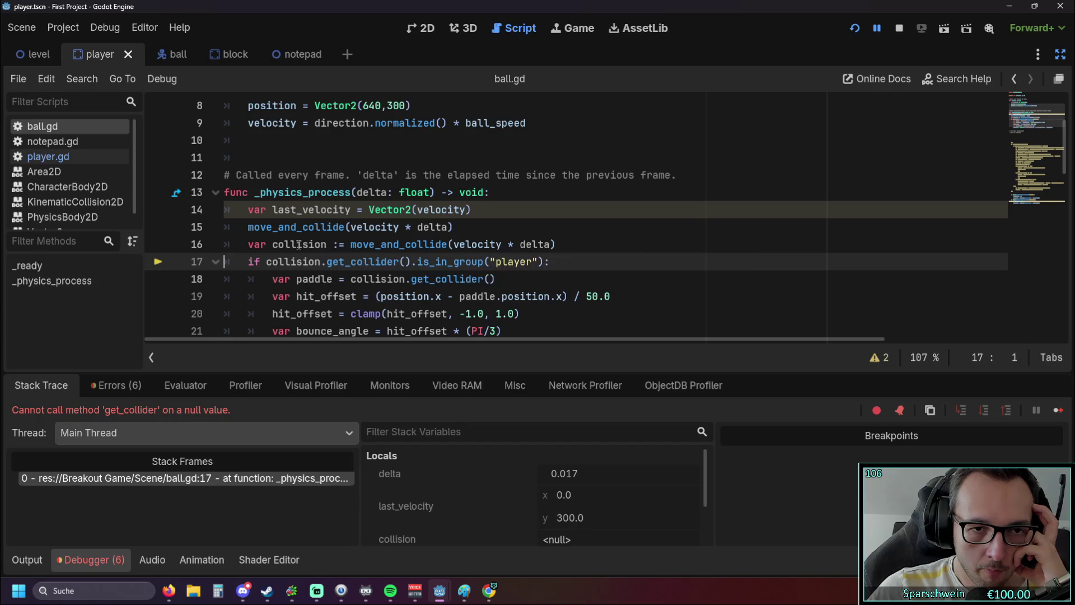
pyautogui.moveTo(311, 242)
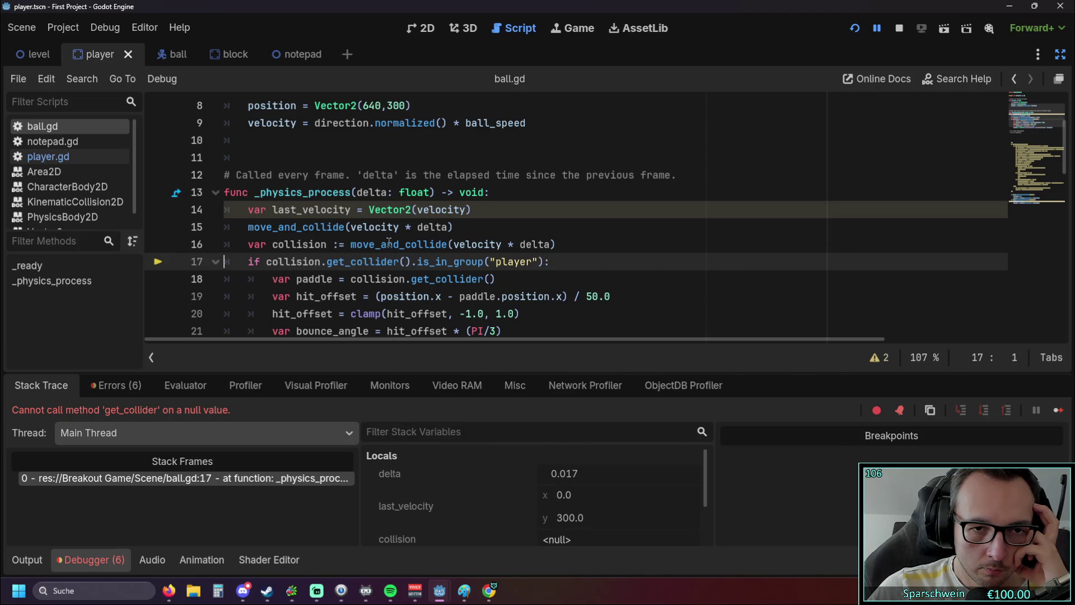
pyautogui.moveTo(389, 242)
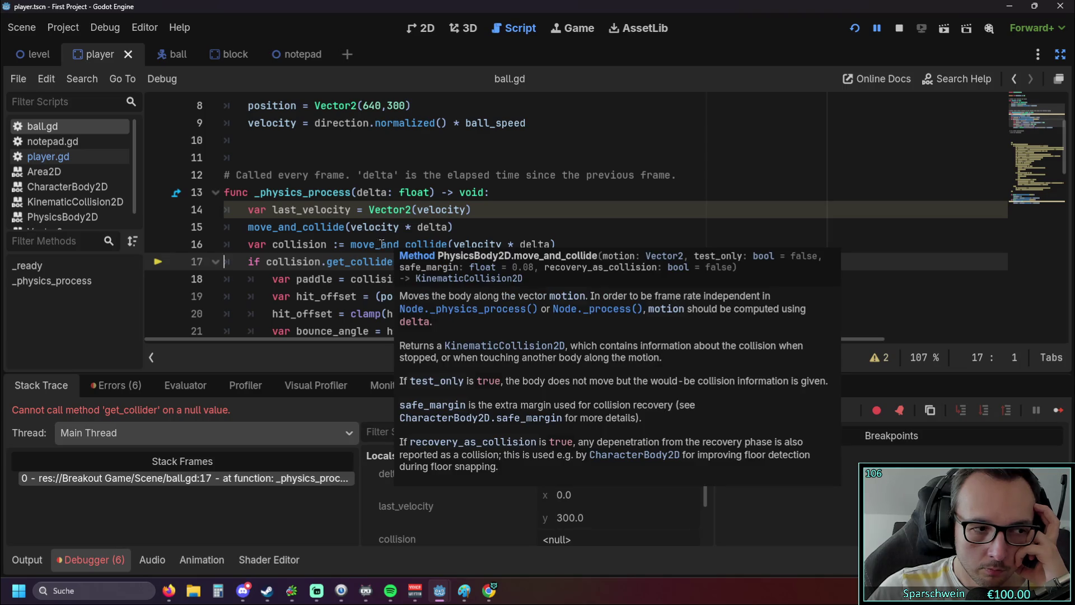
pyautogui.scroll(-2, 507, 272)
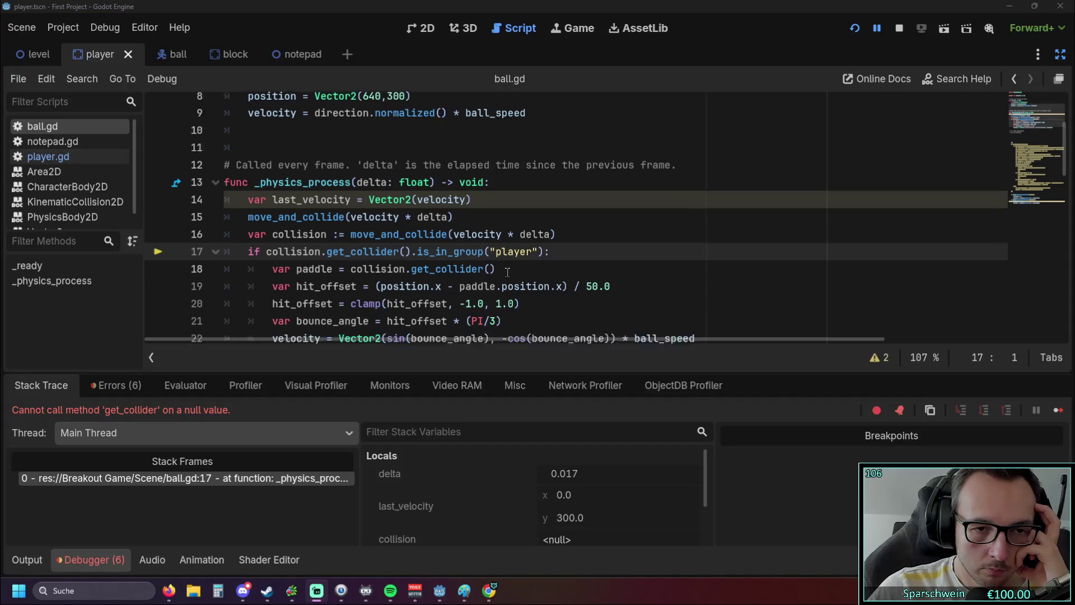
pyautogui.scroll(-2, 507, 272)
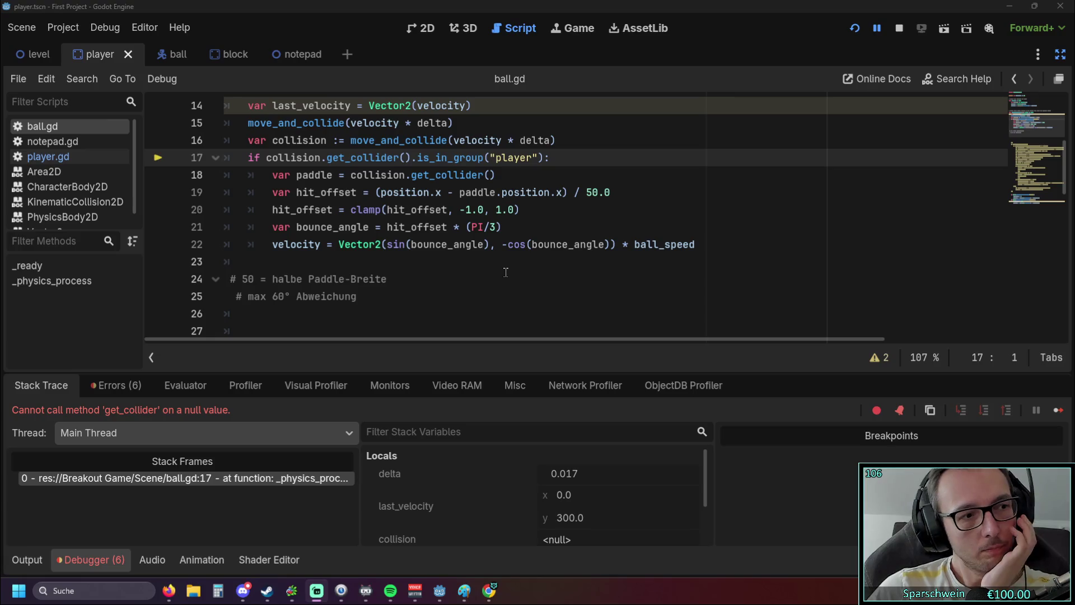
pyautogui.scroll(1, 504, 272)
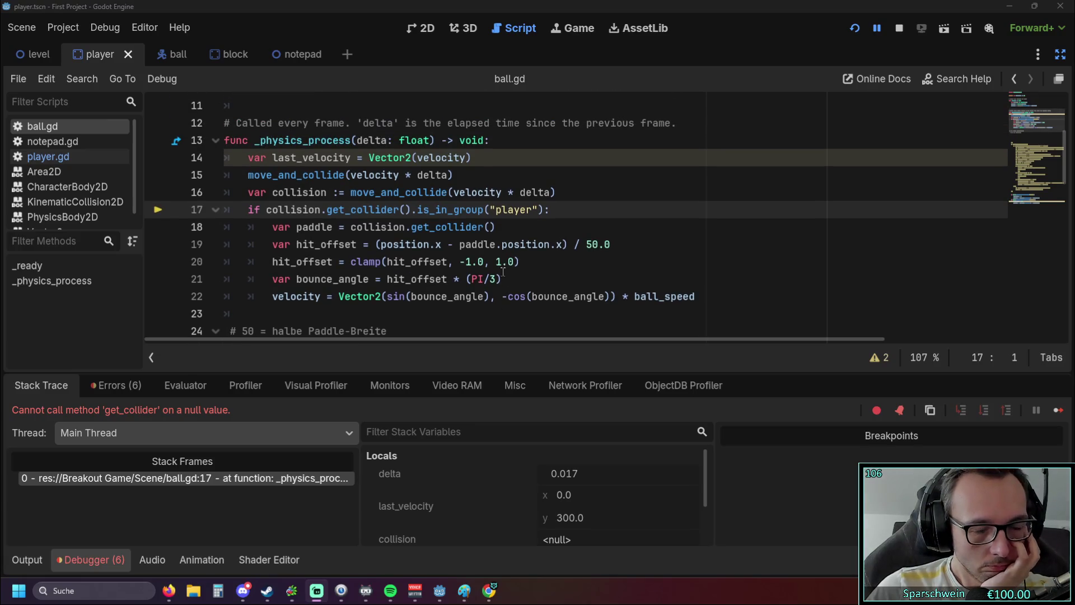
# Step: Rewrite line 17 as collision.get_collider().name == "player", removing the stray parentheses and is_in_group
pyautogui.click(491, 210)
pyautogui.press('BackSpace')
pyautogui.write('==')
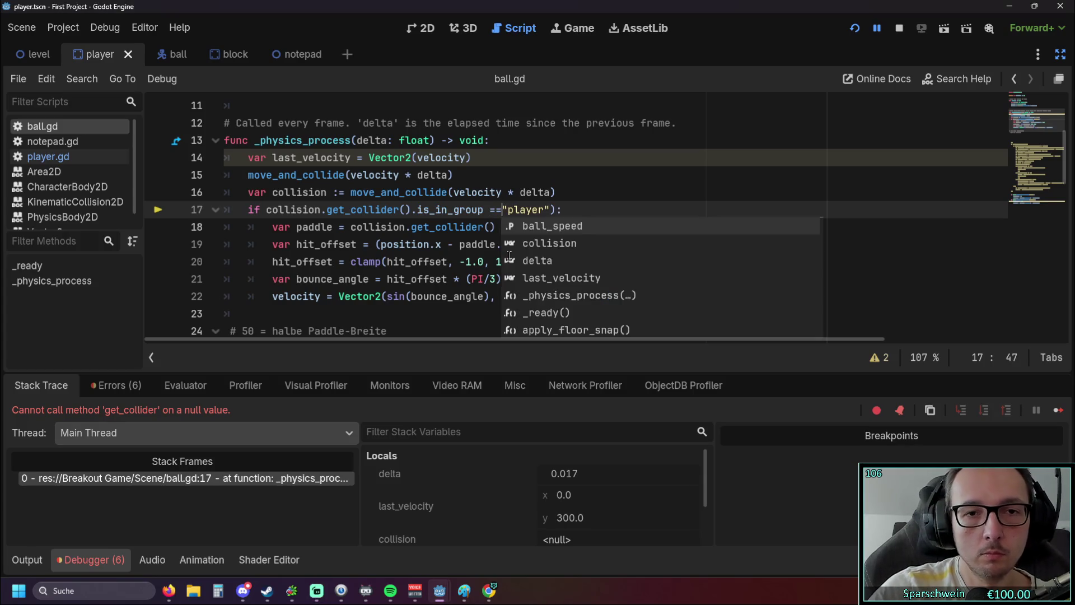
pyautogui.click(562, 211)
pyautogui.press('BackSpace')
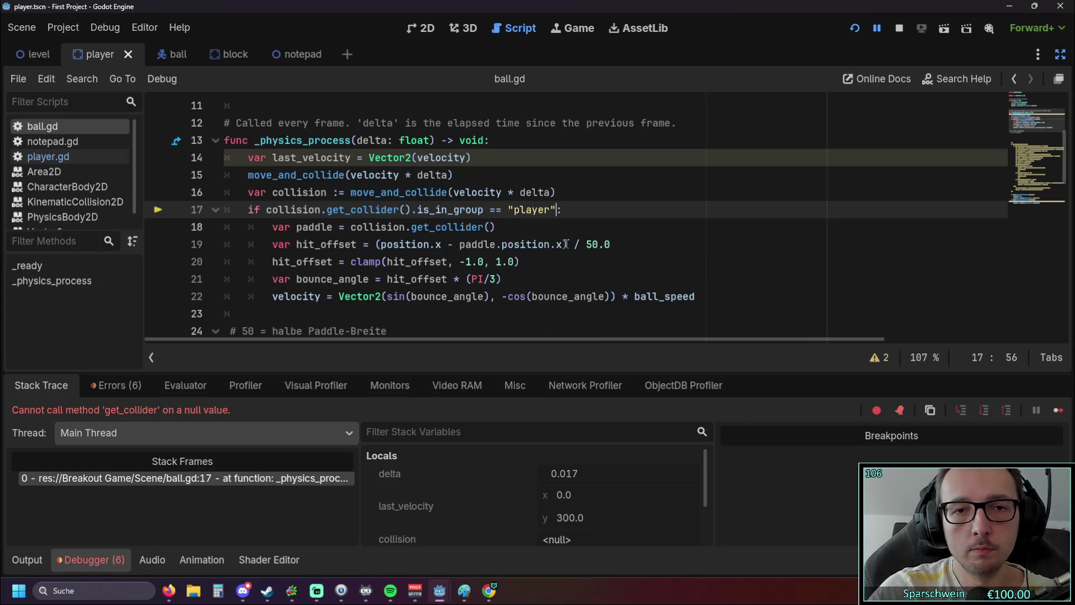
pyautogui.moveTo(483, 210); pyautogui.dragTo(419, 213)
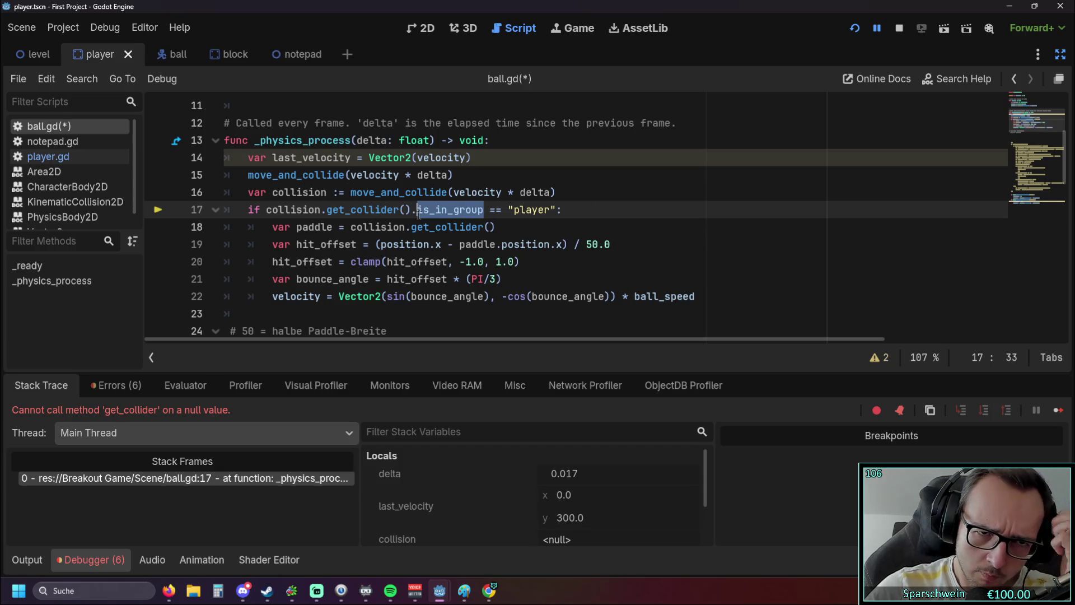
pyautogui.write('name')
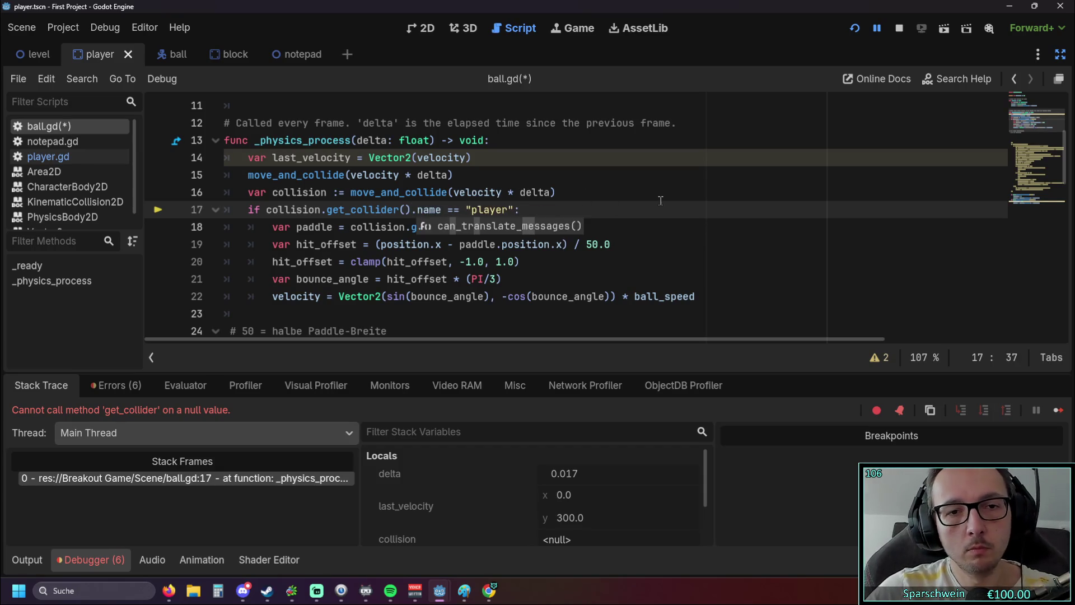
pyautogui.click(657, 195)
# Step: Relaunch the game and review lines 16–17 of ball.gd while the debugger halts on the null collision
pyautogui.click(852, 27)
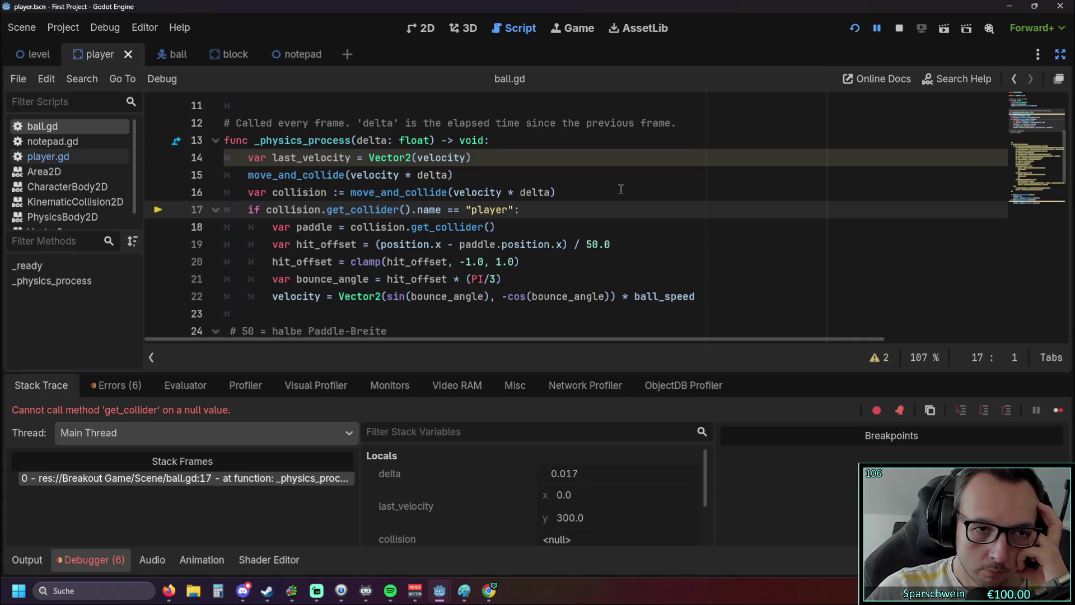
pyautogui.scroll(-1, 549, 336)
pyautogui.scroll(2, 504, 331)
pyautogui.scroll(-7, 503, 331)
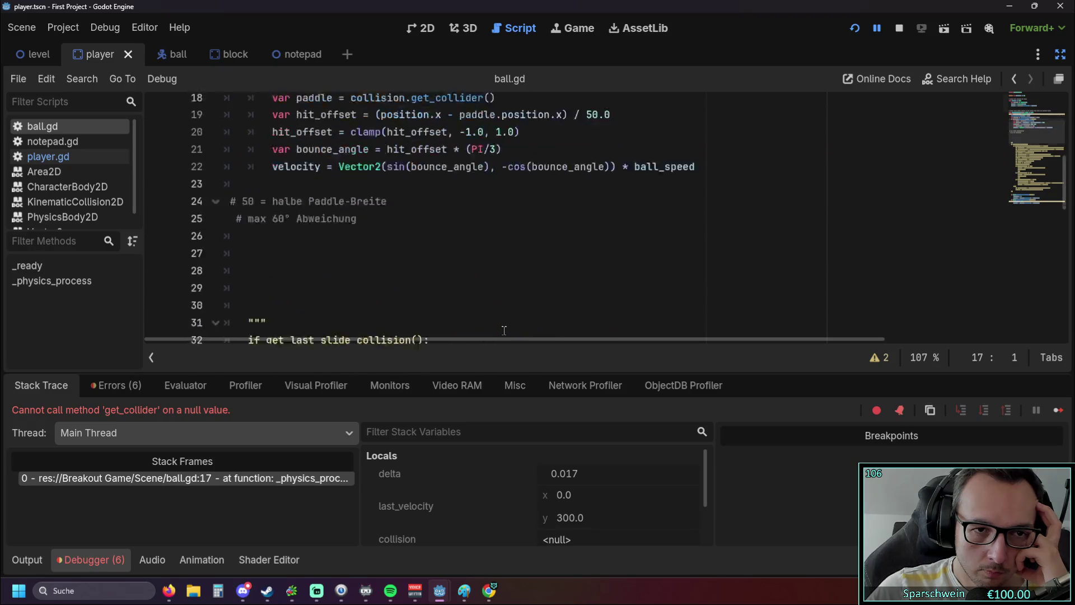
pyautogui.scroll(2, 505, 319)
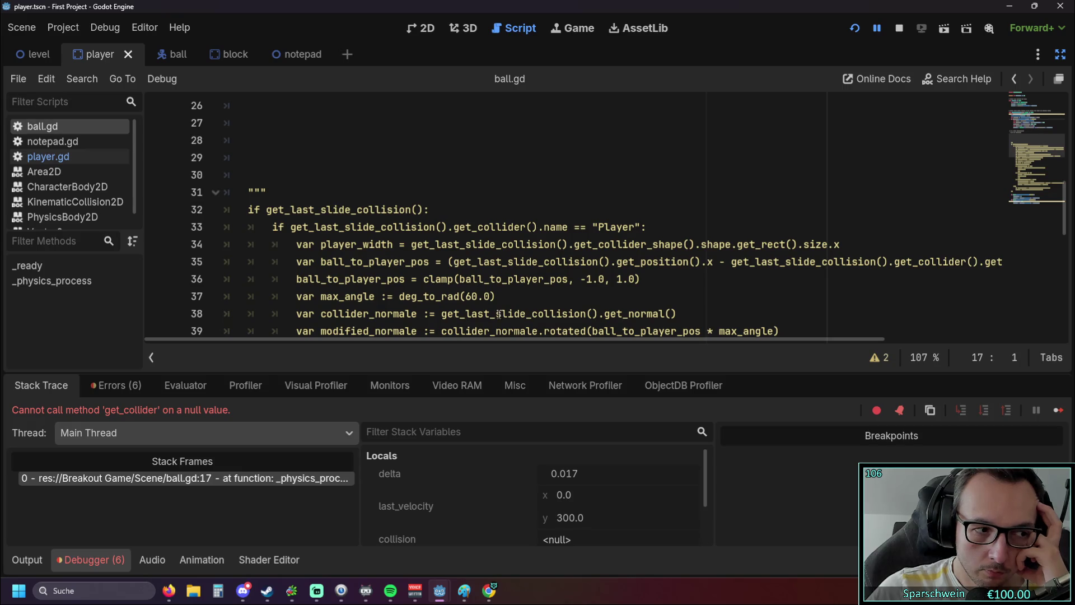
pyautogui.scroll(5, 499, 313)
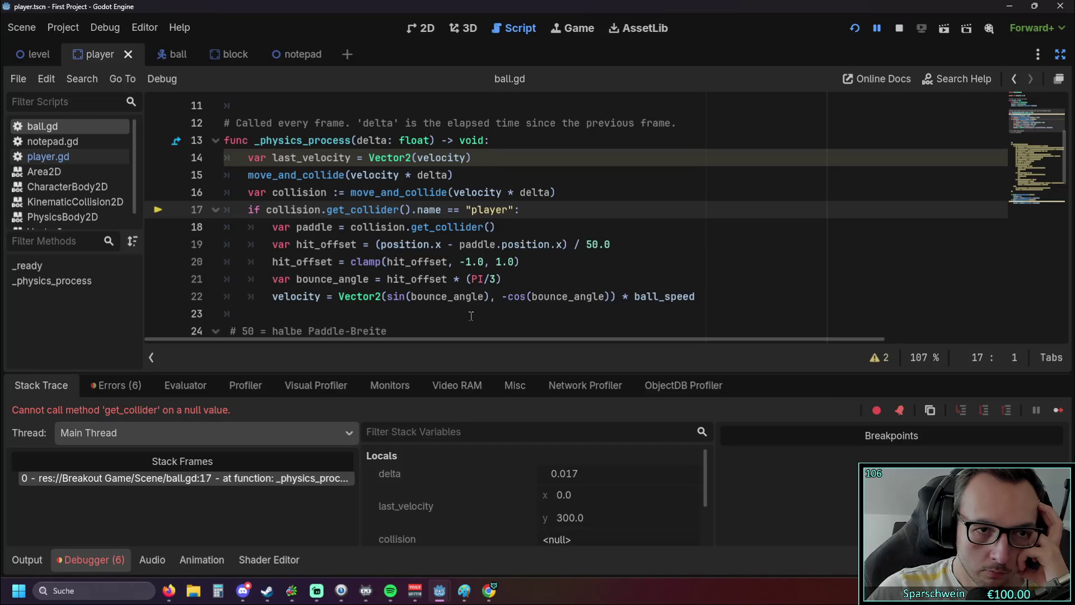
pyautogui.click(324, 210)
pyautogui.click(557, 193)
# Step: Insert a new line 17 reading 'if collision:' below line 16
pyautogui.moveTo(245, 207)
pyautogui.mouseDown()
pyautogui.moveTo(636, 298)
pyautogui.moveTo(758, 304)
pyautogui.mouseUp()
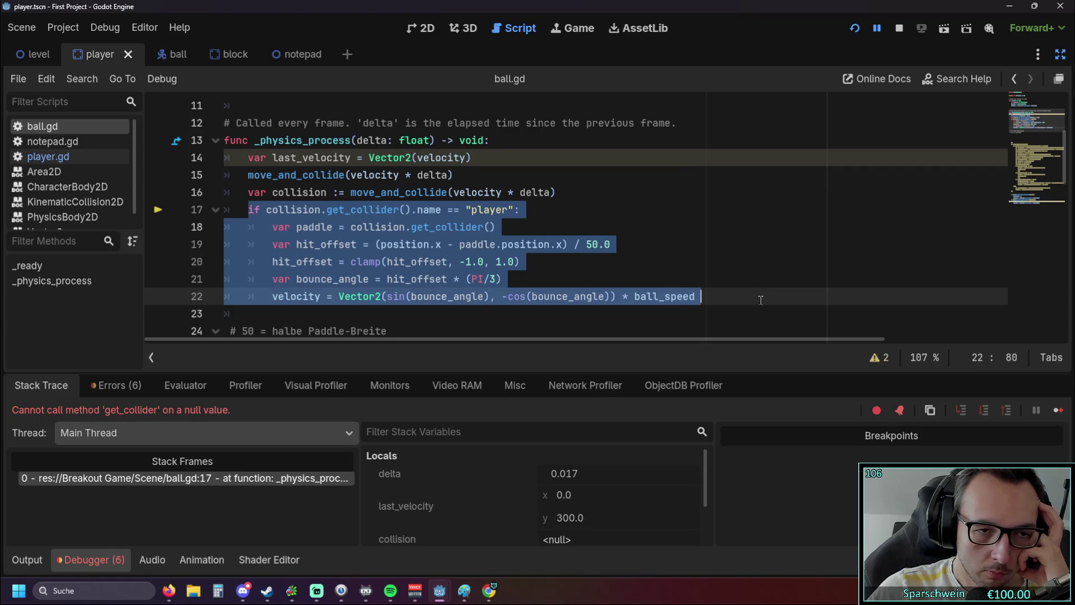
pyautogui.click(323, 210)
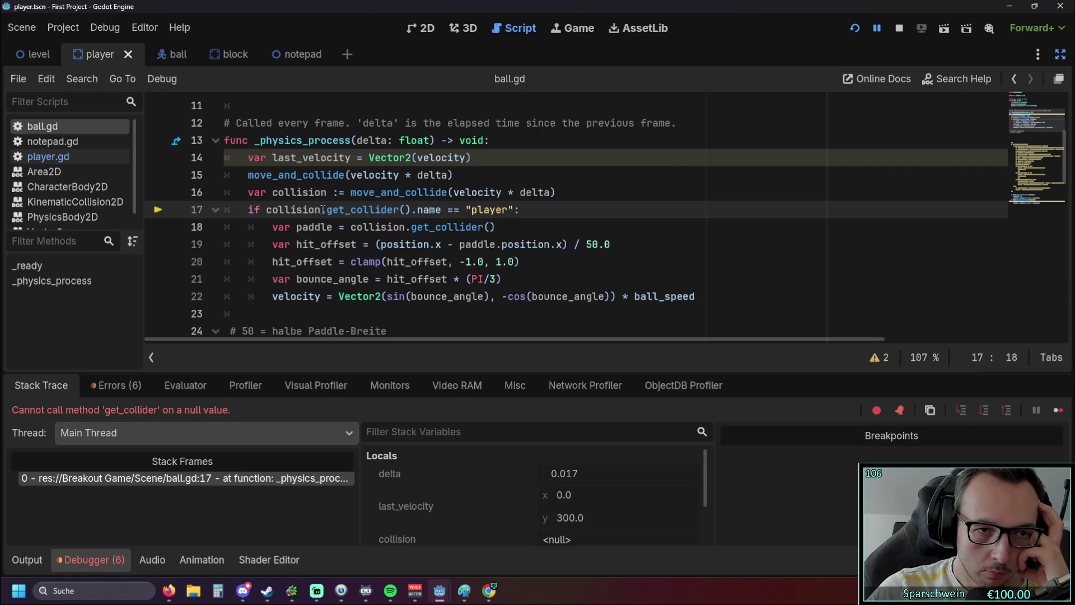
pyautogui.moveTo(323, 209); pyautogui.dragTo(340, 226)
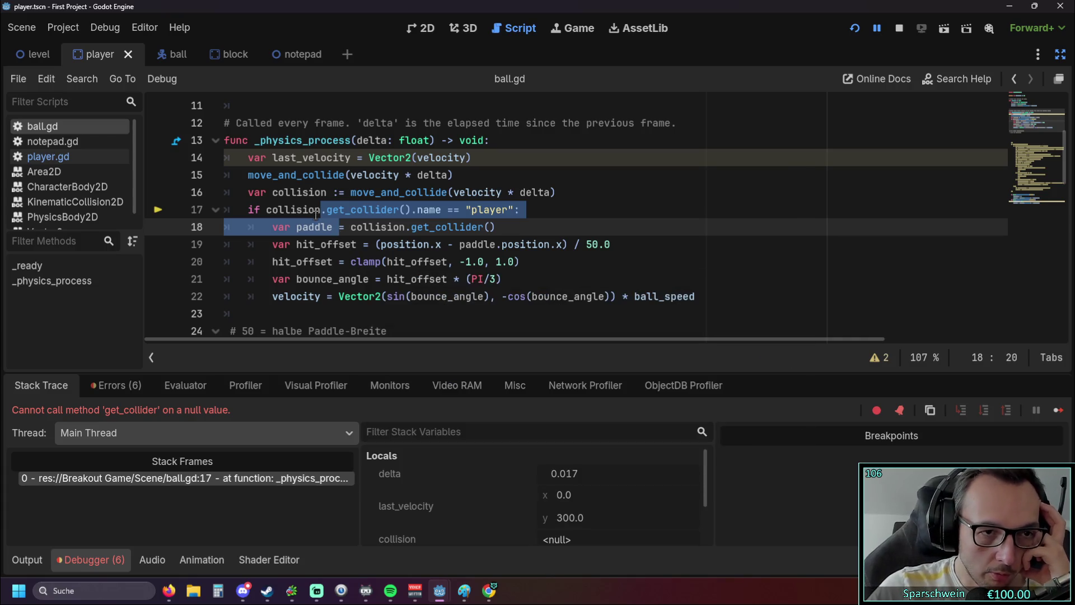
pyautogui.click(316, 213)
pyautogui.click(564, 188)
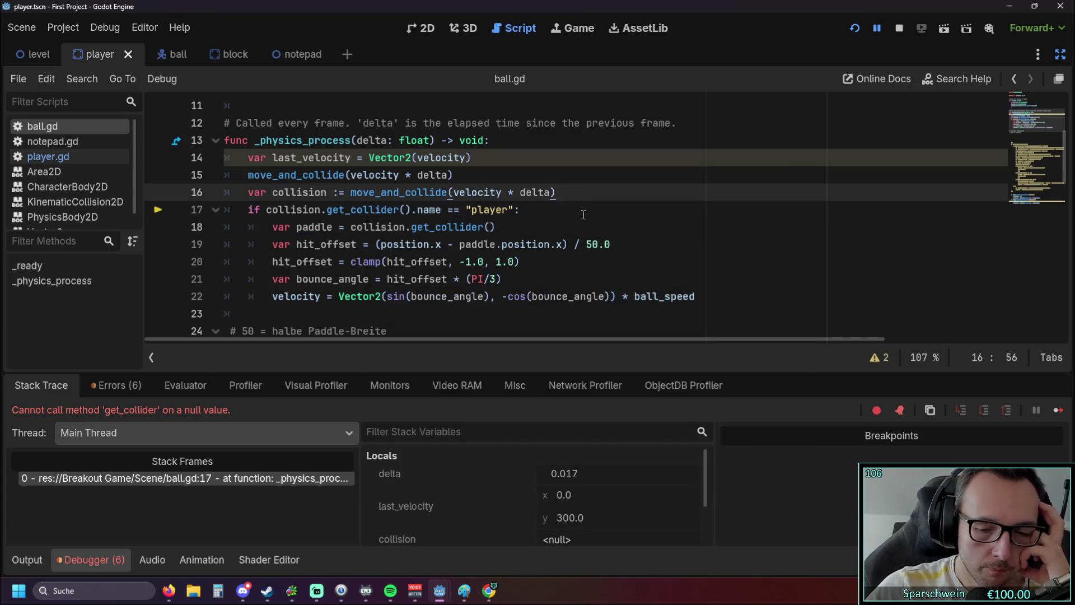
pyautogui.press('Return')
pyautogui.write('if colli')
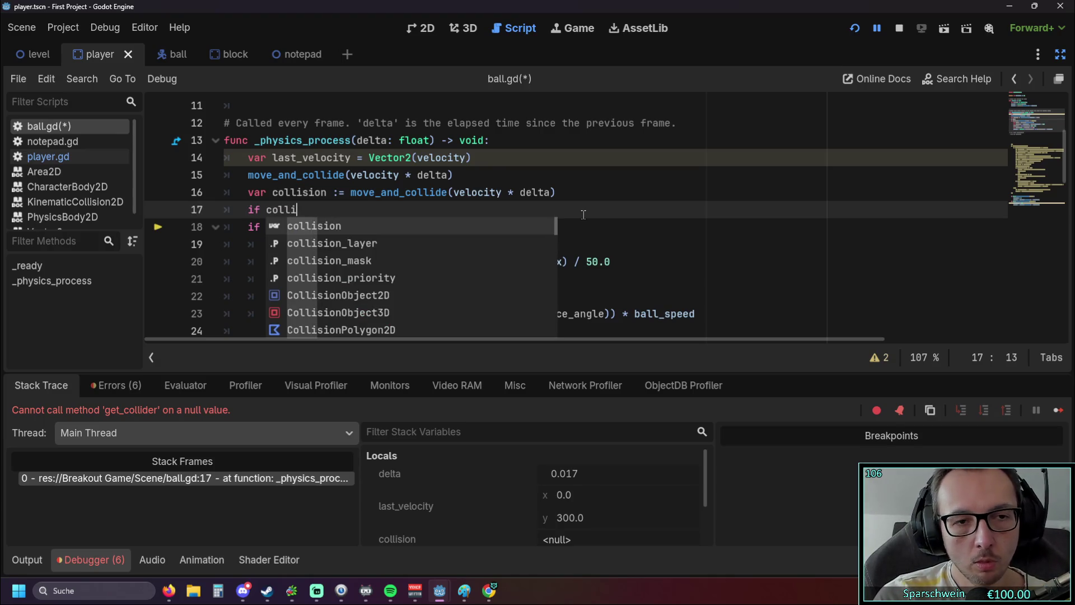
pyautogui.press('Return')
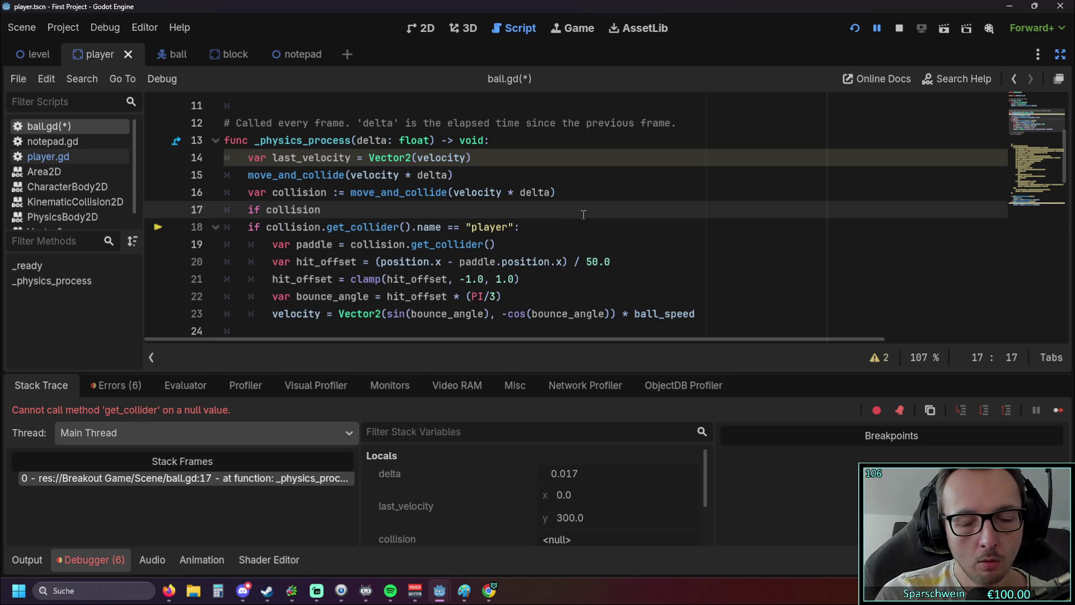
pyautogui.write(':')
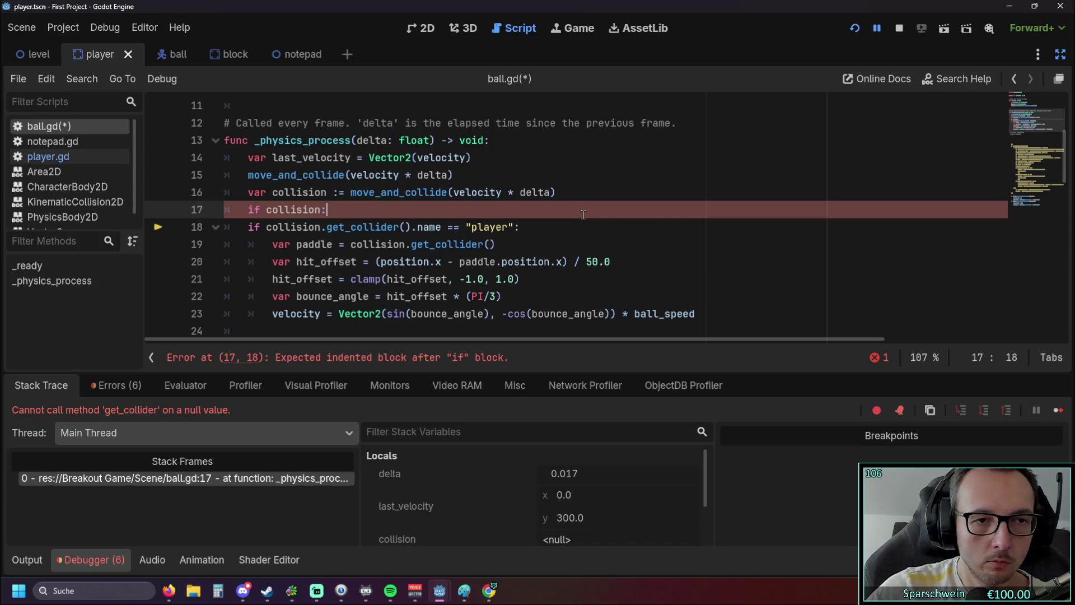
# Step: Indent the bounce code on lines 18–23 one level under the null-check and run the game
pyautogui.click(248, 227)
pyautogui.press('Tab')
pyautogui.click(272, 244)
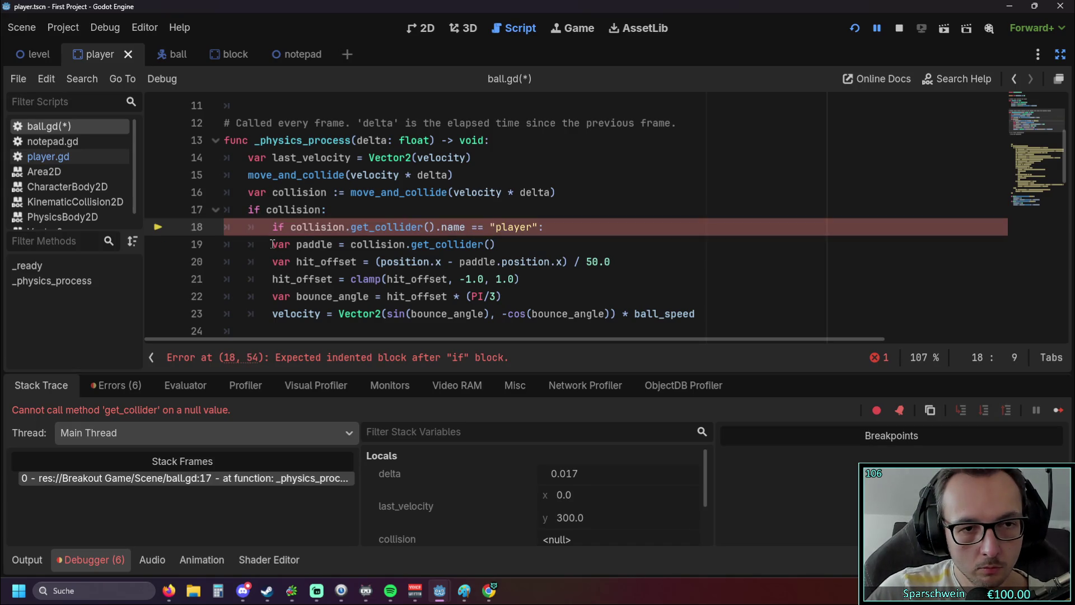
pyautogui.press('Tab')
pyautogui.click(272, 262)
pyautogui.press('Tab')
pyautogui.click(272, 279)
pyautogui.press('Tab')
pyautogui.click(272, 296)
pyautogui.press('Tab')
pyautogui.click(272, 313)
pyautogui.press('Tab')
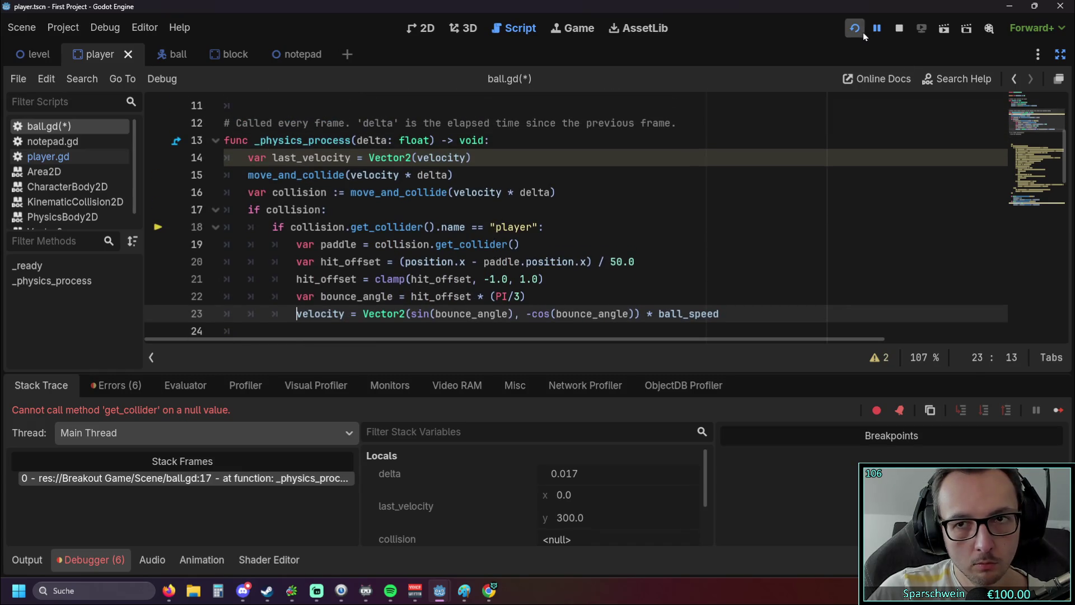
pyautogui.click(863, 33)
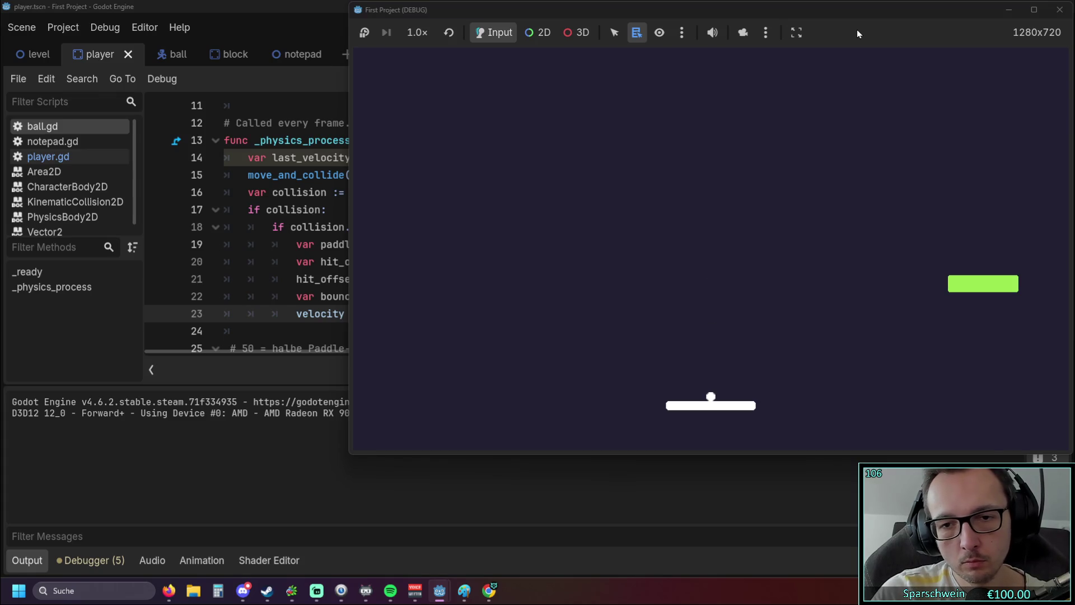
# Step: Play the null-checked build, steering the paddle left and right, then close the game window
pyautogui.press('Left')
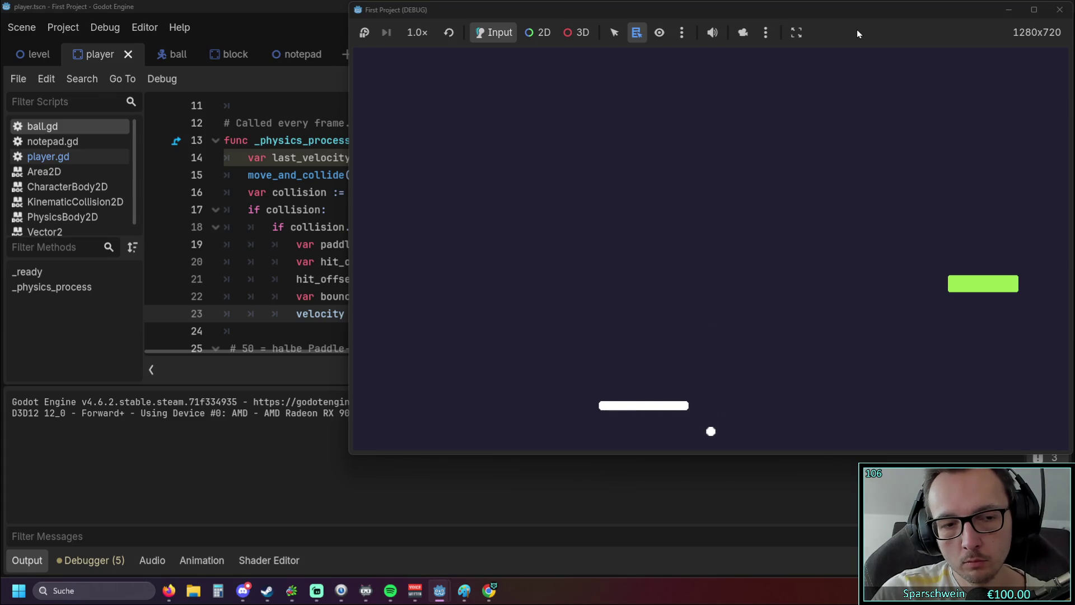
pyautogui.press('Right')
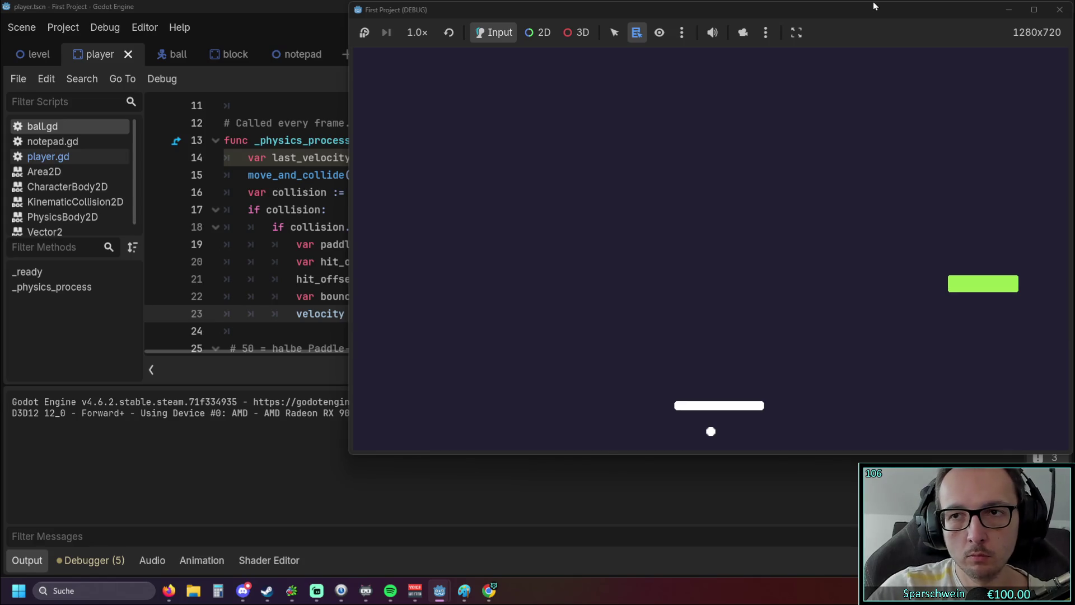
pyautogui.click(1059, 9)
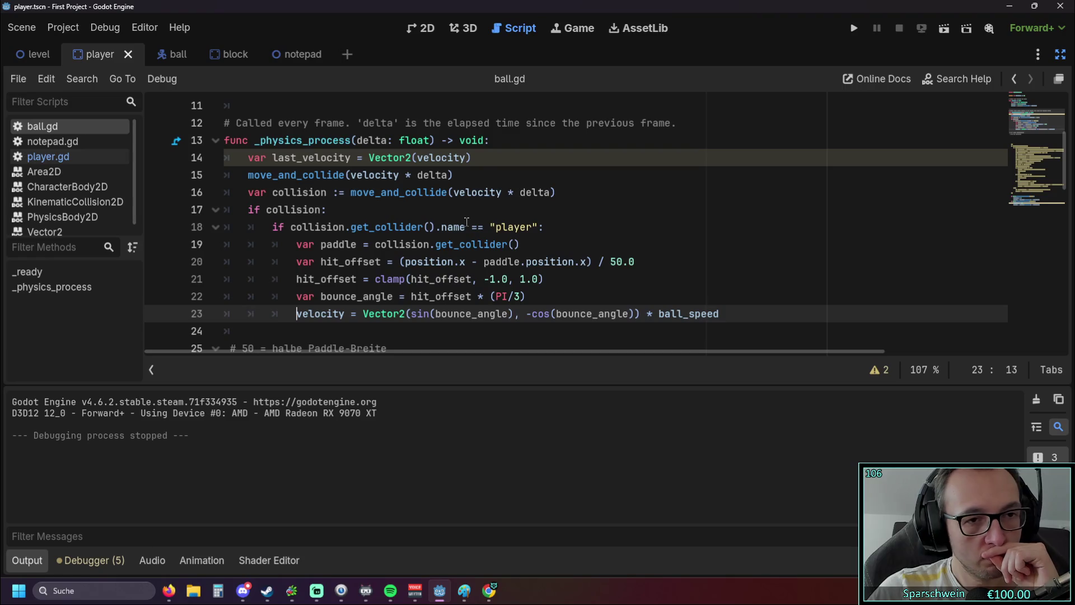
pyautogui.moveTo(452, 175); pyautogui.dragTo(224, 174)
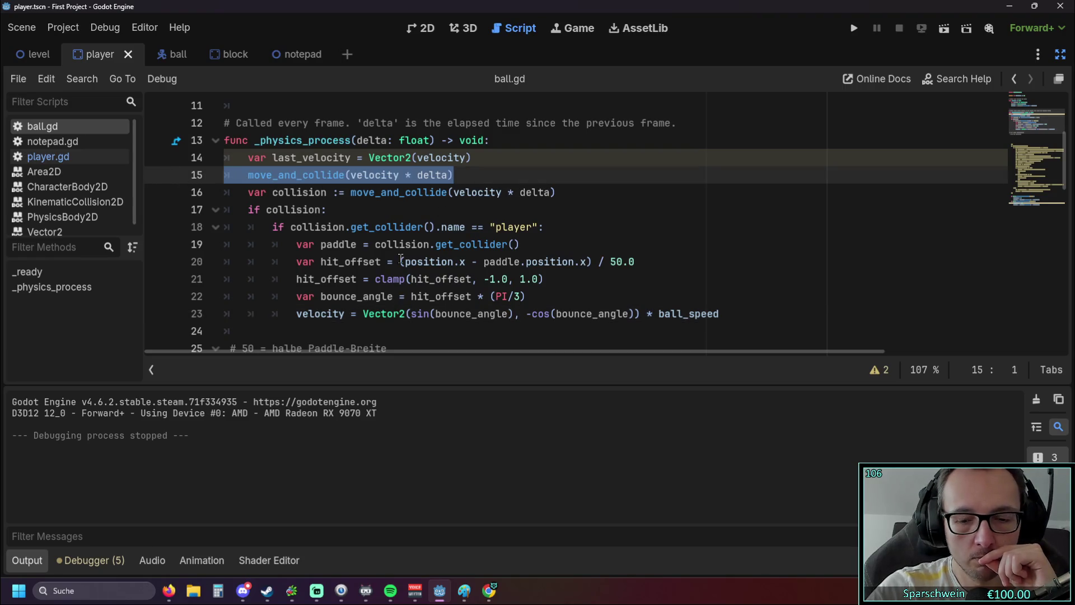
# Step: Delete the standalone move_and_collide(velocity * delta) line and test-run the game with the paddle
pyautogui.press('BackSpace')
pyautogui.press('BackSpace')
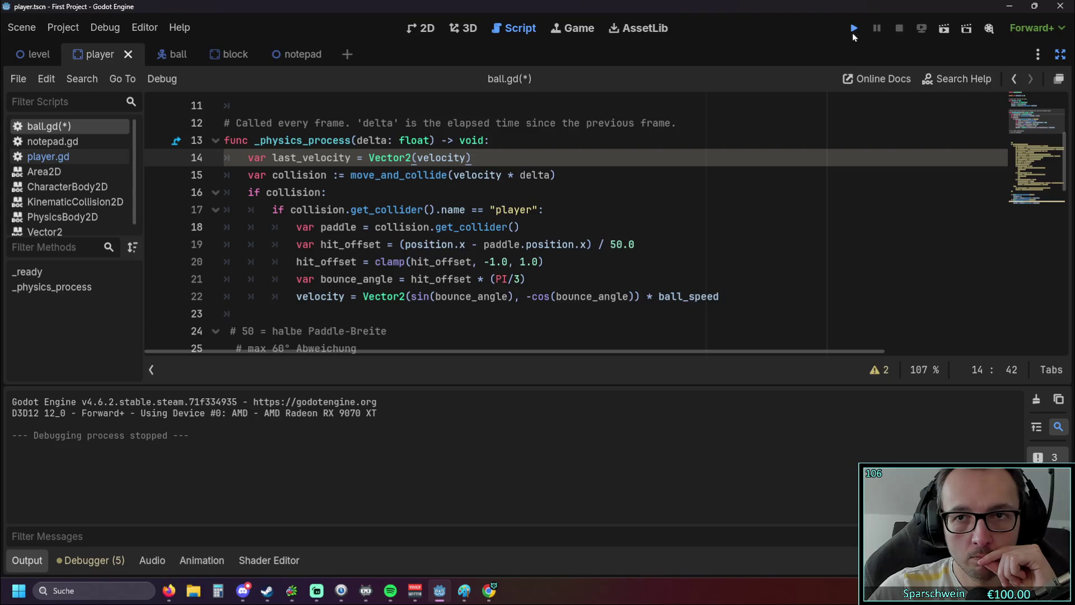
pyautogui.click(852, 32)
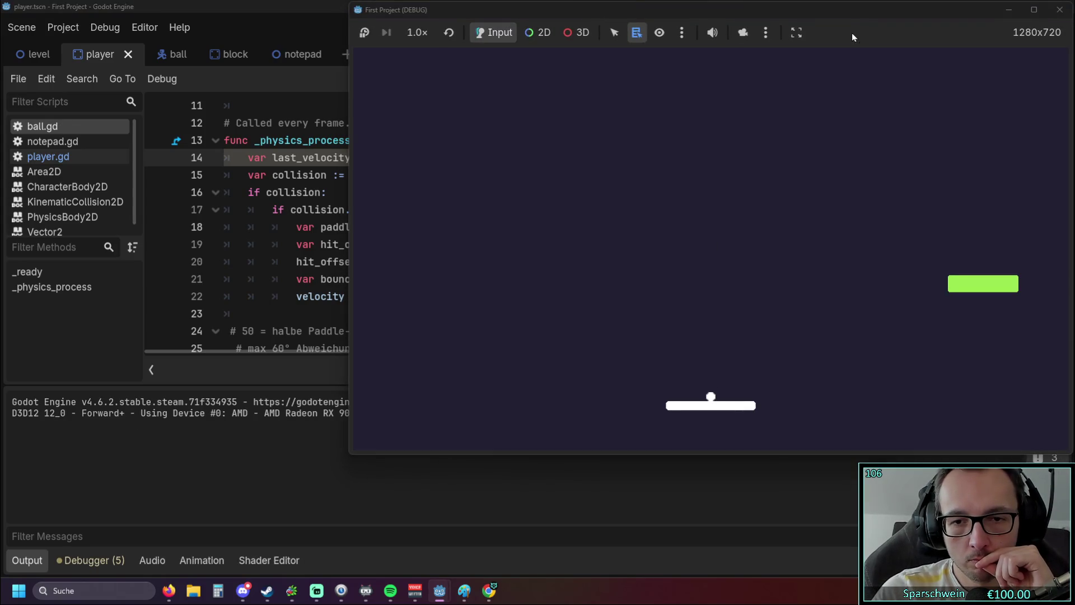
pyautogui.press('Left')
pyautogui.press('Right')
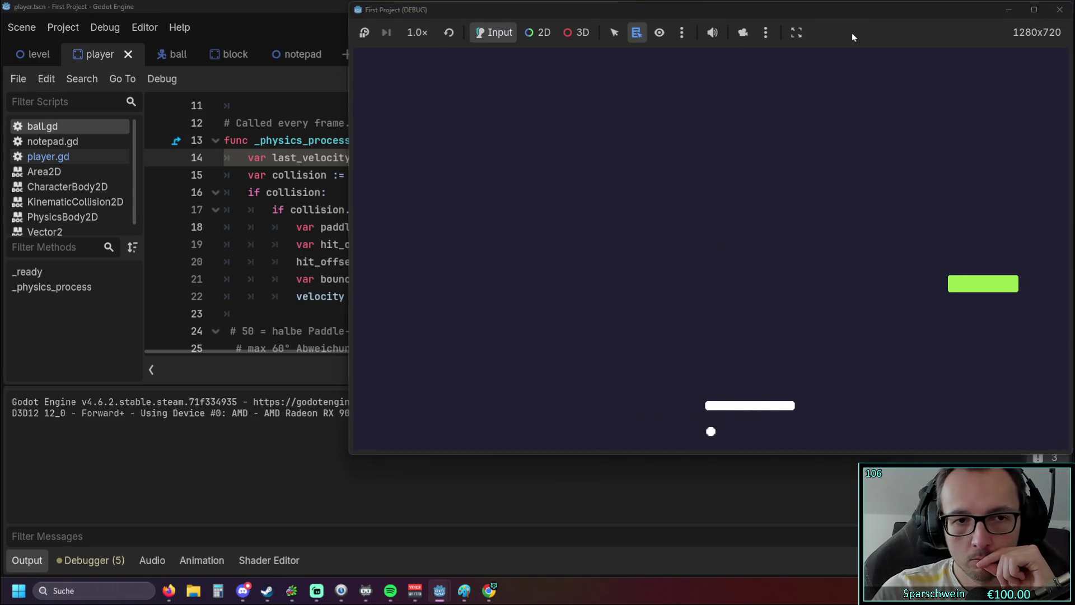
pyautogui.click(1059, 10)
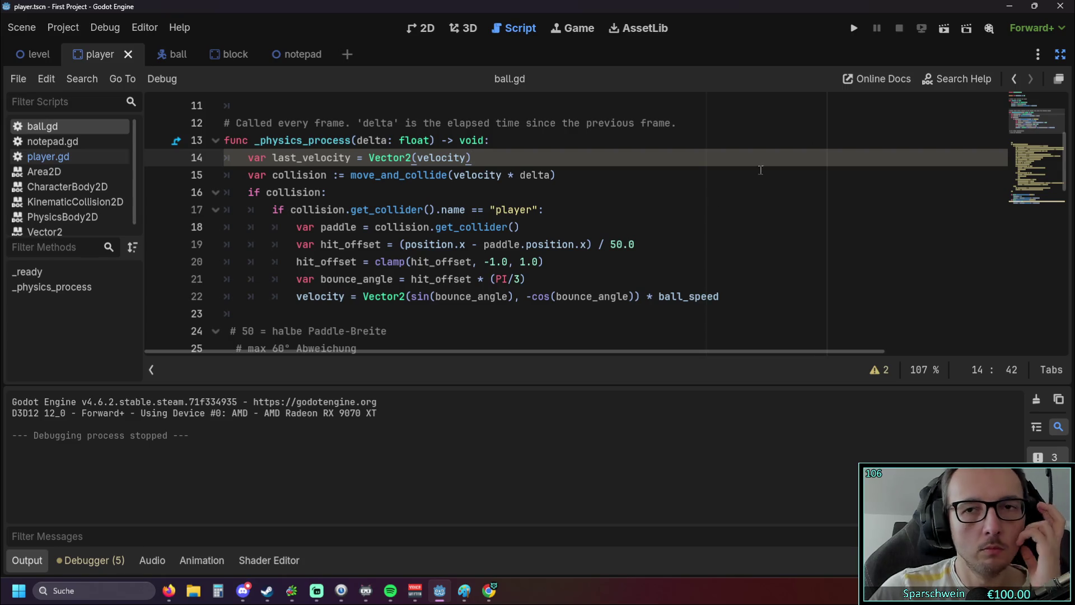
# Step: Run the game a second time, nudge the paddle right, and close it
pyautogui.click(857, 33)
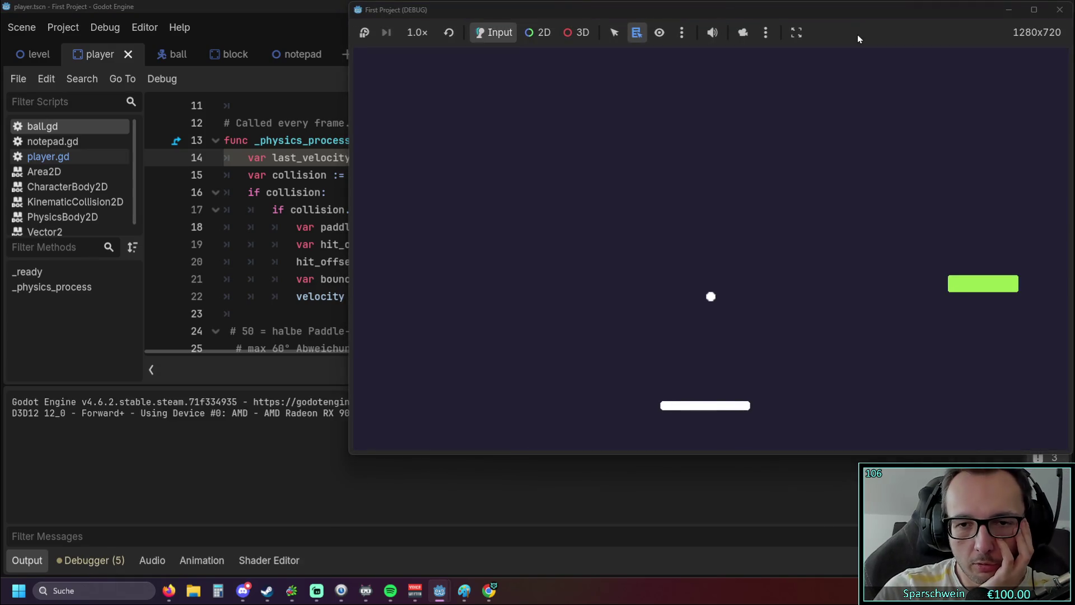
pyautogui.press('Right')
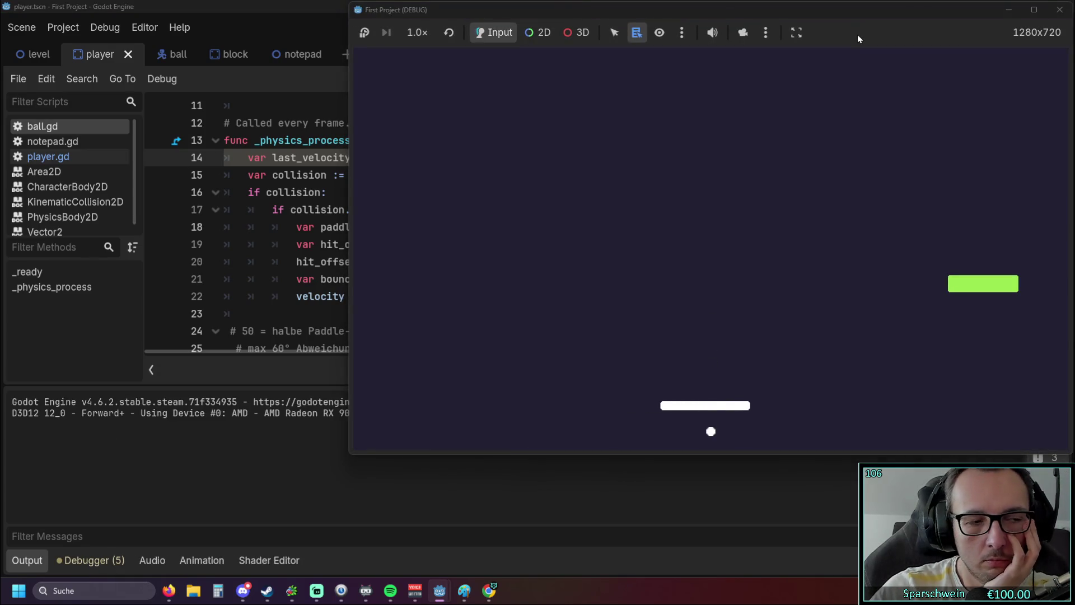
pyautogui.click(1056, 10)
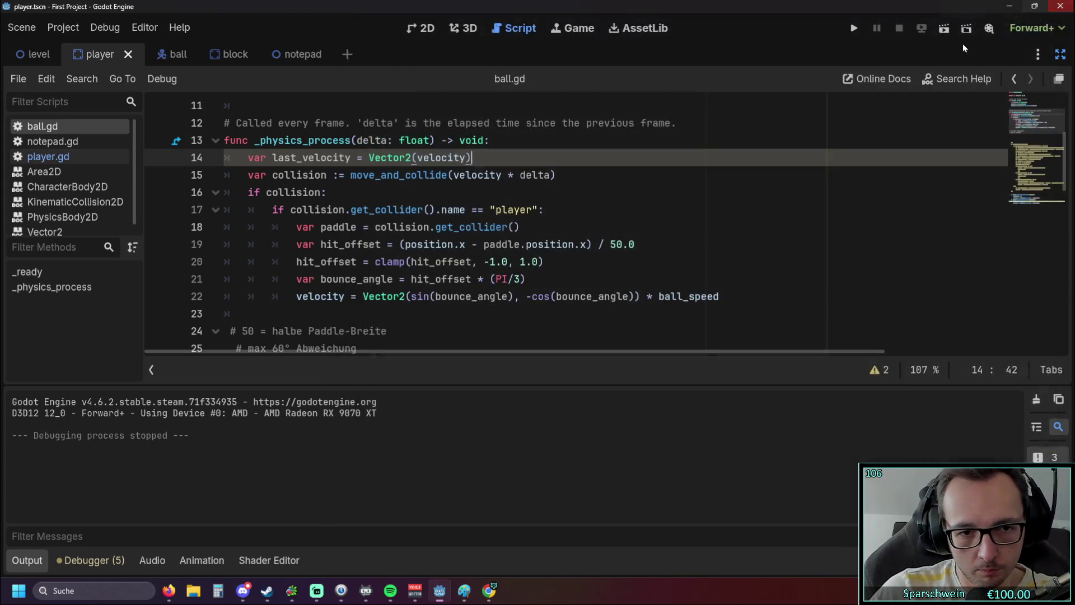
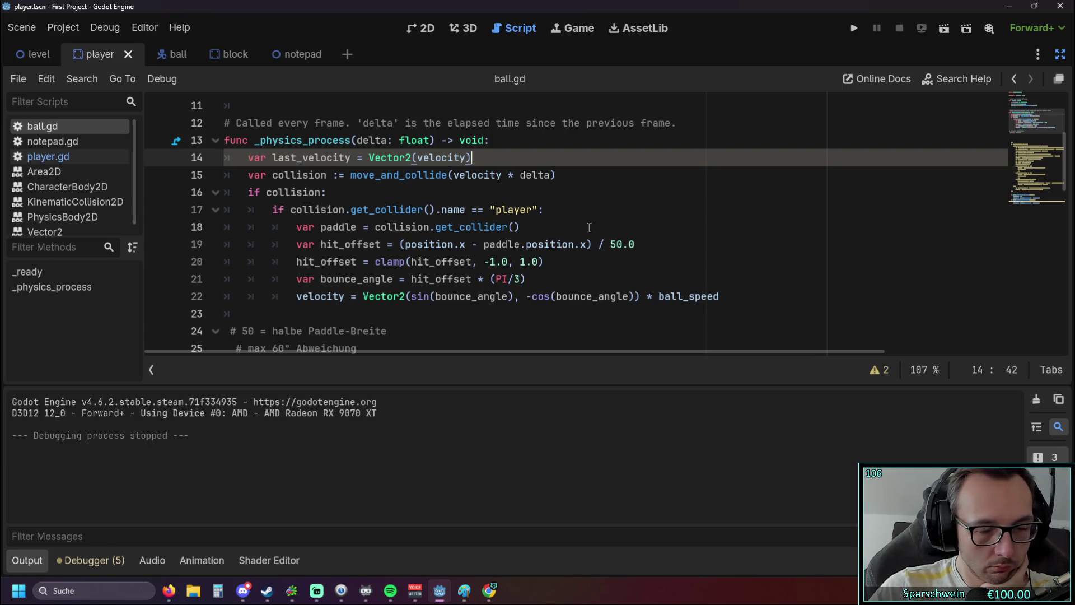
# Step: Change -cos to cos on line 22 of ball.gd, then playtest by moving the paddle left
pyautogui.click(532, 297)
pyautogui.press('BackSpace')
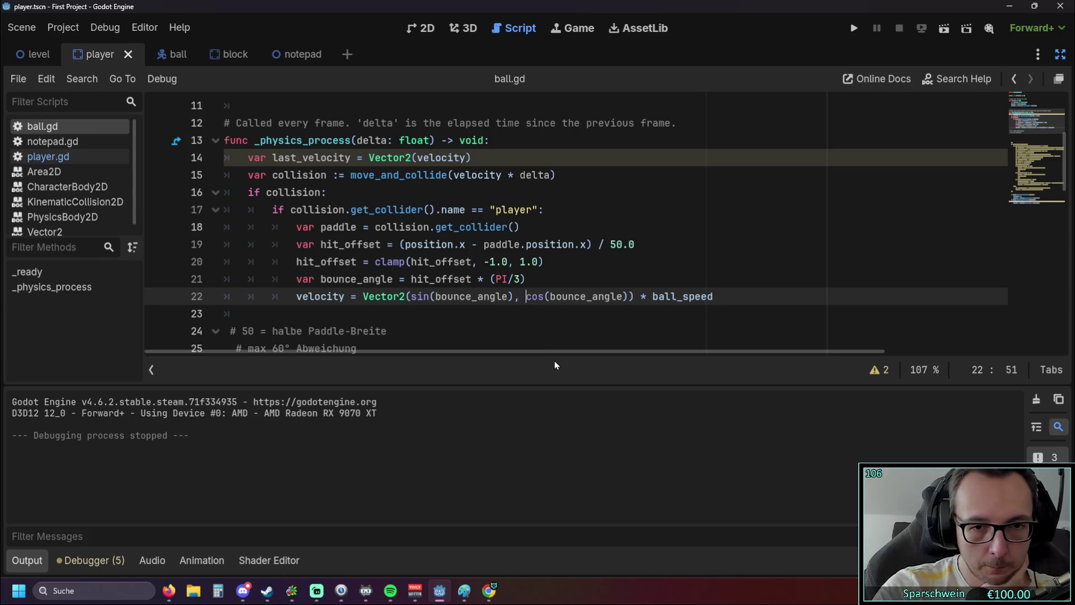
pyautogui.click(850, 34)
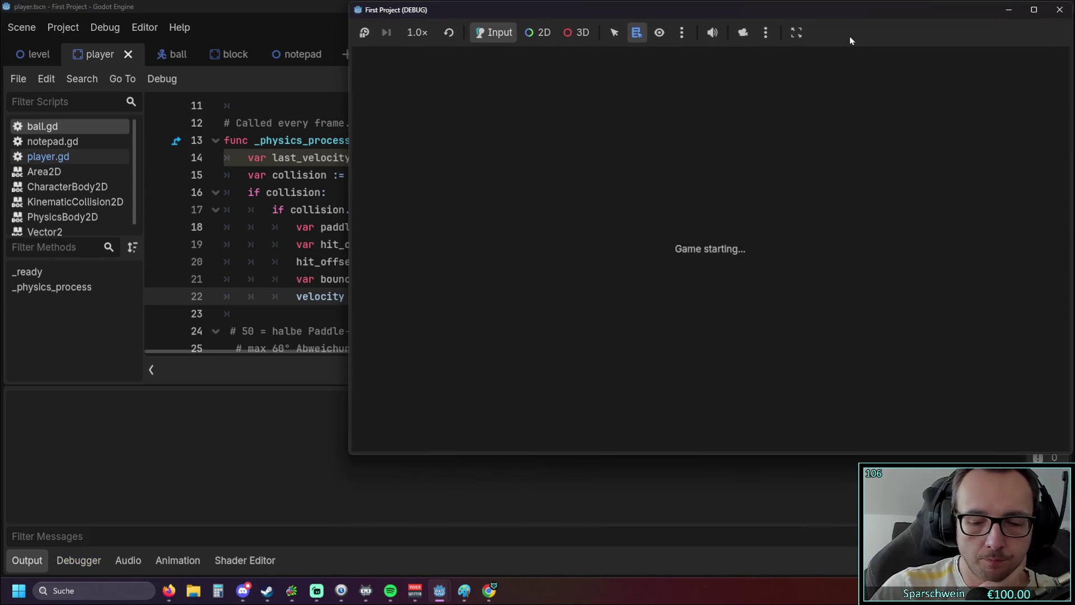
pyautogui.press('Left')
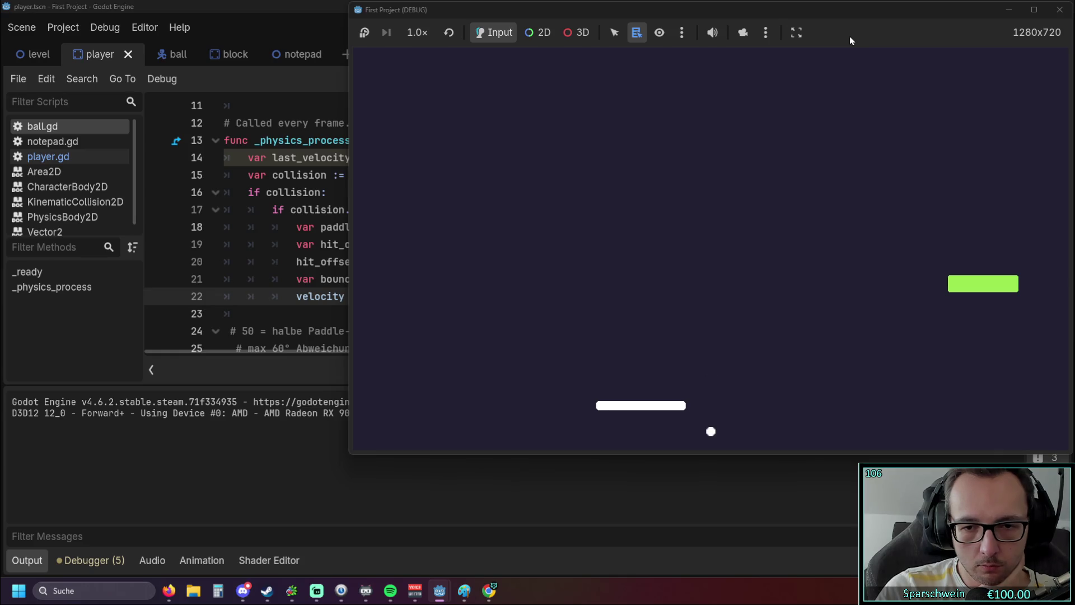
pyautogui.click(1060, 10)
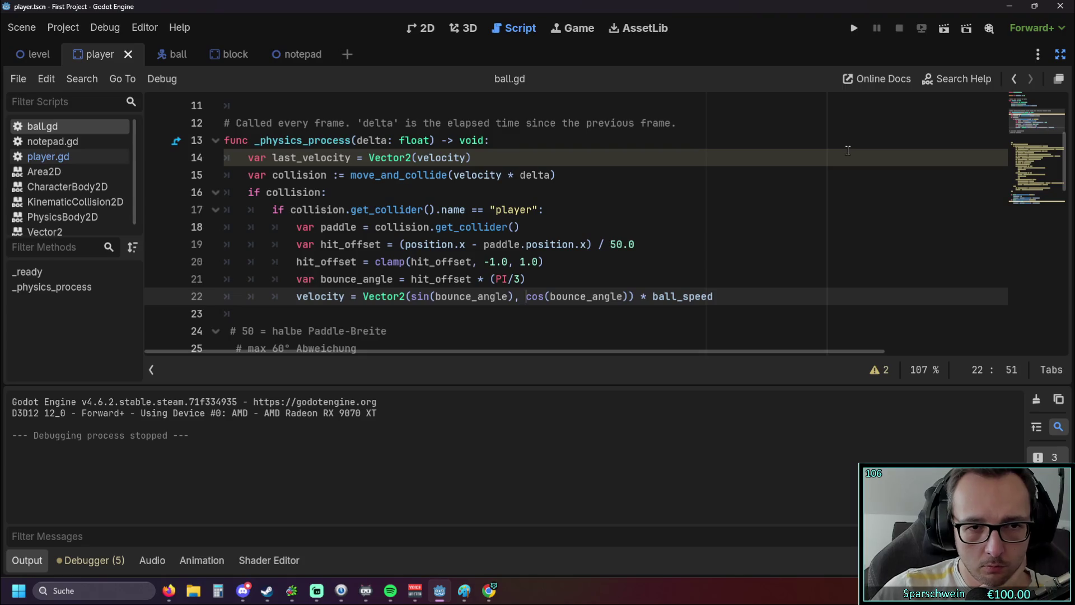
# Step: Copy the else block from lines 57–59 and paste it below line 22
pyautogui.scroll(-13, 434, 231)
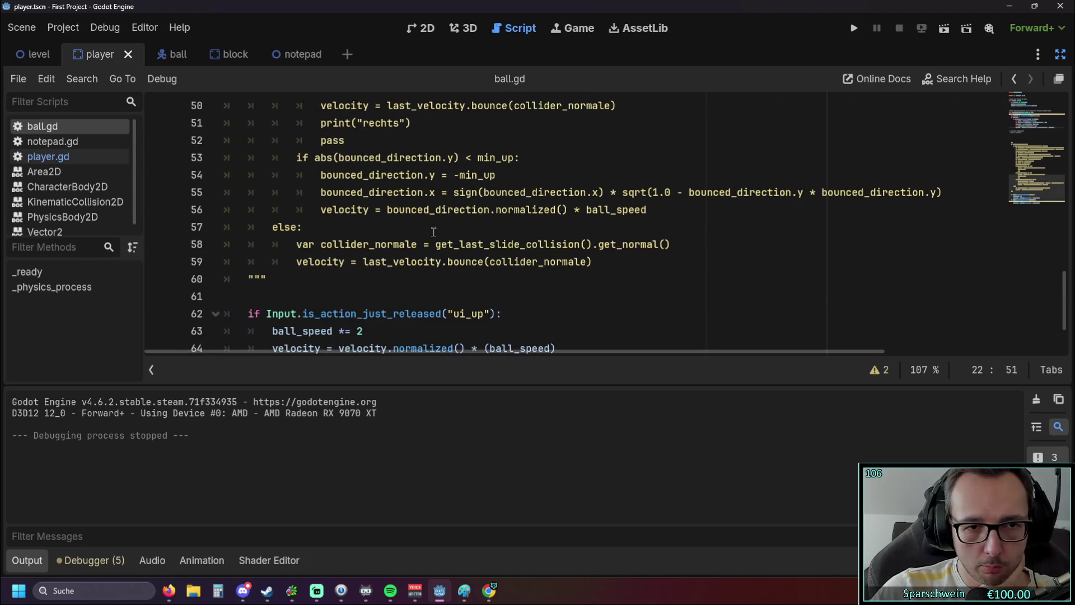
pyautogui.moveTo(592, 262); pyautogui.dragTo(241, 237)
pyautogui.hotkey('ctrl', 'c')
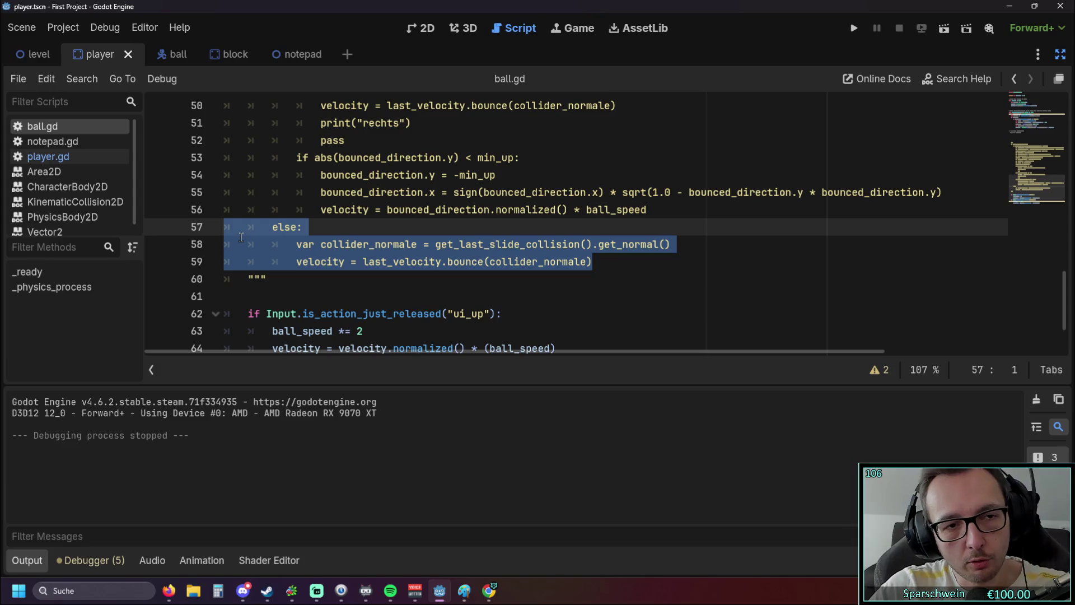
pyautogui.scroll(12, 371, 205)
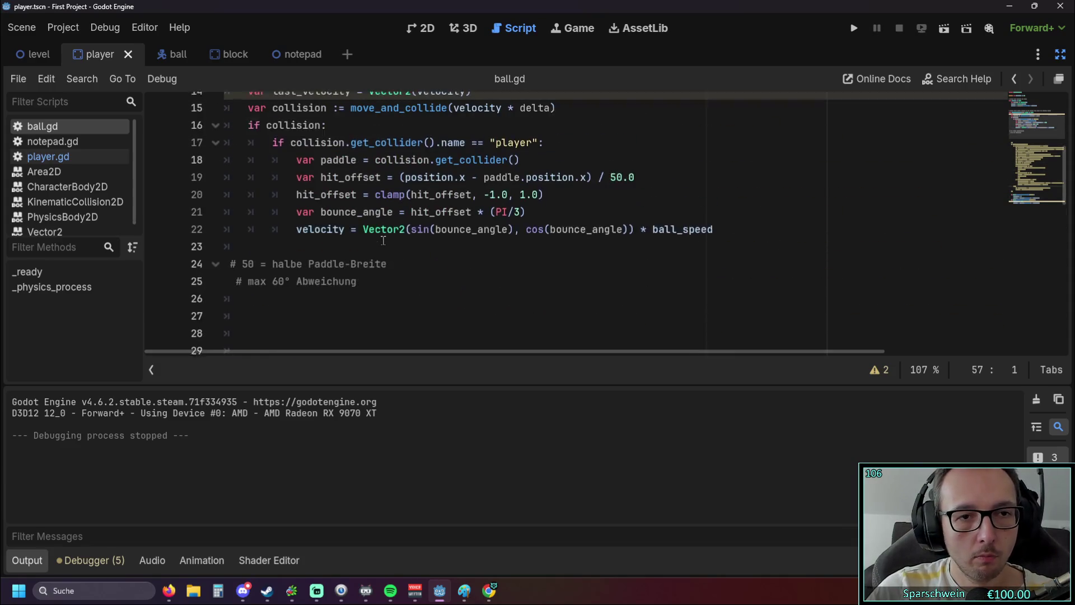
pyautogui.click(715, 244)
pyautogui.press('Return')
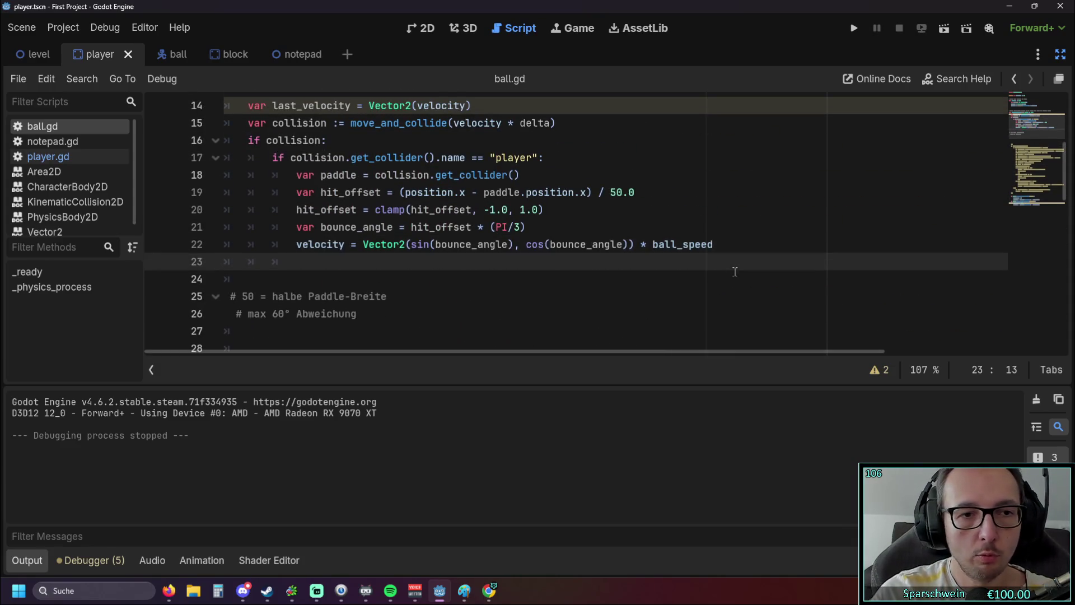
pyautogui.hotkey('ctrl', 'v')
# Step: Unindent the pasted else line and lines 24–25 by one level
pyautogui.click(344, 261)
pyautogui.press('BackSpace')
pyautogui.press('BackSpace')
pyautogui.press('BackSpace')
pyautogui.click(345, 279)
pyautogui.hotkey('shift', 'Tab')
pyautogui.click(342, 296)
pyautogui.hotkey('shift', 'Tab')
pyautogui.click(339, 315)
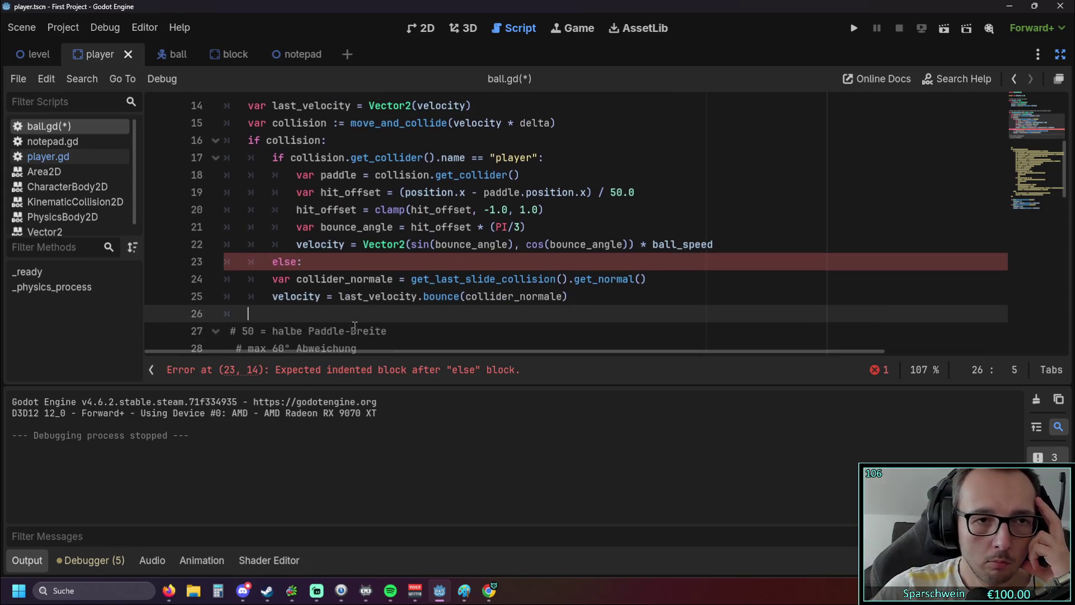
pyautogui.scroll(1, 353, 314)
pyautogui.scroll(-1, 355, 311)
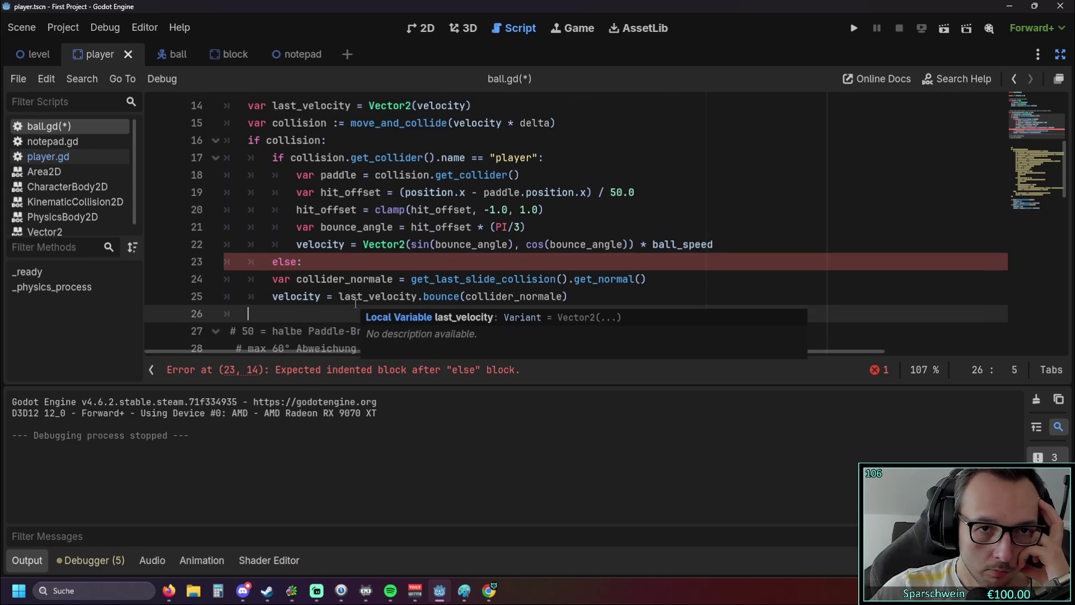
# Step: Re-indent lines 24–25 under else, remove the stray tab, and run the project
pyautogui.click(317, 265)
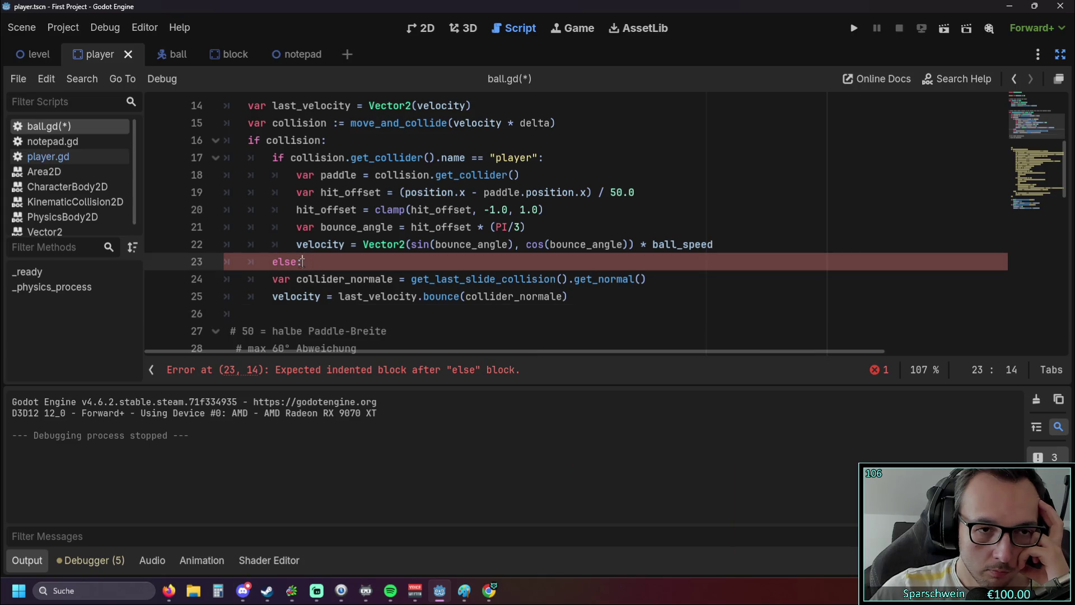
pyautogui.click(272, 280)
pyautogui.press('Tab')
pyautogui.click(275, 296)
pyautogui.press('Tab')
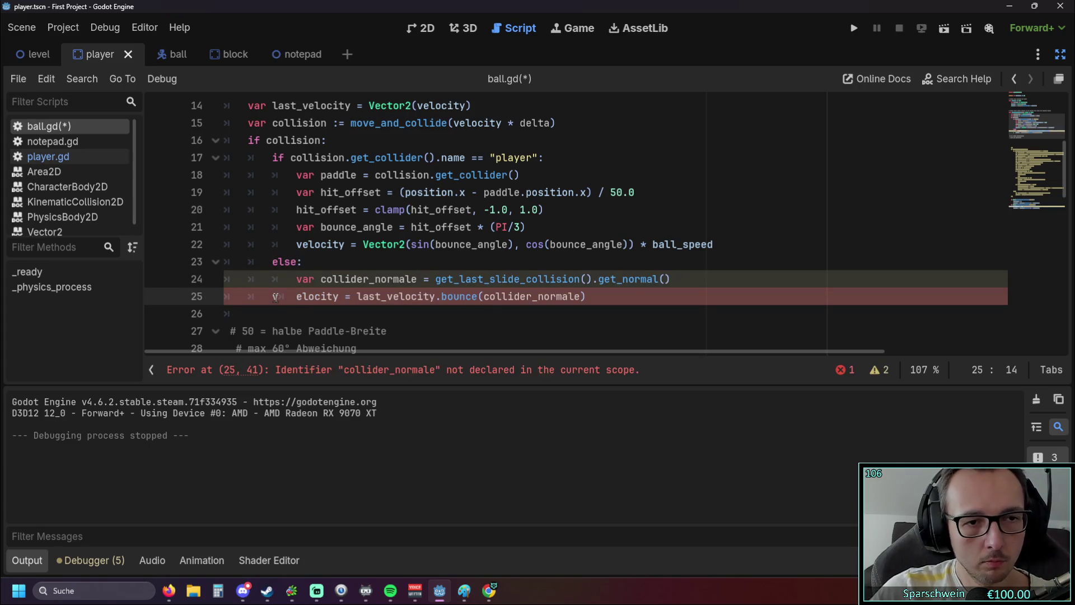
pyautogui.press('BackSpace')
pyautogui.click(331, 314)
pyautogui.scroll(1, 357, 305)
pyautogui.scroll(-1, 358, 305)
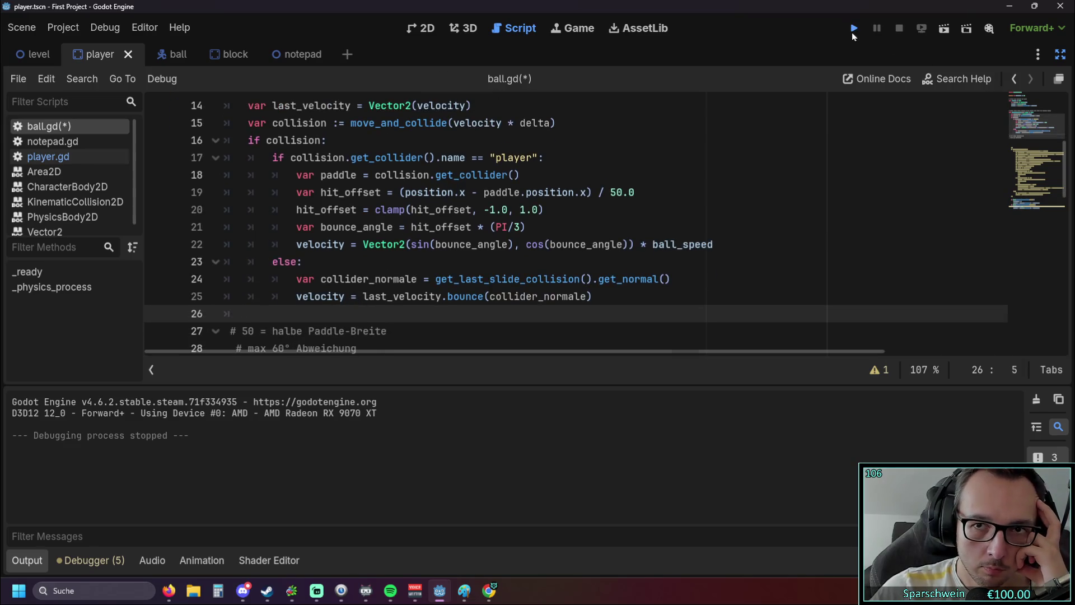
pyautogui.click(852, 28)
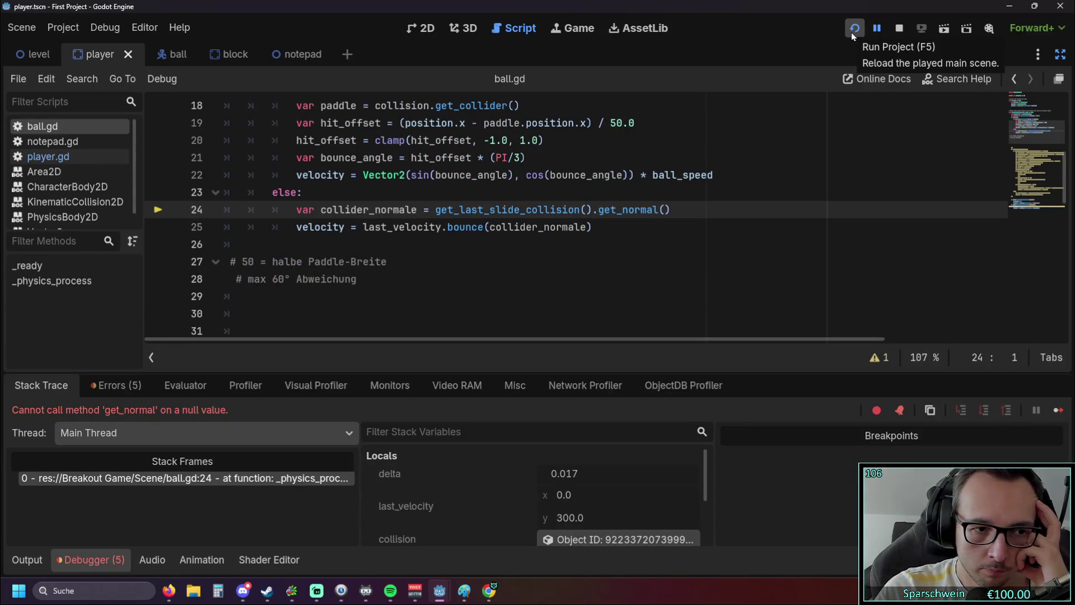
pyautogui.scroll(1, 434, 225)
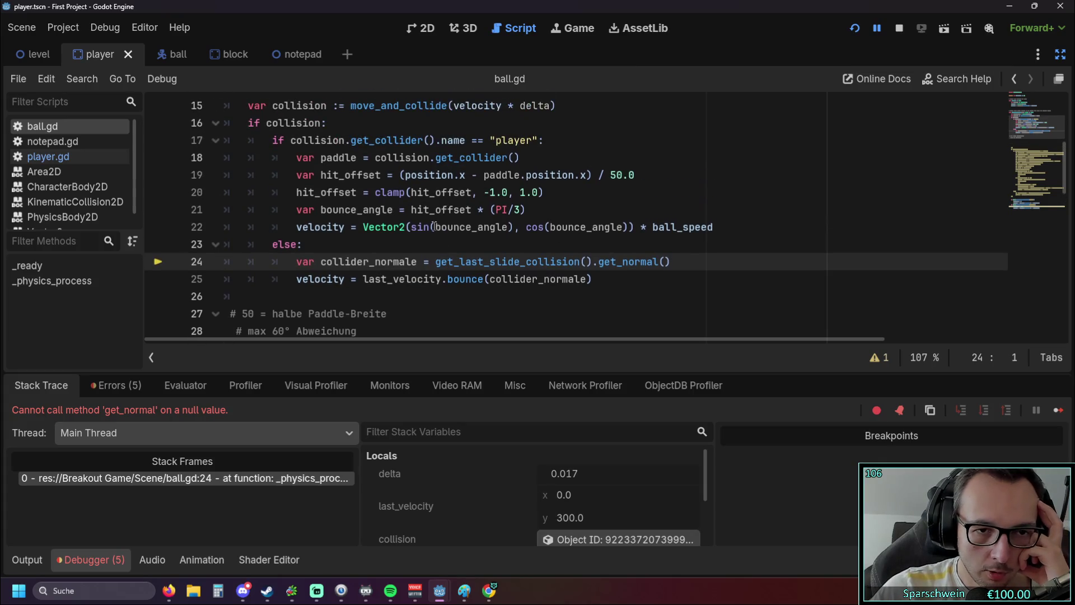
pyautogui.moveTo(622, 265)
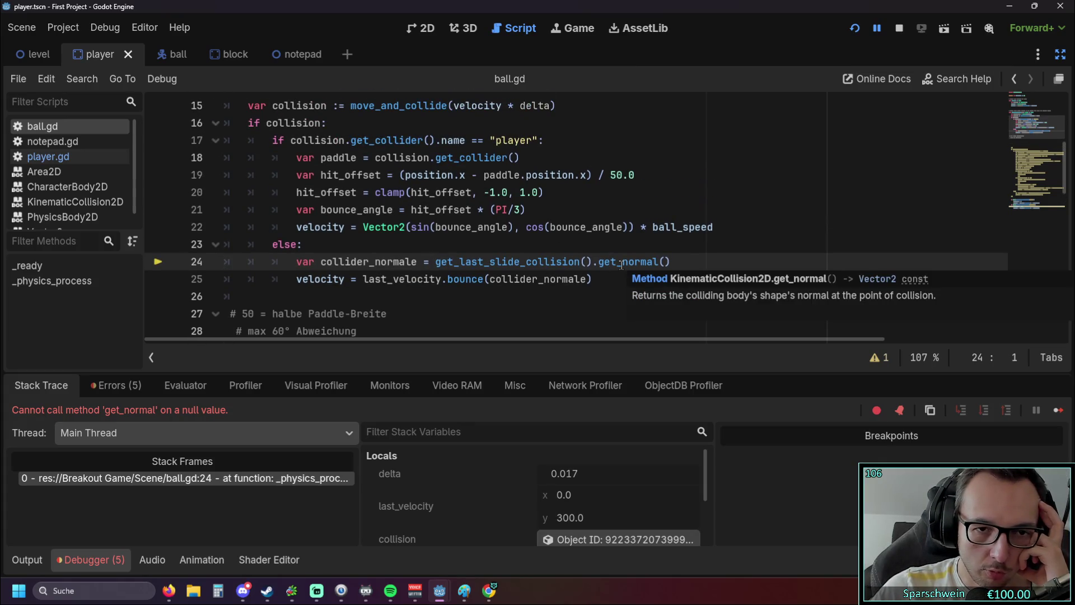
pyautogui.scroll(1, 618, 263)
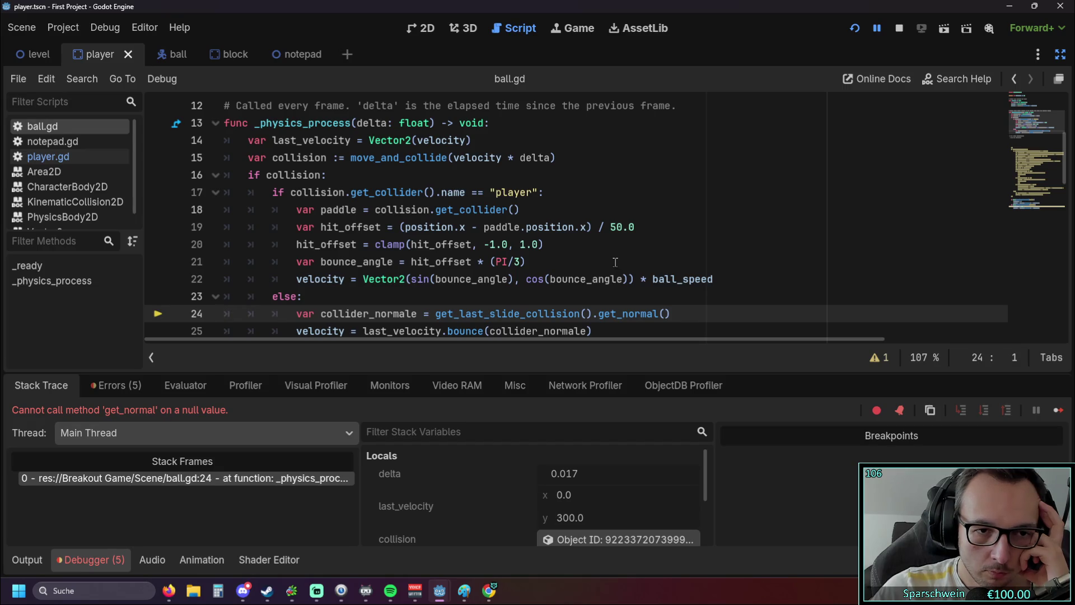
pyautogui.scroll(-1, 613, 262)
pyautogui.scroll(1, 613, 261)
pyautogui.scroll(-1, 526, 192)
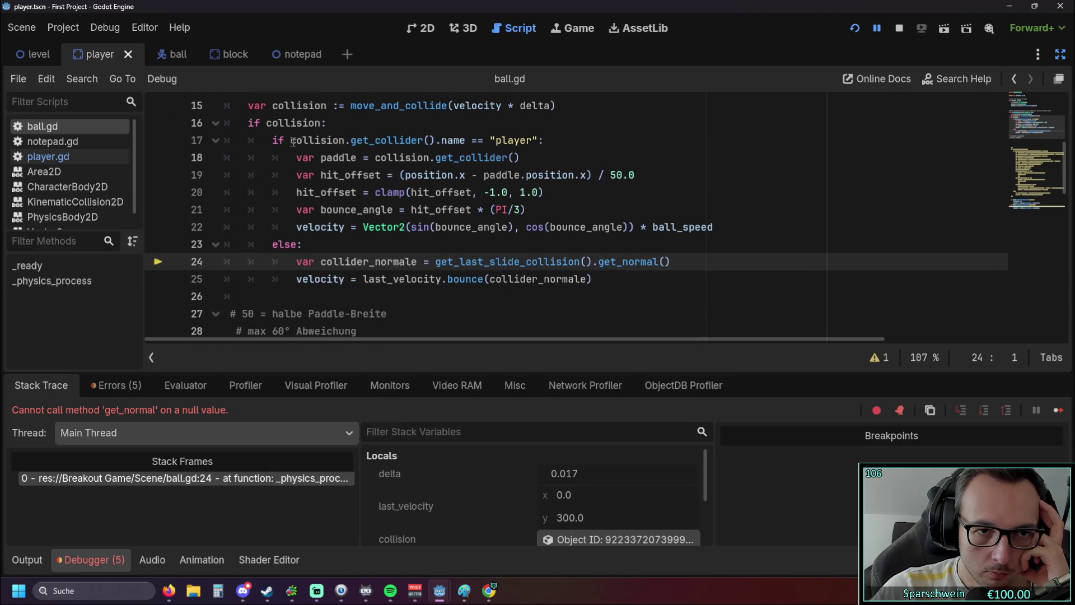
pyautogui.moveTo(292, 141)
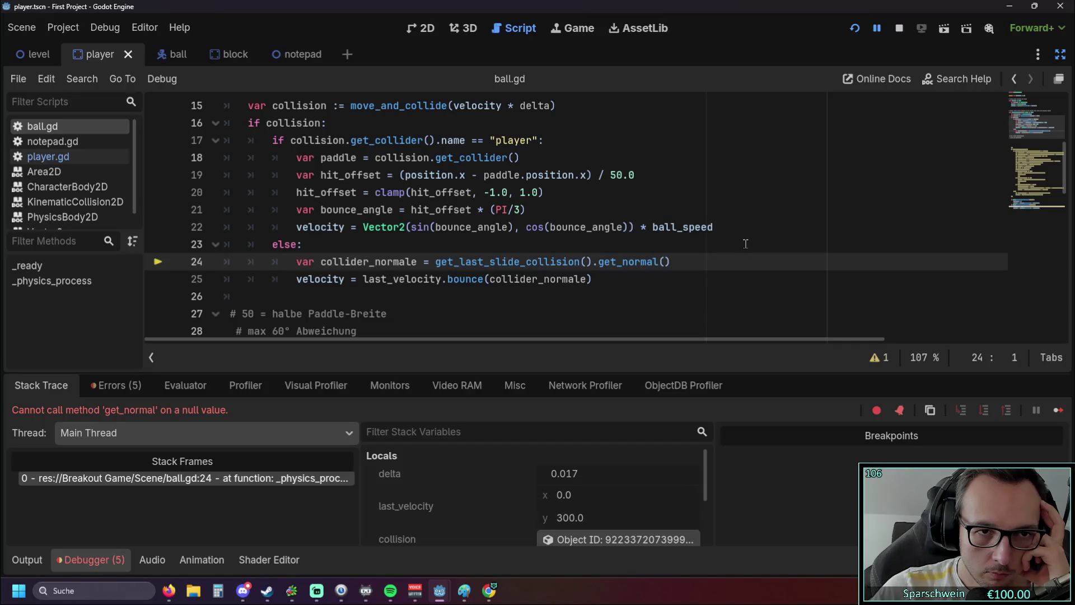
pyautogui.scroll(1, 745, 243)
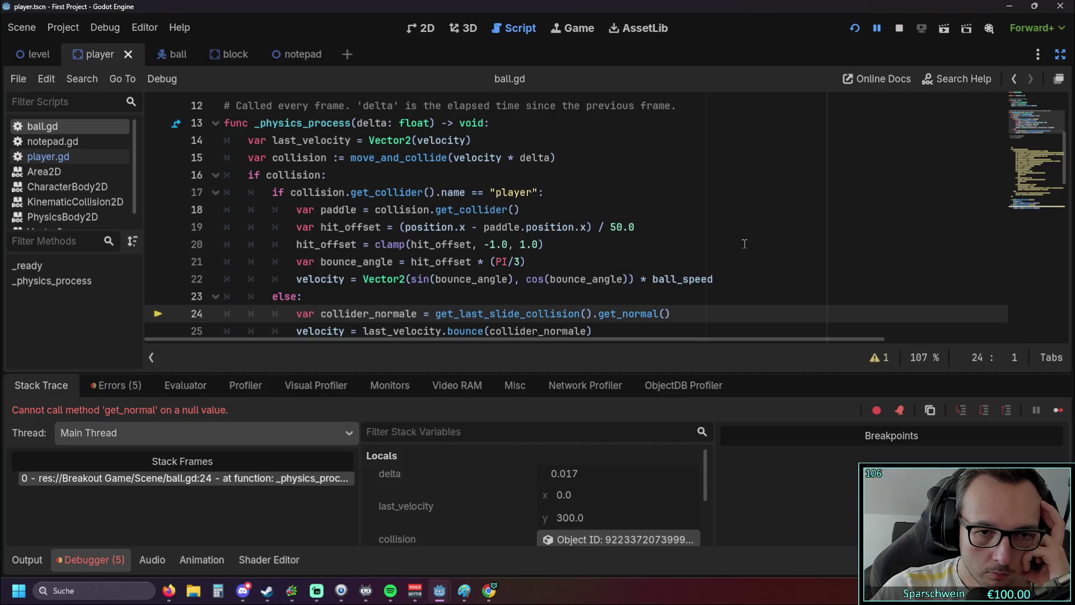
pyautogui.scroll(-1, 744, 243)
pyautogui.scroll(1, 745, 243)
pyautogui.scroll(-1, 683, 309)
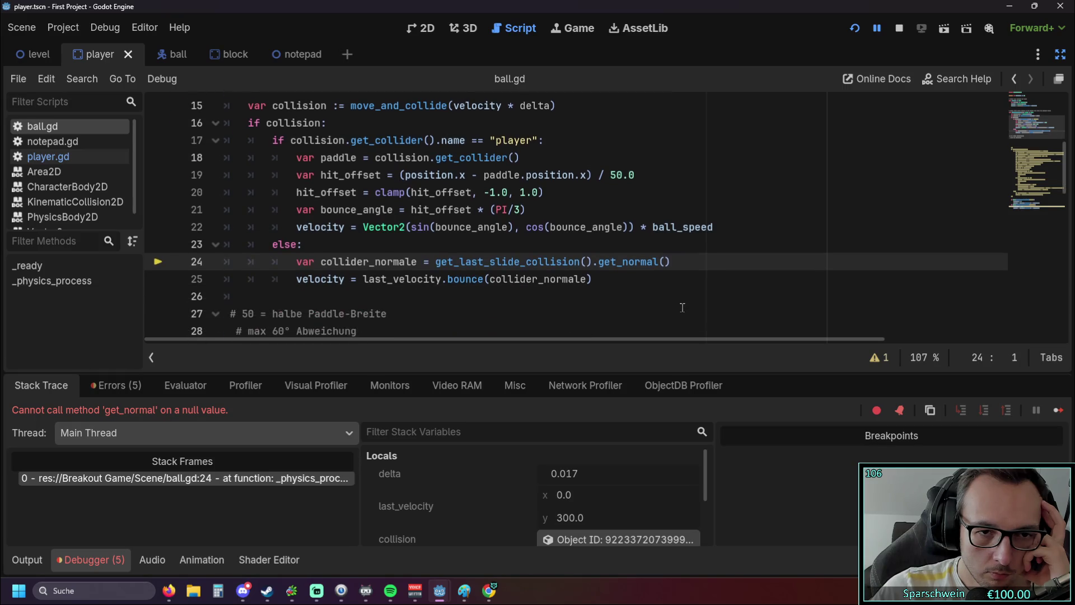
pyautogui.scroll(1, 669, 301)
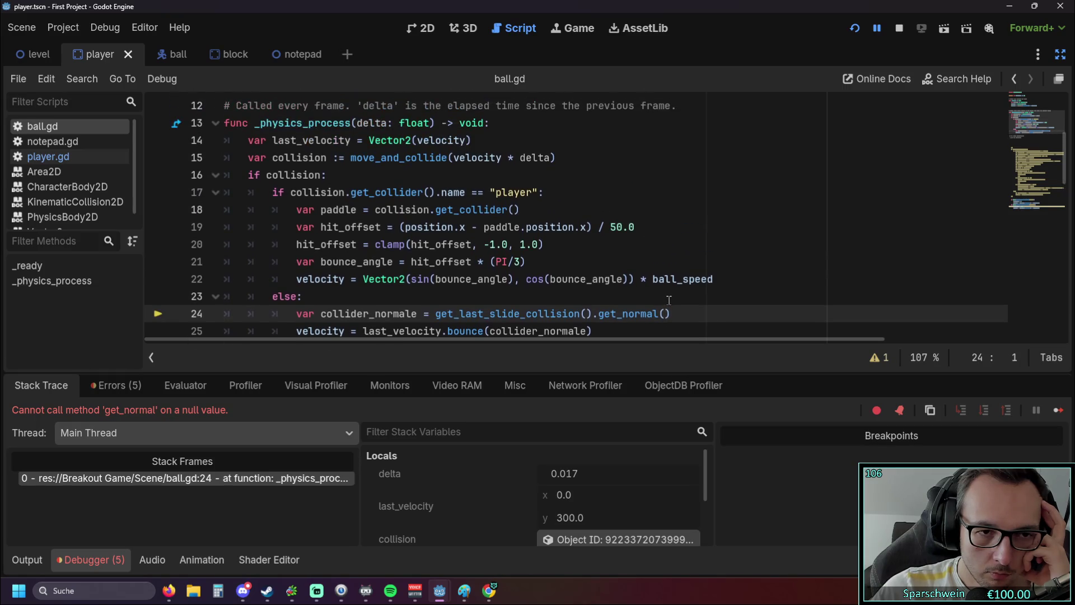
pyautogui.scroll(-1, 669, 300)
pyautogui.scroll(1, 669, 301)
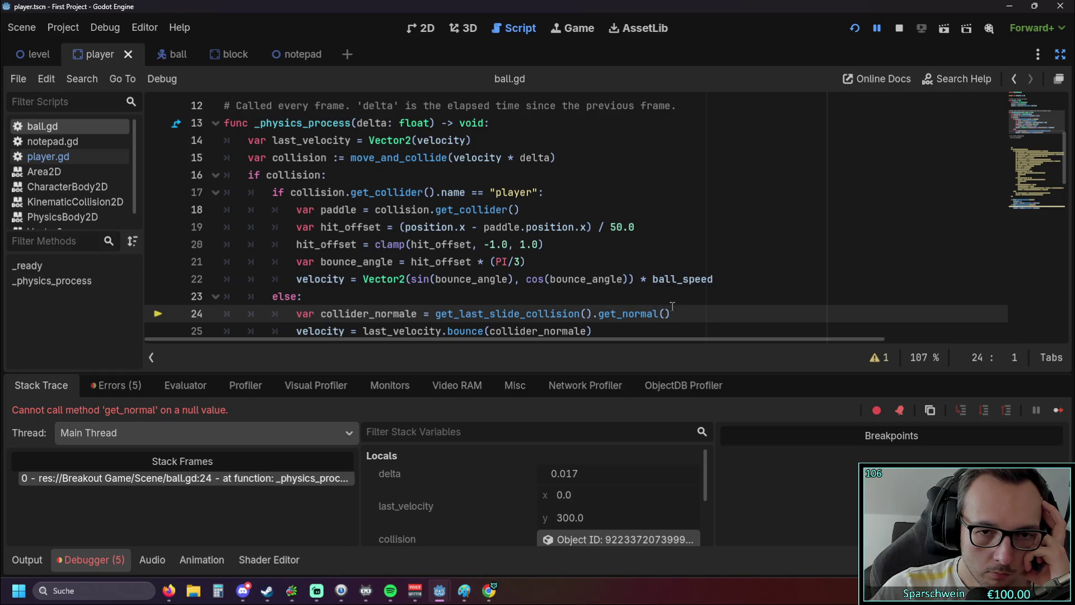
pyautogui.moveTo(648, 315)
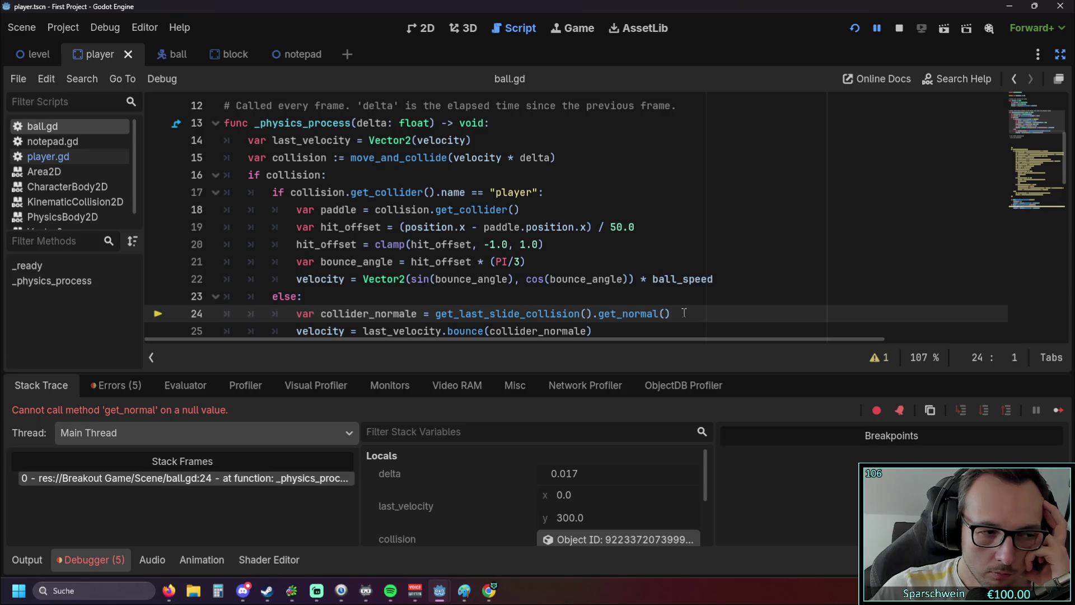
pyautogui.scroll(-1, 677, 312)
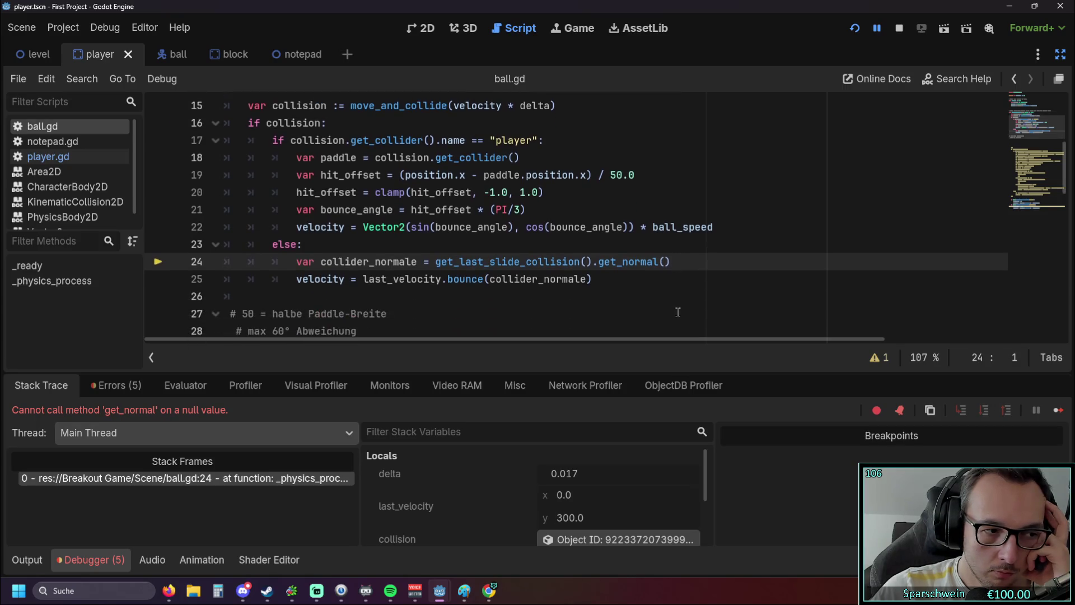
pyautogui.scroll(1, 678, 312)
pyautogui.scroll(-1, 678, 311)
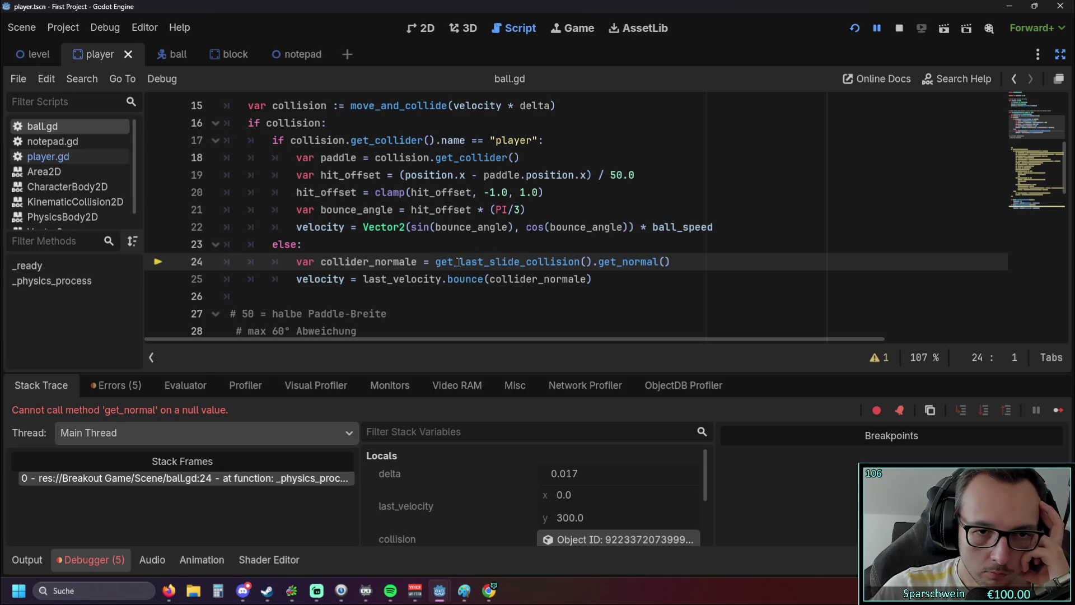
pyautogui.moveTo(454, 262); pyautogui.dragTo(593, 262)
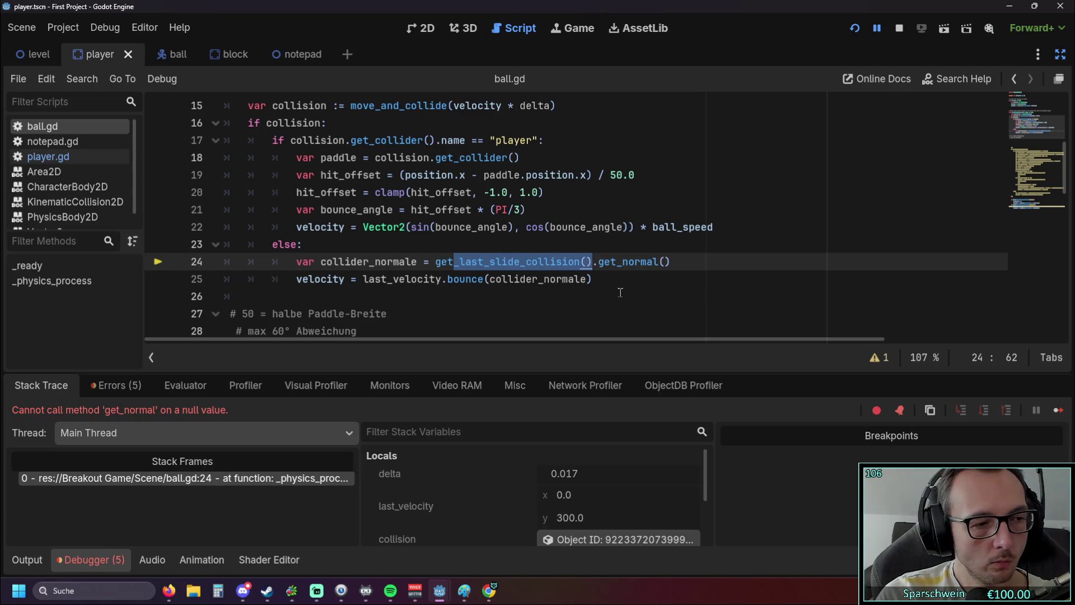
# Step: Replace the call on line 24 with collision, fixing the 'collsision' typo, and restart the game
pyautogui.press('BackSpace')
pyautogui.press('BackSpace')
pyautogui.press('BackSpace')
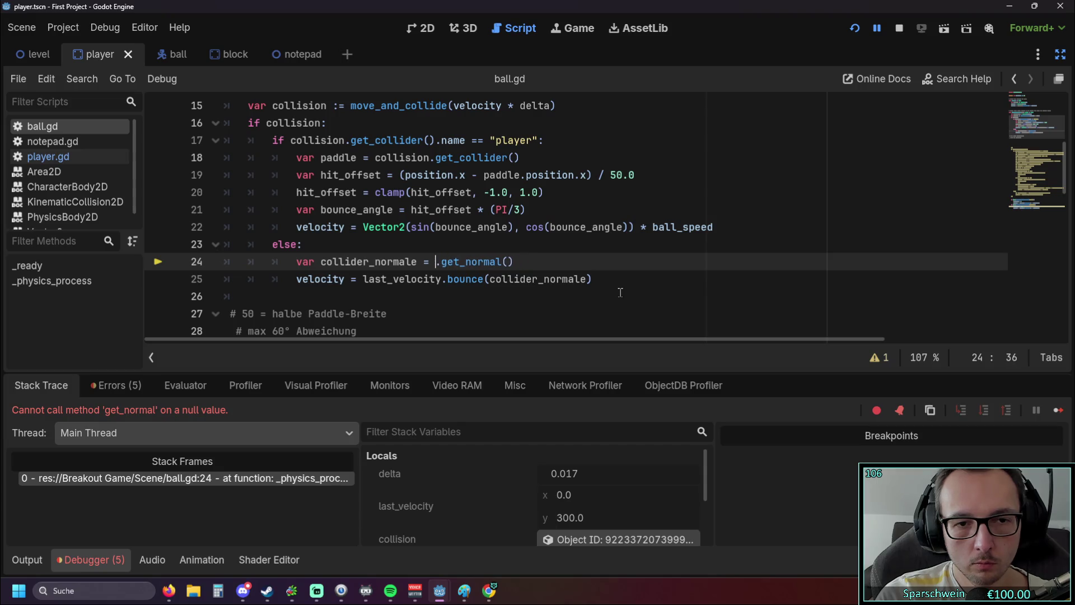
pyautogui.write('collsisi')
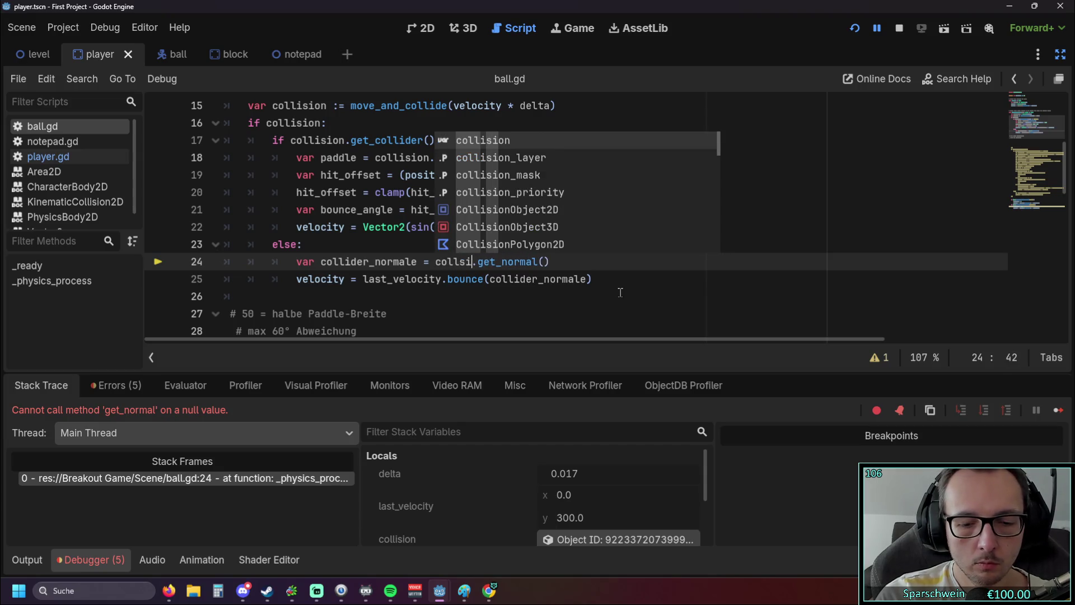
pyautogui.write('on')
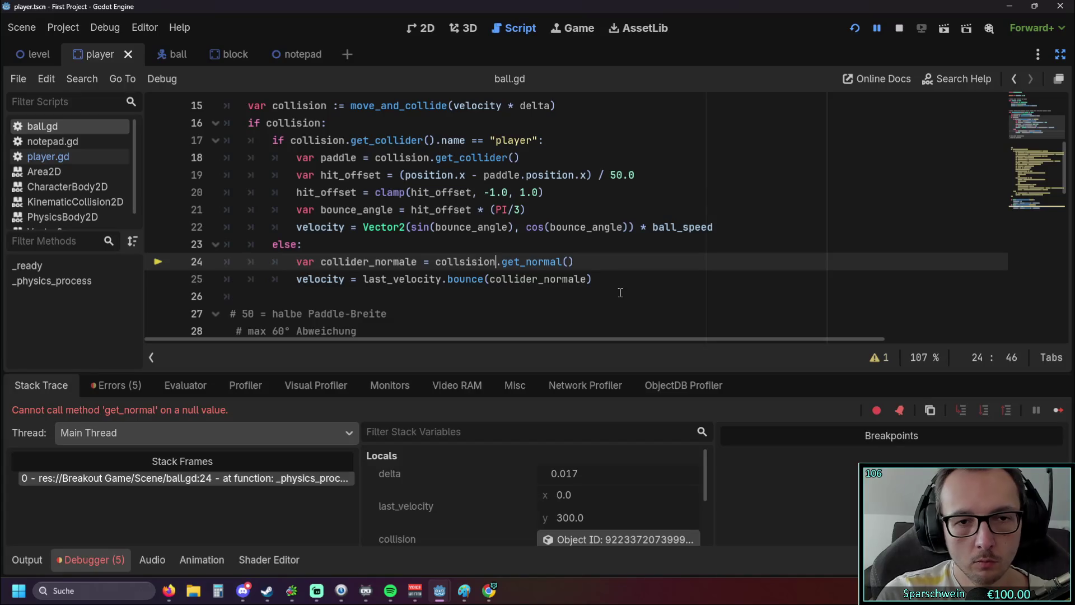
pyautogui.scroll(1, 536, 269)
pyautogui.doubleClick(306, 190)
pyautogui.hotkey('ctrl', 'c')
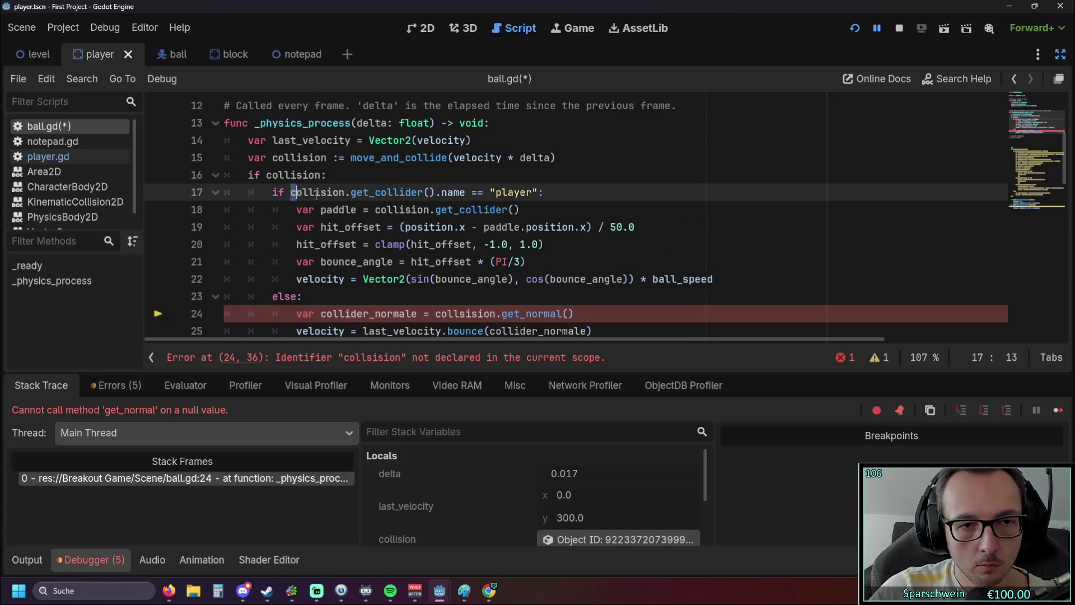
pyautogui.doubleClick(436, 314)
pyautogui.hotkey('ctrl', 'v')
pyautogui.click(603, 261)
pyautogui.scroll(-1, 603, 265)
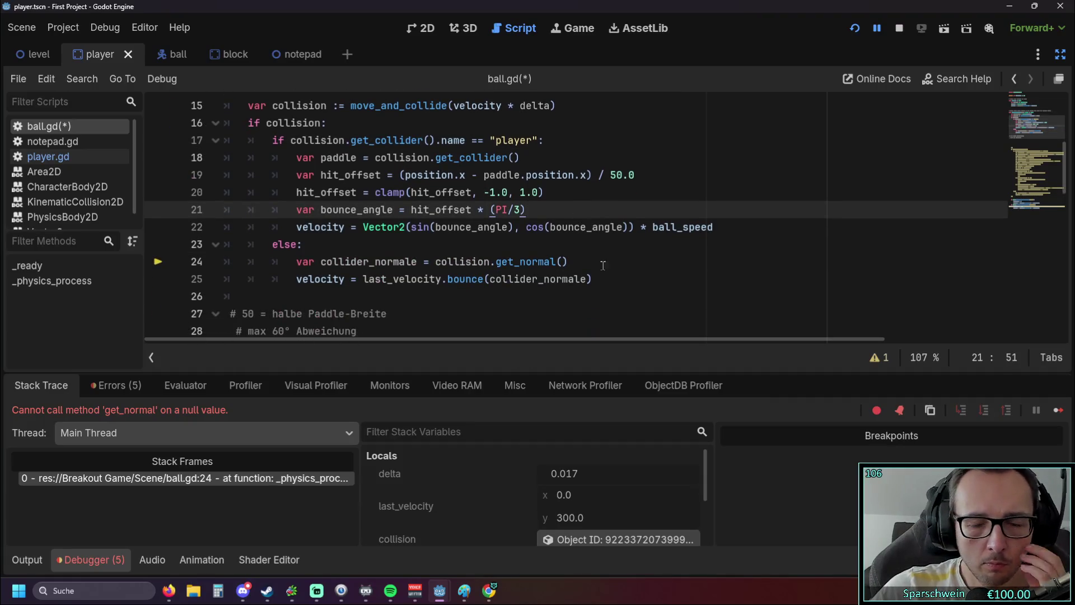
pyautogui.click(854, 28)
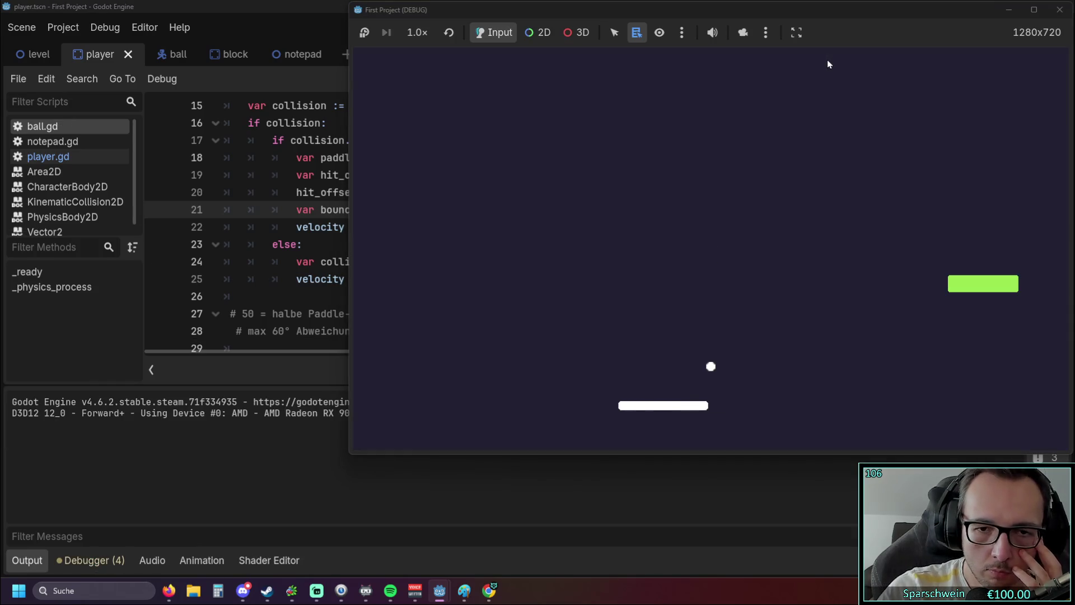
# Step: Steer the paddle right and left under the ball, then return to the script editor
pyautogui.press('Right')
pyautogui.press('Left')
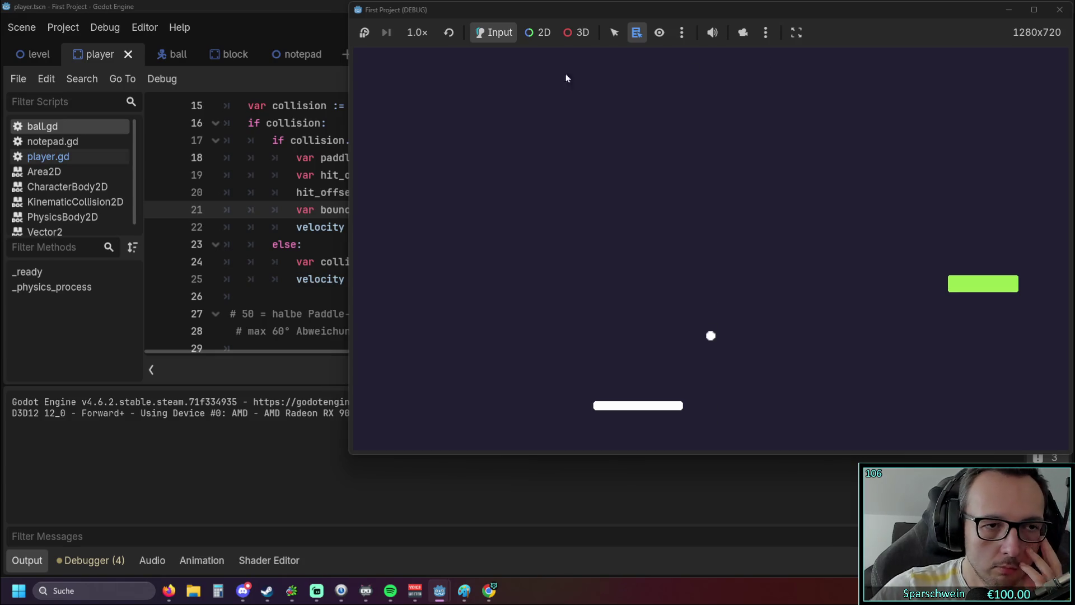
pyautogui.click(63, 333)
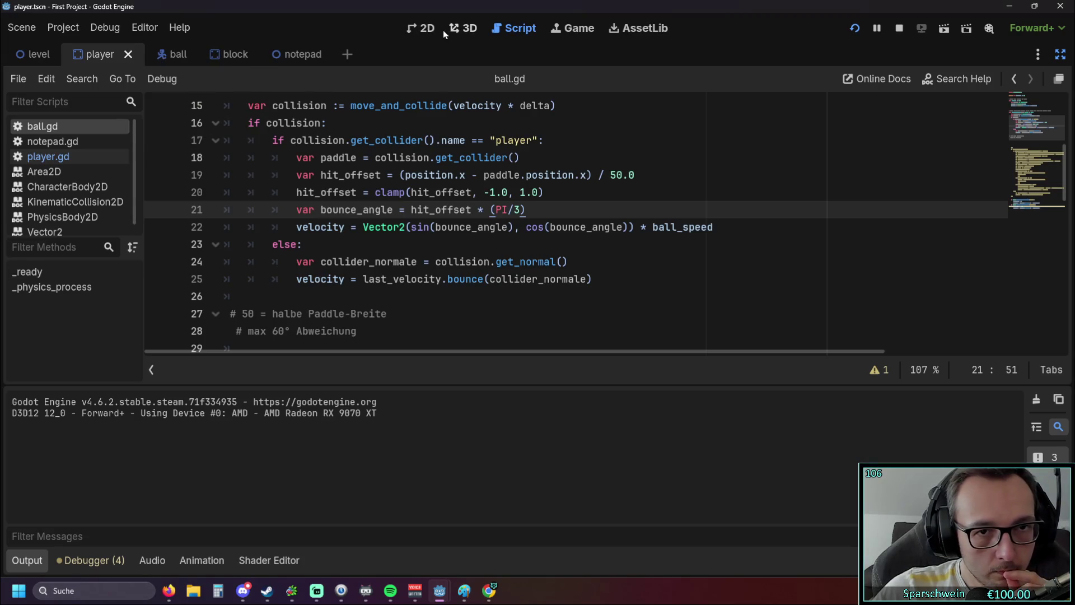
# Step: Switch between the ball and player scenes and restore the Scene, FileSystem and Inspector panels
pyautogui.click(163, 54)
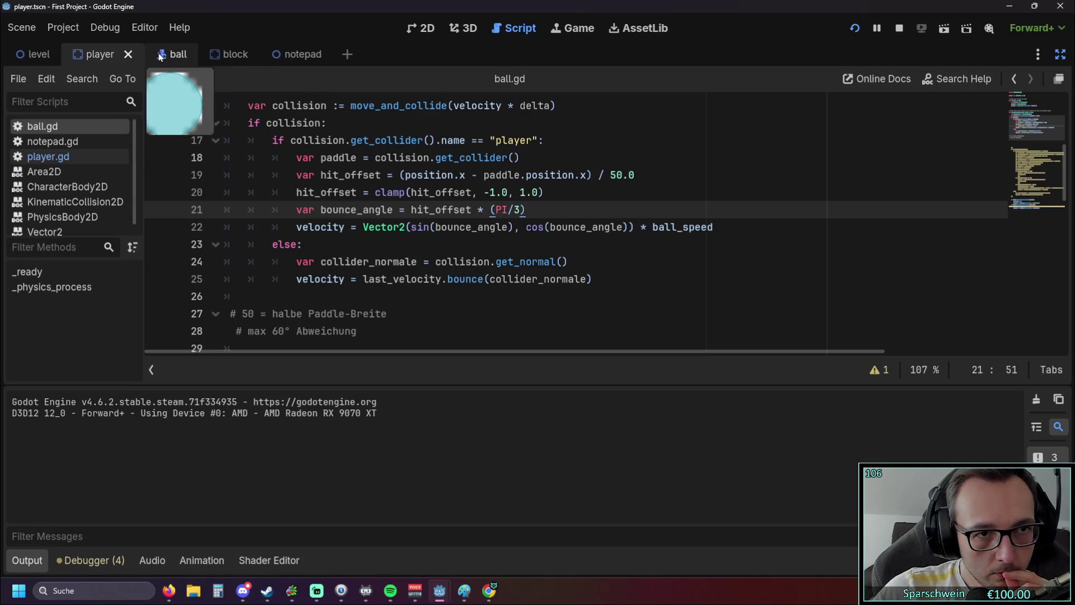
pyautogui.click(94, 56)
pyautogui.scroll(5, 162, 140)
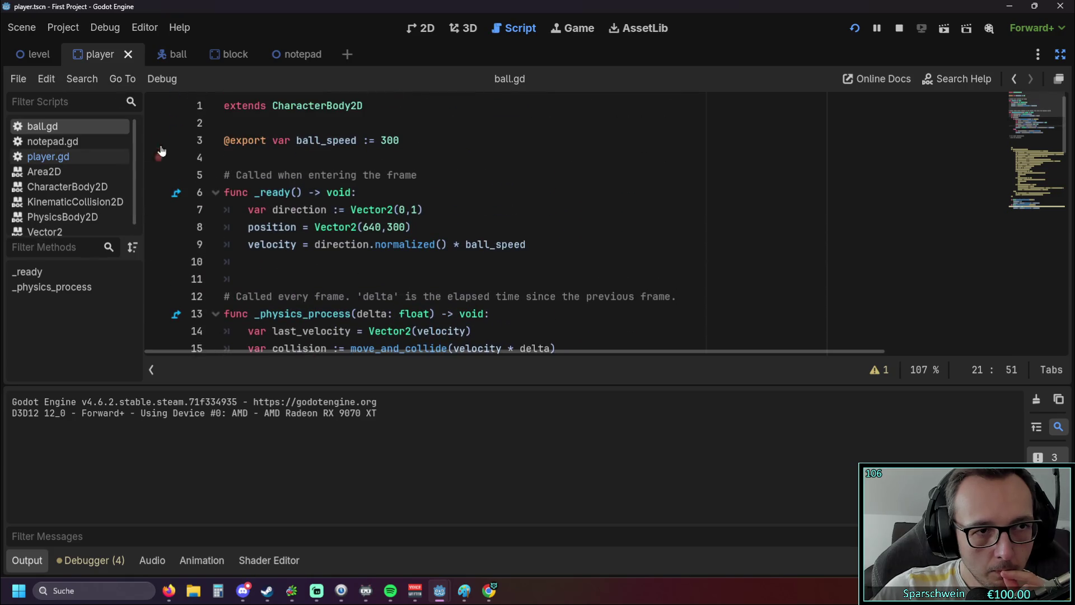
pyautogui.click(1058, 56)
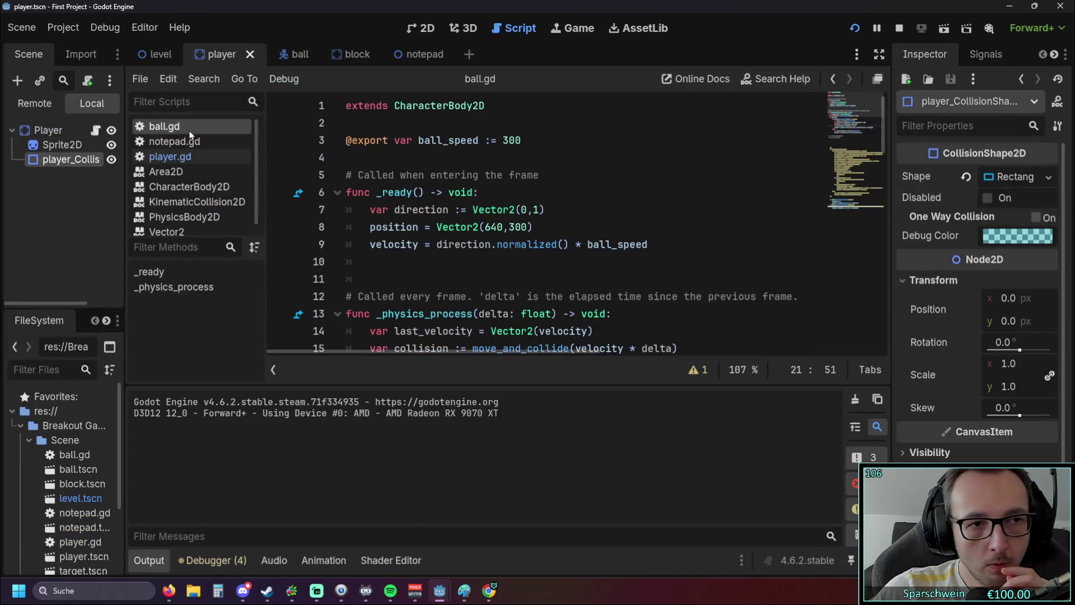
# Step: Check the Player node's type in the Change Type dialog, close it unchanged, and minimize Godot
pyautogui.click(56, 135)
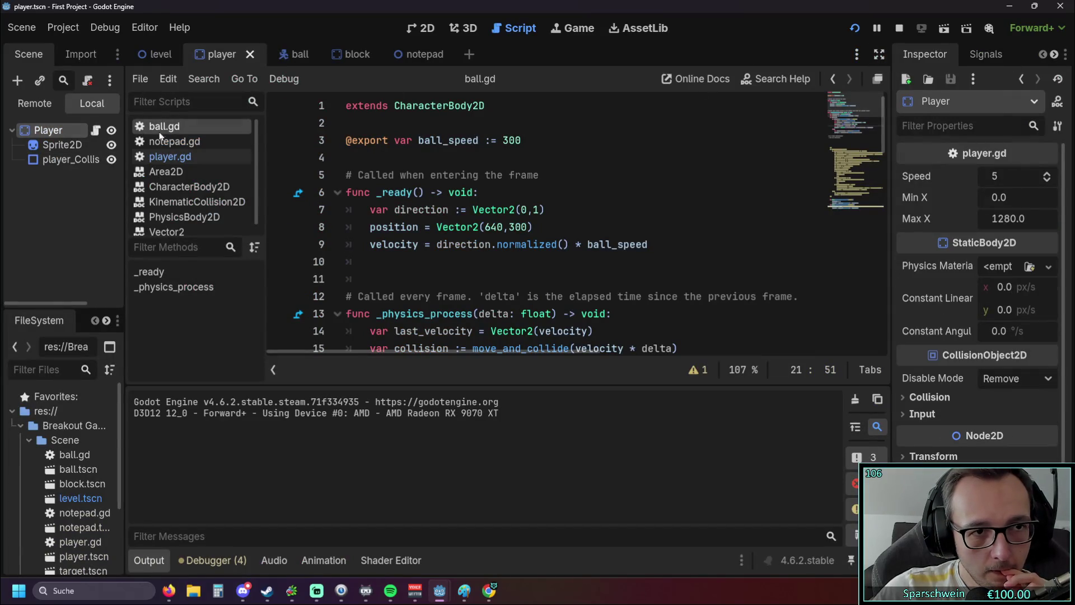
pyautogui.rightClick(58, 128)
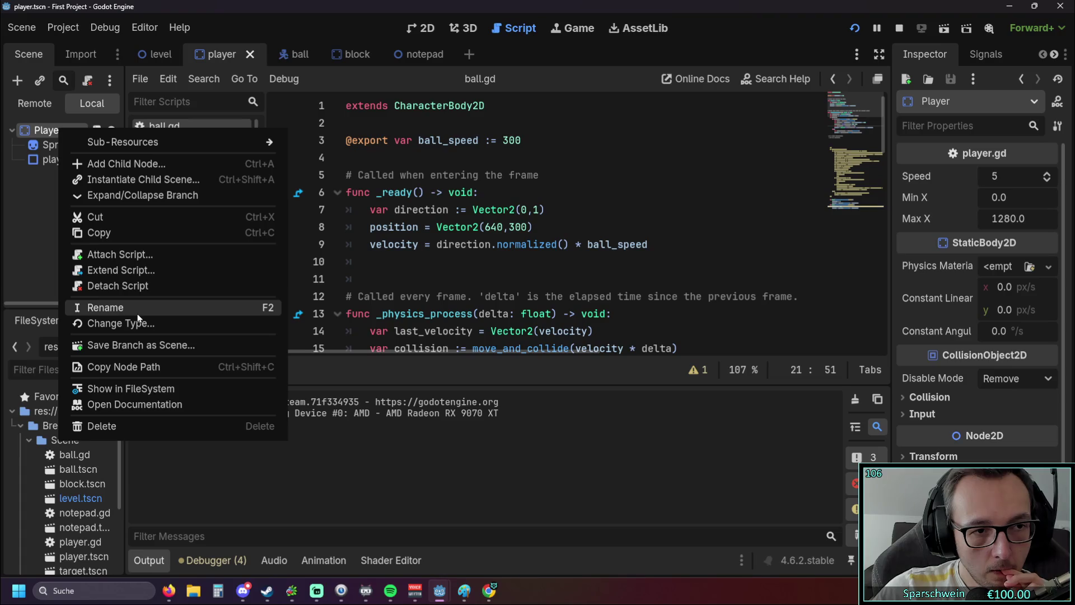
pyautogui.click(33, 224)
pyautogui.rightClick(53, 130)
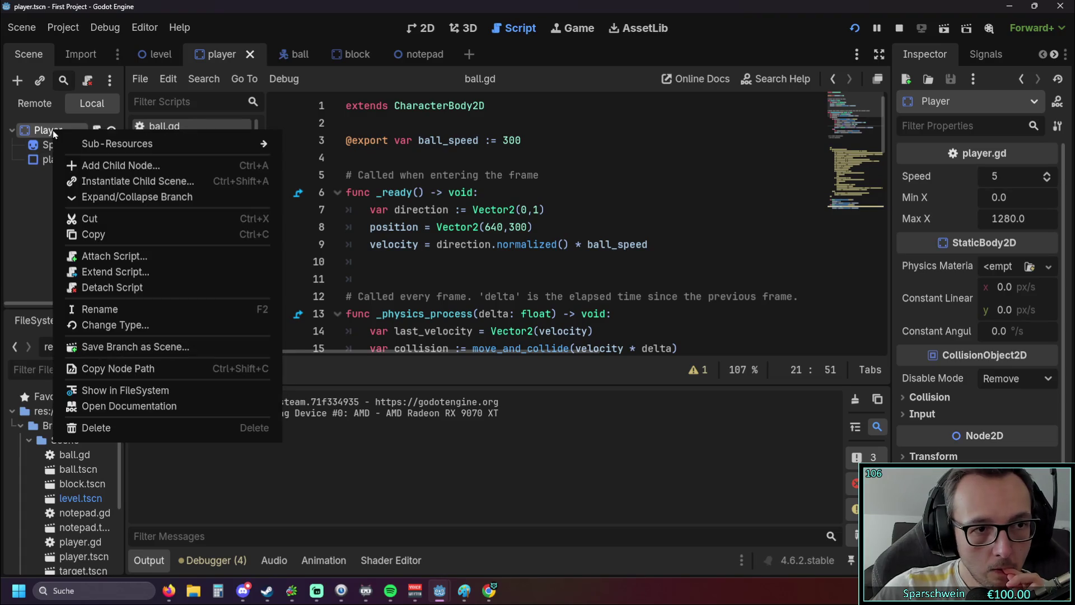
pyautogui.click(124, 324)
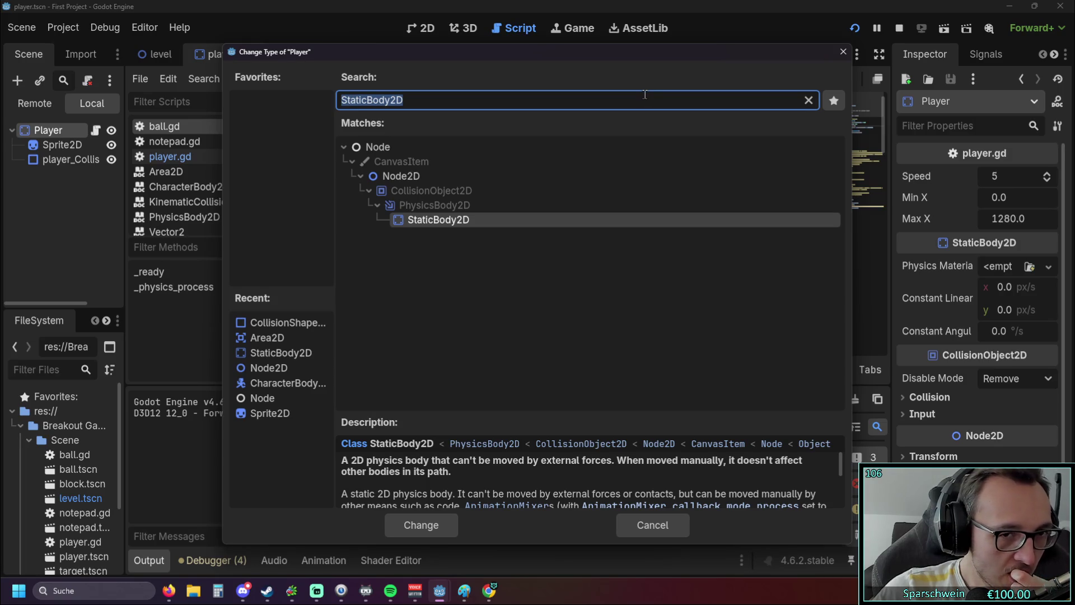
pyautogui.click(844, 53)
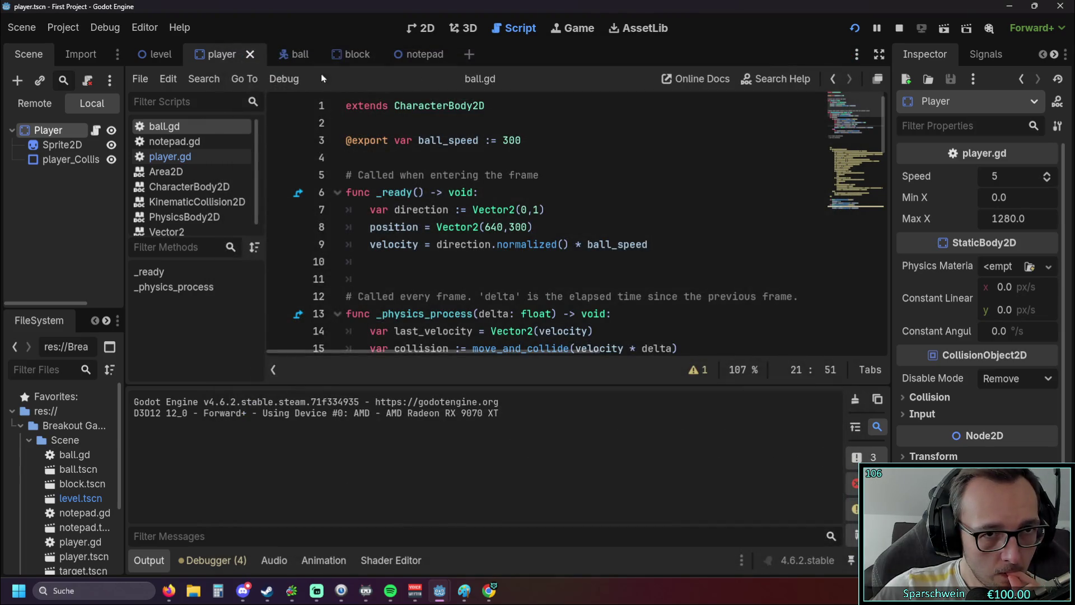
pyautogui.click(1008, 6)
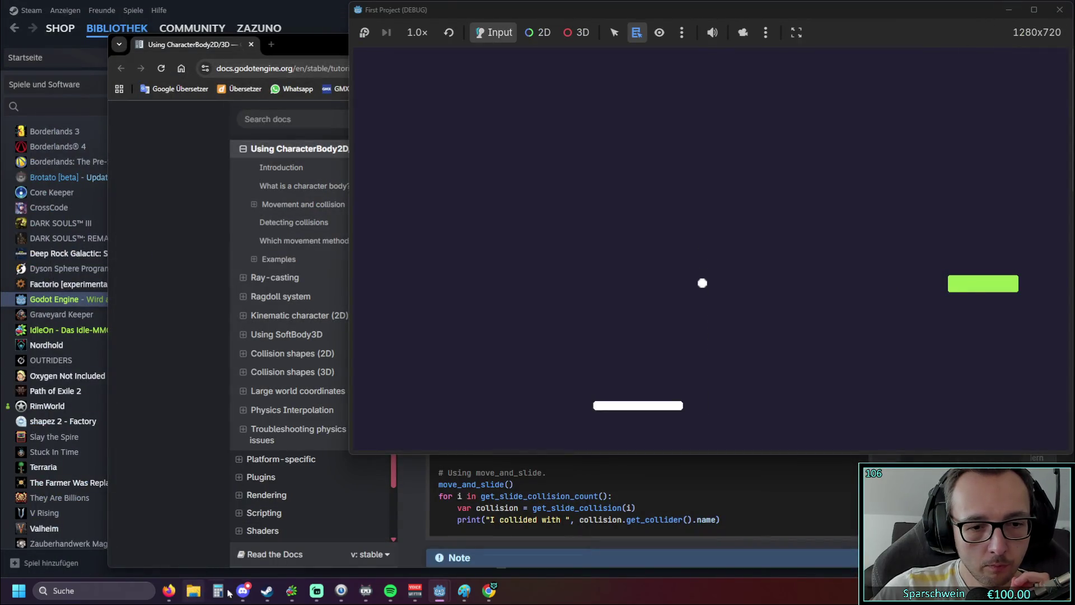
# Step: Review the paddle bounce sketch in Paint and the collision docs, then return to Godot
pyautogui.click(463, 591)
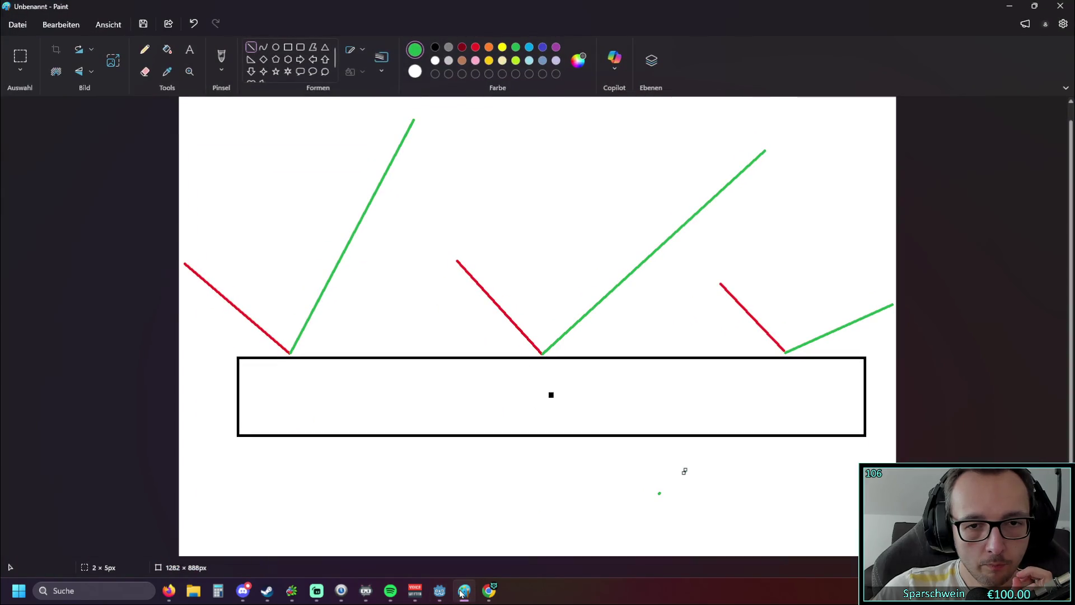
pyautogui.click(1009, 5)
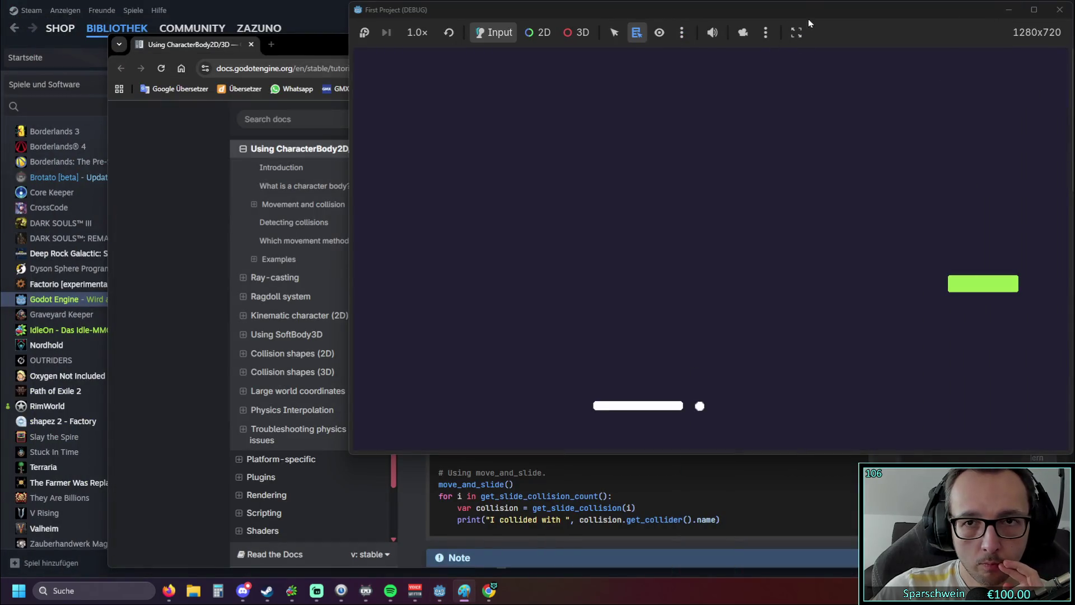
pyautogui.doubleClick(812, 8)
pyautogui.click(1060, 5)
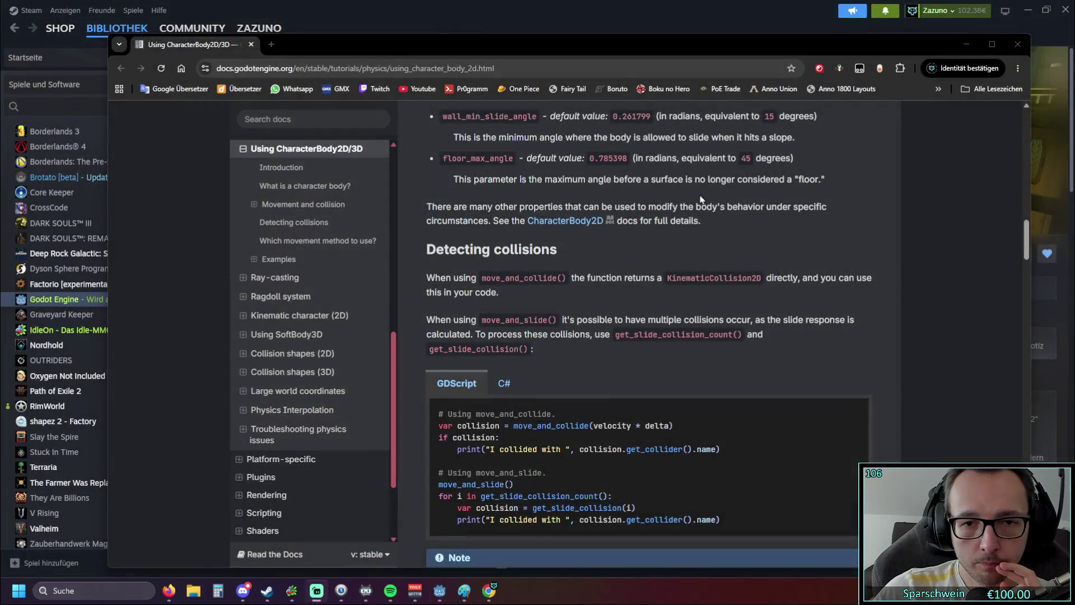
pyautogui.click(440, 591)
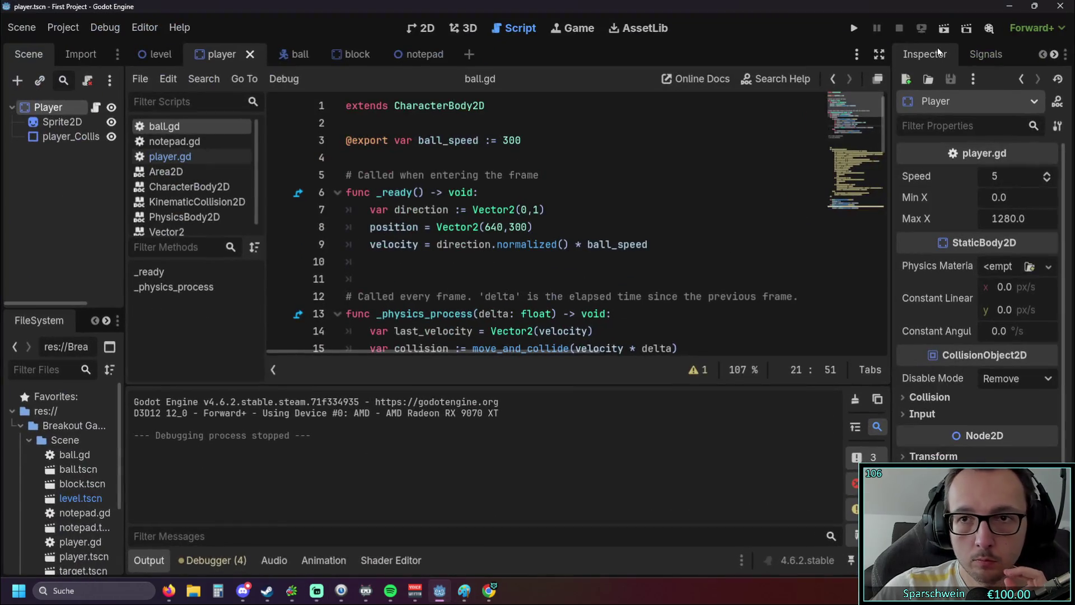
# Step: Run the Breakout game, move the paddle left under the ball twice, then close it
pyautogui.click(859, 26)
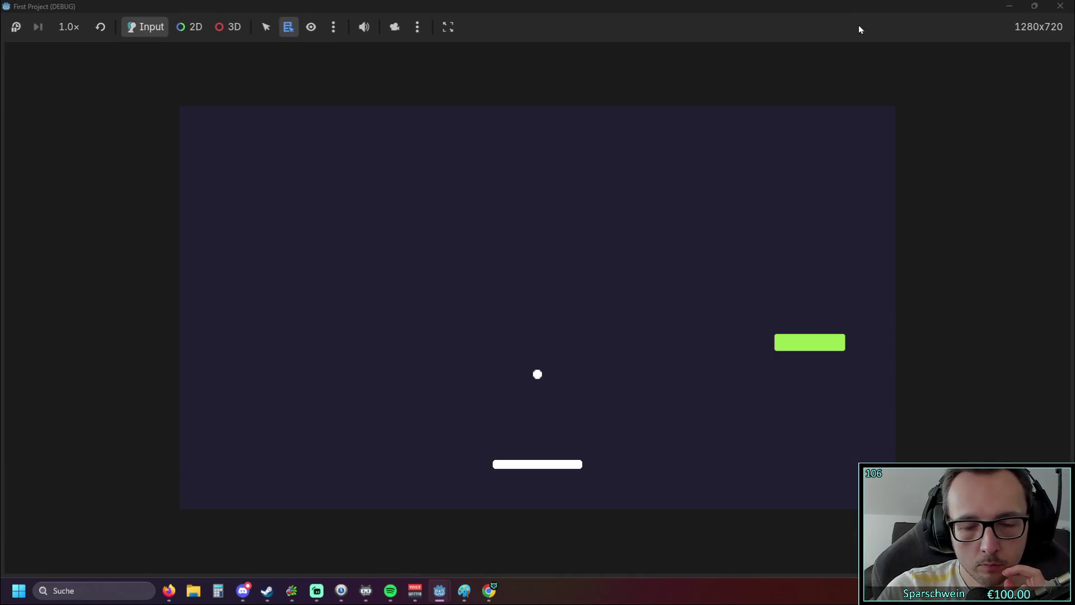
pyautogui.press('Left')
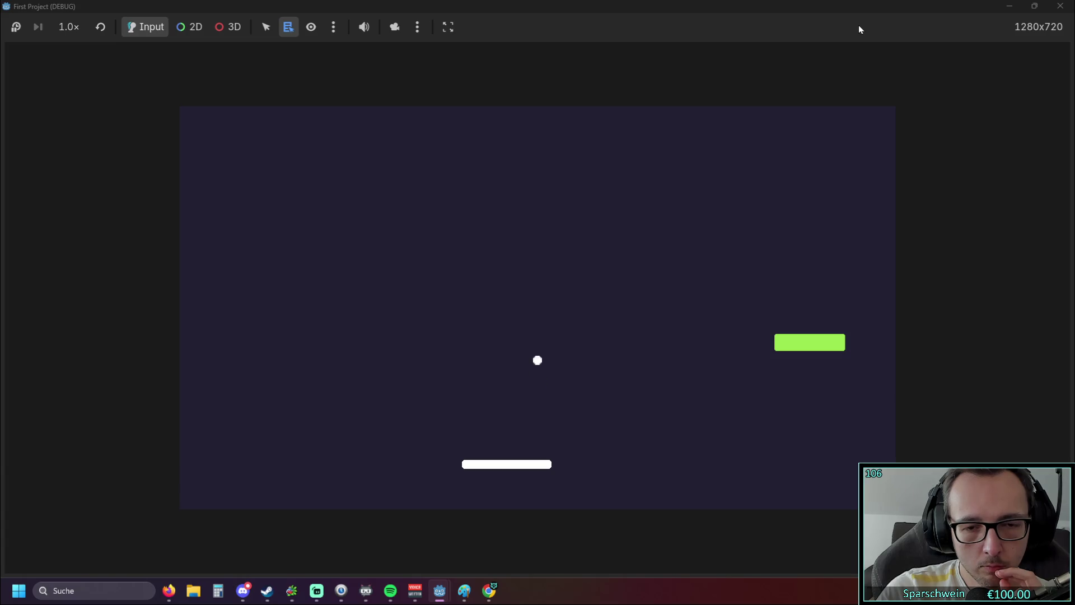
pyautogui.press('Left')
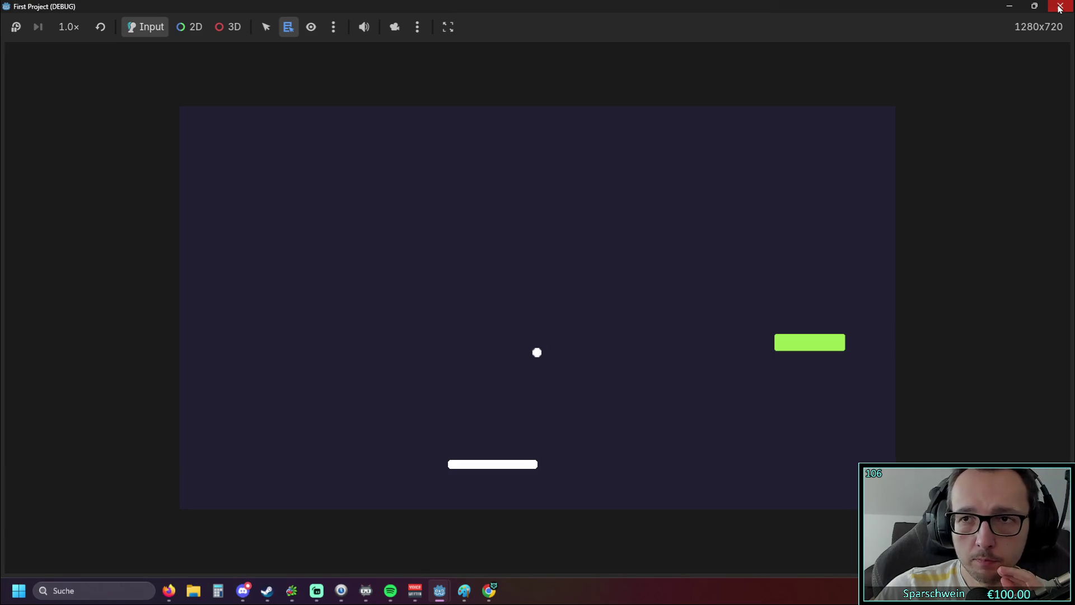
pyautogui.click(1059, 8)
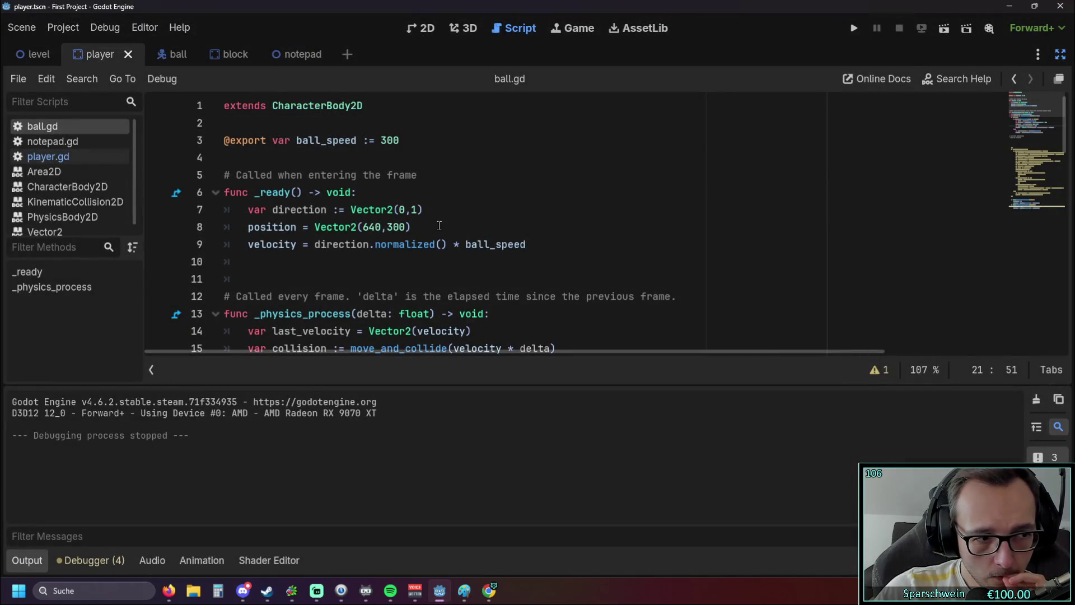
# Step: Insert print(collision.get_collider().name) as a new line 16 in ball.gd and run with F5
pyautogui.scroll(-3, 437, 225)
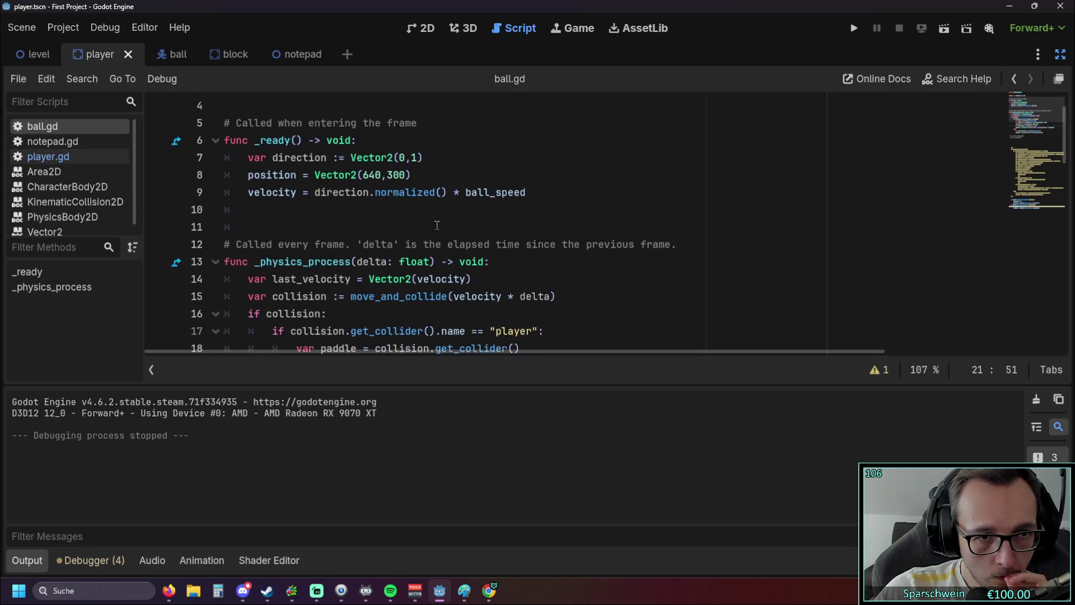
pyautogui.scroll(-1, 436, 225)
pyautogui.scroll(1, 436, 225)
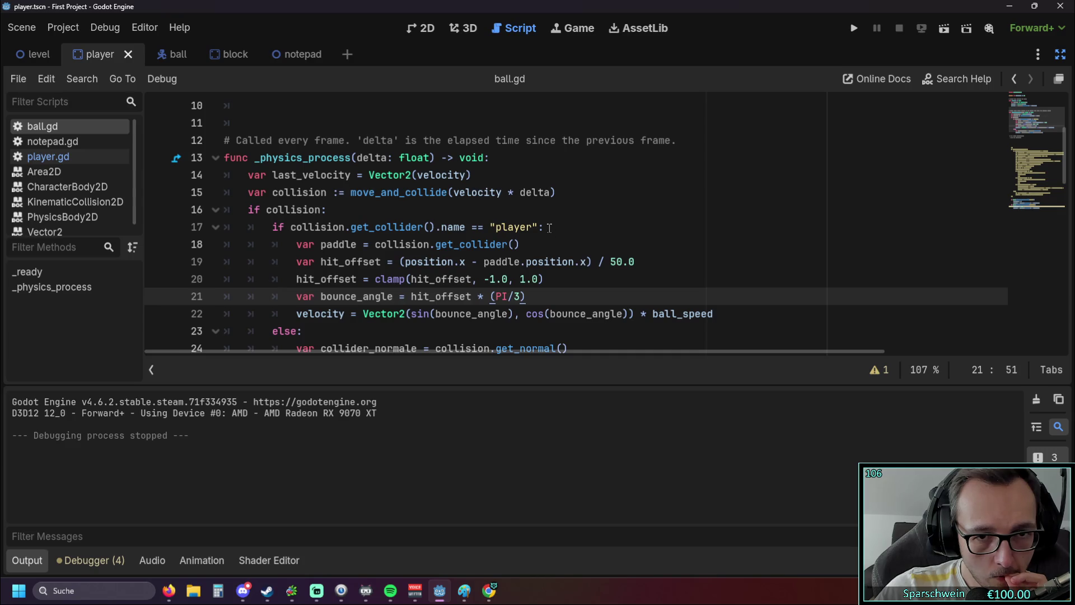
pyautogui.moveTo(291, 227)
pyautogui.mouseDown()
pyautogui.moveTo(546, 228)
pyautogui.moveTo(465, 227)
pyautogui.mouseUp()
pyautogui.hotkey('ctrl', 'c')
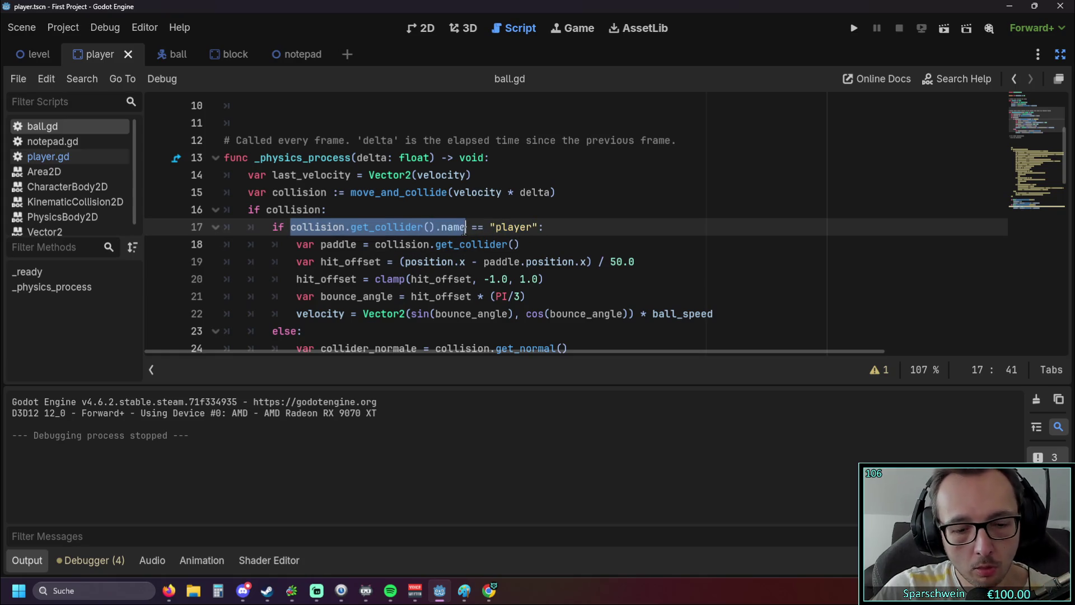
pyautogui.click(572, 192)
pyautogui.press('Return')
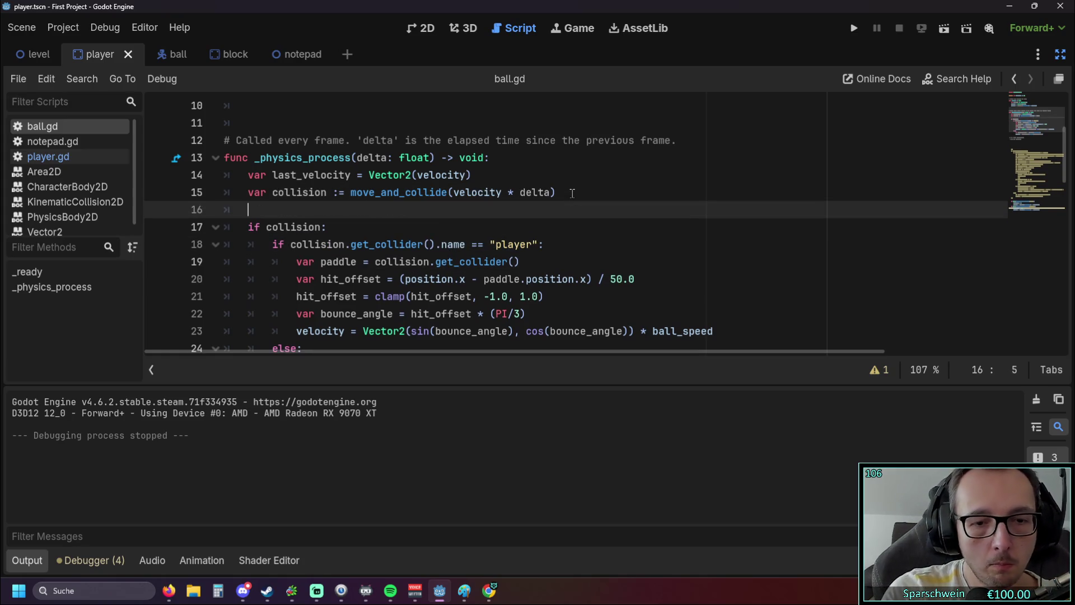
pyautogui.write('print')
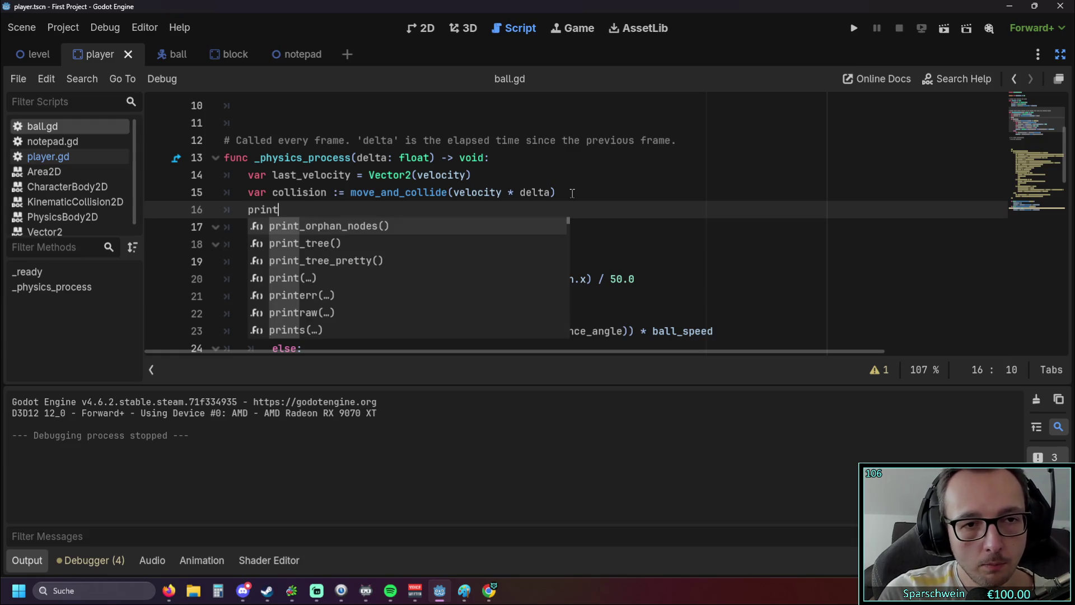
pyautogui.write('(')
pyautogui.hotkey('ctrl', 'v')
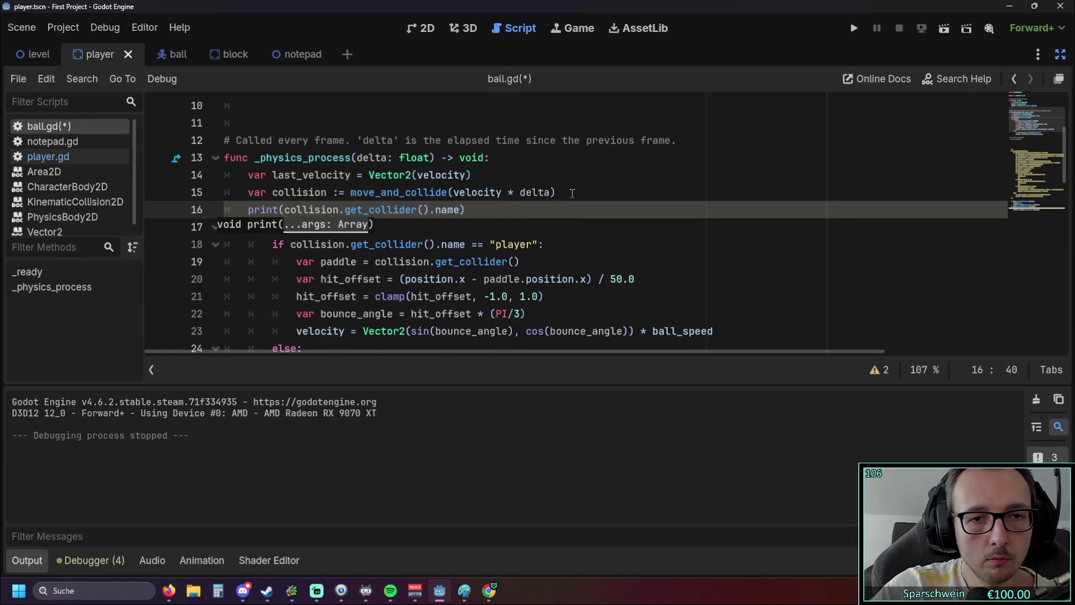
pyautogui.click(536, 244)
pyautogui.press('F5')
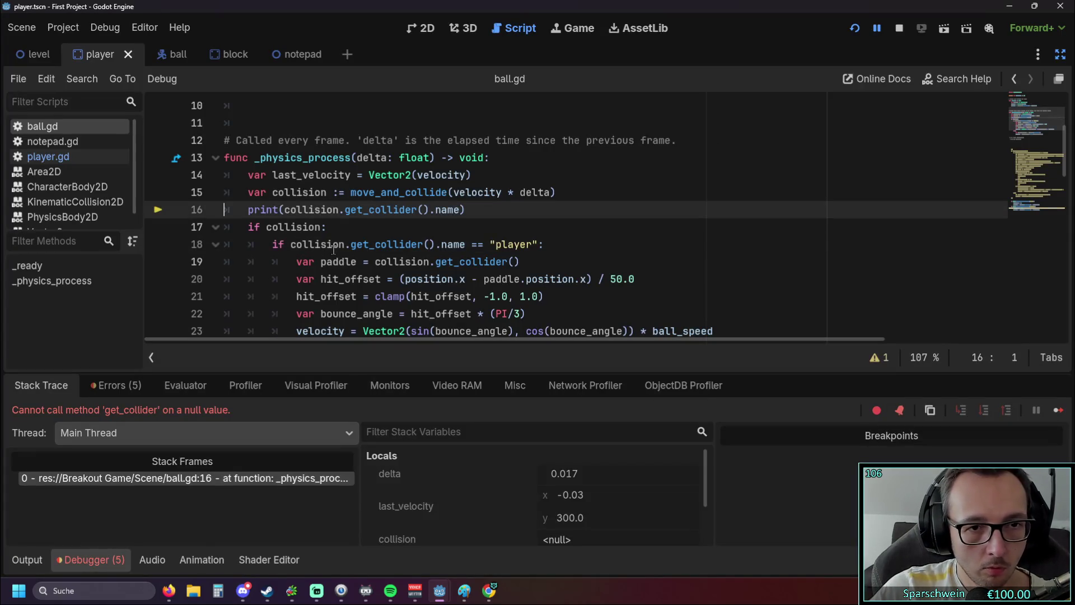
# Step: Look over the get_collider() calls on lines 18 and 37 of ball.gd
pyautogui.moveTo(334, 248)
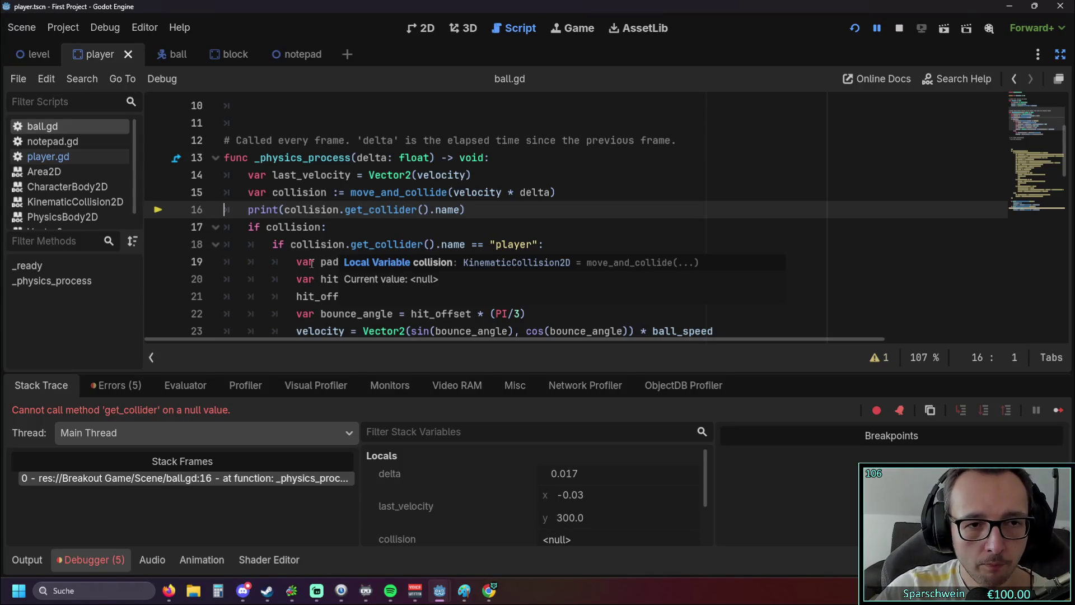
pyautogui.scroll(-1, 330, 251)
pyautogui.moveTo(351, 192); pyautogui.dragTo(434, 192)
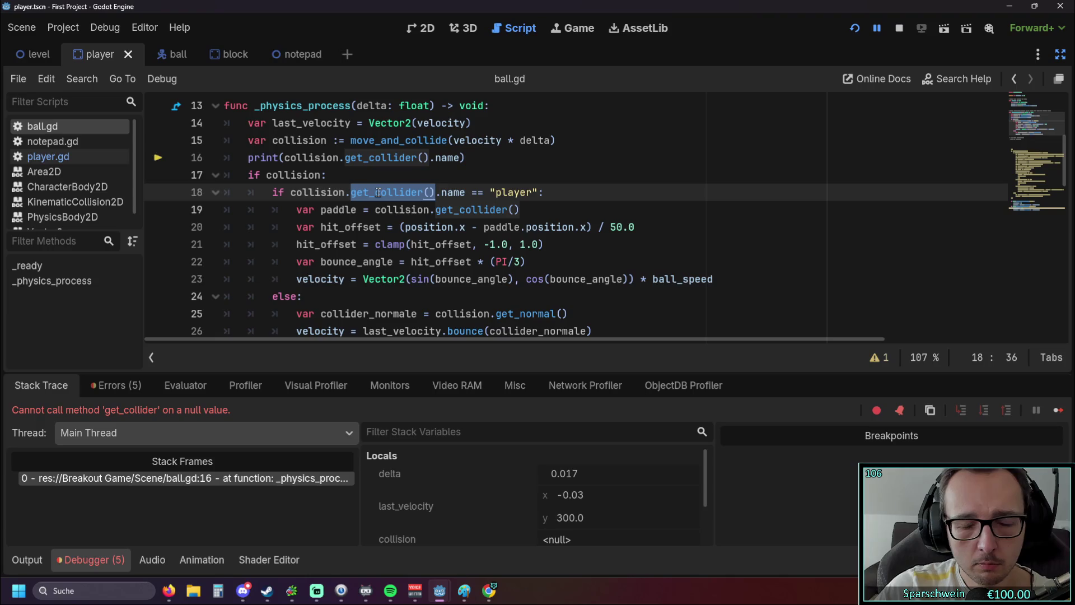
pyautogui.scroll(-6, 452, 287)
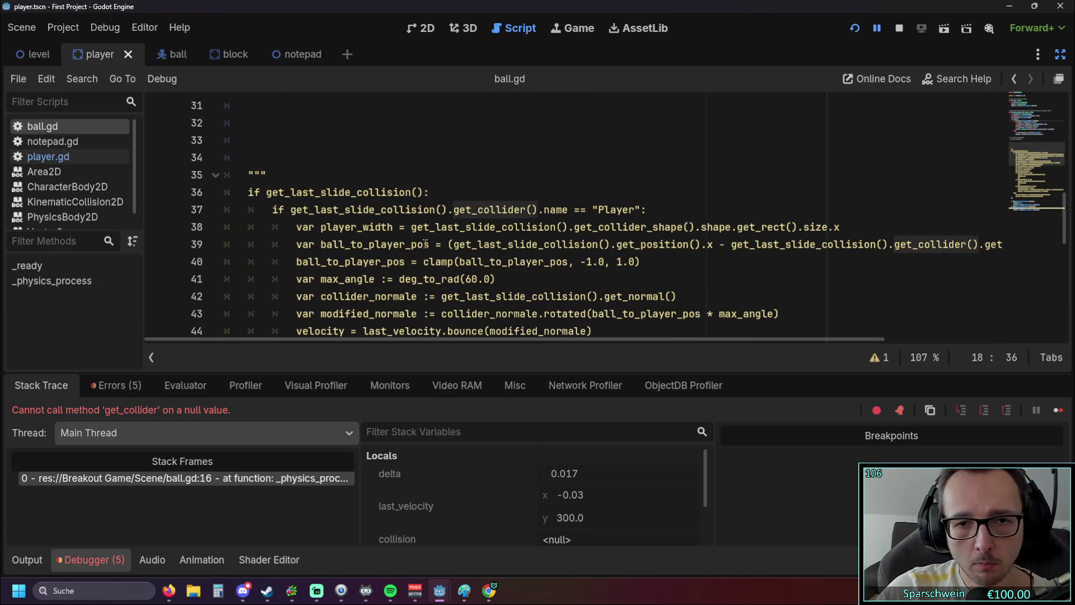
pyautogui.scroll(1, 465, 253)
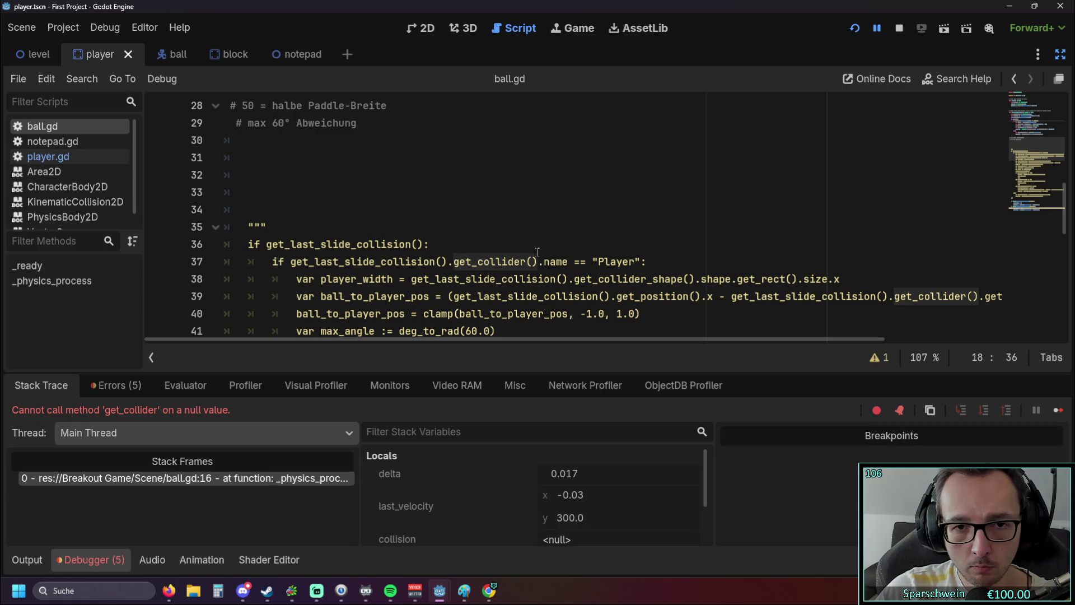
pyautogui.click(473, 275)
pyautogui.moveTo(454, 261); pyautogui.dragTo(570, 263)
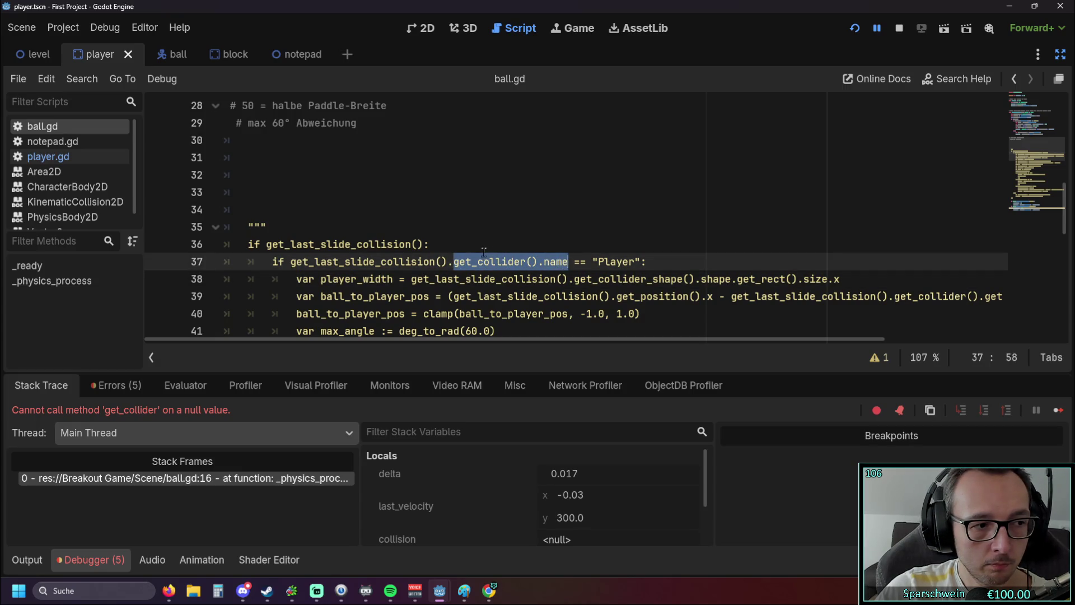
pyautogui.scroll(6, 484, 251)
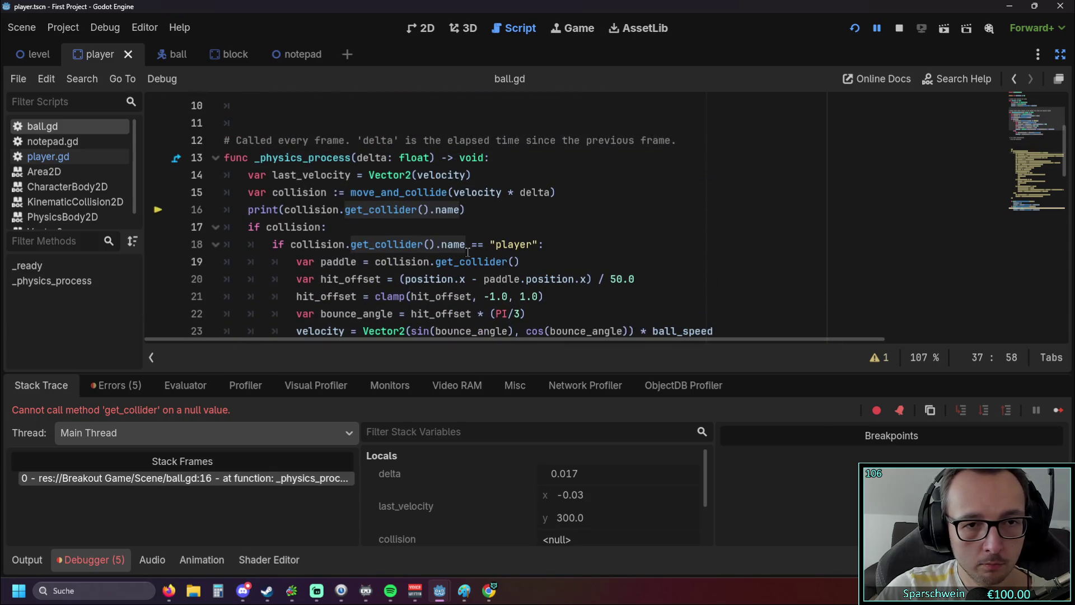
# Step: Move the print line under 'if collision:' with corrected indent, delete the original, and relaunch
pyautogui.moveTo(462, 213); pyautogui.dragTo(160, 212)
pyautogui.hotkey('ctrl', 'c')
pyautogui.click(324, 228)
pyautogui.press('Return')
pyautogui.hotkey('ctrl', 'v')
pyautogui.hotkey('shift', 'Home')
pyautogui.hotkey('shift', 'Tab')
pyautogui.moveTo(497, 214); pyautogui.dragTo(136, 207)
pyautogui.press('BackSpace')
pyautogui.press('BackSpace')
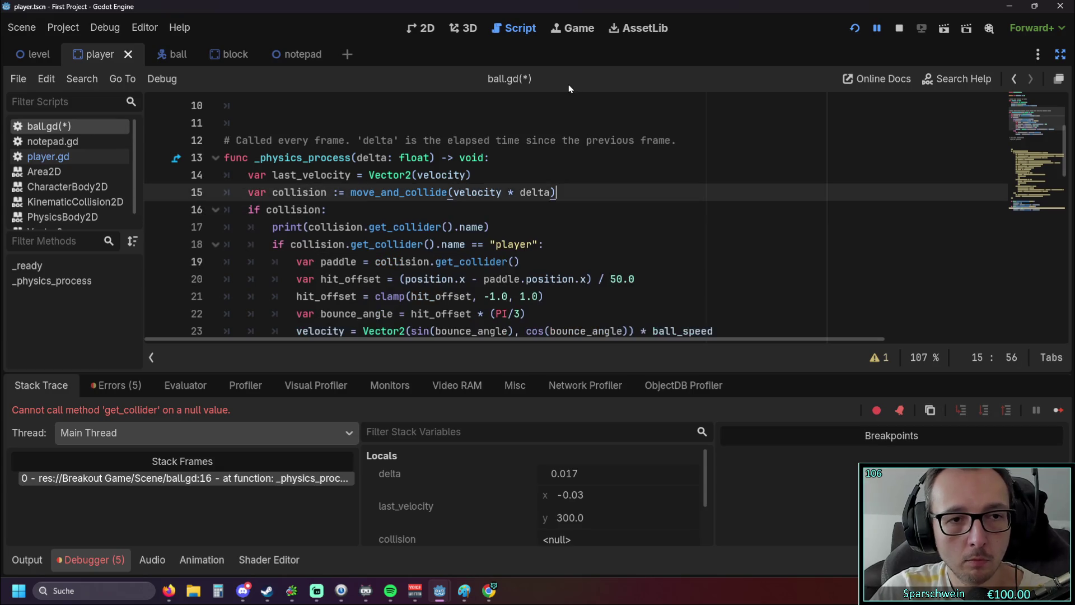
pyautogui.click(854, 28)
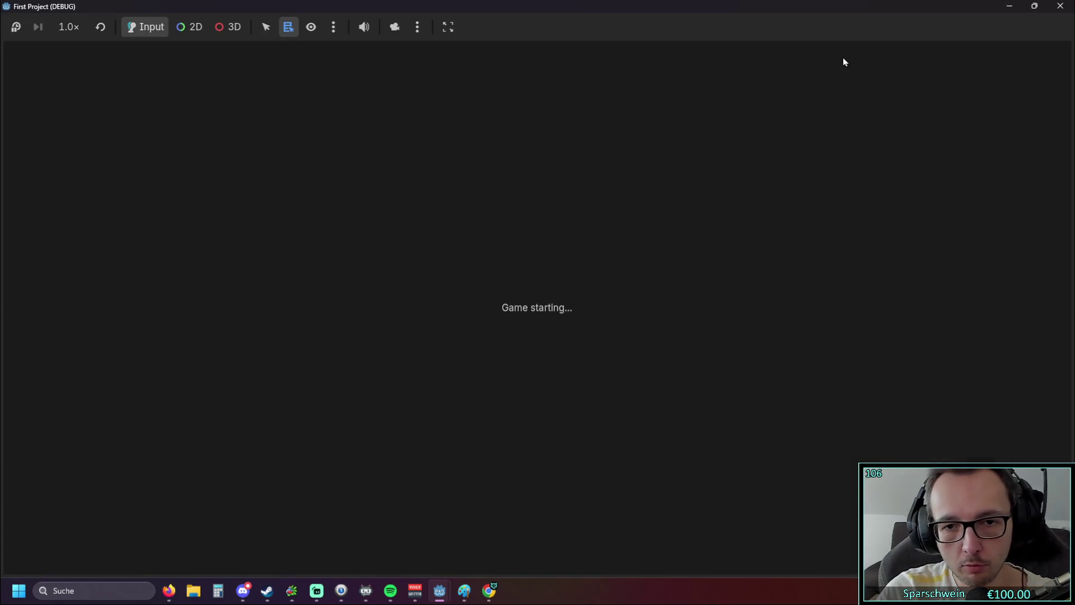
# Step: Move the paddle left and right while watching collider names in the Output, then close the game
pyautogui.press('Left')
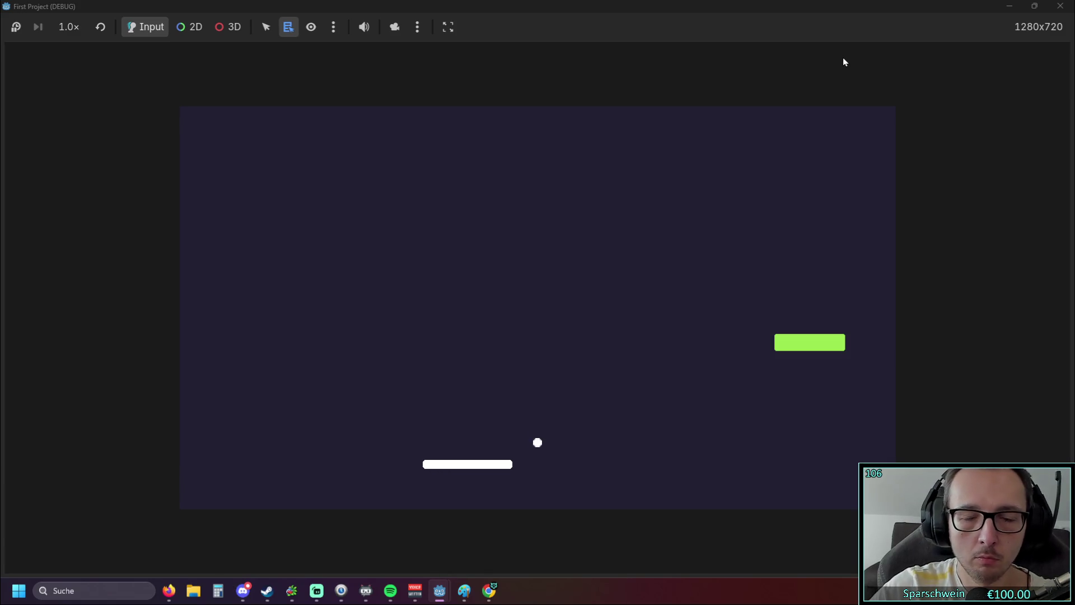
pyautogui.moveTo(614, 20)
pyautogui.mouseDown()
pyautogui.moveTo(656, 35)
pyautogui.moveTo(721, 27)
pyautogui.mouseUp()
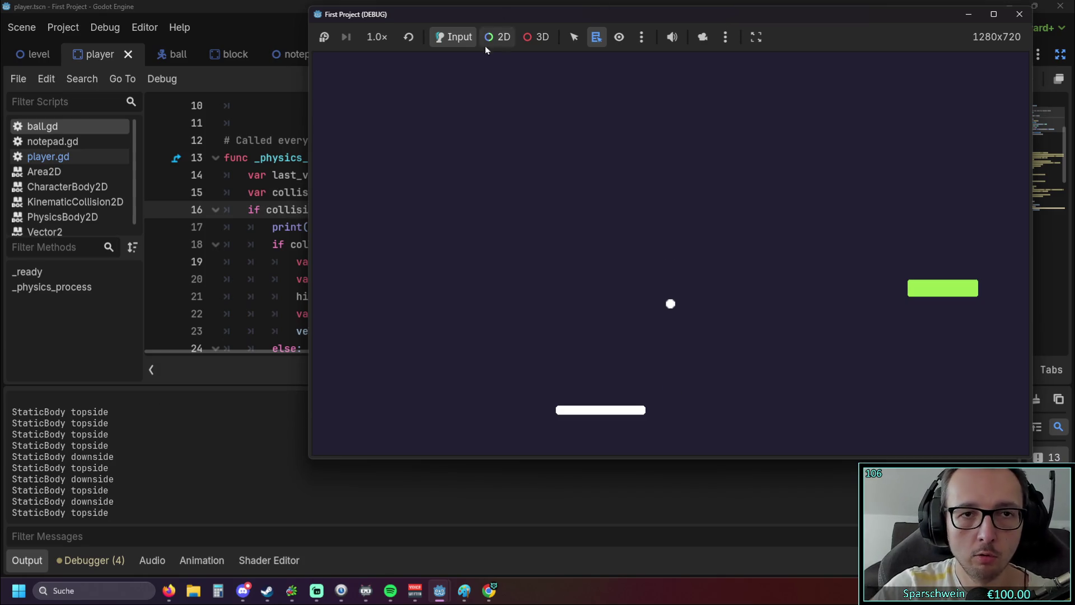
pyautogui.press('Right')
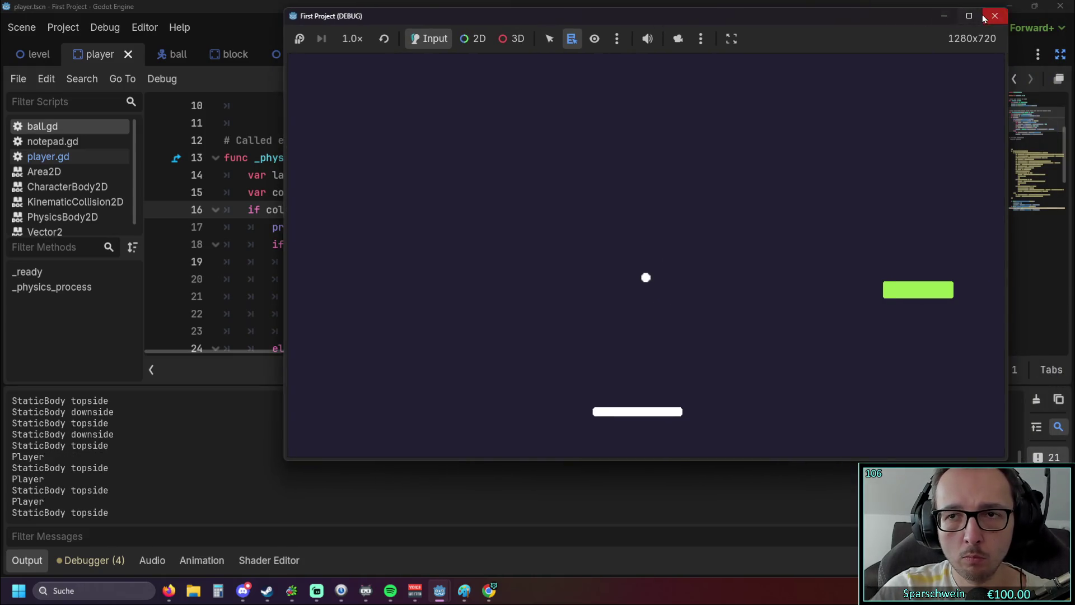
pyautogui.click(997, 14)
pyautogui.scroll(-1, 466, 226)
pyautogui.scroll(1, 466, 224)
pyautogui.scroll(-1, 465, 223)
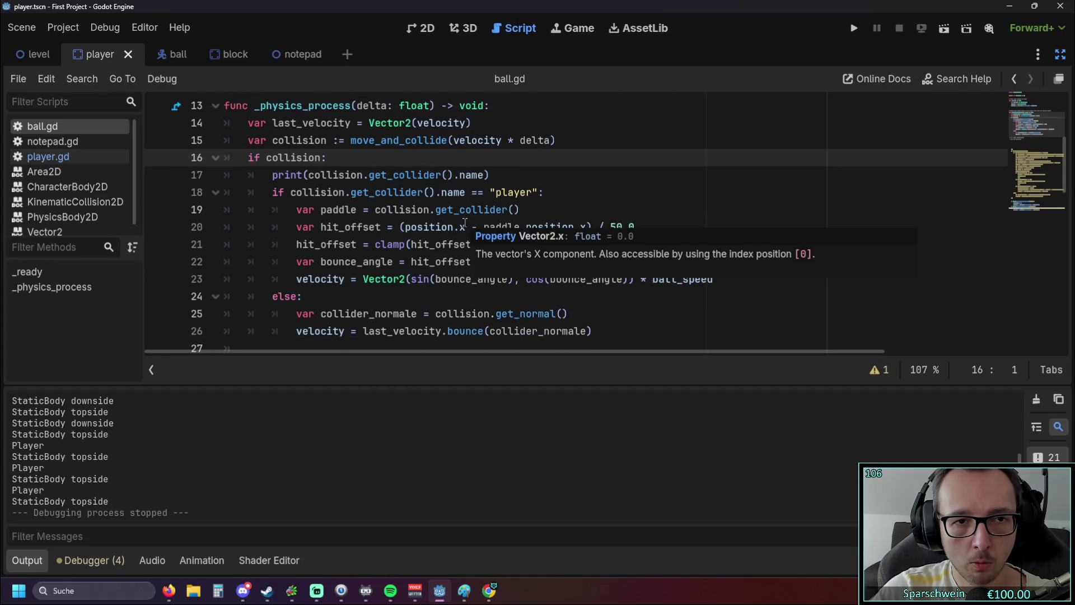
# Step: Change the paddle check's node name on line 18 to "Player" and run the game
pyautogui.scroll(-3, 464, 223)
pyautogui.scroll(2, 463, 222)
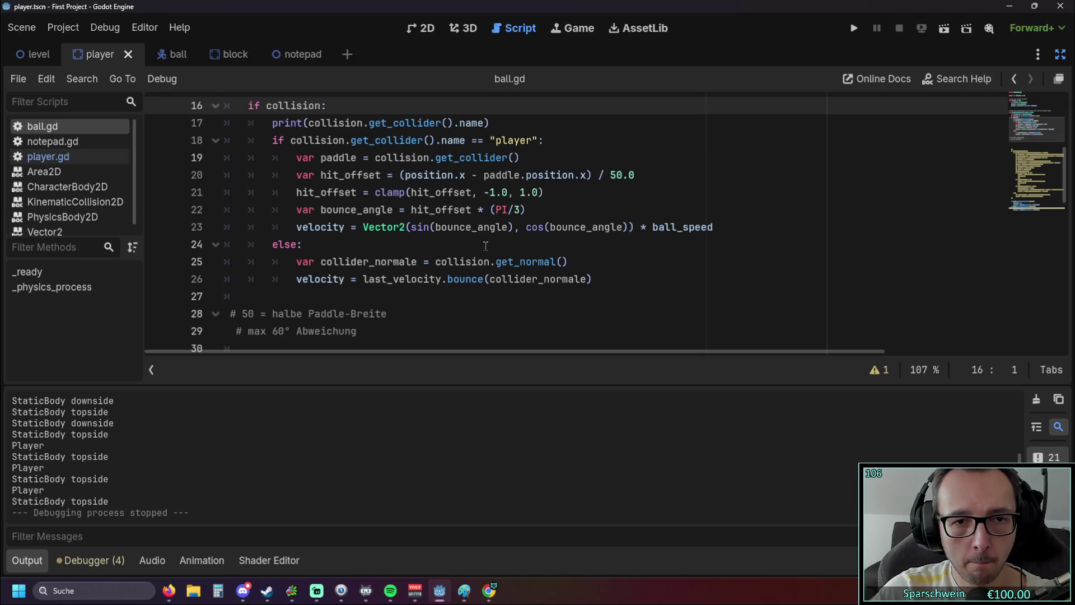
pyautogui.scroll(1, 481, 246)
pyautogui.scroll(-1, 465, 236)
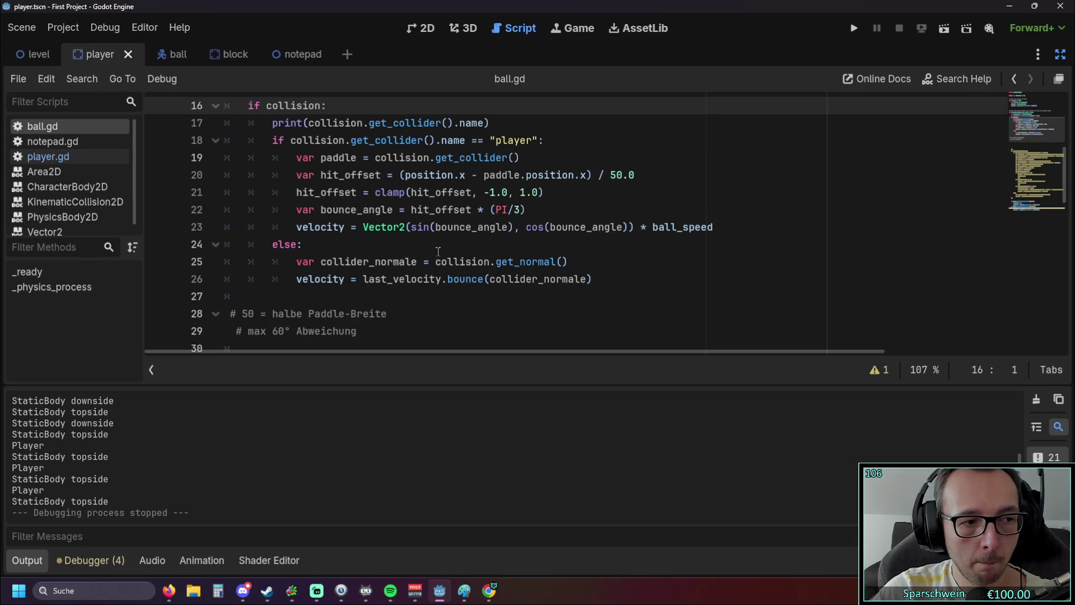
pyautogui.click(498, 141)
pyautogui.write('P')
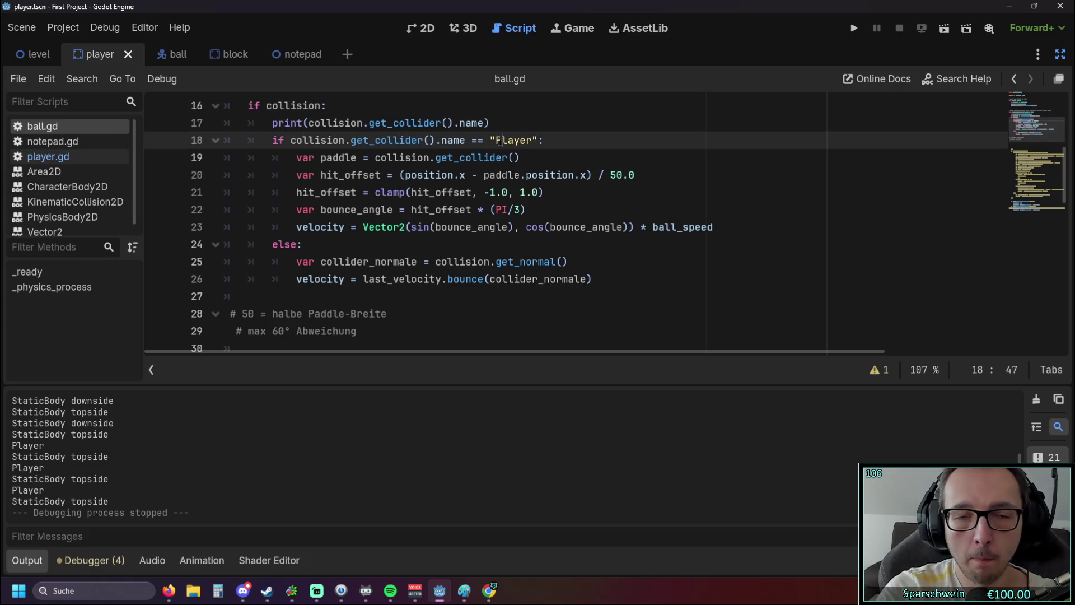
pyautogui.click(852, 27)
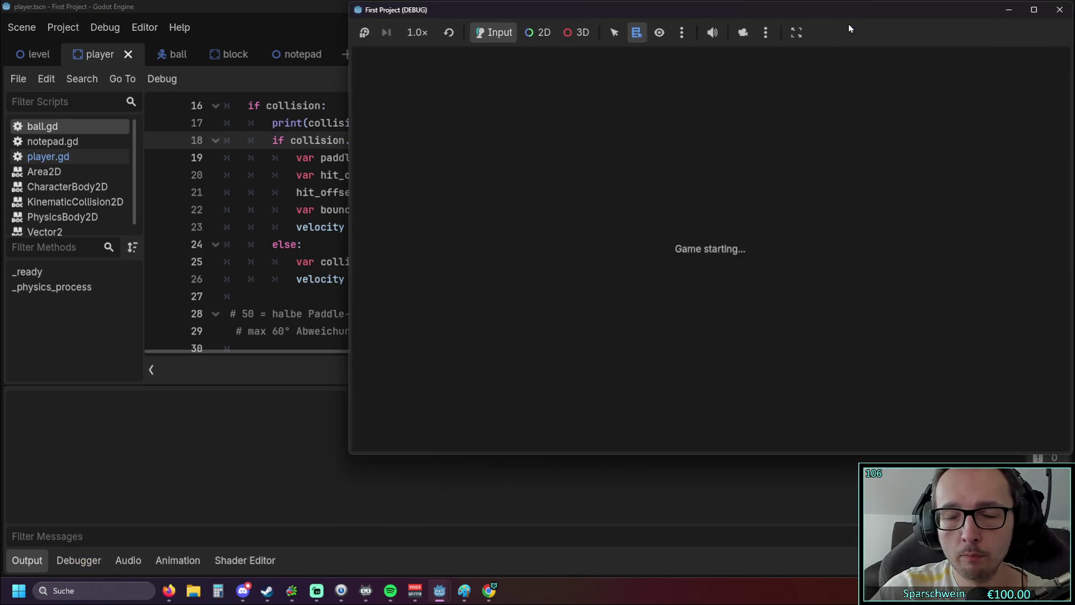
# Step: Steer the paddle left and right under the ball, then close the game
pyautogui.press('Left')
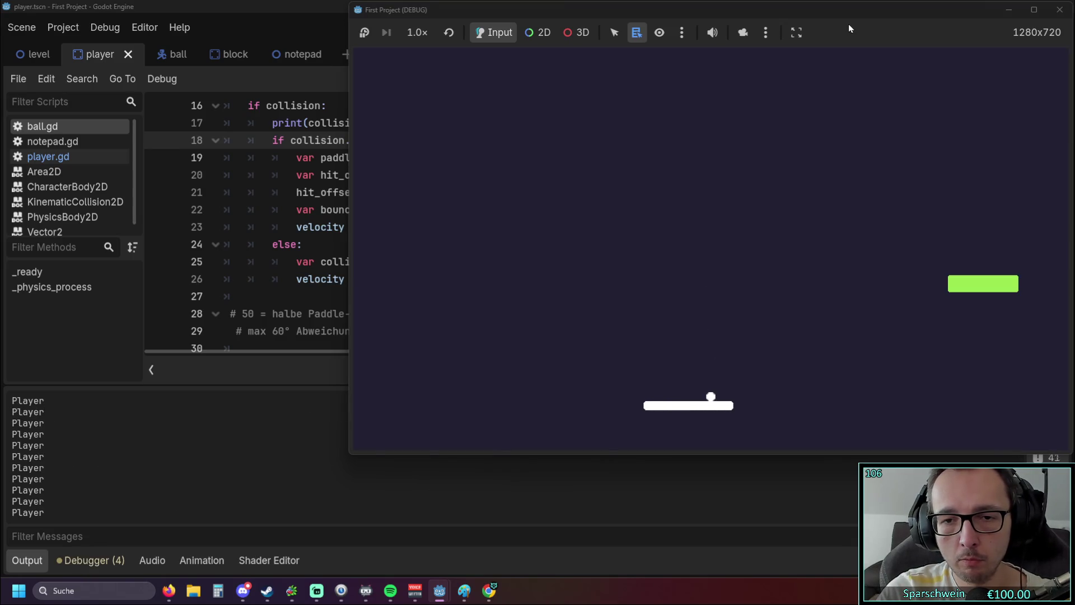
pyautogui.press('Left')
pyautogui.press('Right')
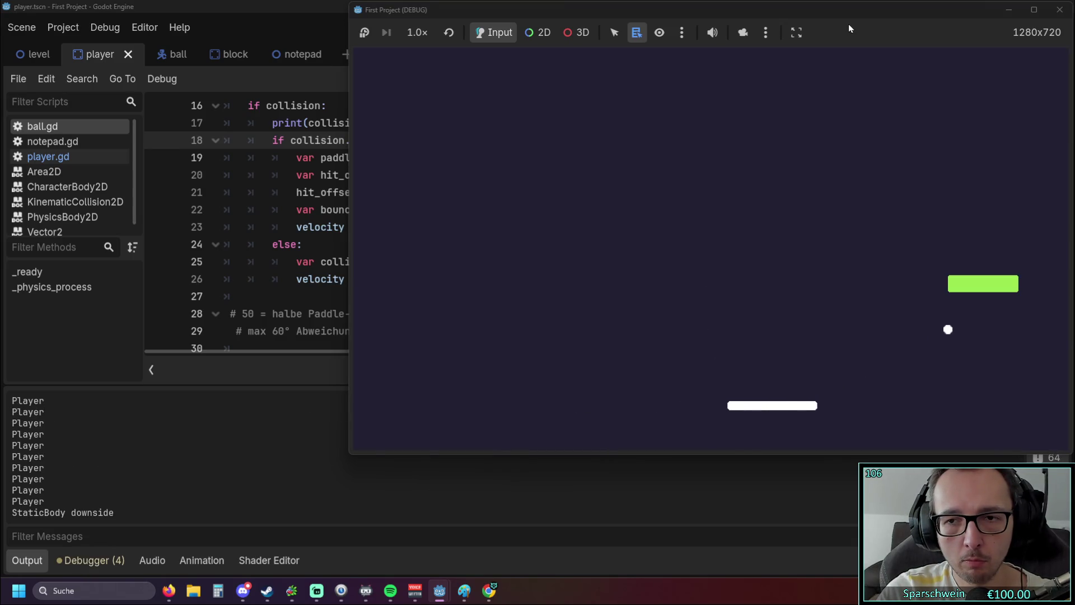
pyautogui.click(1060, 9)
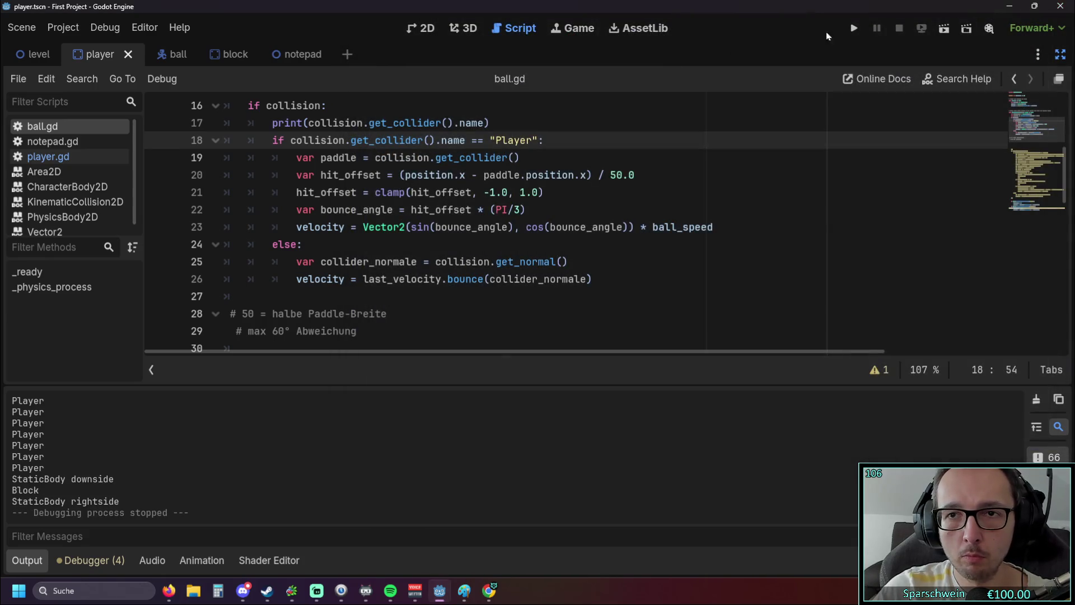
# Step: Relaunch the game, test the paddle bounce again with the arrow keys, then stop it
pyautogui.click(851, 29)
pyautogui.press('Left')
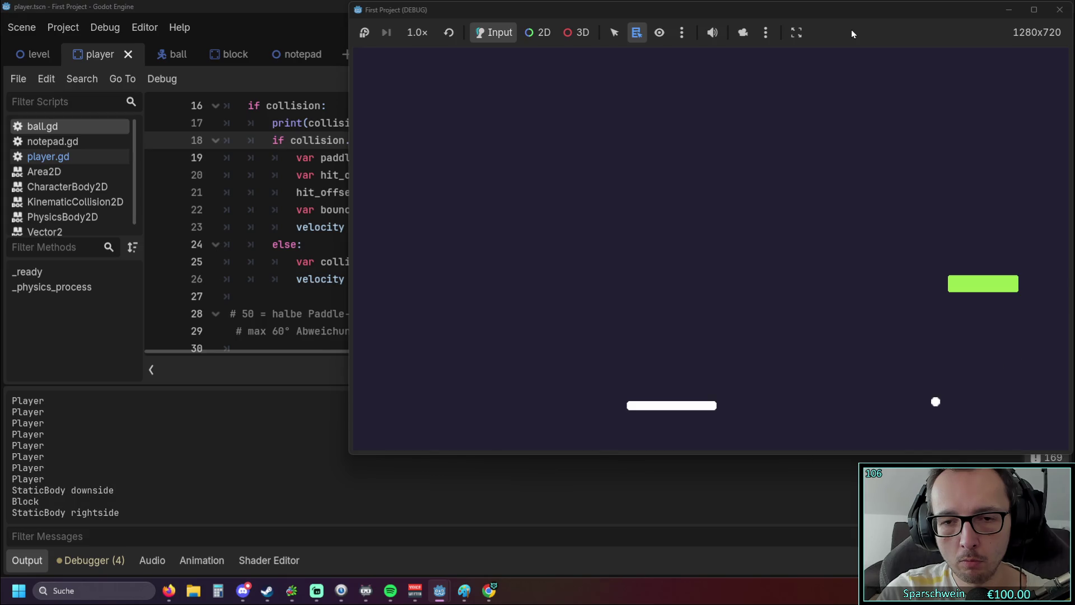
pyautogui.press('Right')
pyautogui.press('Left')
pyautogui.press('Left')
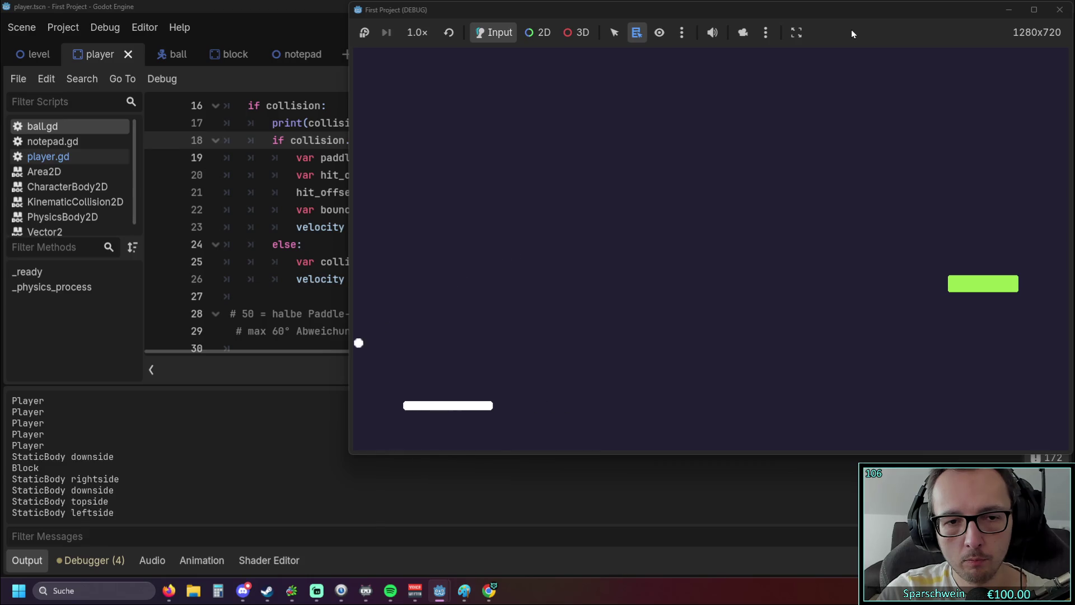
pyautogui.press('Right')
pyautogui.press('Right')
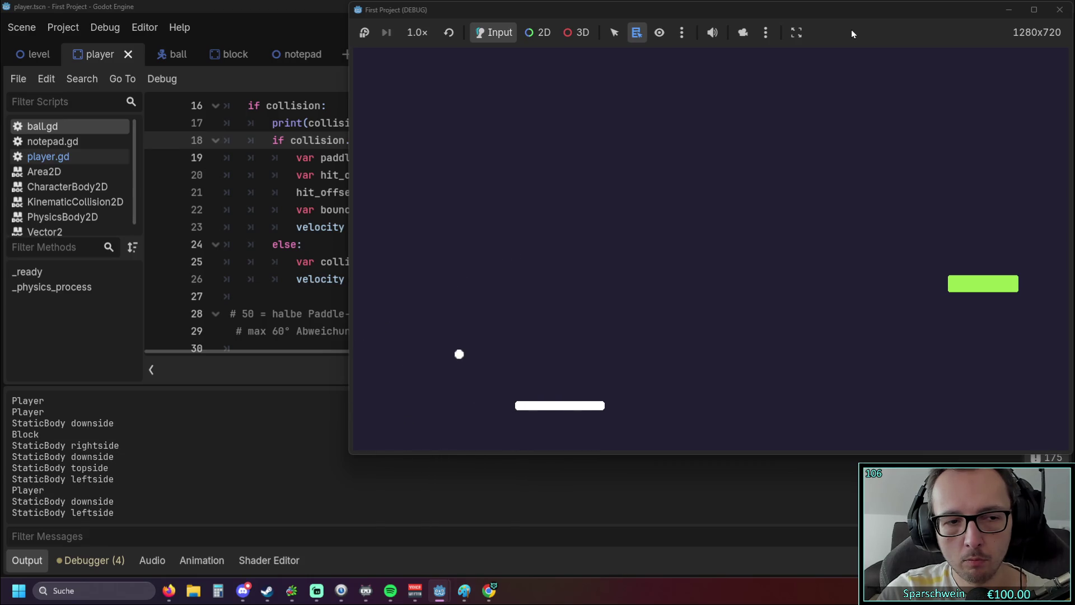
pyautogui.press('Right')
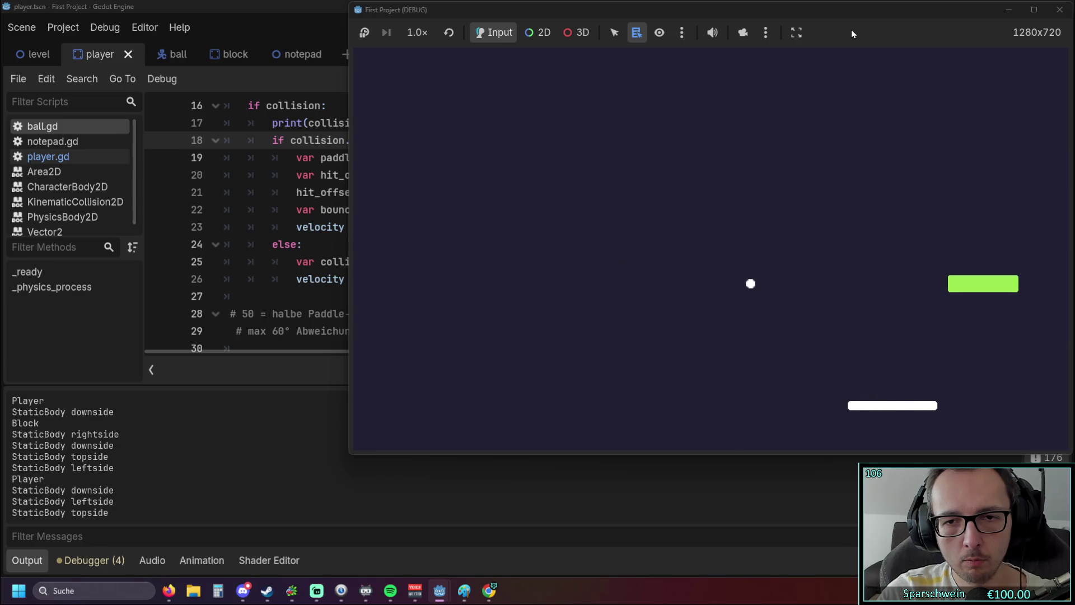
pyautogui.press('Right')
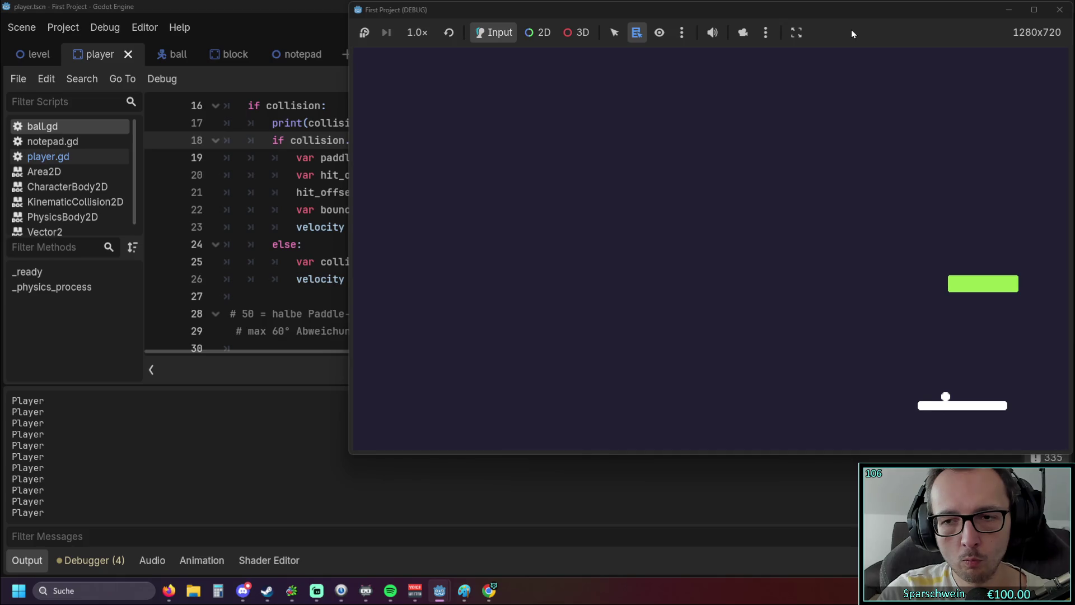
pyautogui.press('Right')
pyautogui.press('Left')
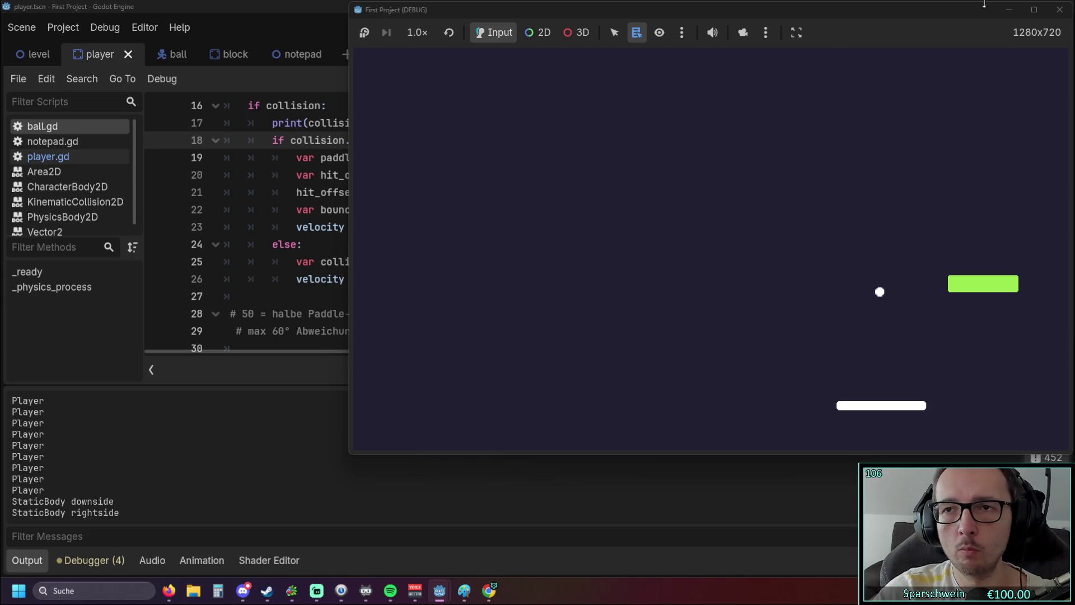
pyautogui.click(1060, 9)
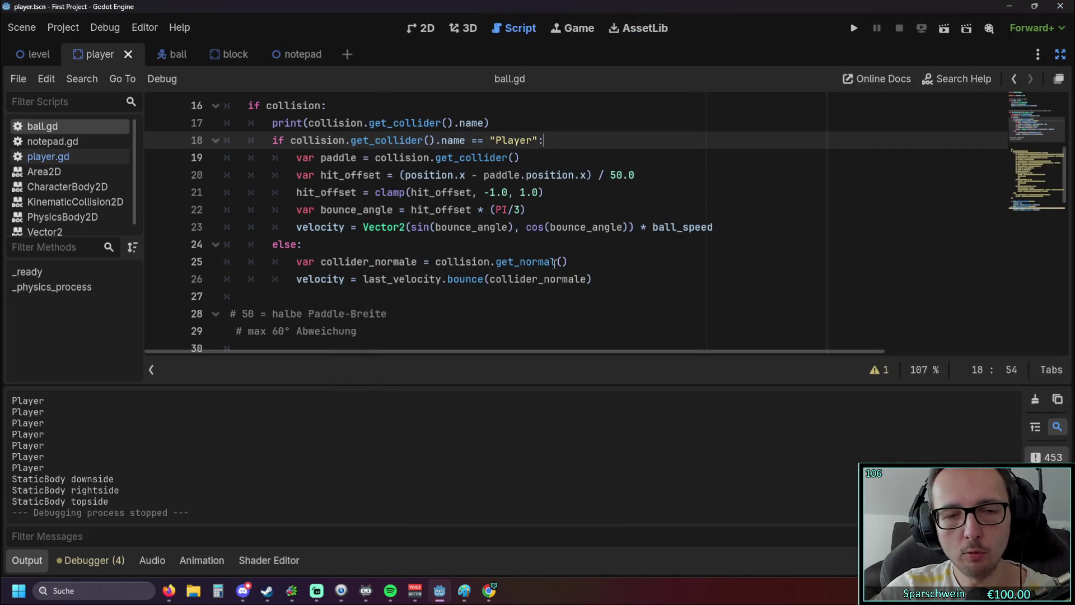
pyautogui.scroll(1, 552, 264)
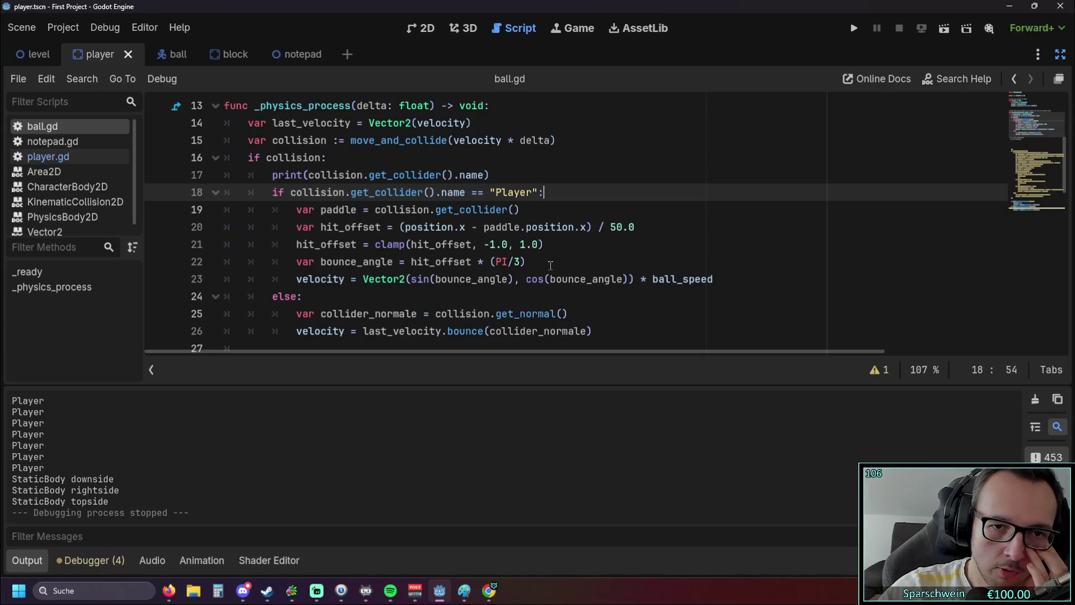
# Step: Save ball.gd and launch the game, sliding the paddle left and right under the ball
pyautogui.click(527, 276)
pyautogui.write('-')
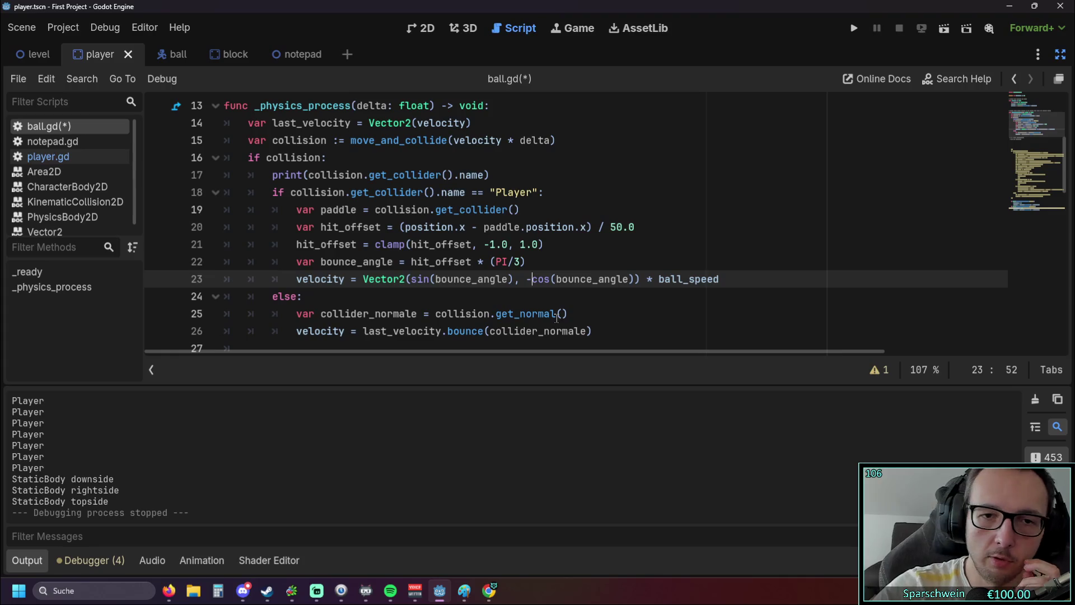
pyautogui.click(852, 36)
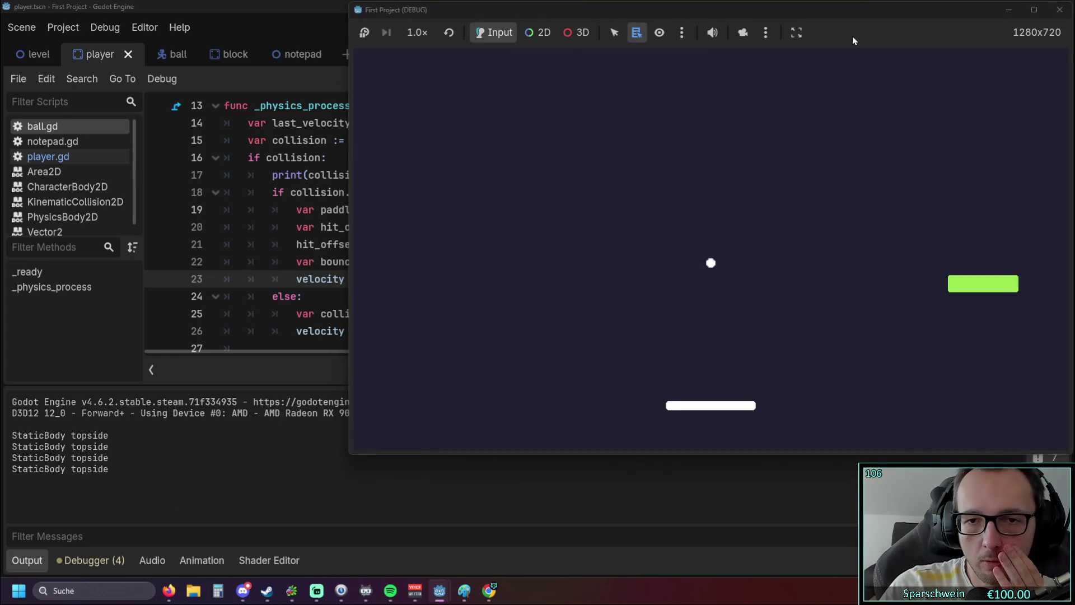
pyautogui.press('Right')
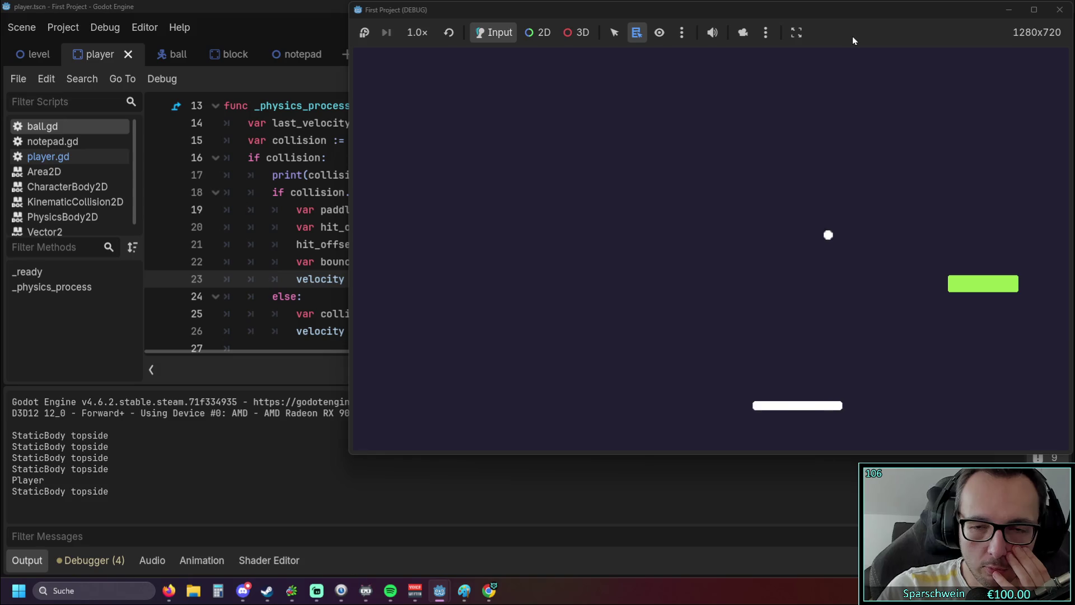
pyautogui.press('Right')
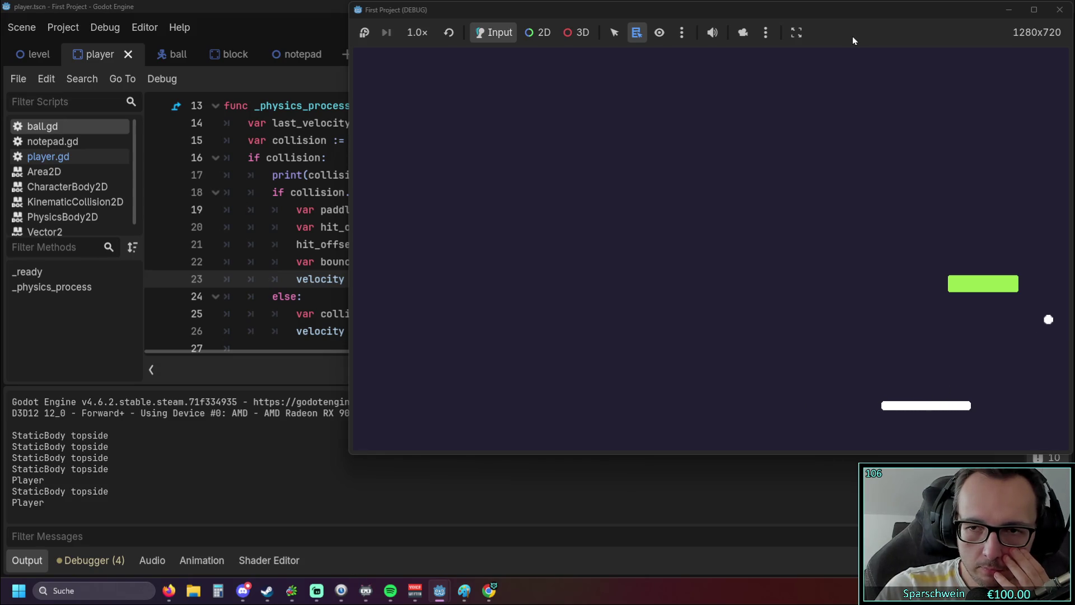
pyautogui.press('Left')
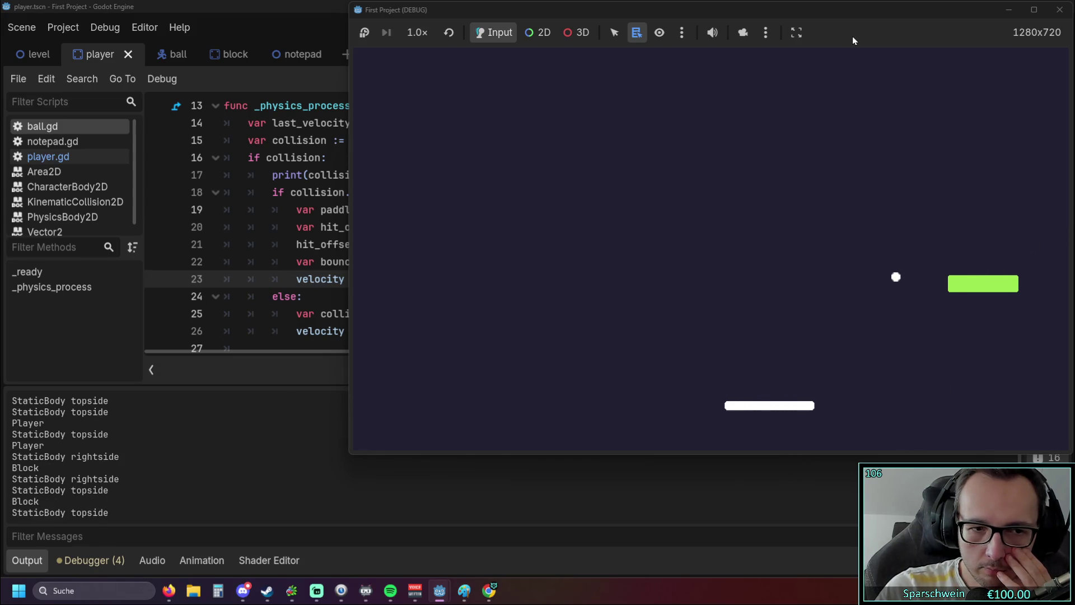
pyautogui.press('Left')
pyautogui.press('Left')
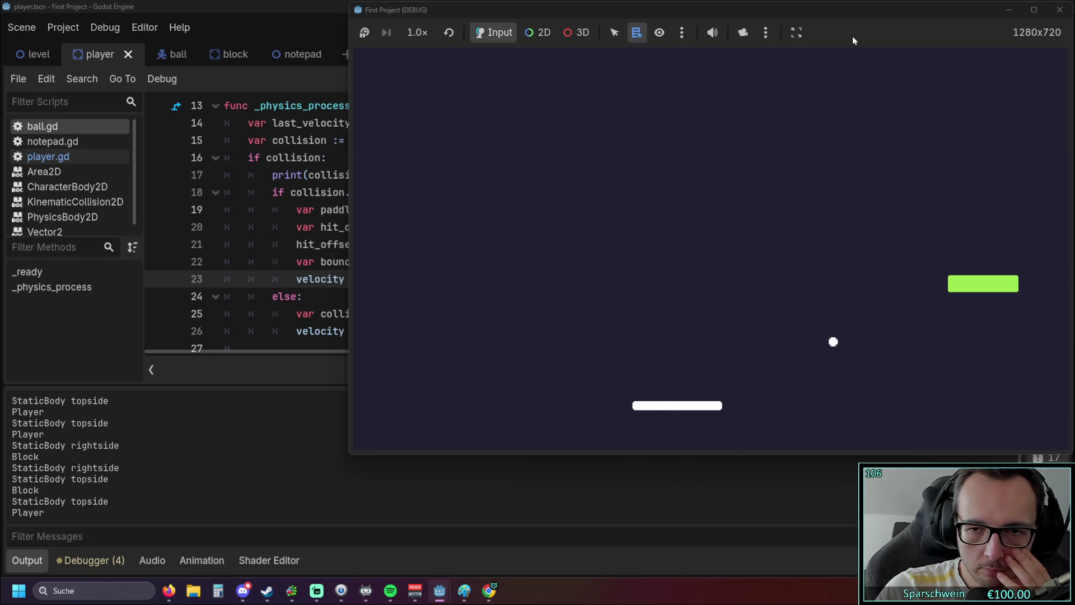
pyautogui.press('Left')
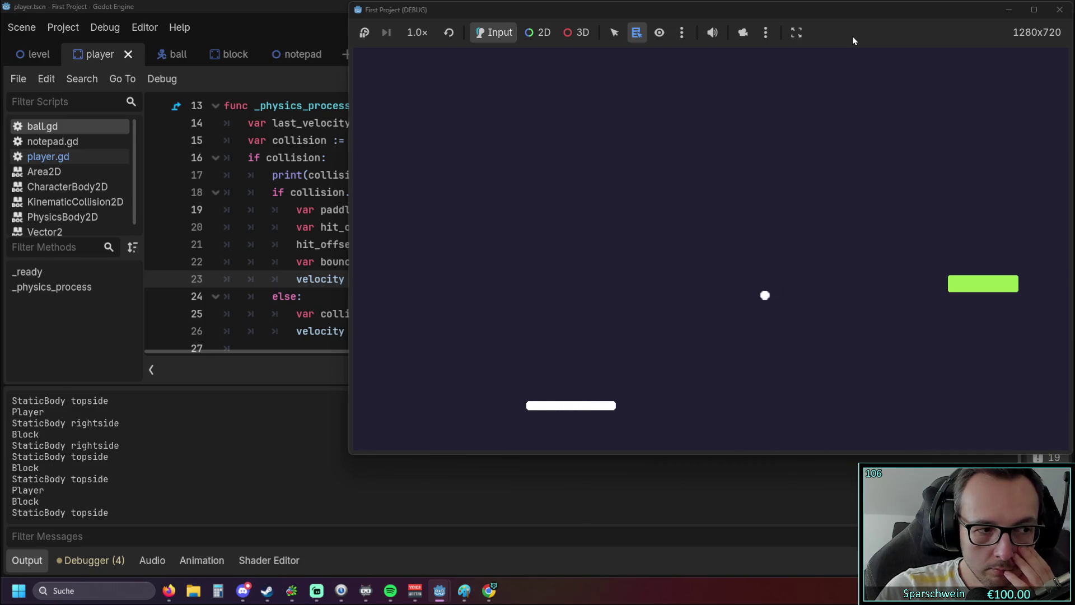
pyautogui.press('Right')
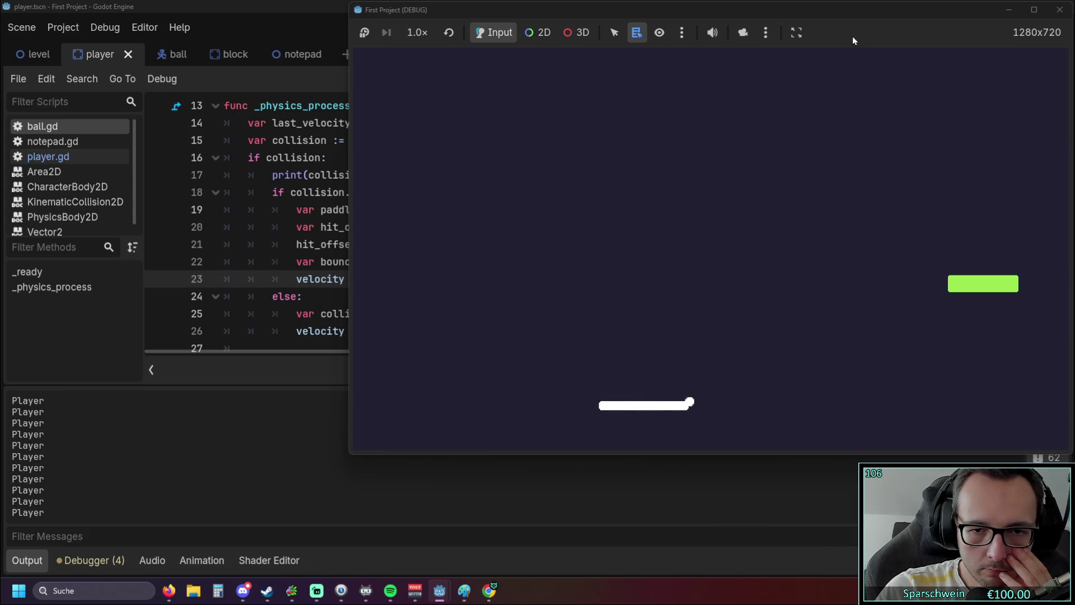
pyautogui.press('Right')
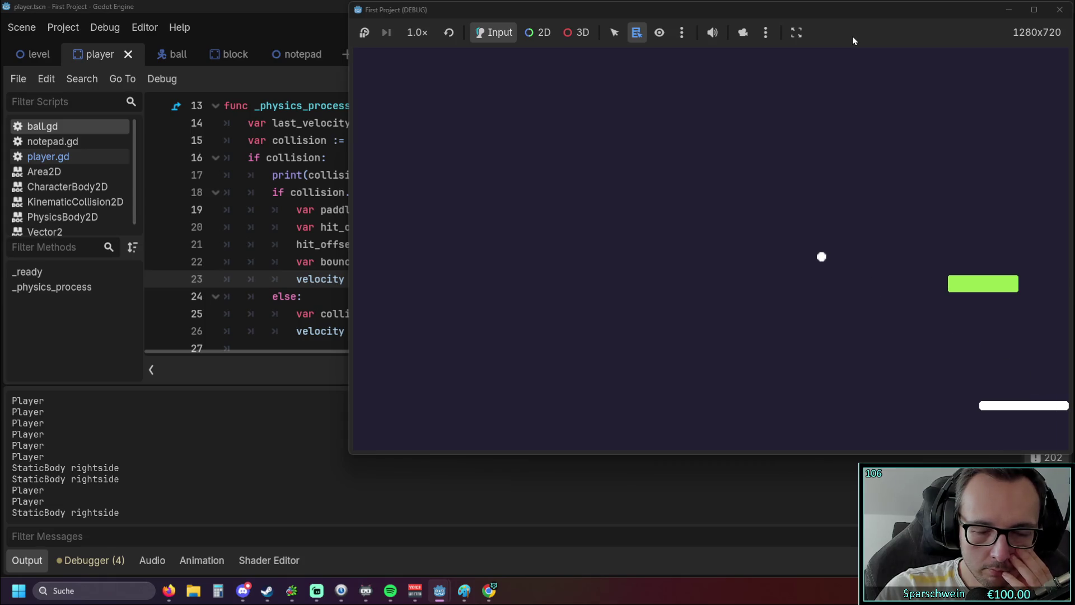
pyautogui.press('Left')
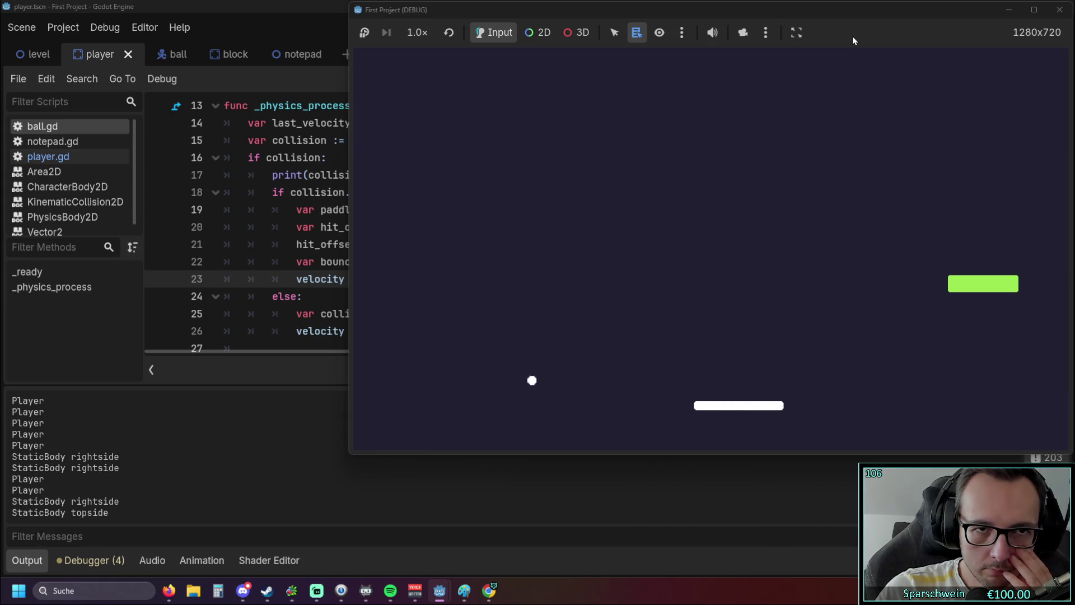
pyautogui.press('Left')
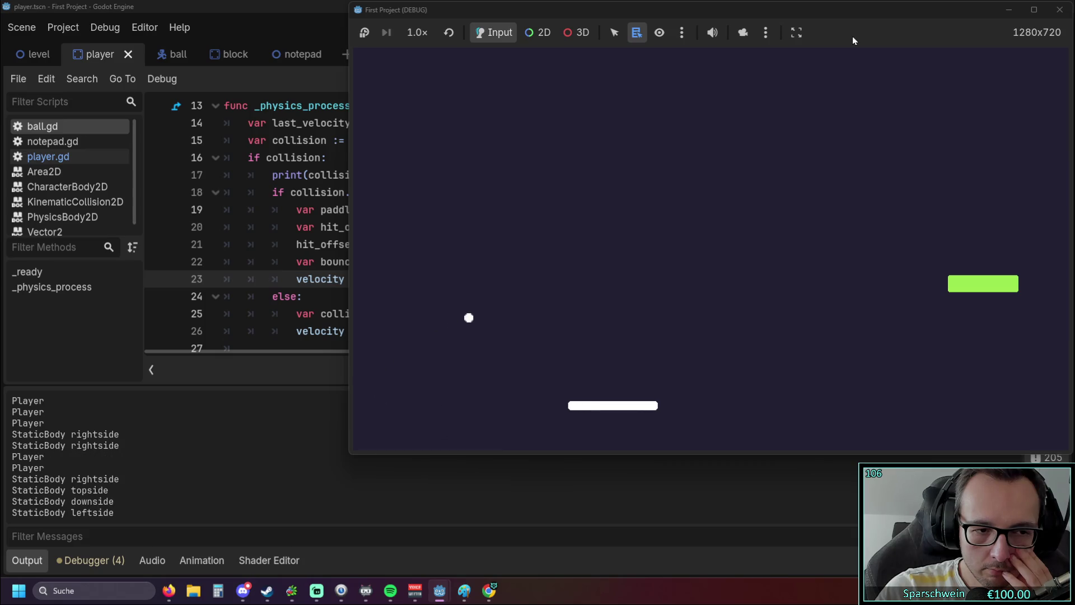
# Step: Keep the ball bouncing off the paddle for repeated Player hits, then switch to the CharacterBody2D docs
pyautogui.press('Right')
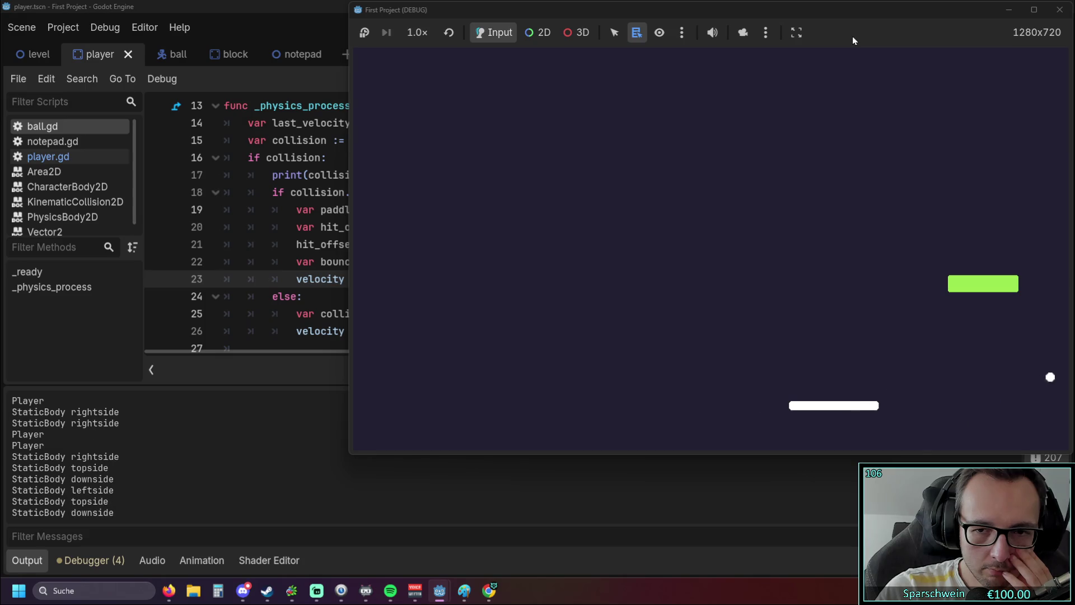
pyautogui.press('Left')
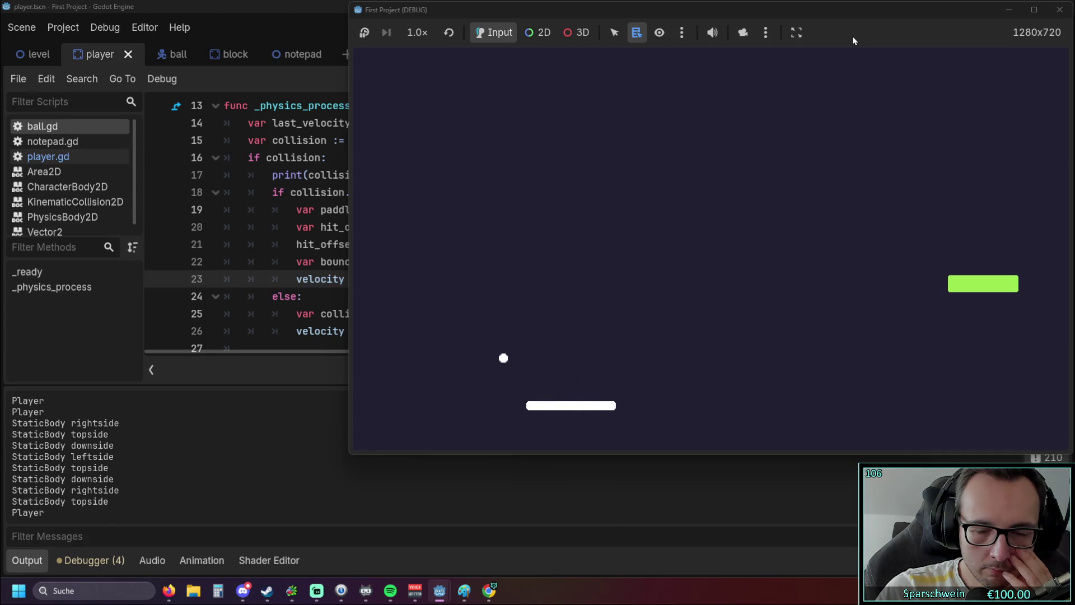
pyautogui.press('Right')
pyautogui.press('Left')
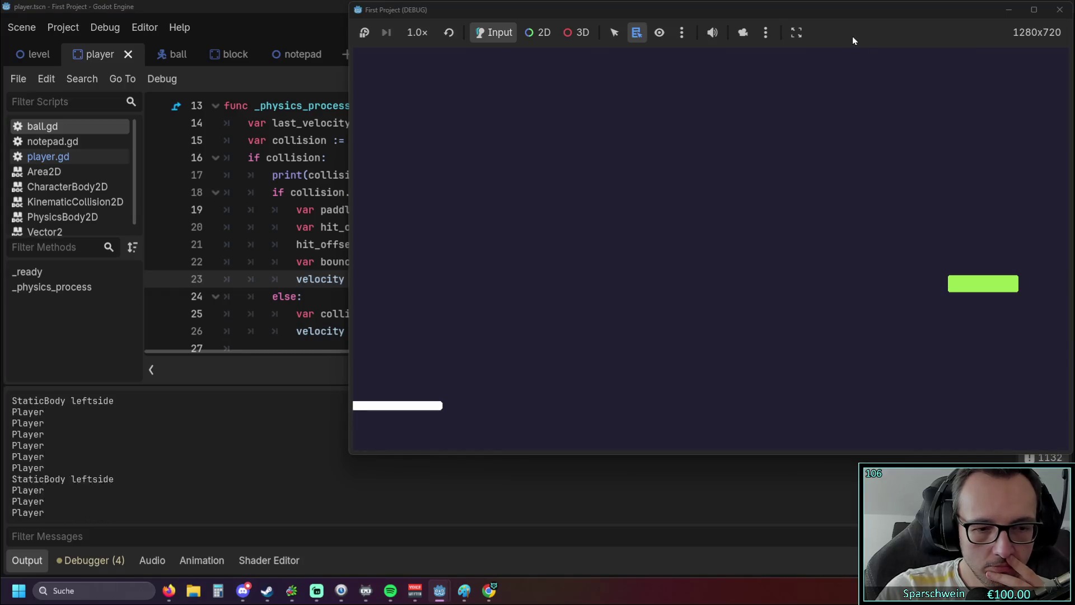
pyautogui.press('Right')
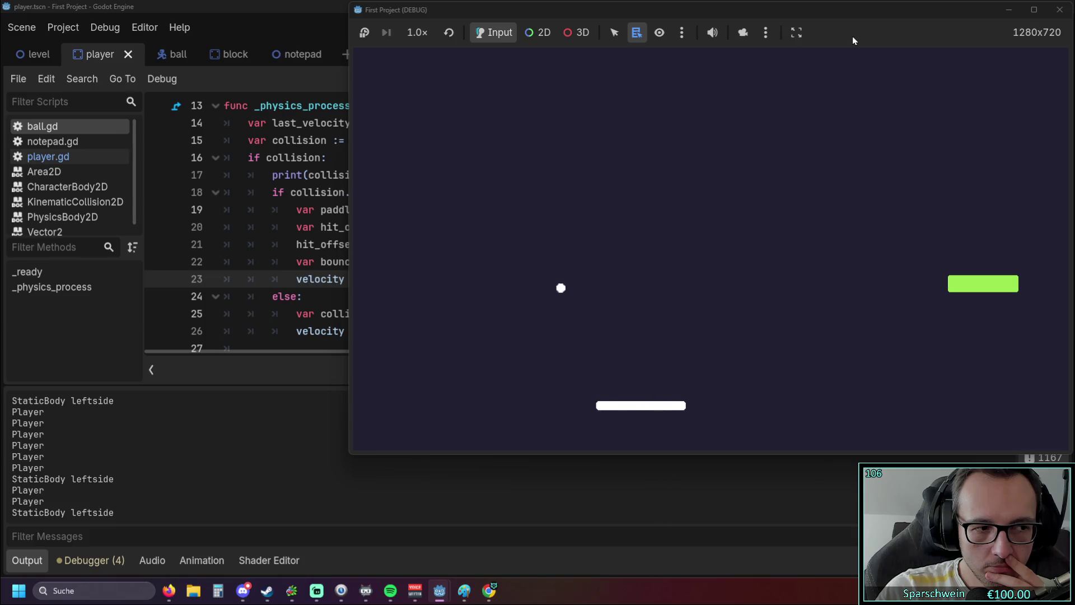
pyautogui.press('Right')
pyautogui.press('Right')
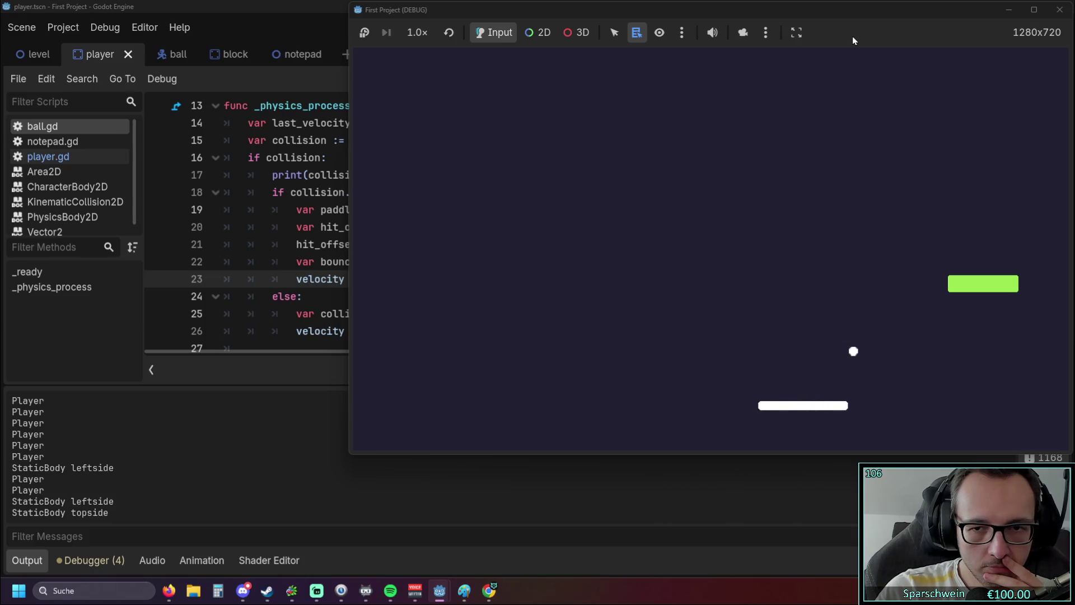
pyautogui.press('Left')
pyautogui.press('Right')
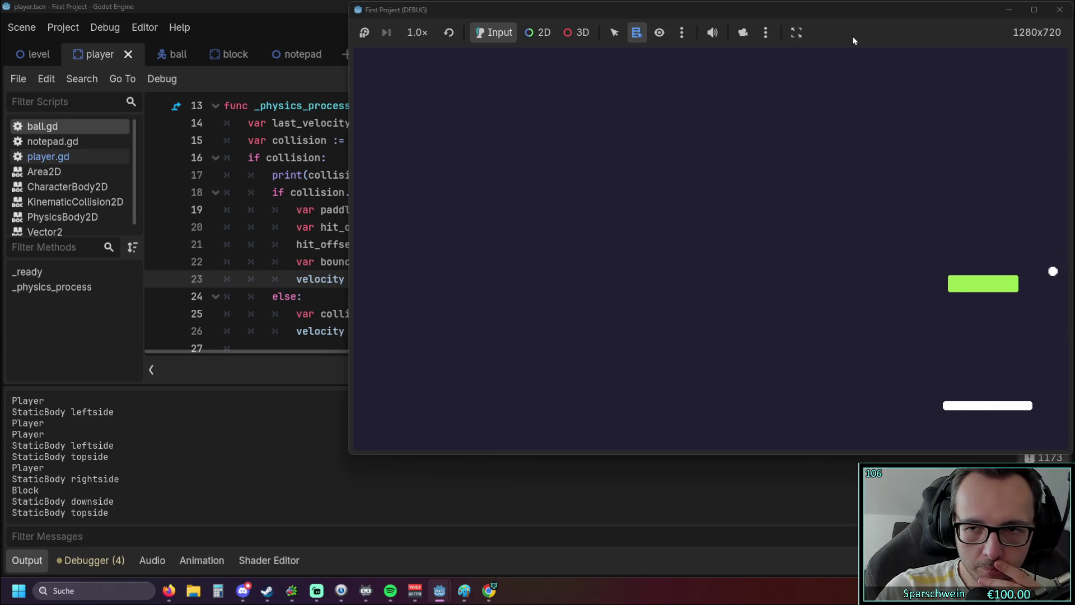
pyautogui.press('Left')
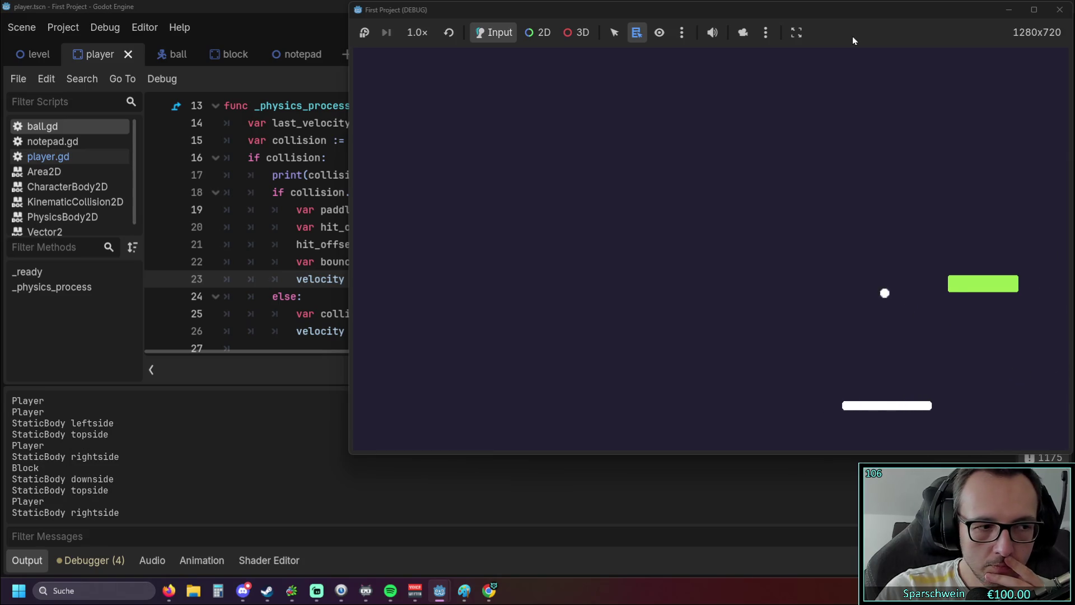
pyautogui.press('Left')
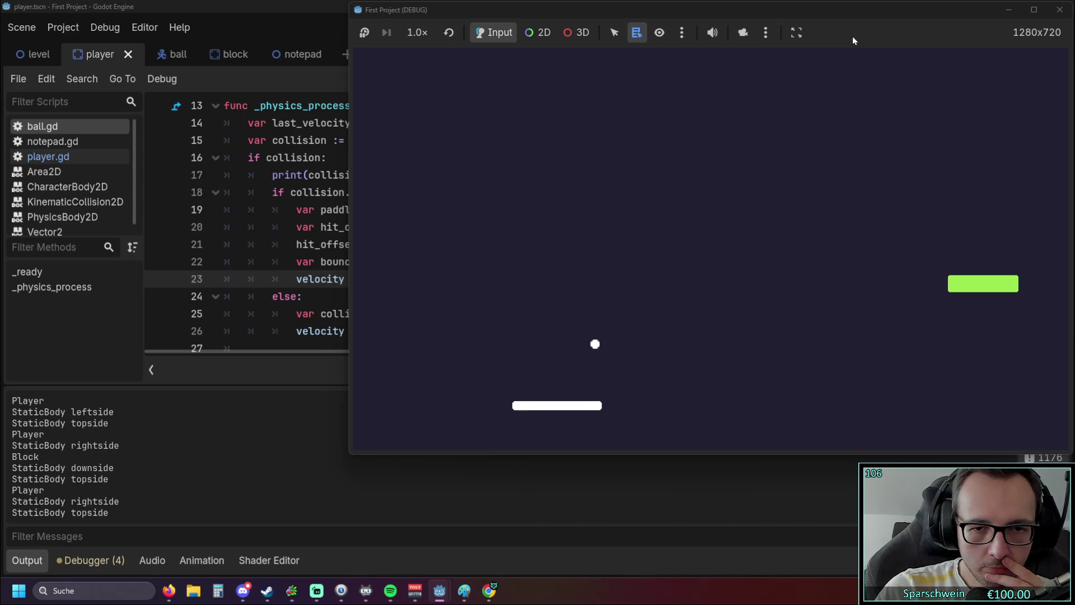
pyautogui.press('Right')
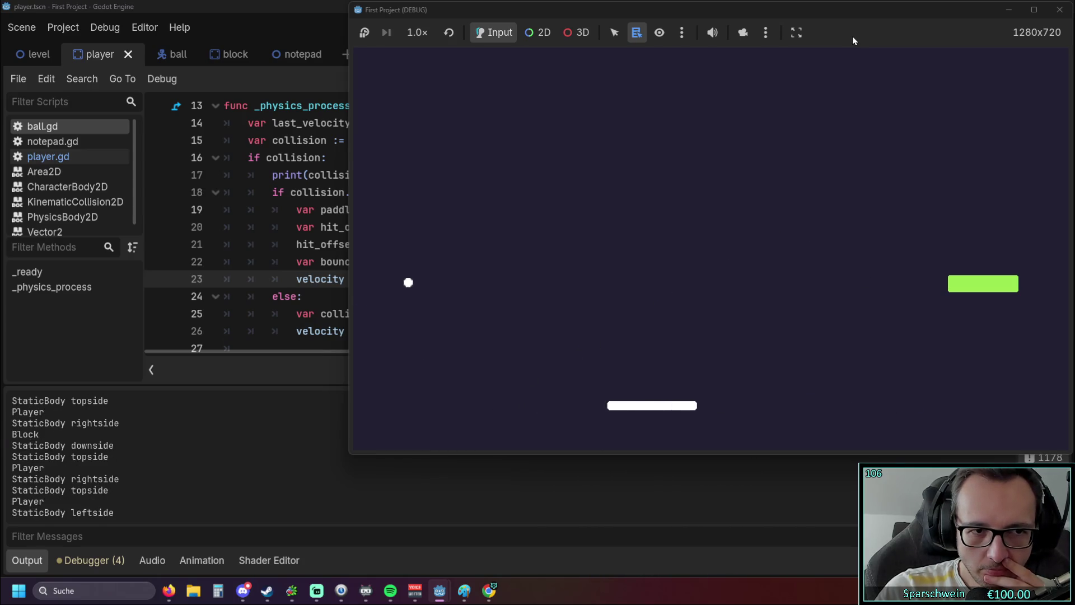
pyautogui.press('Left')
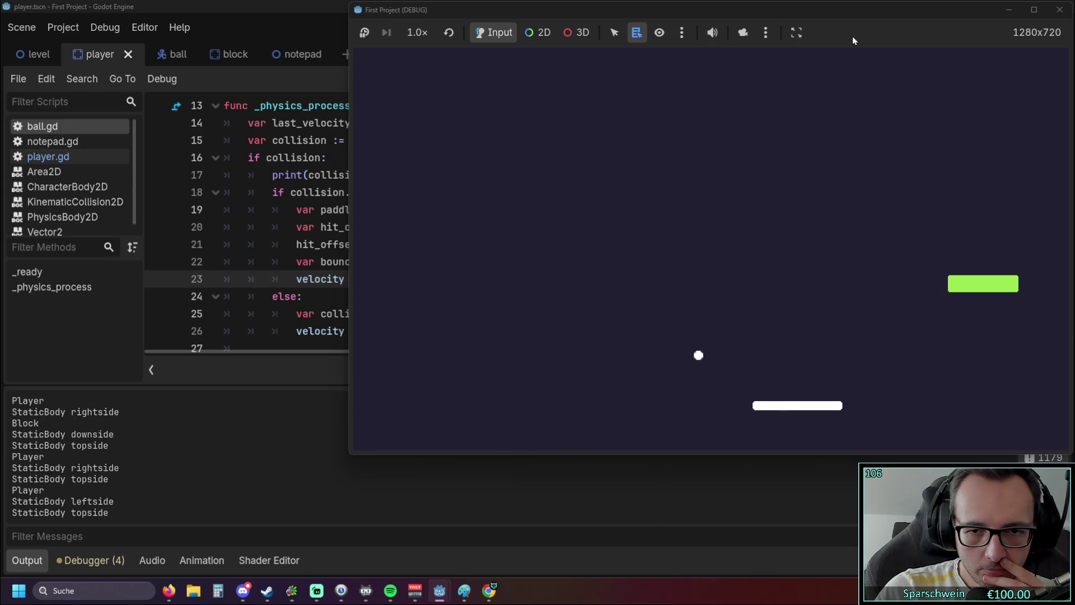
pyautogui.press('Left')
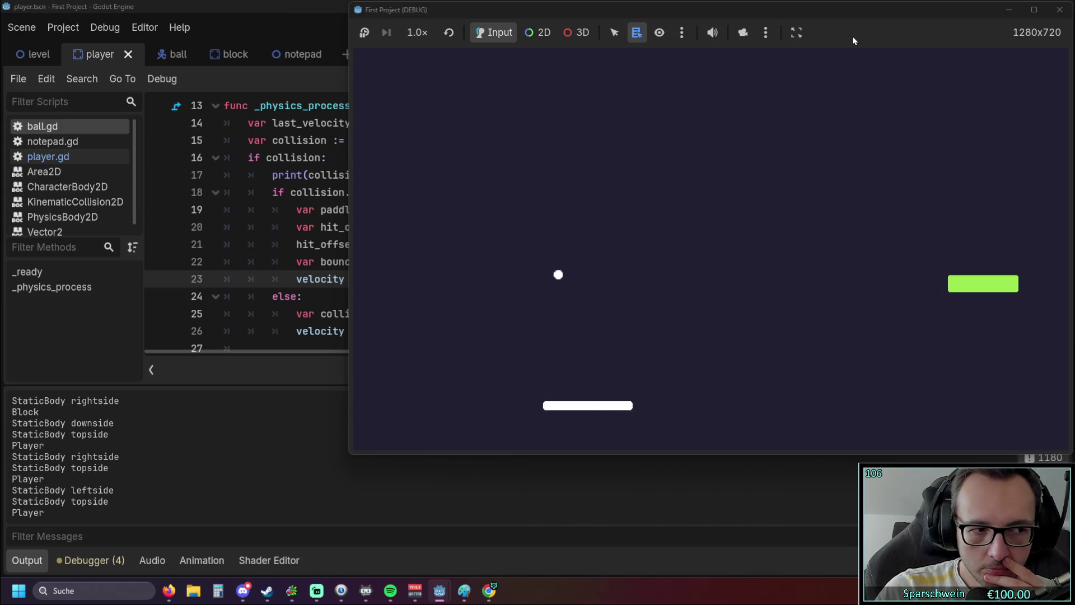
pyautogui.press('Right')
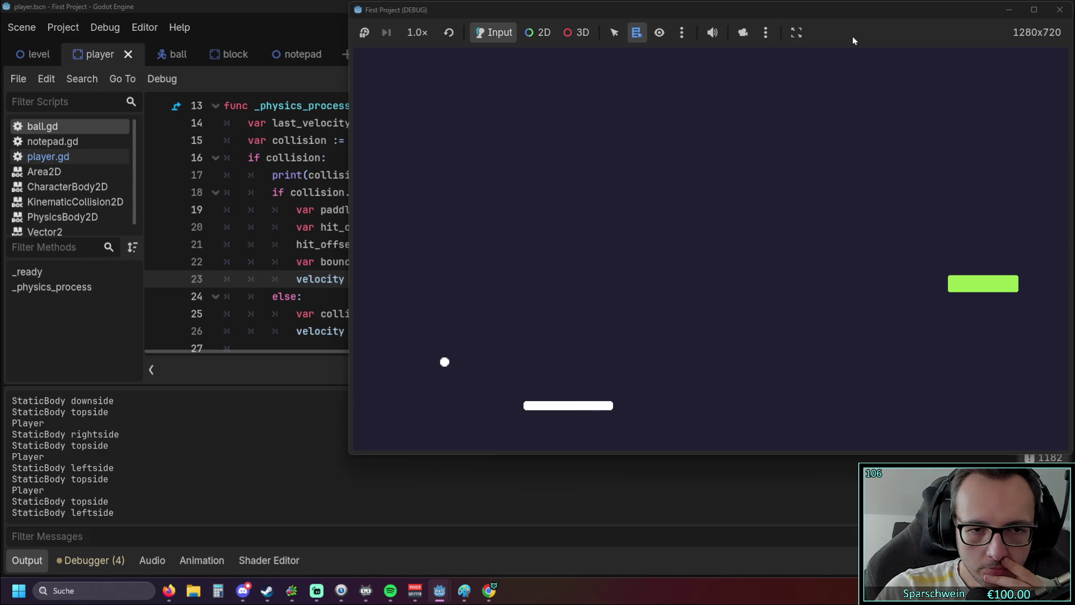
pyautogui.press('Left')
pyautogui.press('Right')
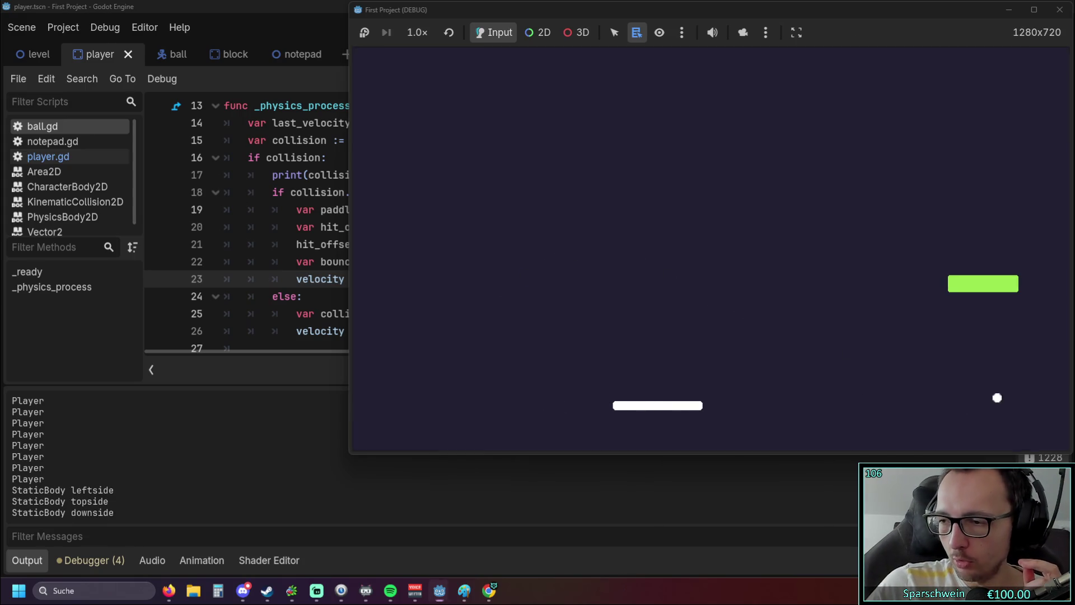
pyautogui.hotkey('alt', 'Tab')
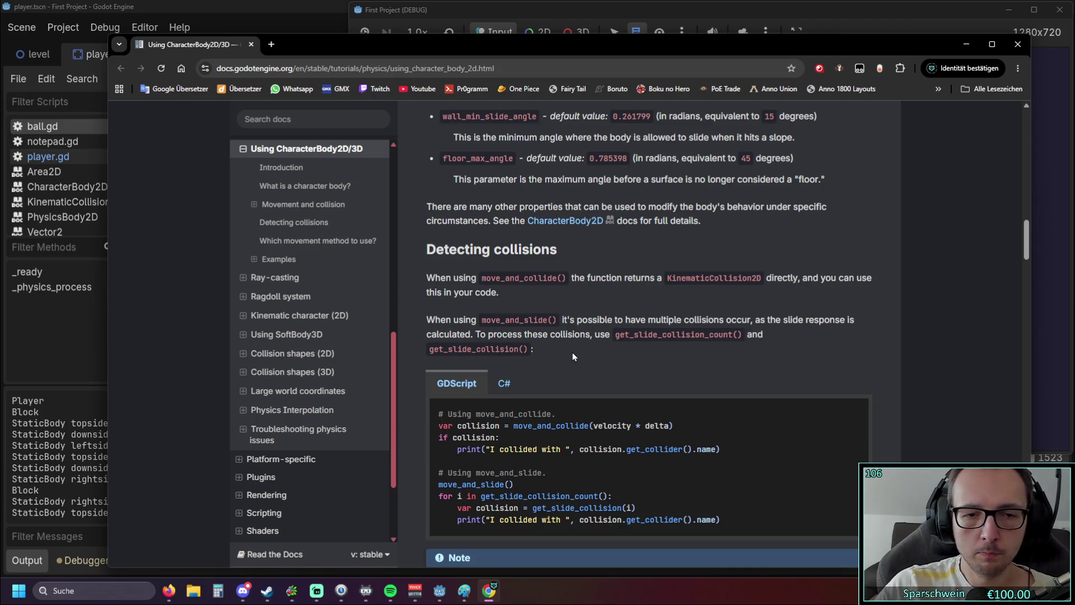
# Step: Scroll to the Detecting collisions example, then bring the First Project (DEBUG) window back
pyautogui.scroll(-2, 588, 358)
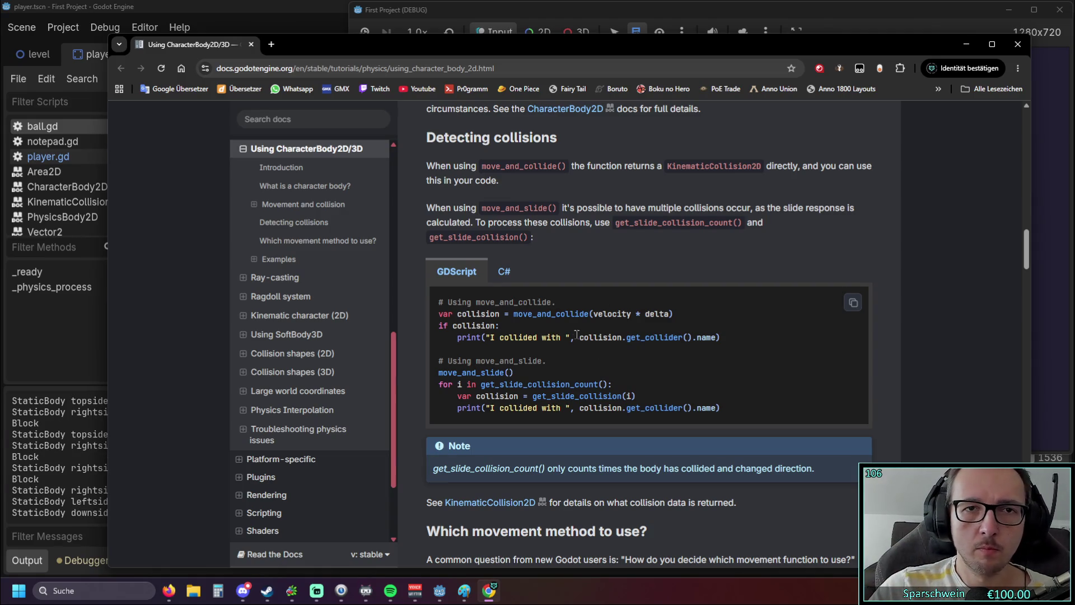
pyautogui.click(905, 12)
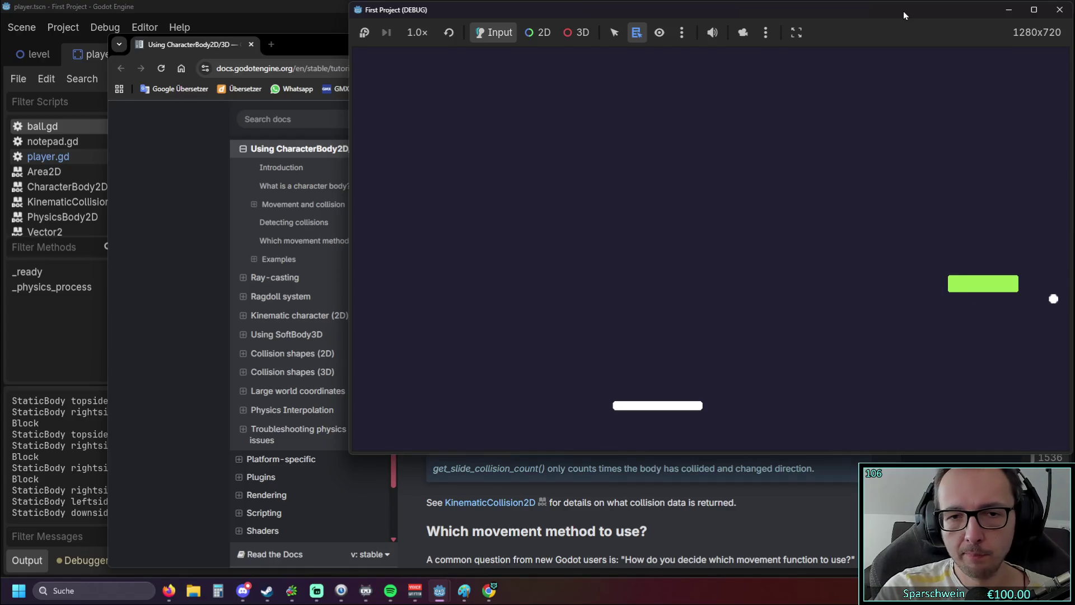
# Step: Focus the debug game and steer the paddle under the bouncing ball with the arrow keys
pyautogui.click(735, 271)
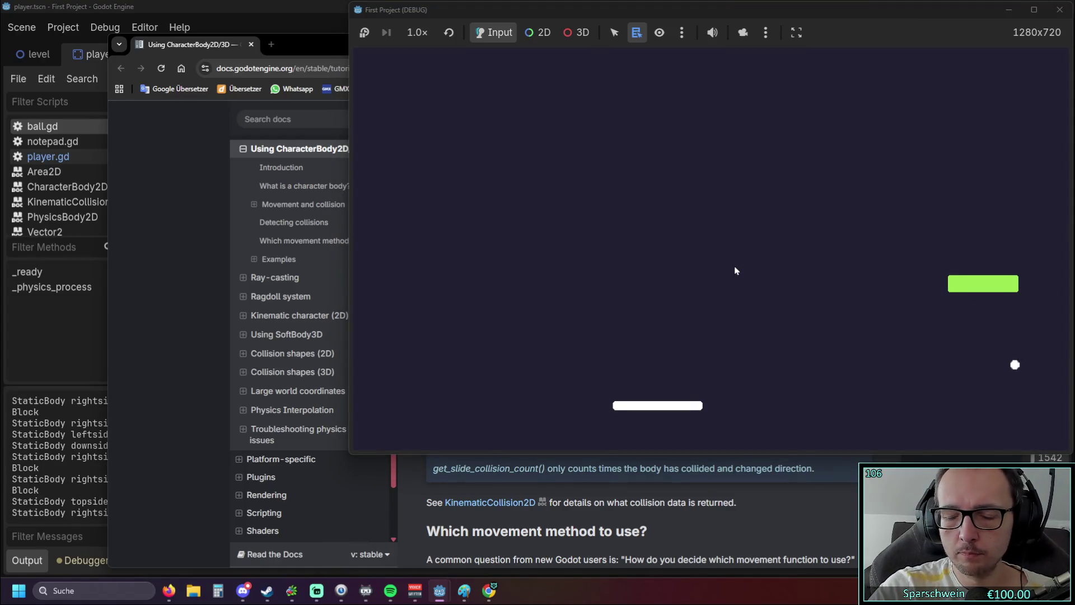
pyautogui.press('Right')
pyautogui.press('Left')
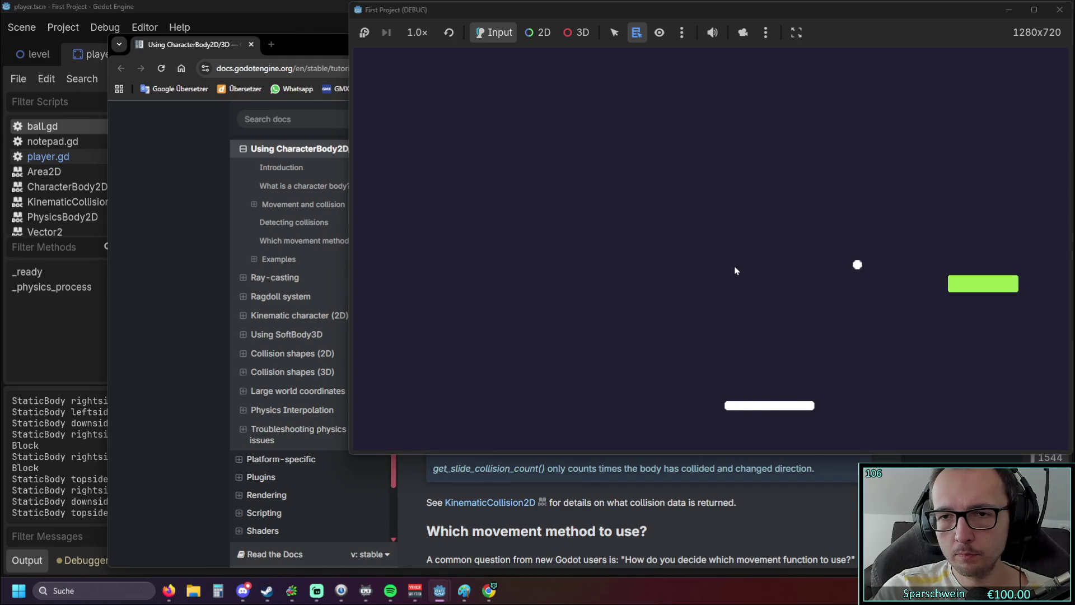
pyautogui.press('Right')
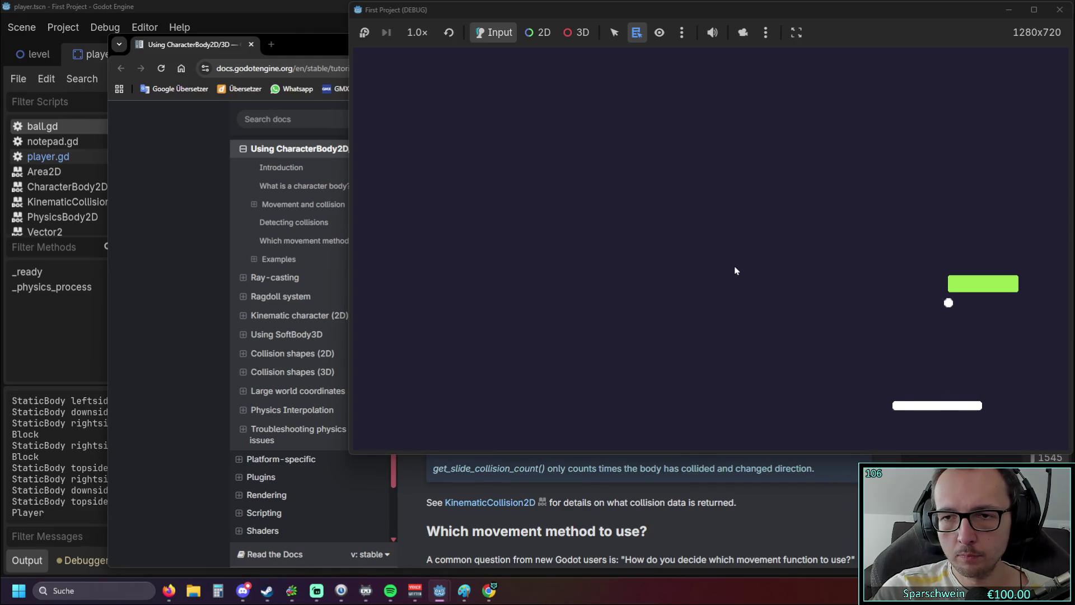
pyautogui.press('Left')
pyautogui.press('Right')
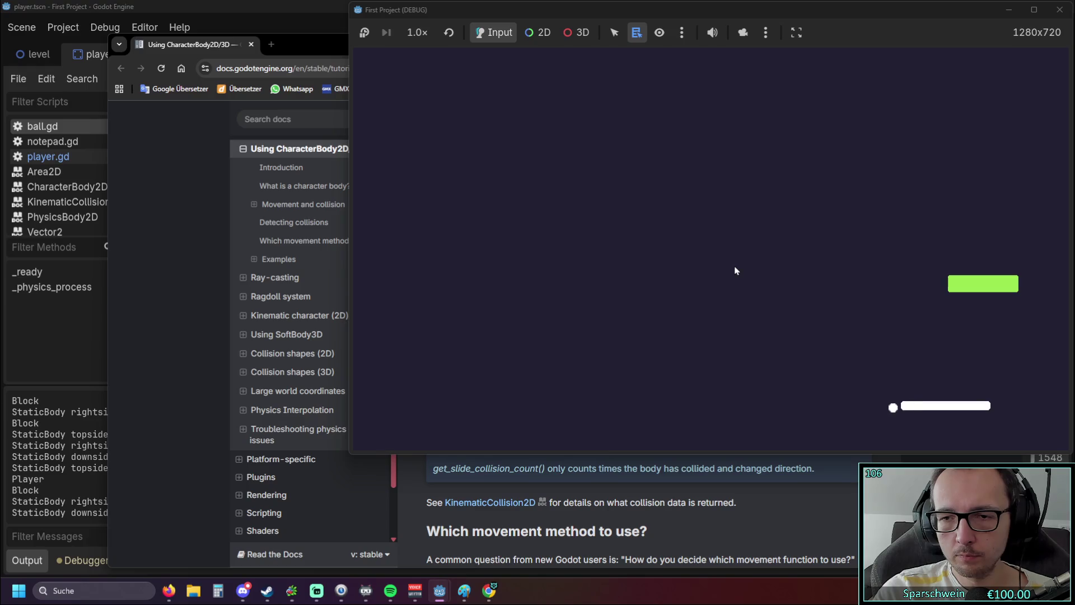
pyautogui.press('Left')
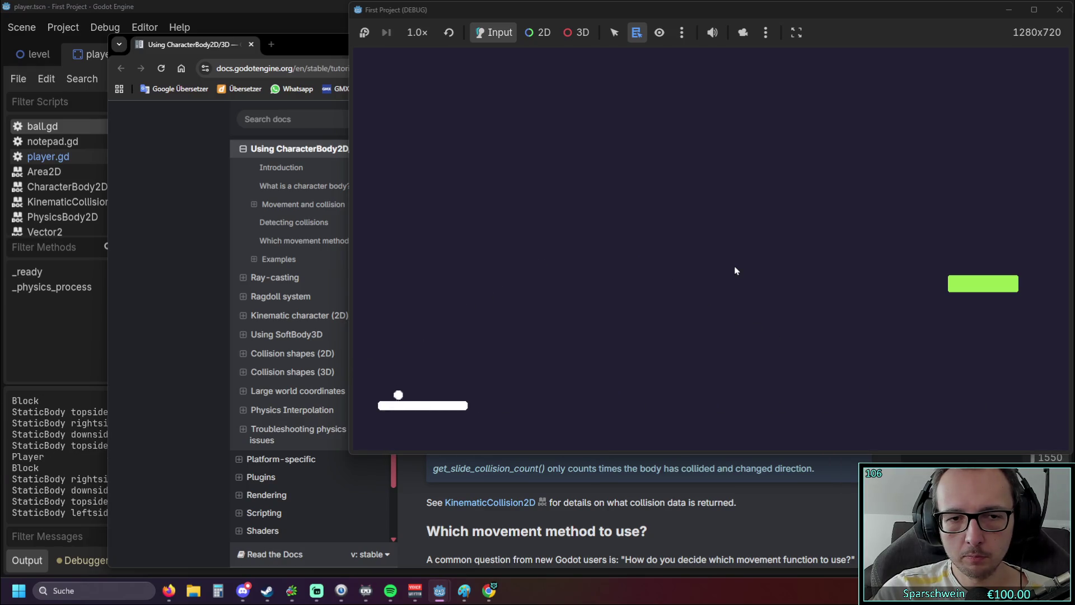
pyautogui.press('Right')
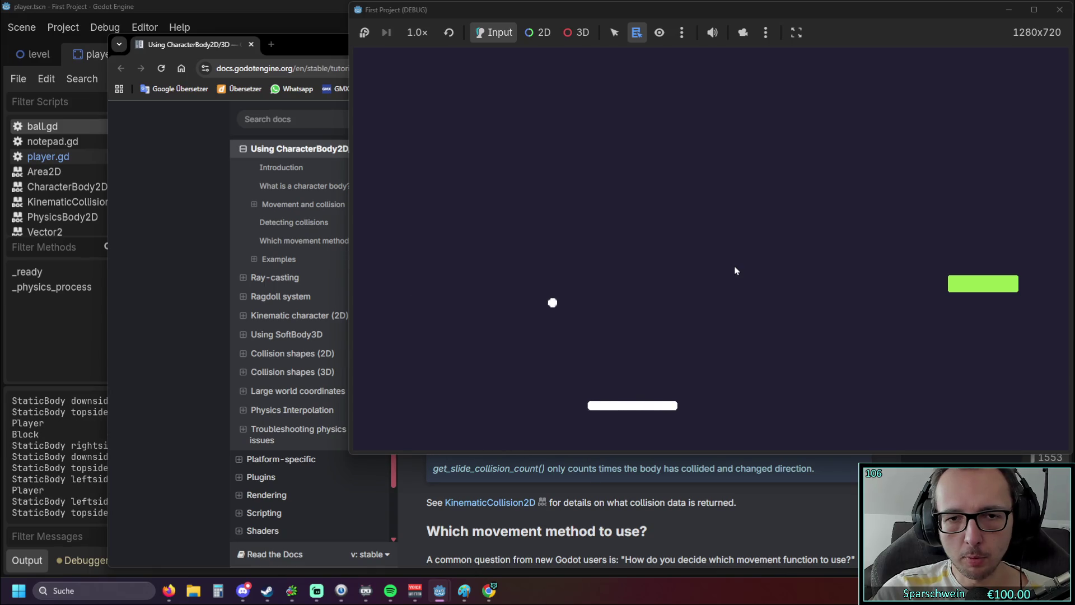
pyautogui.press('Left')
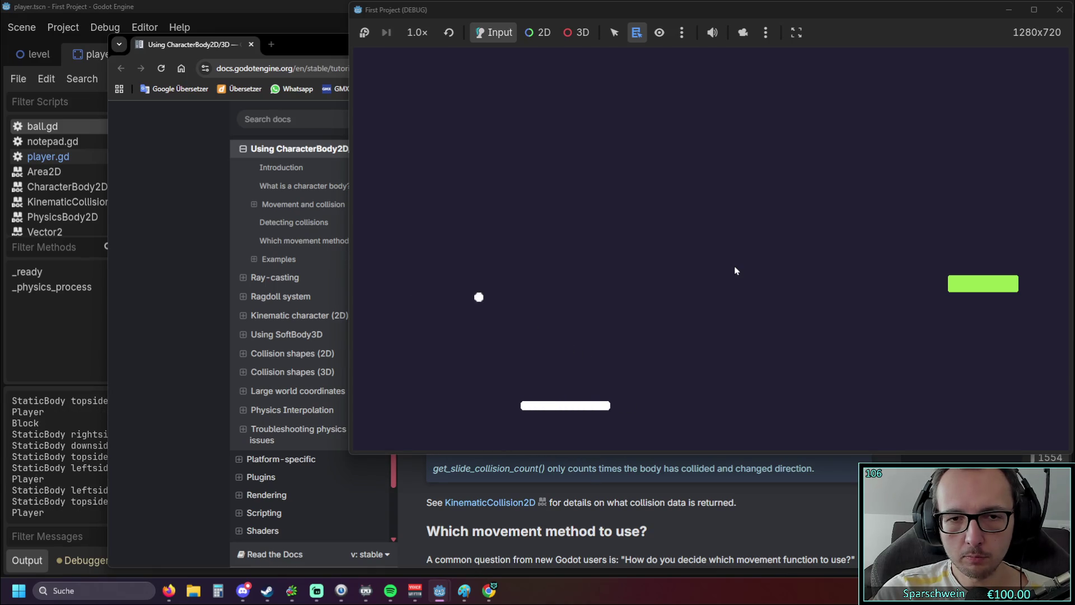
pyautogui.press('Right')
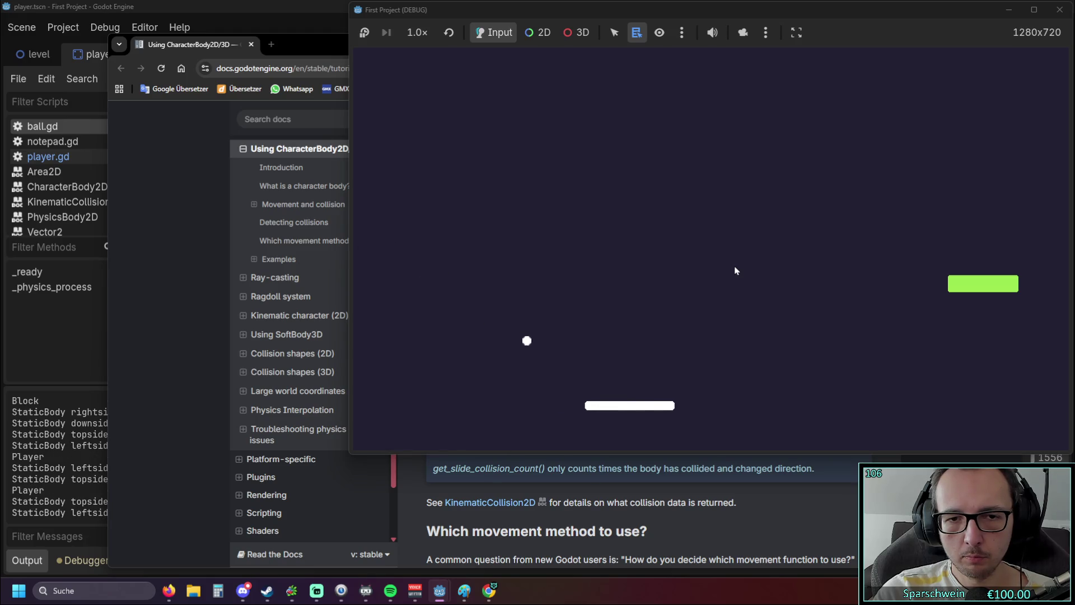
pyautogui.press('Left')
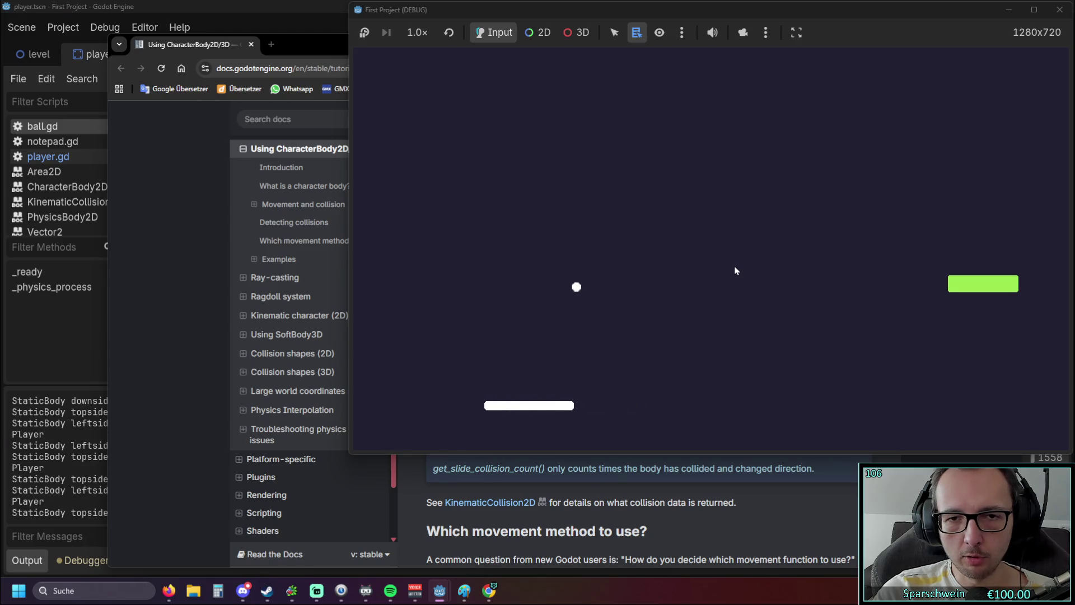
pyautogui.press('Right')
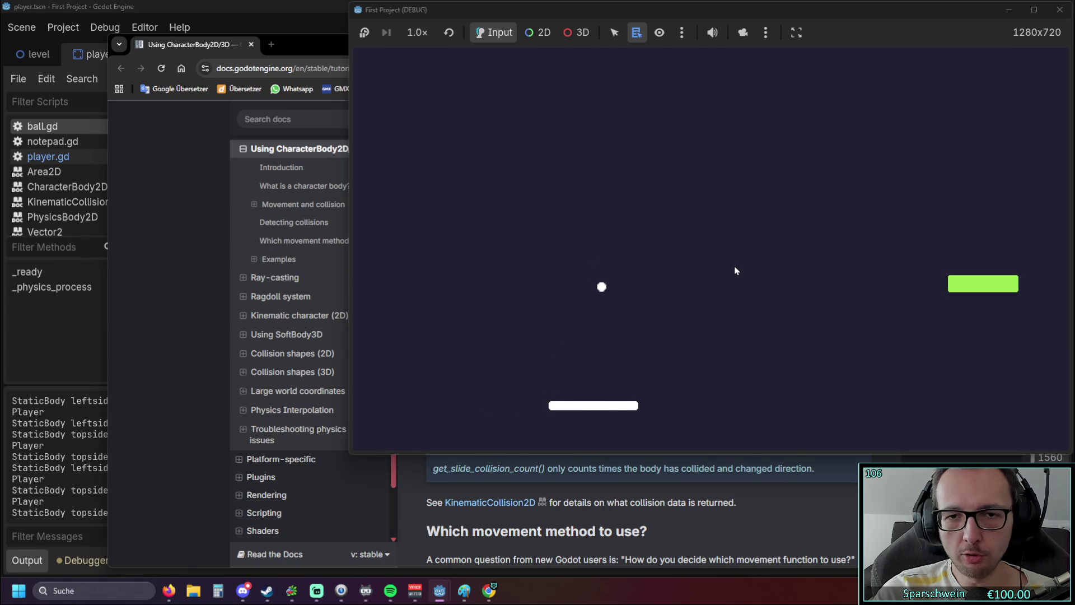
pyautogui.press('Right')
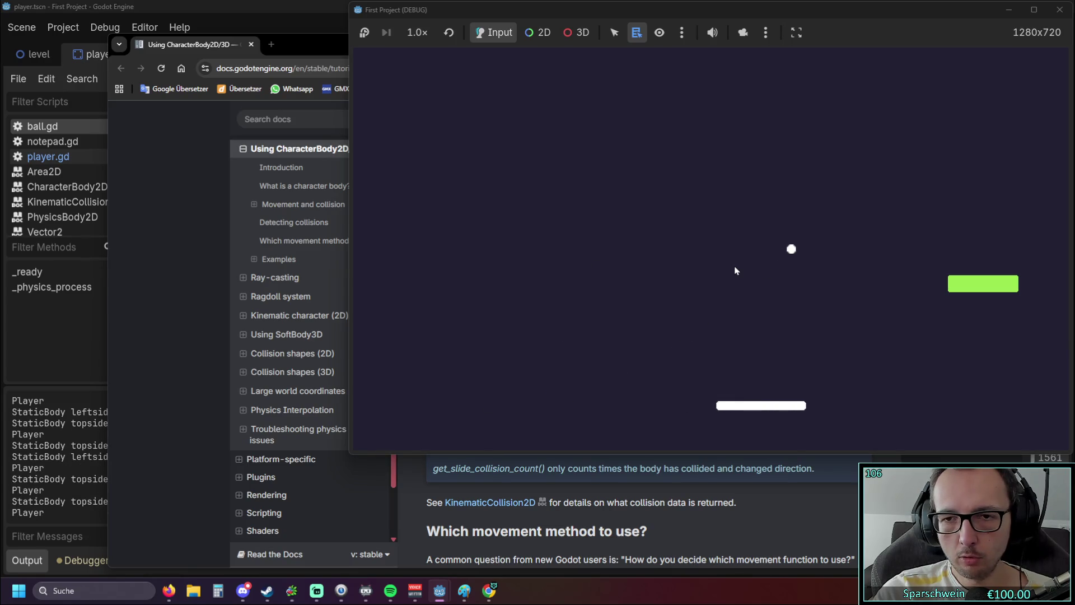
pyautogui.press('Right')
pyautogui.press('Left')
pyautogui.press('Right')
pyautogui.press('Left')
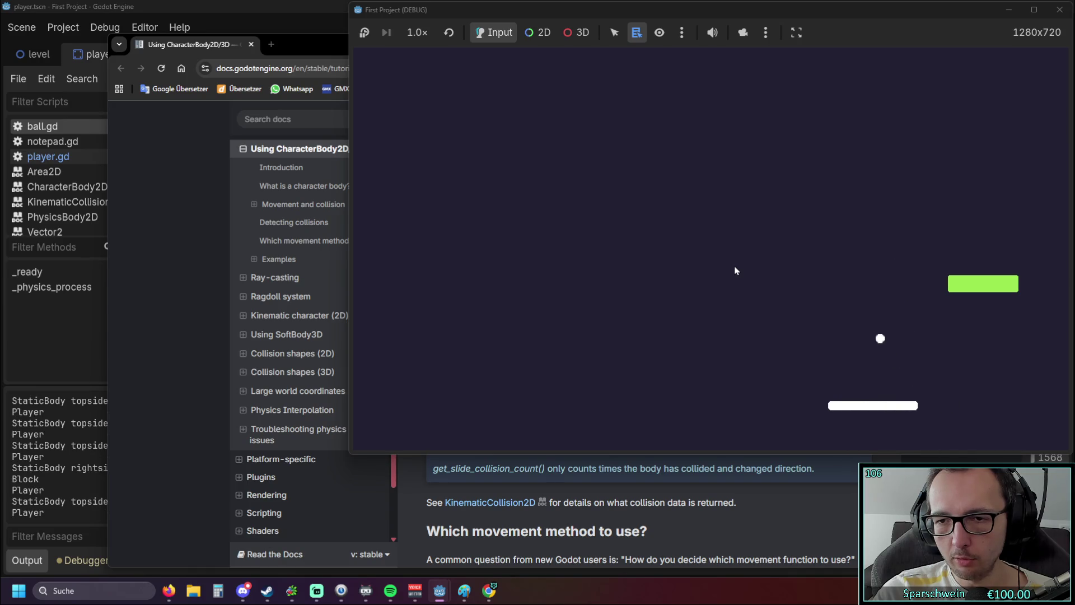
pyautogui.press('Left')
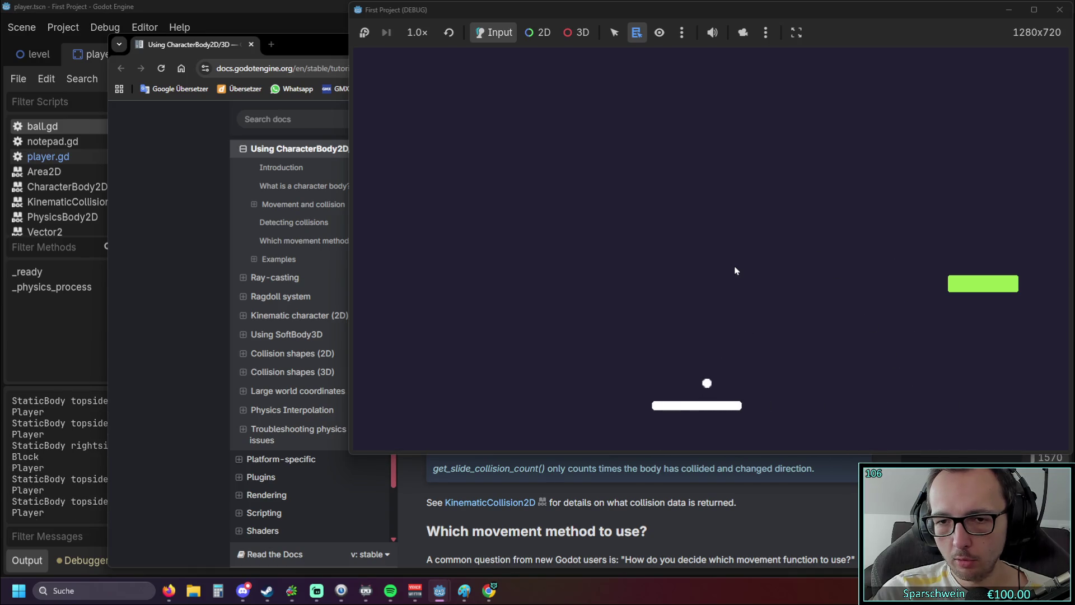
pyautogui.press('Right')
pyautogui.press('Right')
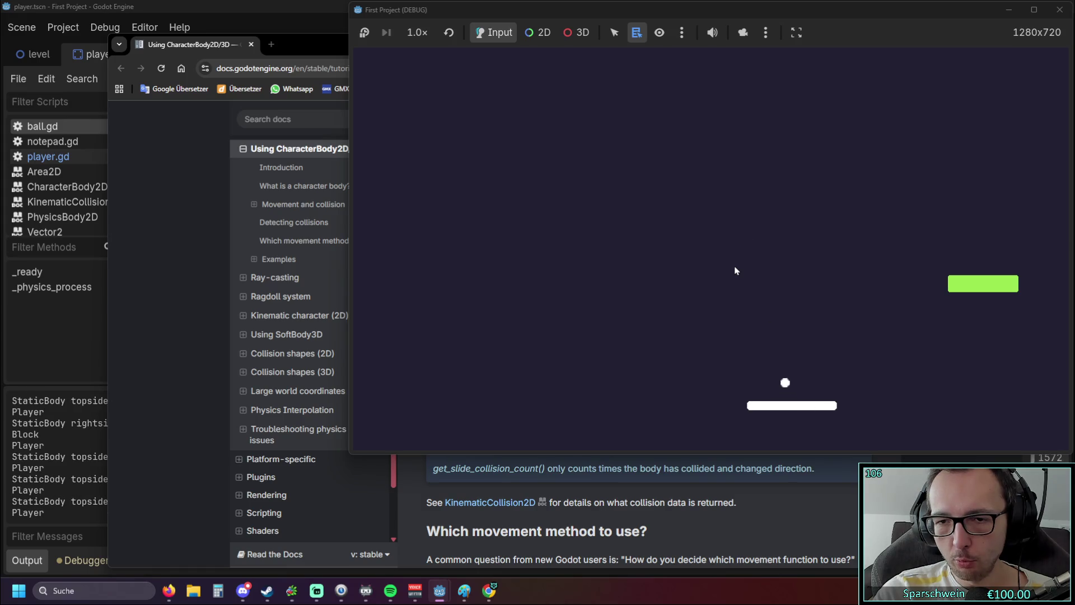
pyautogui.press('Left')
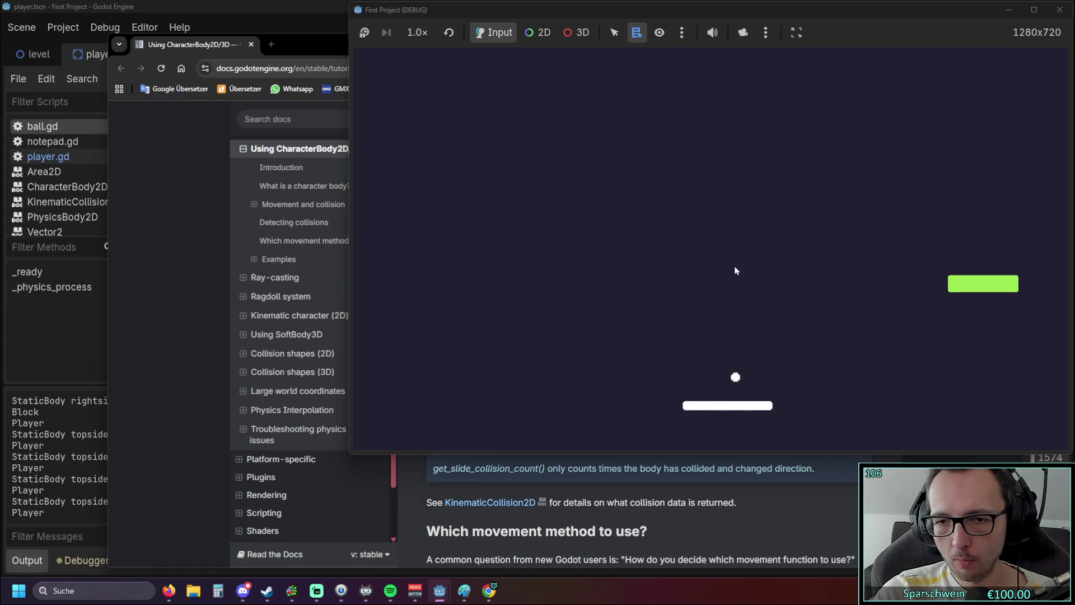
pyautogui.press('Right')
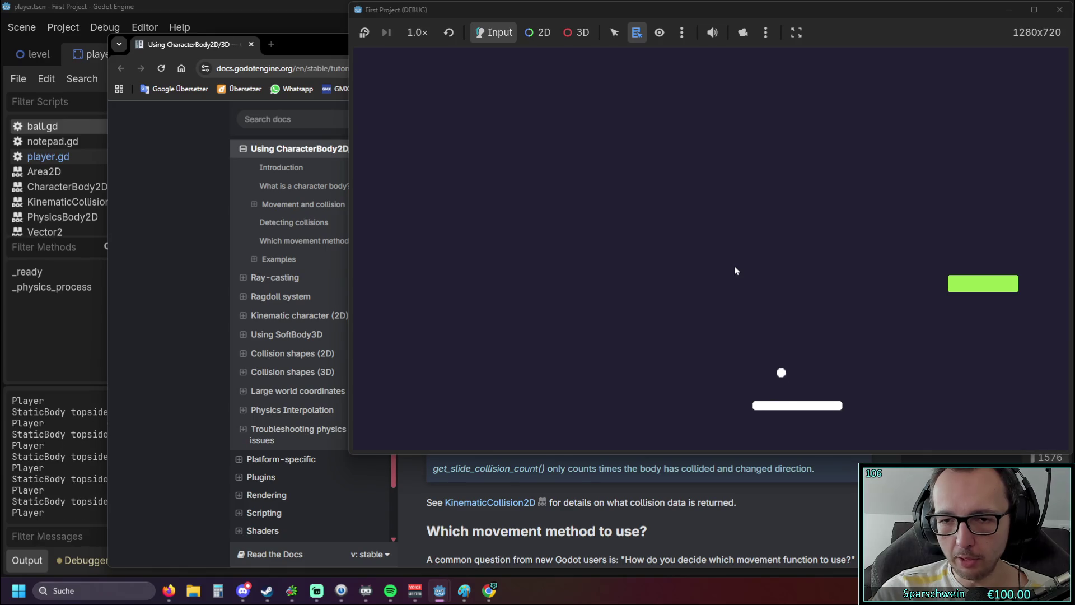
# Step: Keep returning the ball with the paddle, then close the debug game window
pyautogui.press('Left')
pyautogui.press('Left')
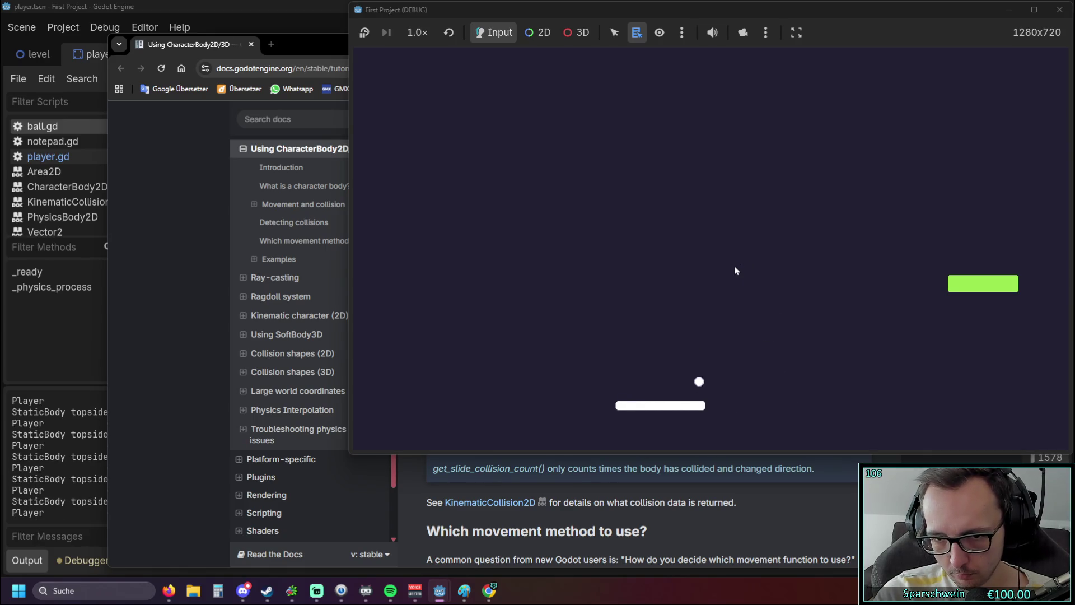
pyautogui.press('Right')
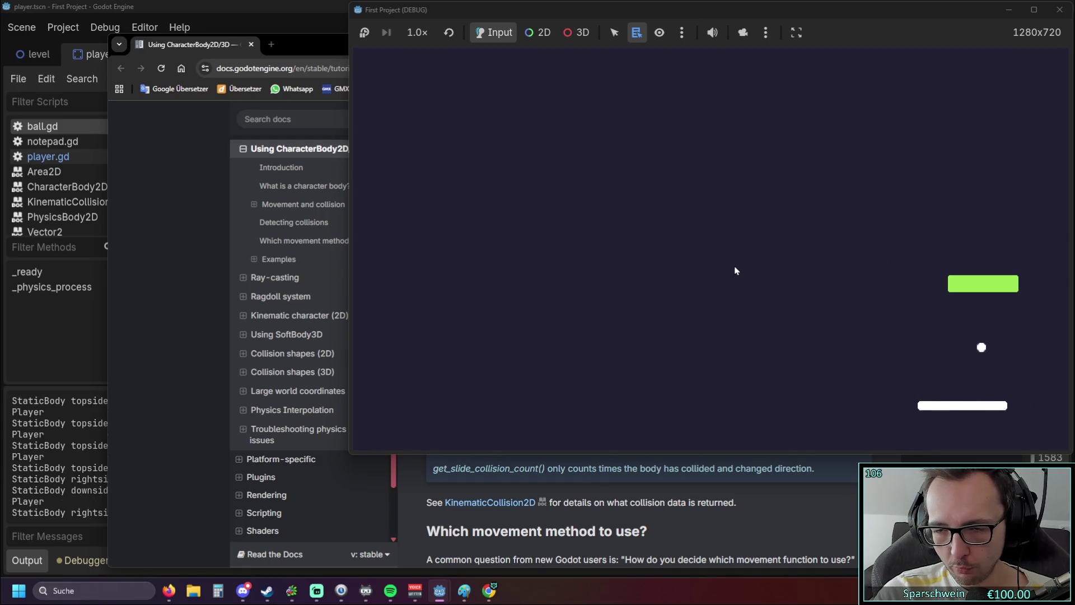
pyautogui.press('Left')
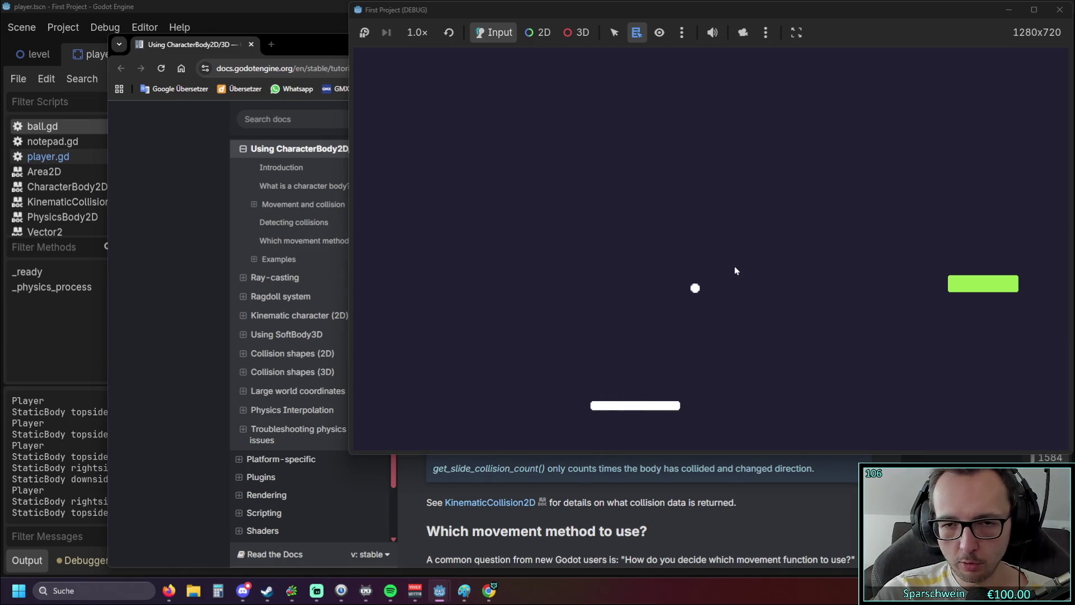
pyautogui.press('Right')
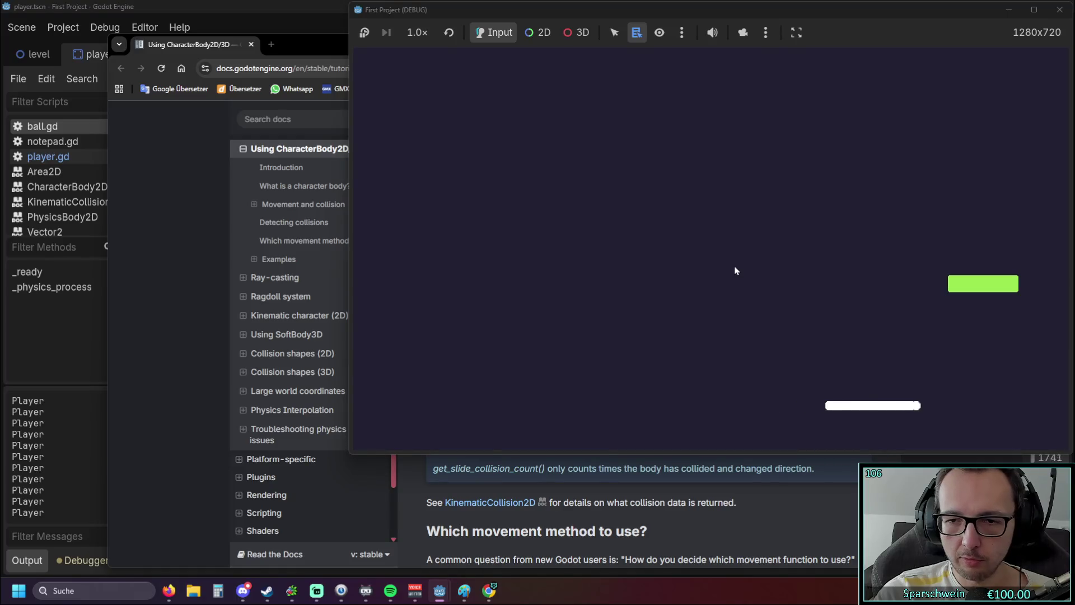
pyautogui.press('Left')
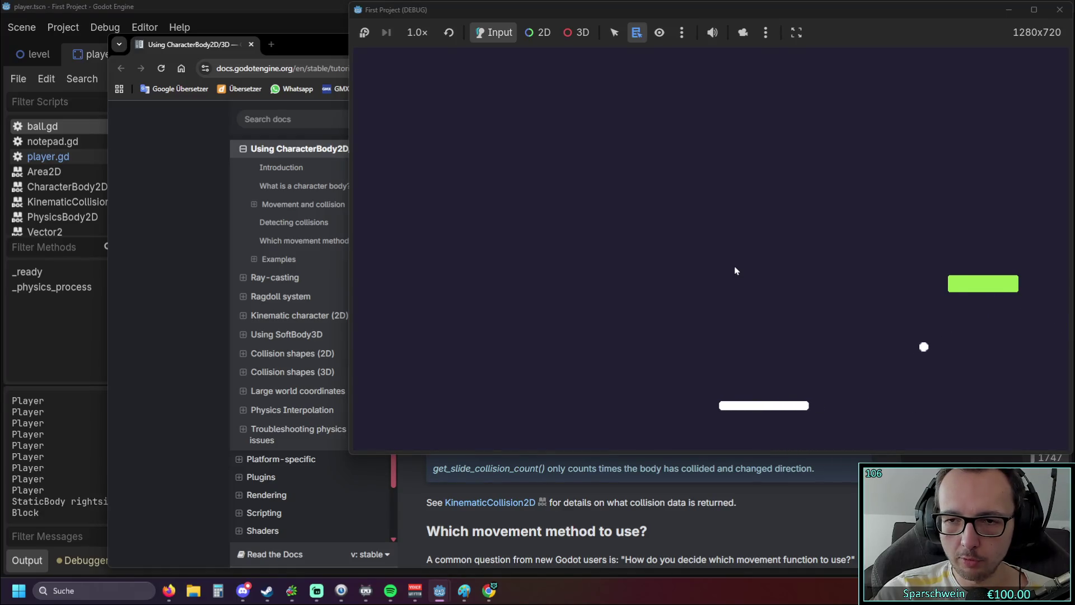
pyautogui.press('Right')
pyautogui.press('Left')
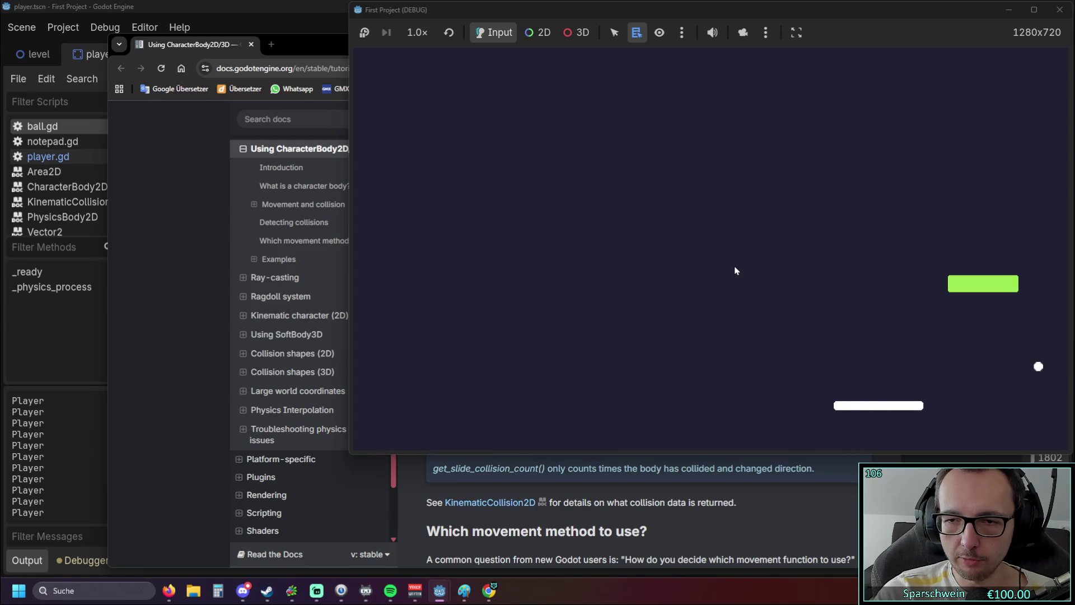
pyautogui.press('Left')
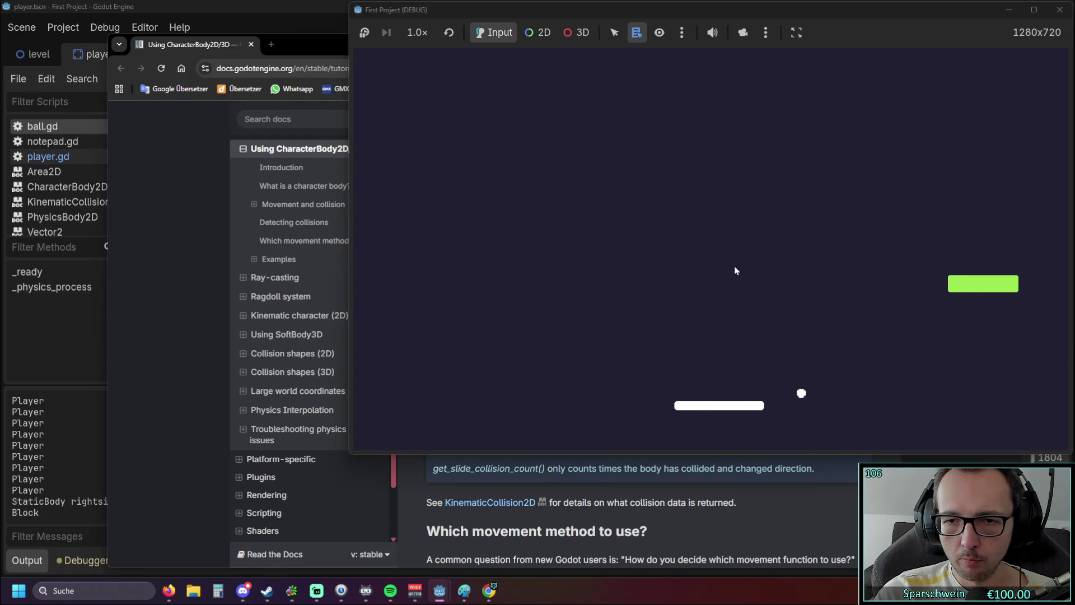
pyautogui.press('Right')
pyautogui.press('Left')
pyautogui.press('Left')
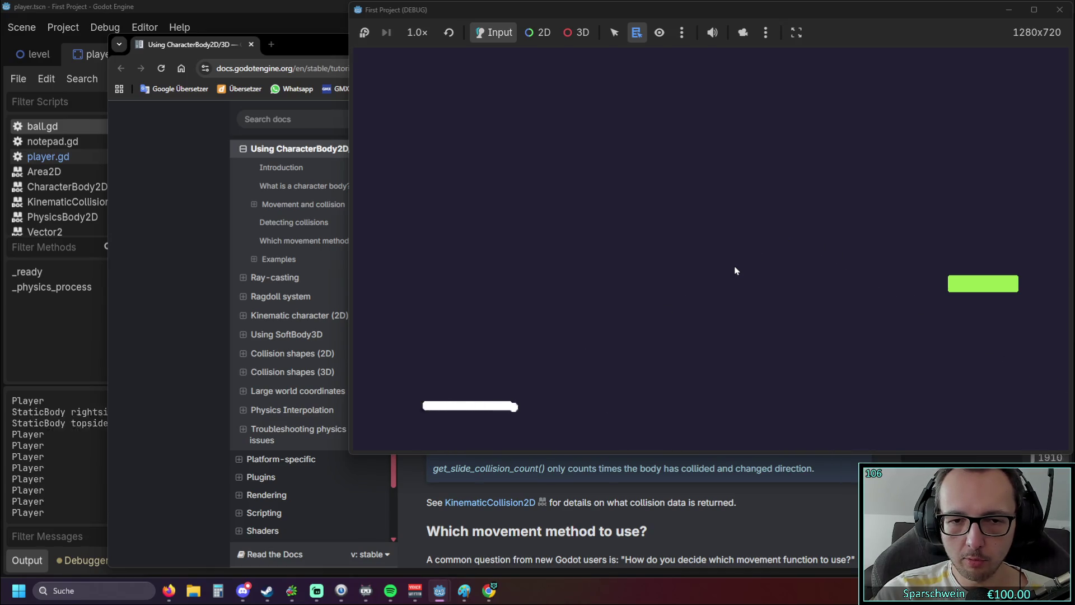
pyautogui.press('Right')
pyautogui.press('Right')
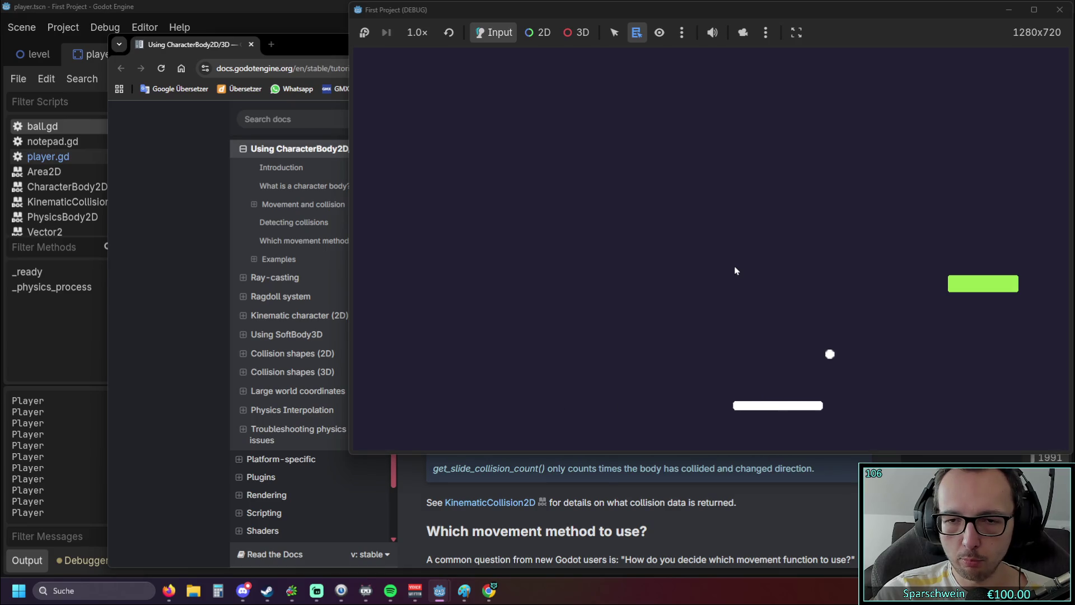
pyautogui.press('Left')
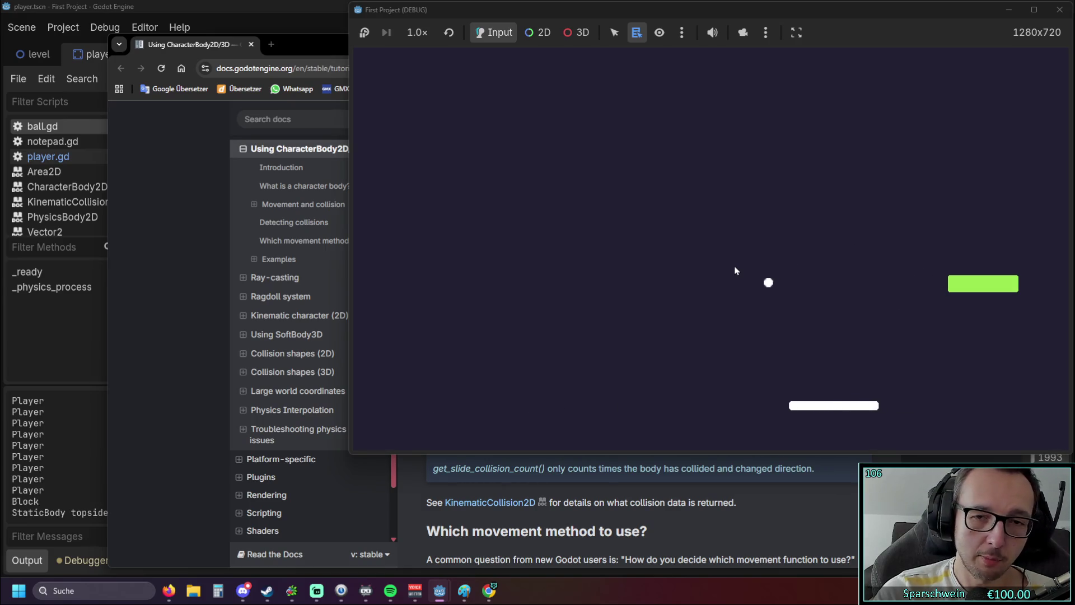
pyautogui.press('Right')
pyautogui.press('Left')
pyautogui.press('Right')
pyautogui.press('Left')
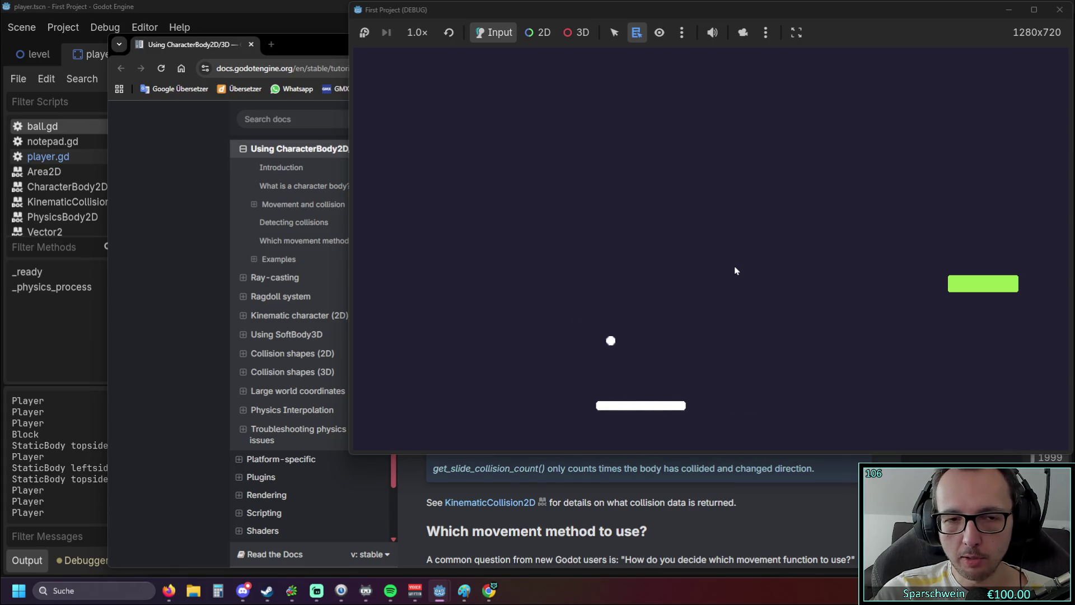
pyautogui.press('Right')
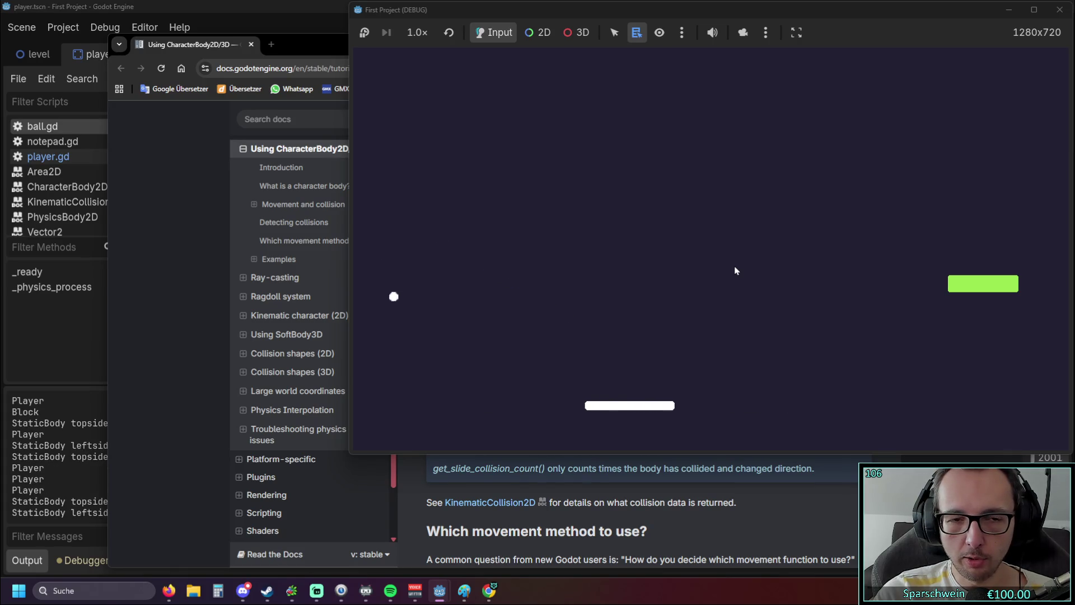
pyautogui.press('Left')
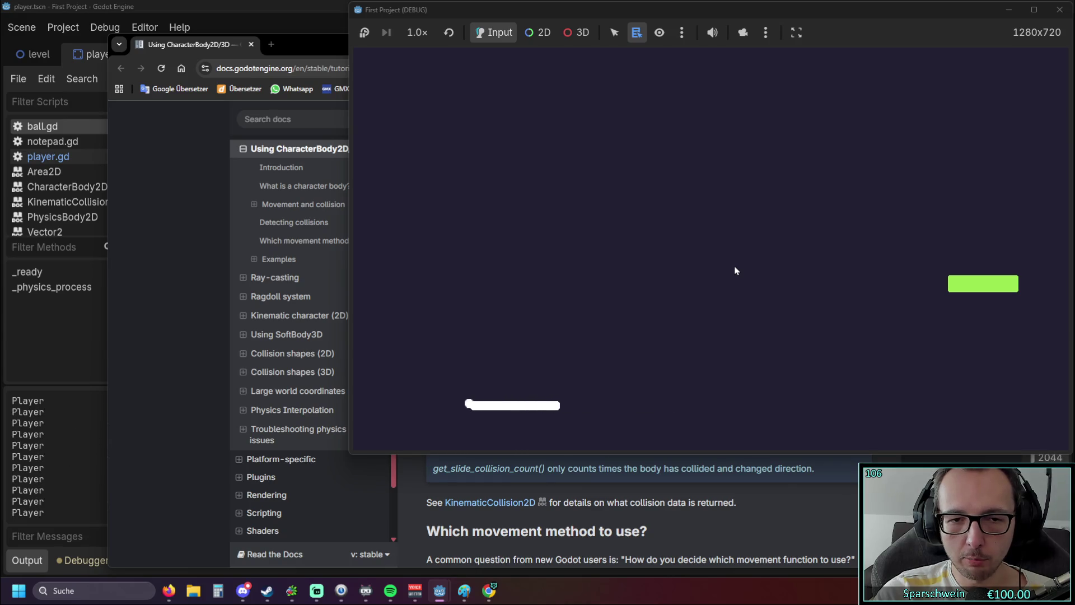
pyautogui.press('Right')
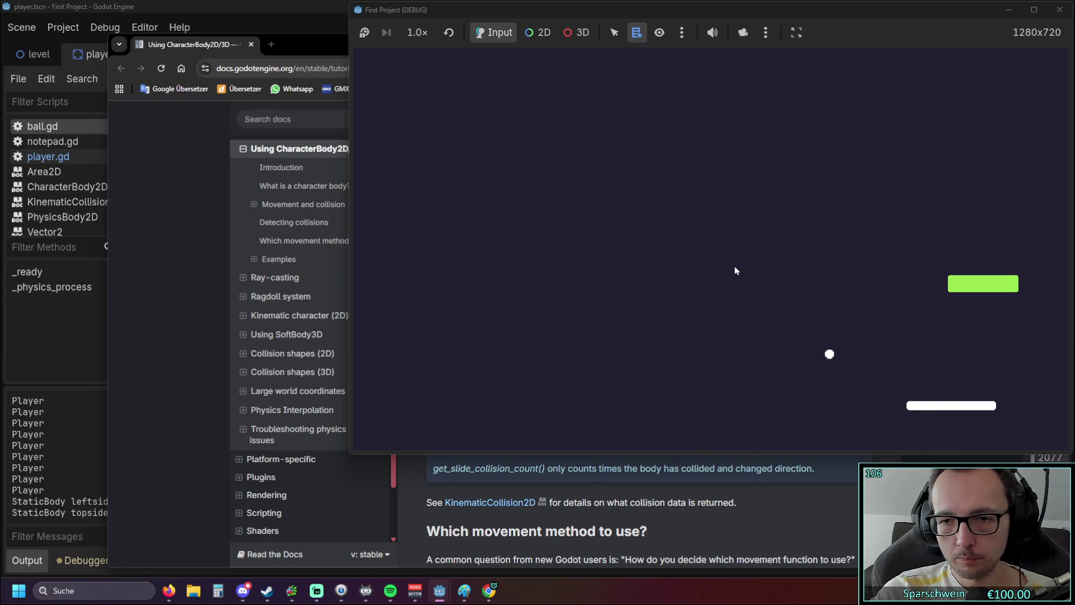
pyautogui.press('Left')
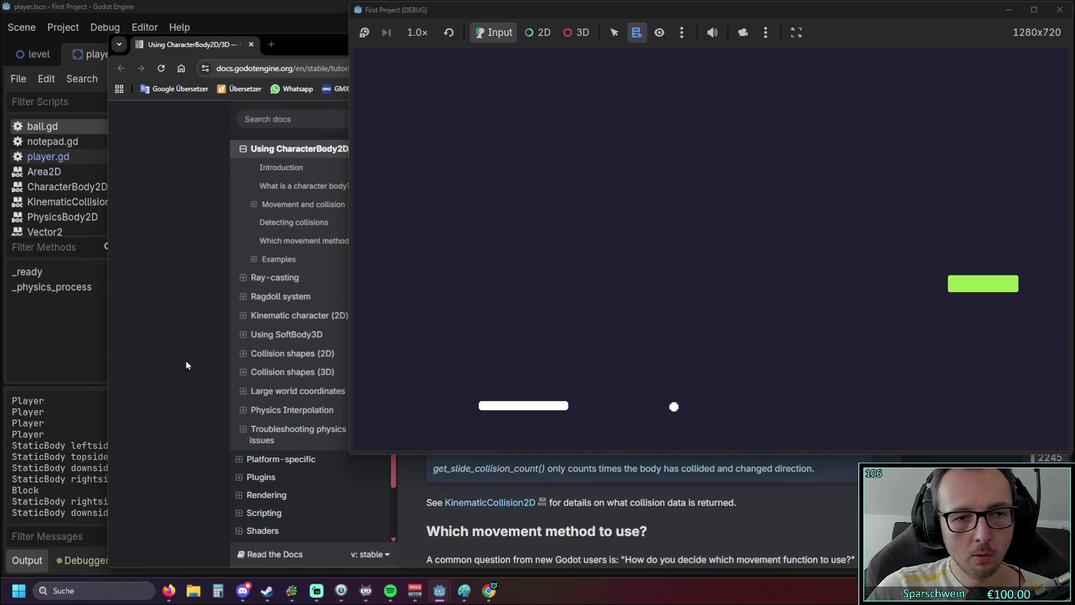
pyautogui.click(1059, 9)
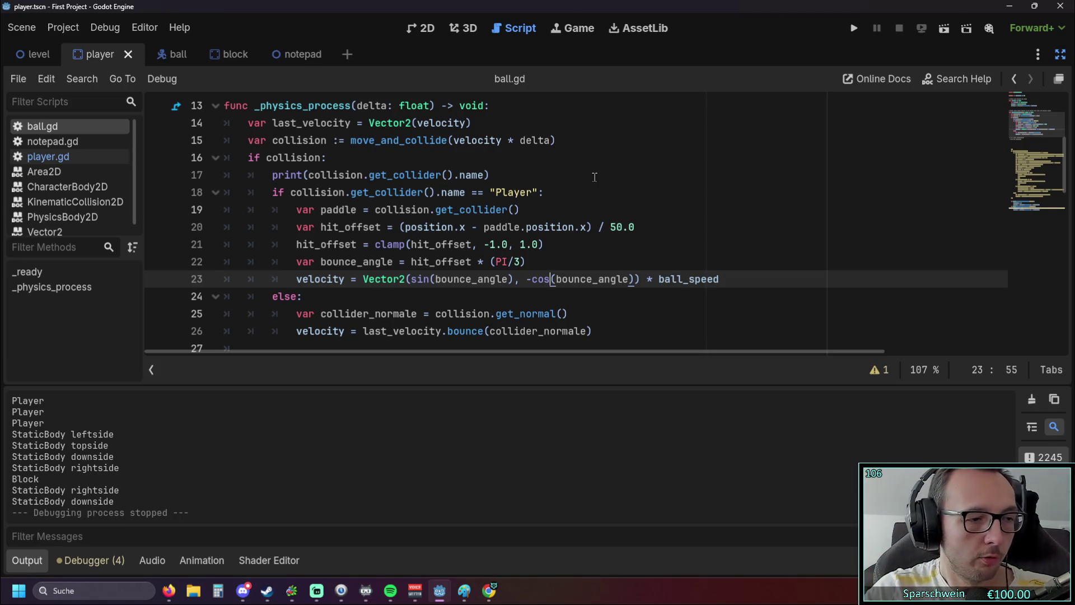
# Step: Paste 'position += collision.get_normal() * 2.0' on a new line below the paddle velocity line
pyautogui.hotkey('alt', 'Tab')
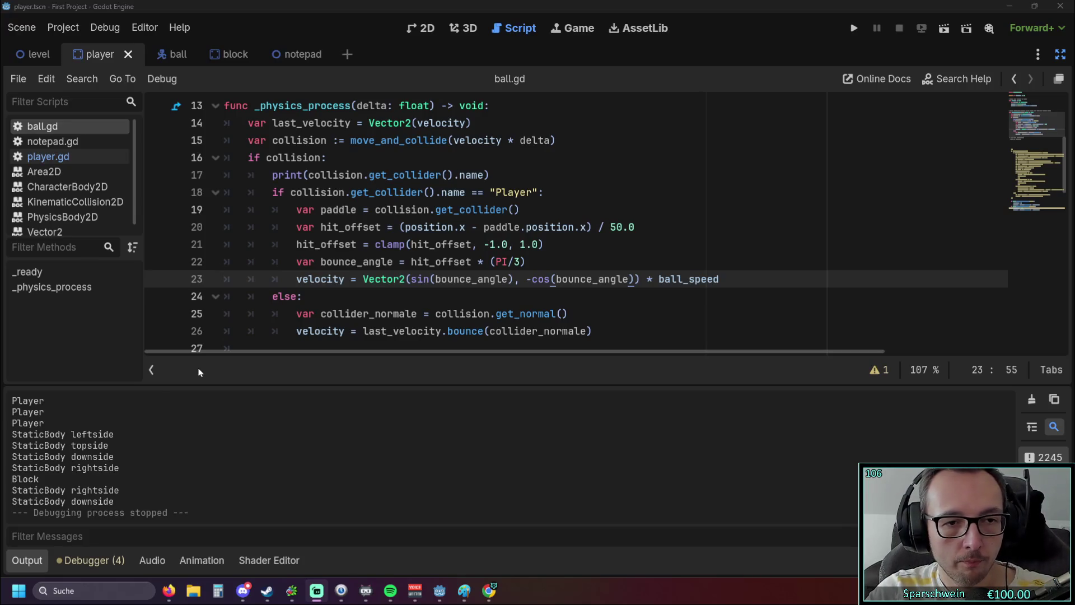
pyautogui.click(722, 279)
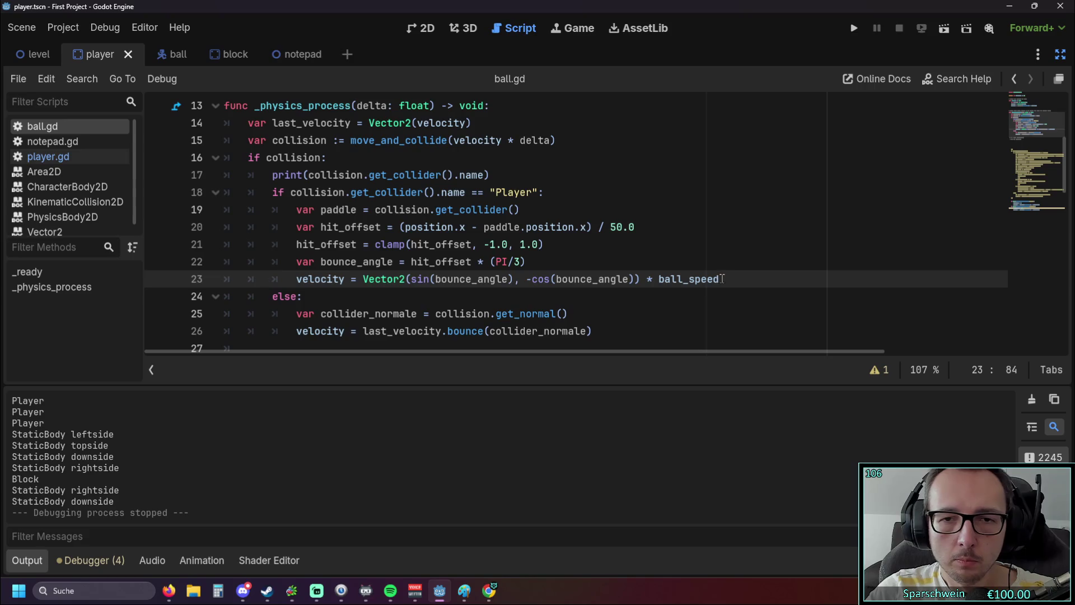
pyautogui.press('Return')
pyautogui.write('position += collision.get_normal() * 2.0')
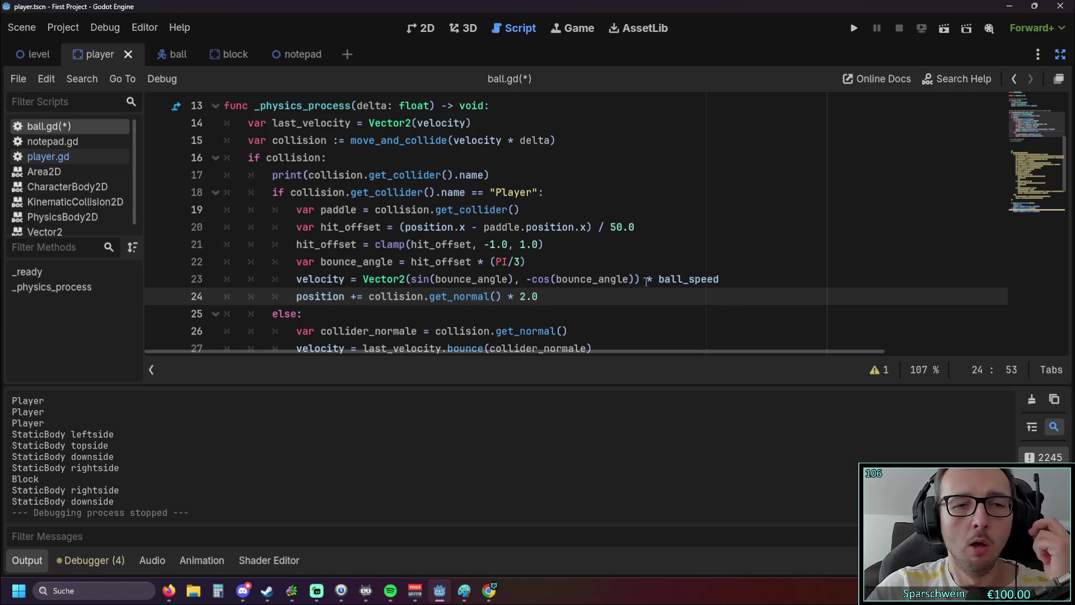
# Step: Add the same normal push below the else-branch bounce line, then save and run the game
pyautogui.scroll(-1, 537, 270)
pyautogui.click(536, 269)
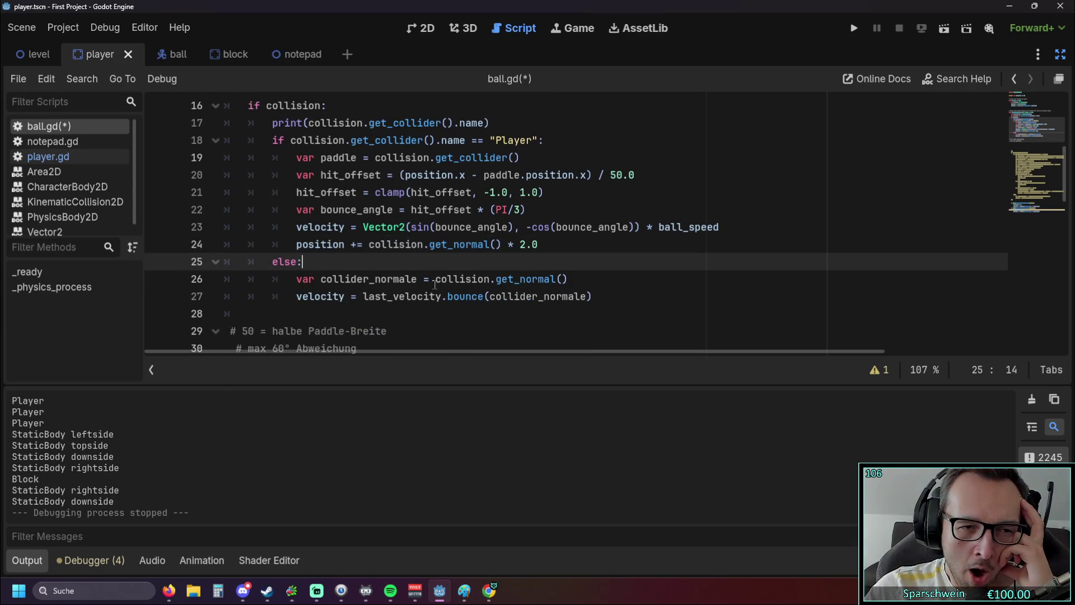
pyautogui.scroll(1, 395, 297)
pyautogui.scroll(-1, 395, 297)
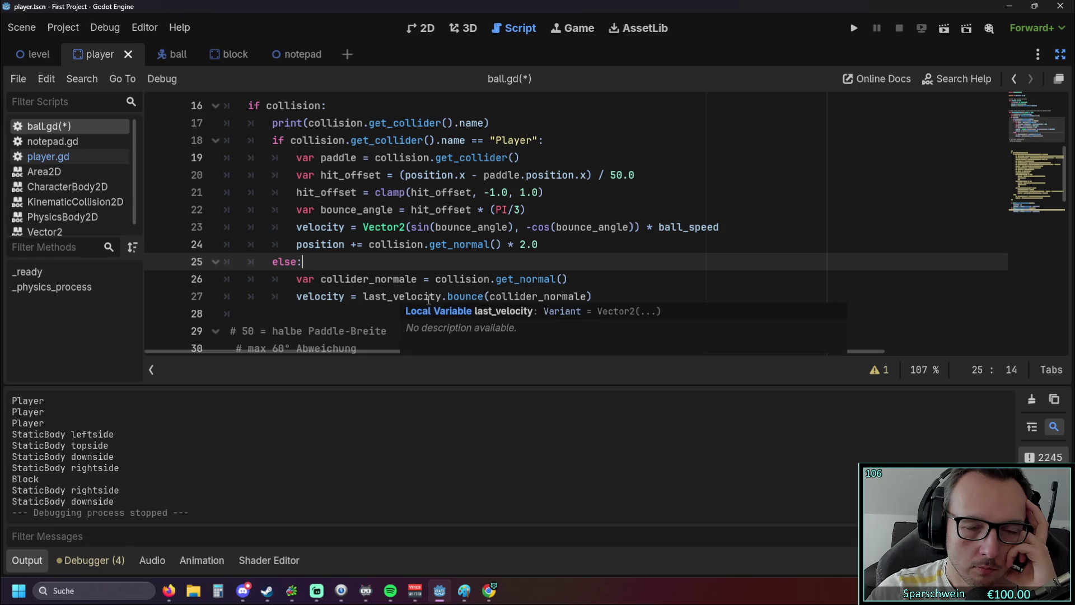
pyautogui.click(603, 297)
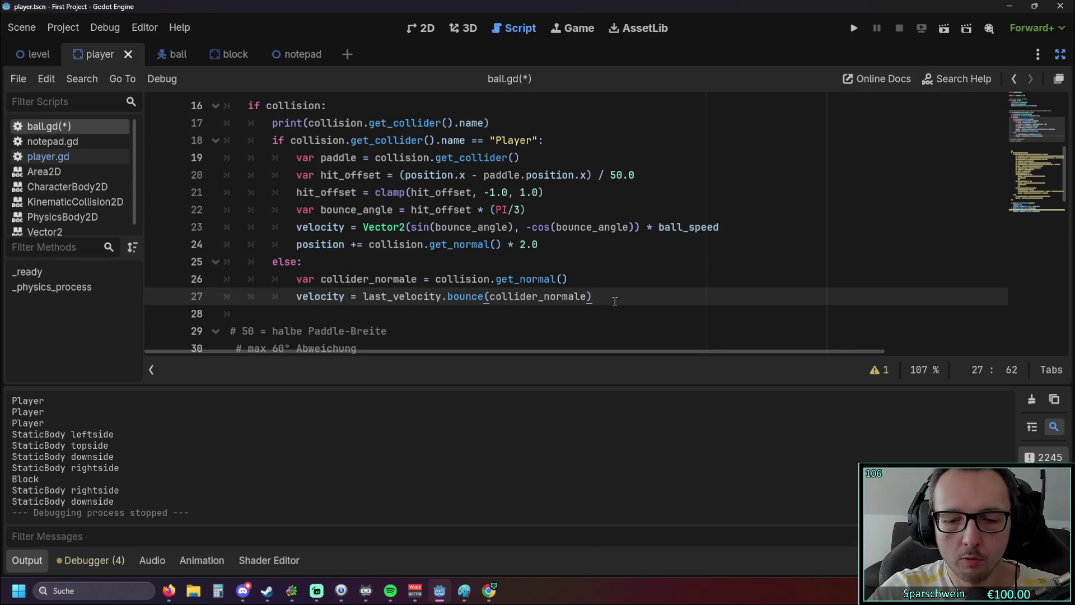
pyautogui.press('Return')
pyautogui.write('position += collision.get_normal() * 2.0')
pyautogui.click(643, 224)
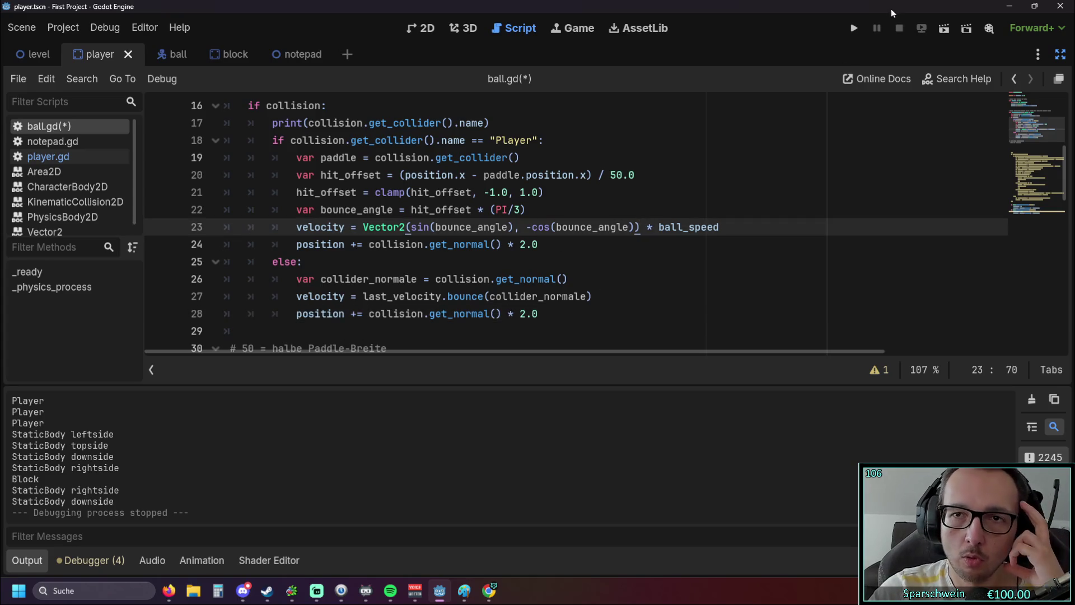
pyautogui.click(855, 28)
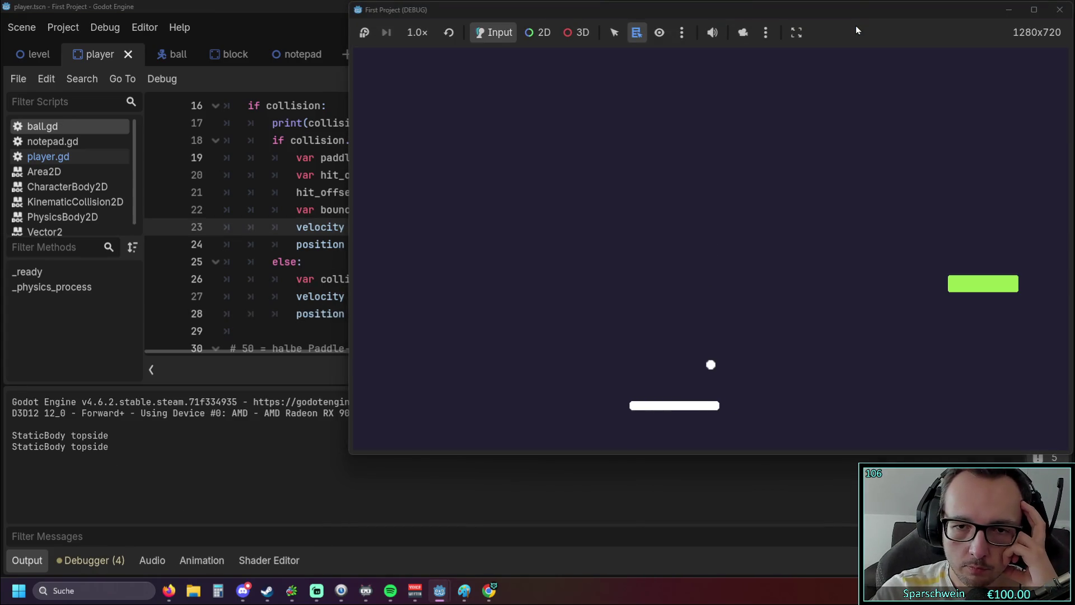
# Step: Playtest the 2.0 normal push, steering the paddle under the ball with the arrow keys
pyautogui.press('Right')
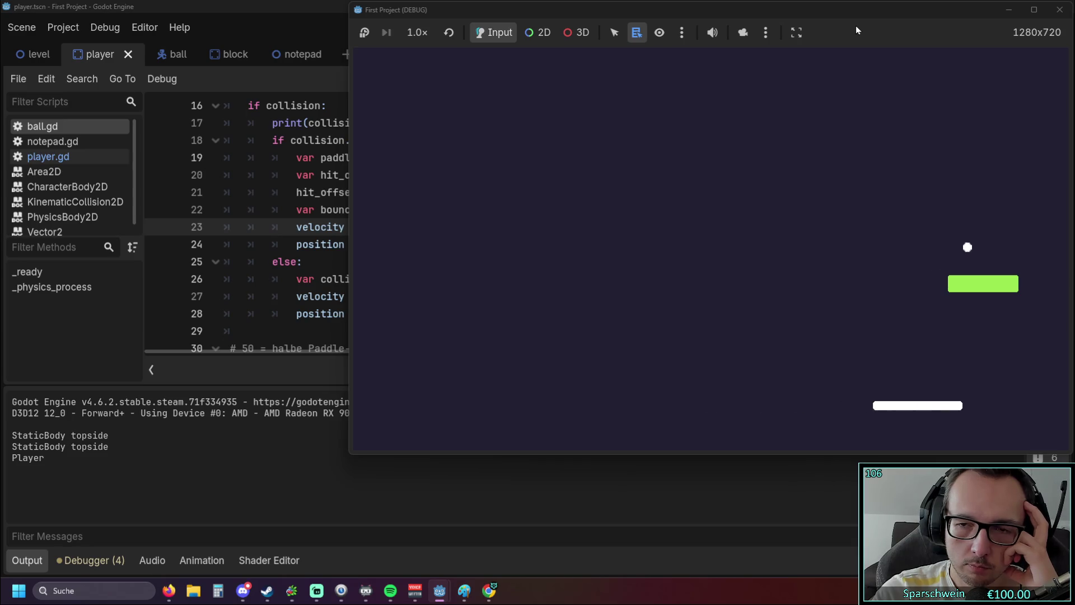
pyautogui.press('Left')
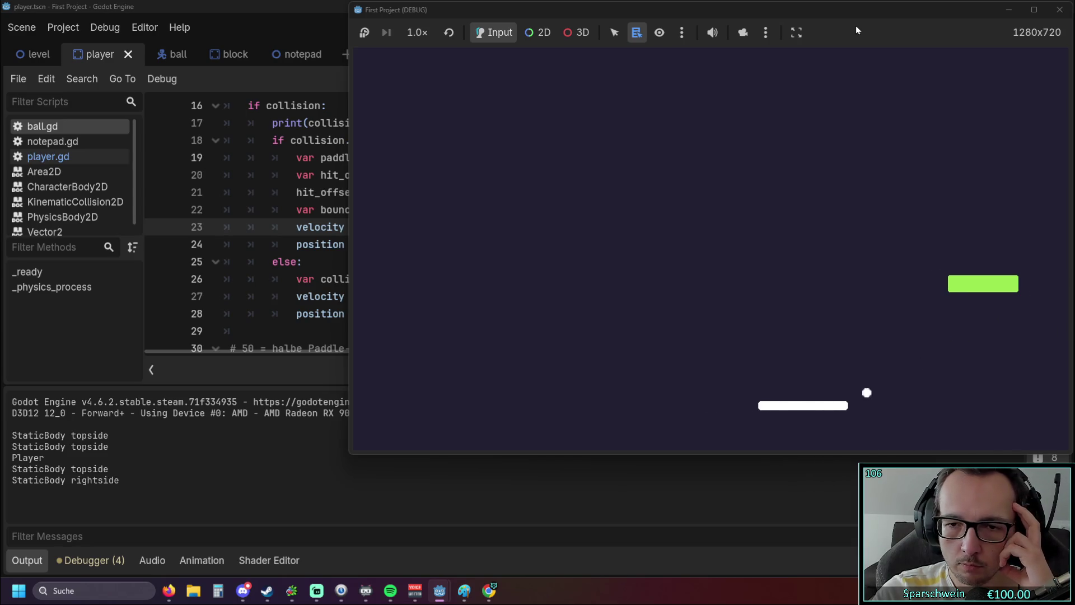
pyautogui.press('Right')
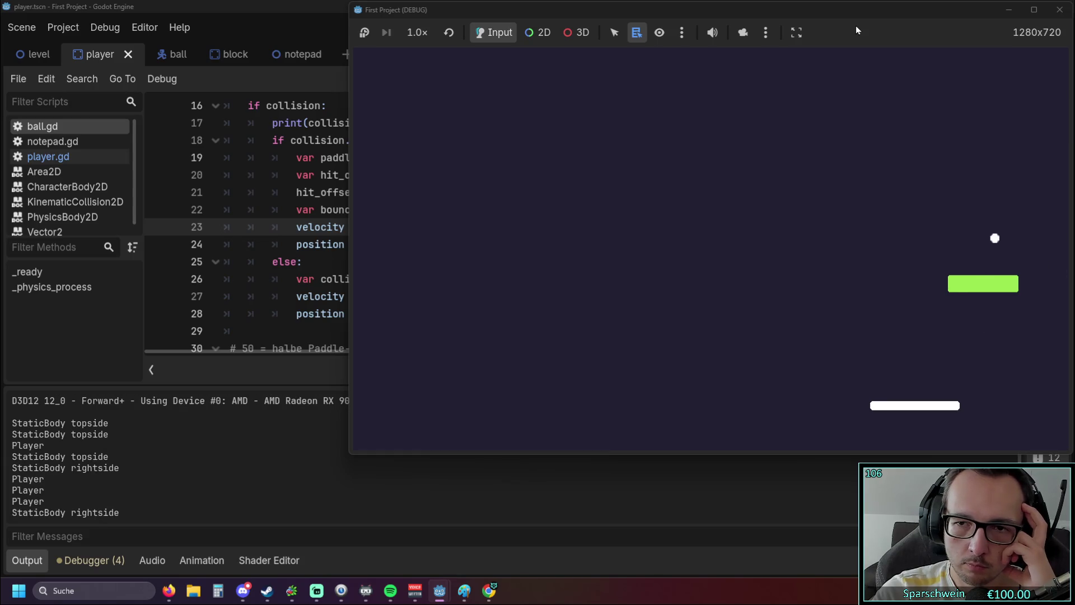
pyautogui.press('Left')
pyautogui.press('Left')
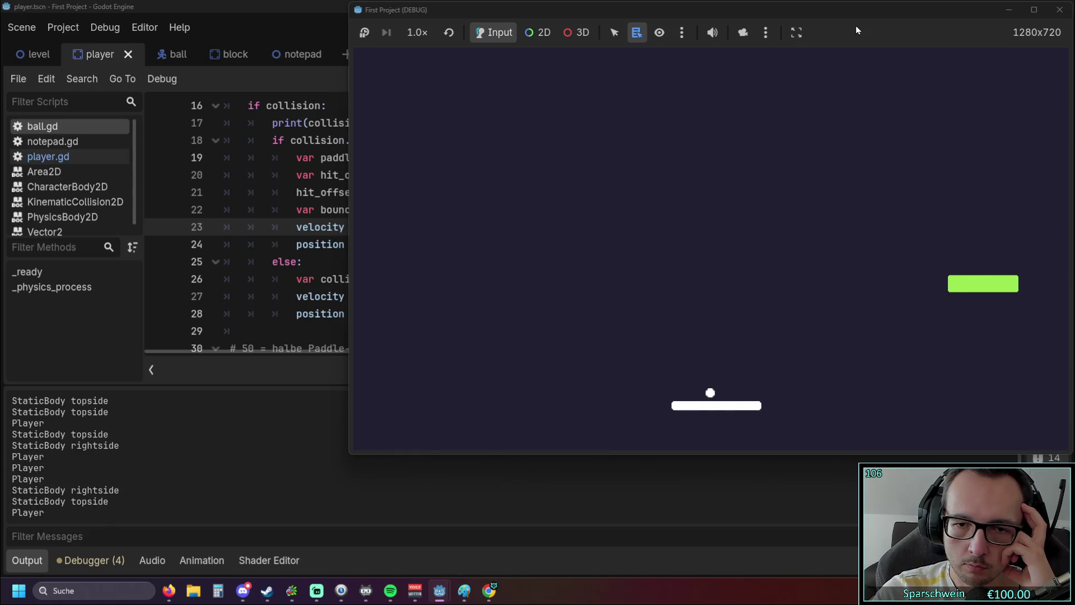
pyautogui.press('Left')
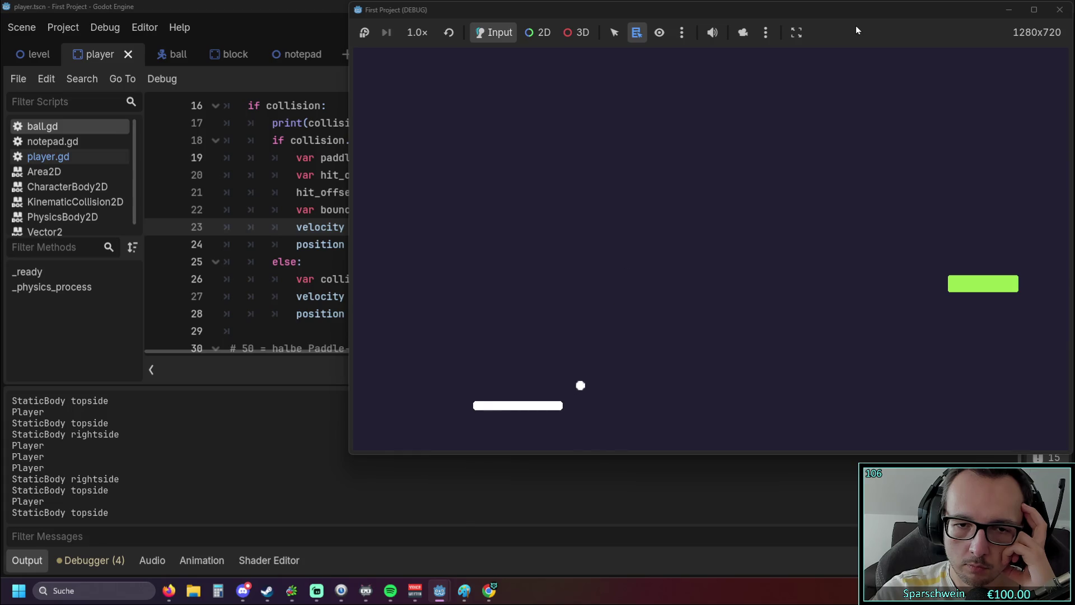
pyautogui.press('Right')
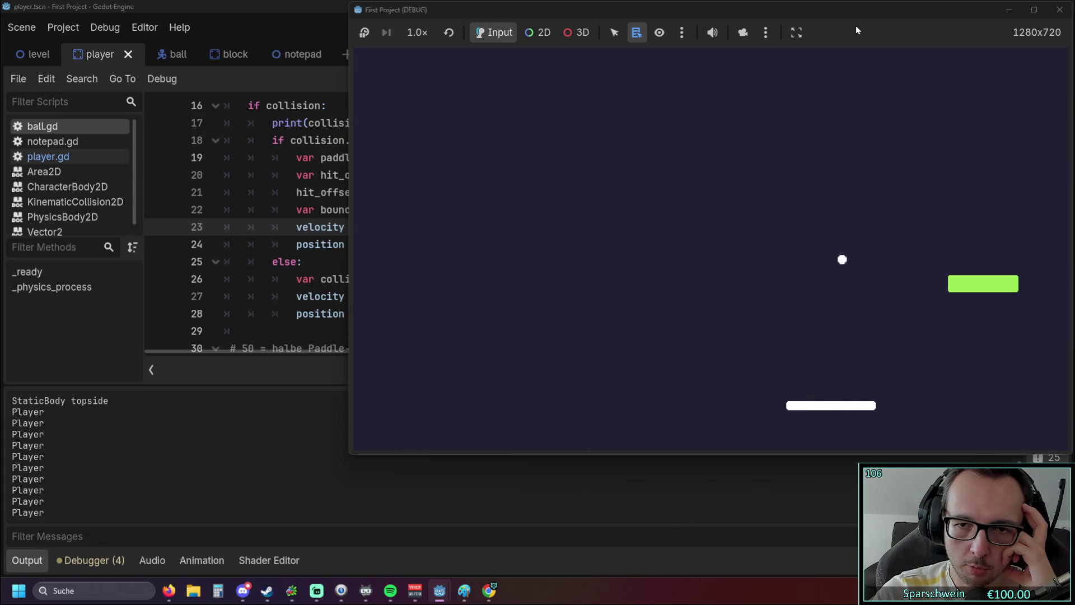
pyautogui.press('Right')
pyautogui.press('Left')
pyautogui.press('Right')
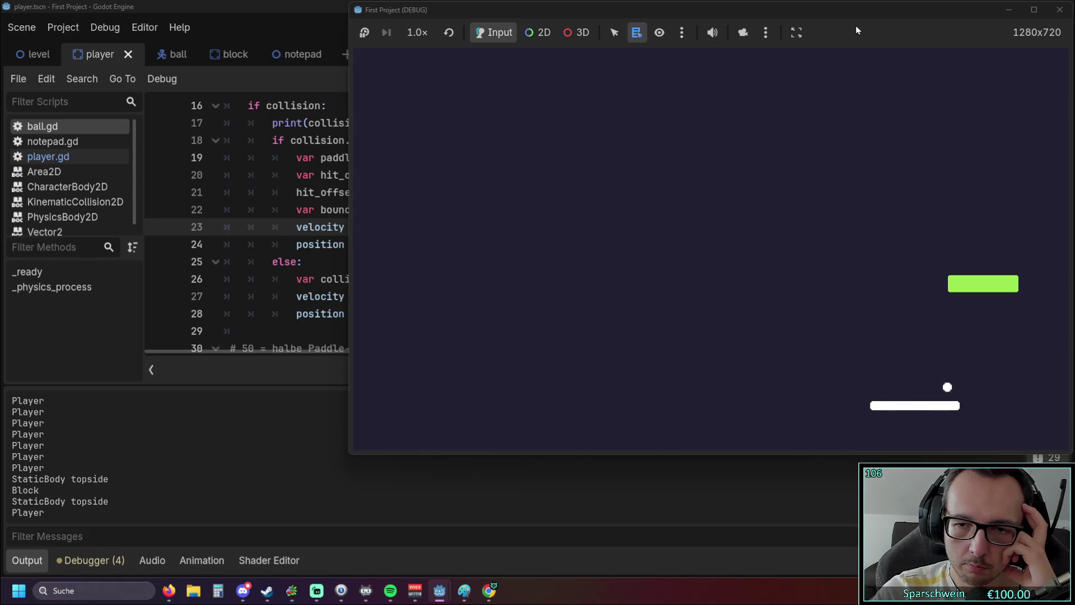
pyautogui.press('Left')
pyautogui.press('Right')
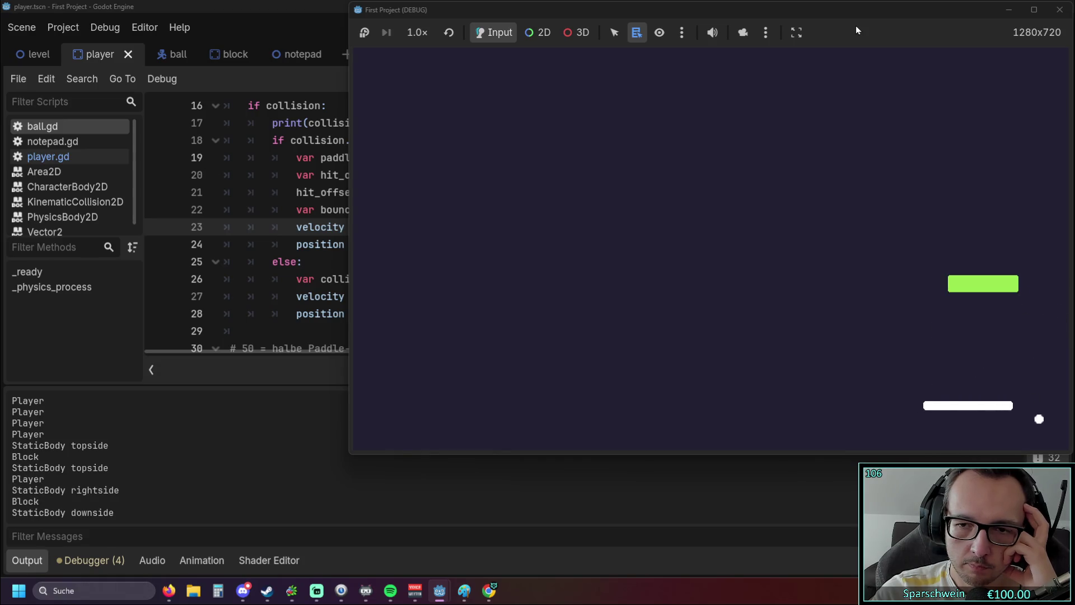
pyautogui.press('Left')
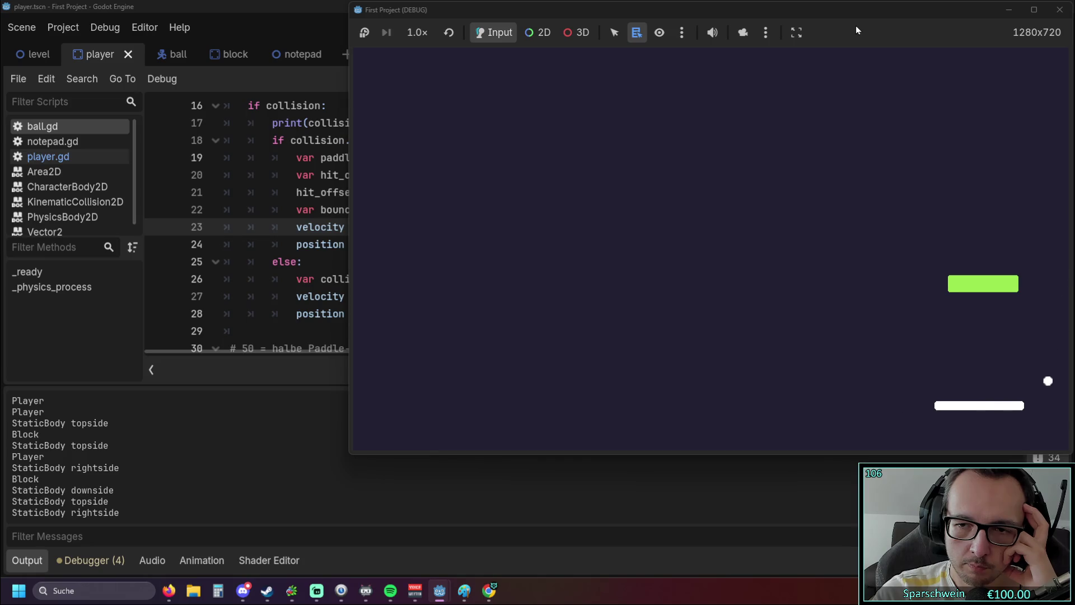
pyautogui.press('Left')
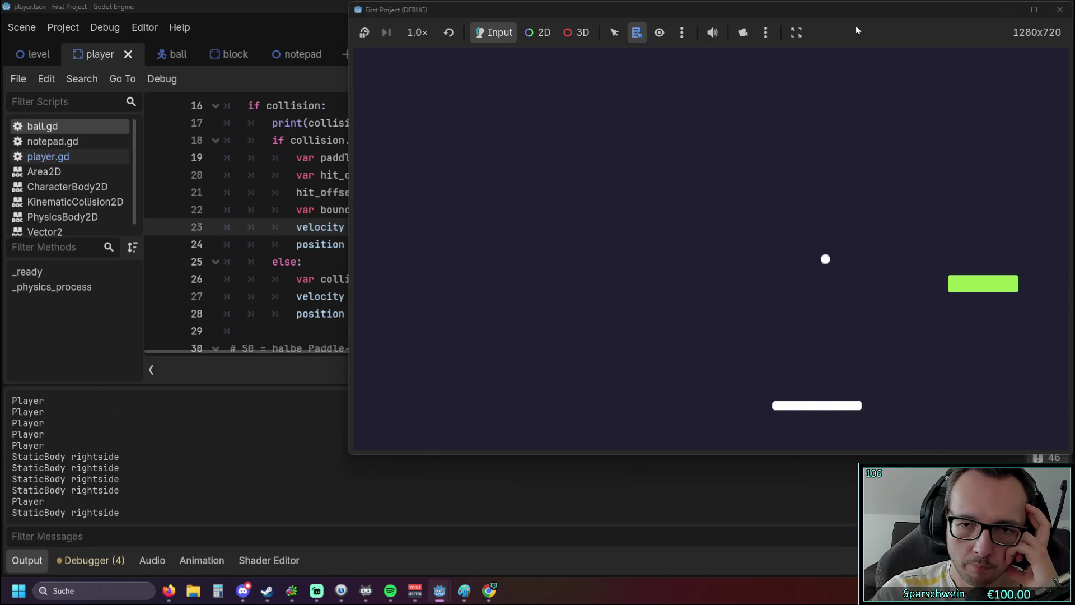
pyautogui.press('Left')
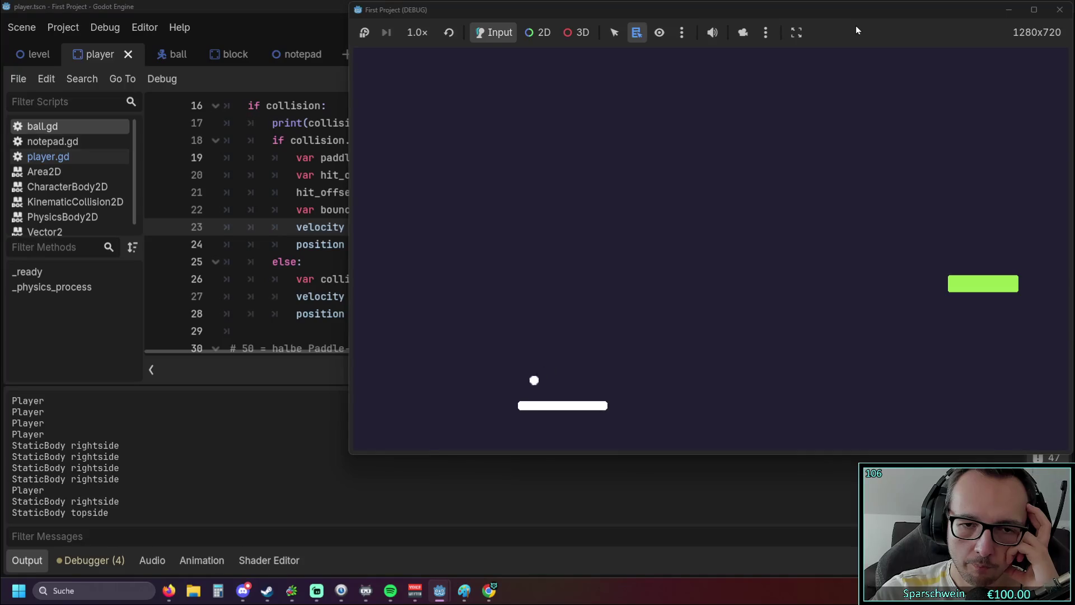
# Step: Continue sliding the paddle left and right to keep the ball in play
pyautogui.press('Right')
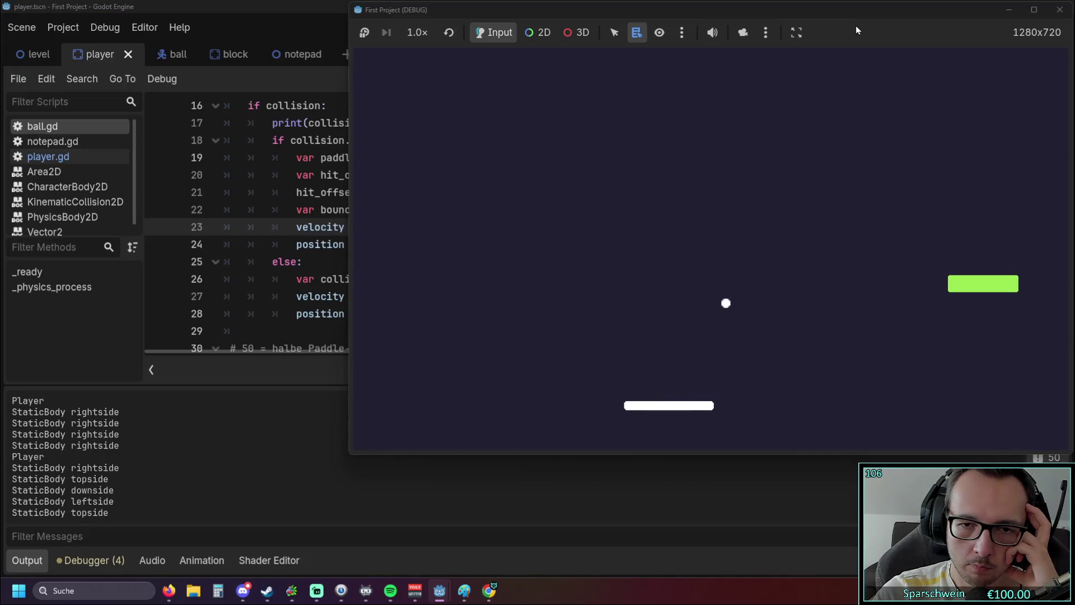
pyautogui.press('Left')
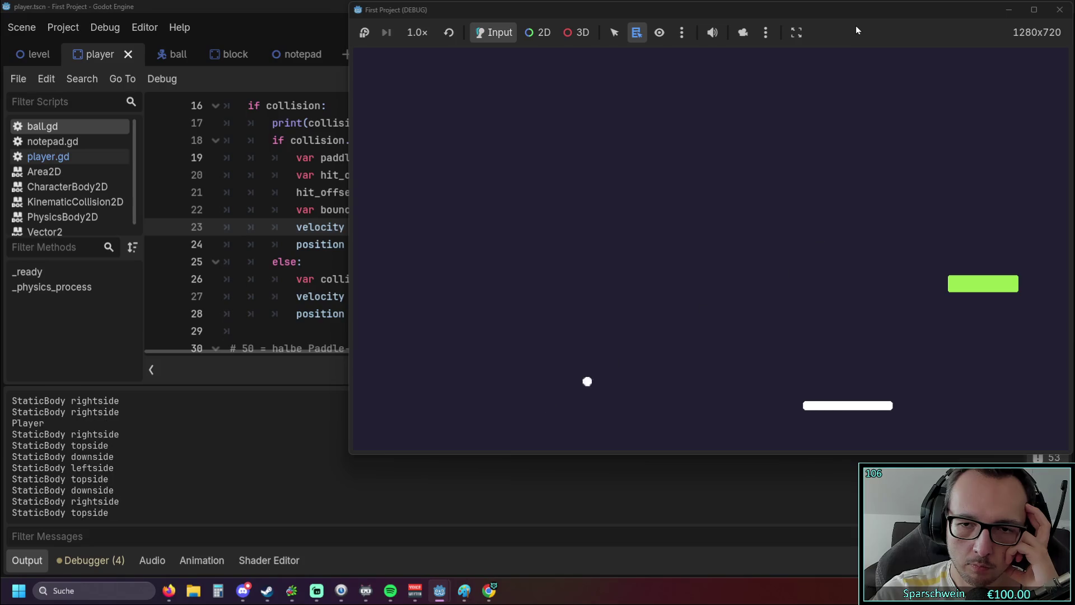
pyautogui.press('Left')
pyautogui.press('Left')
pyautogui.press('Right')
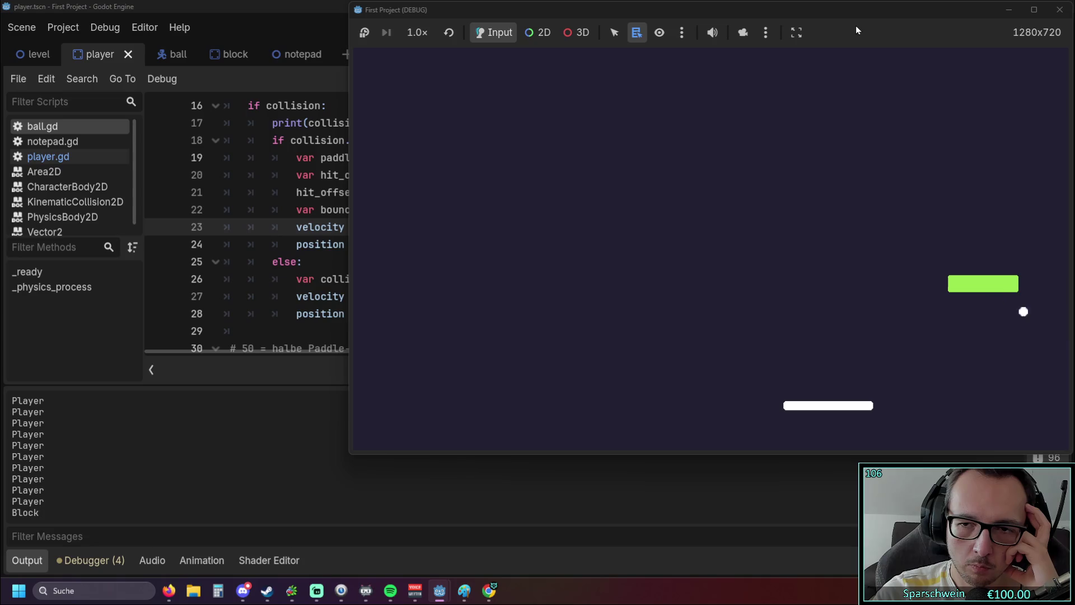
pyautogui.press('Left')
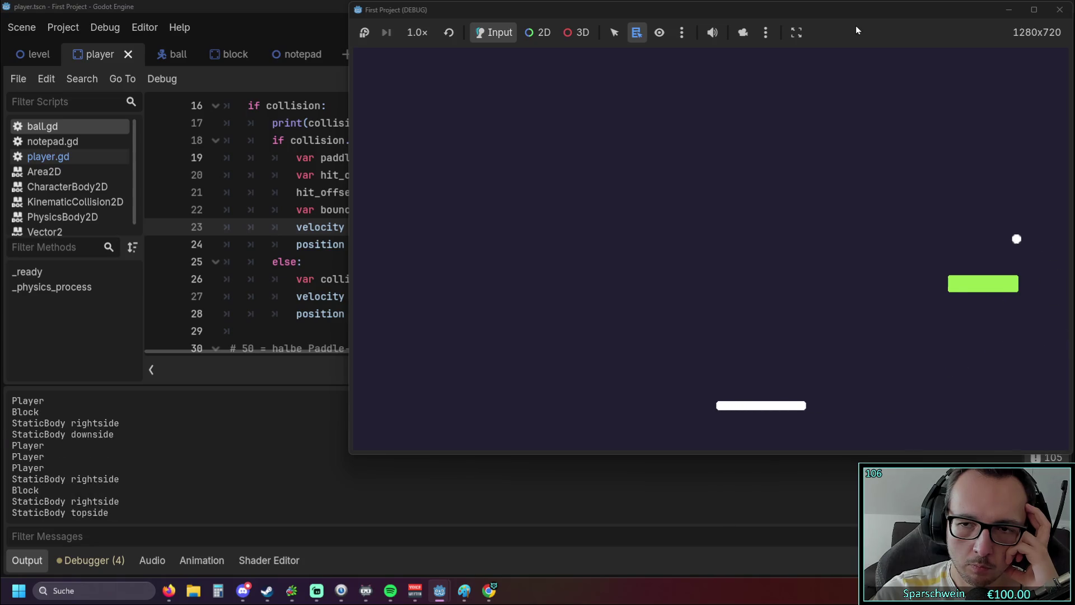
pyautogui.press('Left')
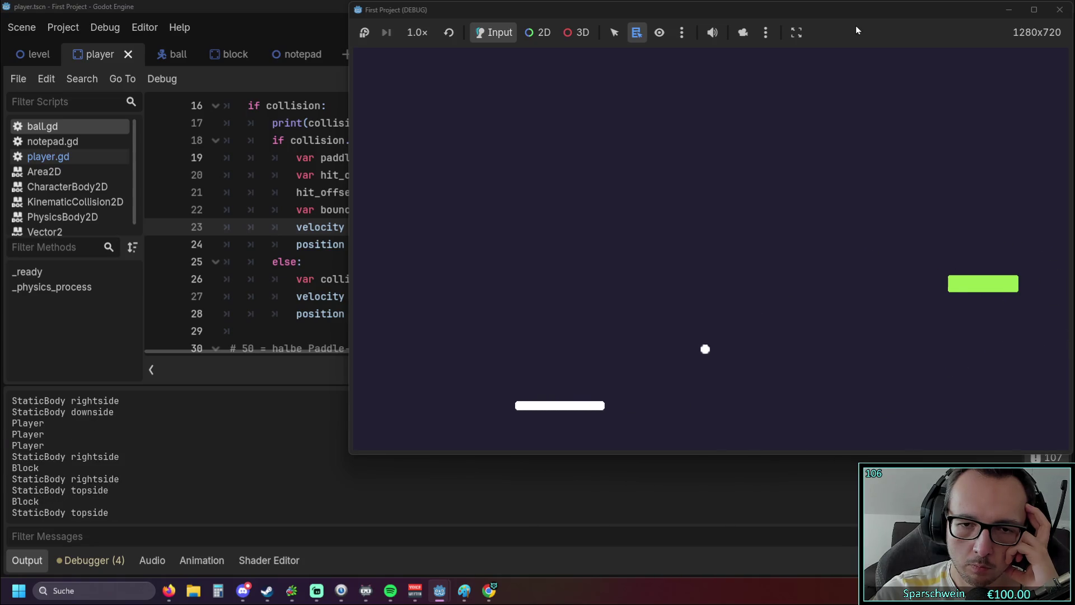
pyautogui.press('Right')
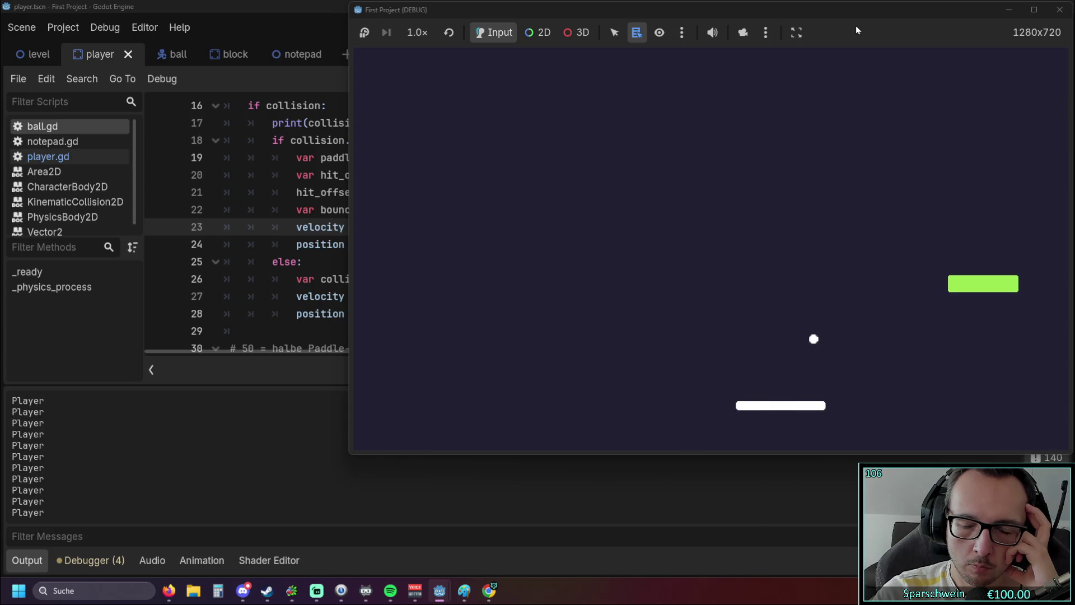
pyautogui.press('Left')
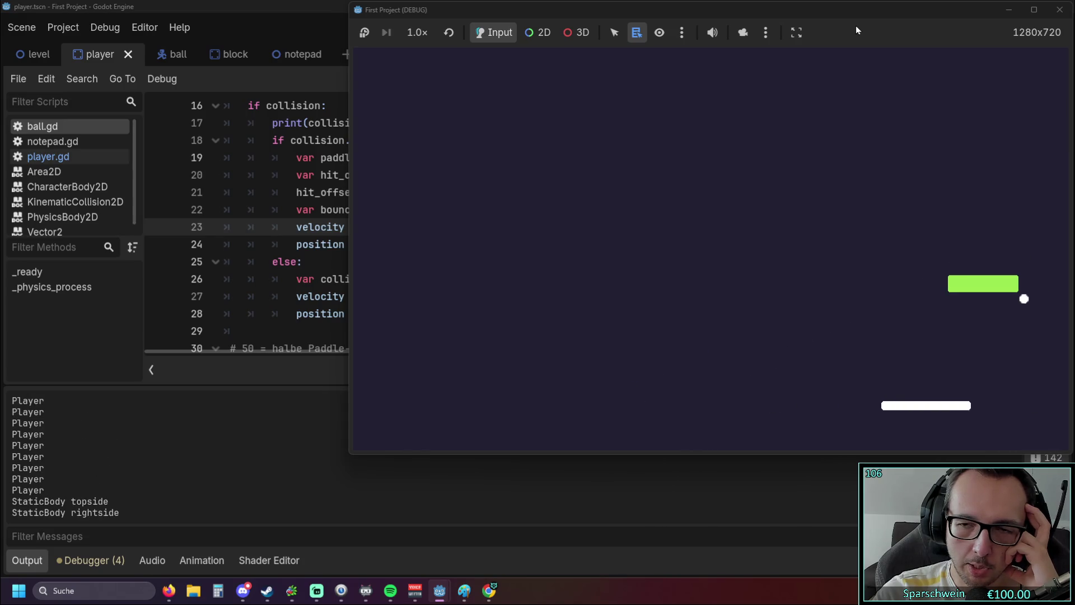
pyautogui.press('Right')
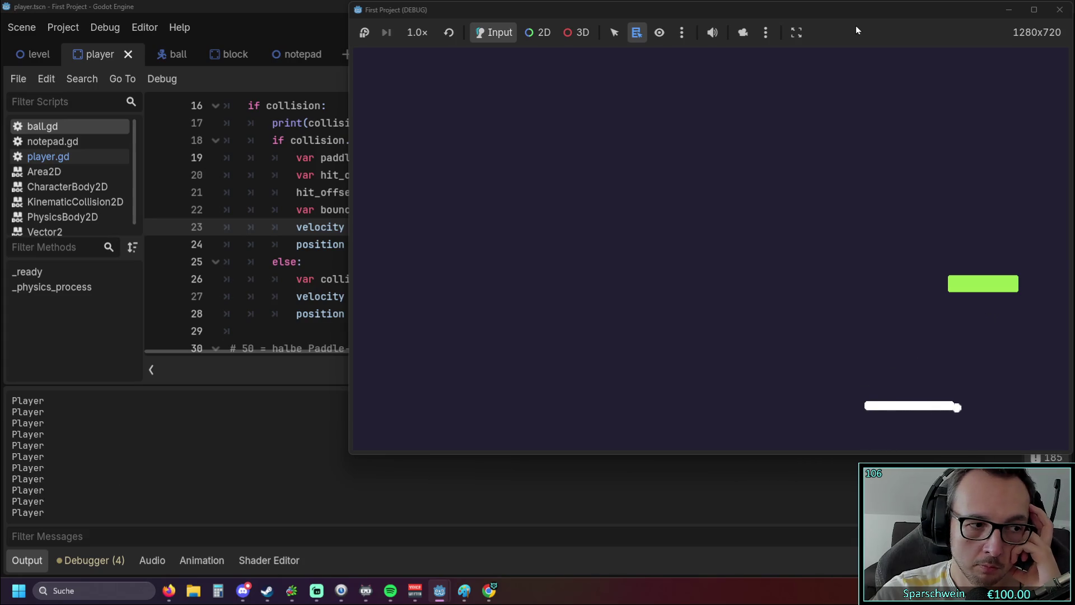
pyautogui.press('Left')
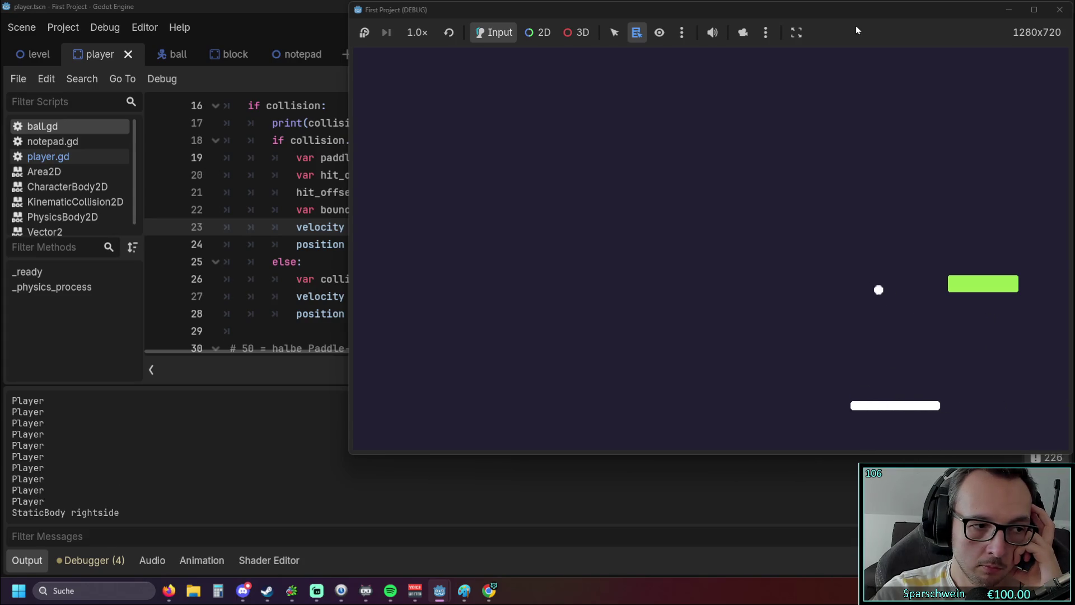
pyautogui.press('Left')
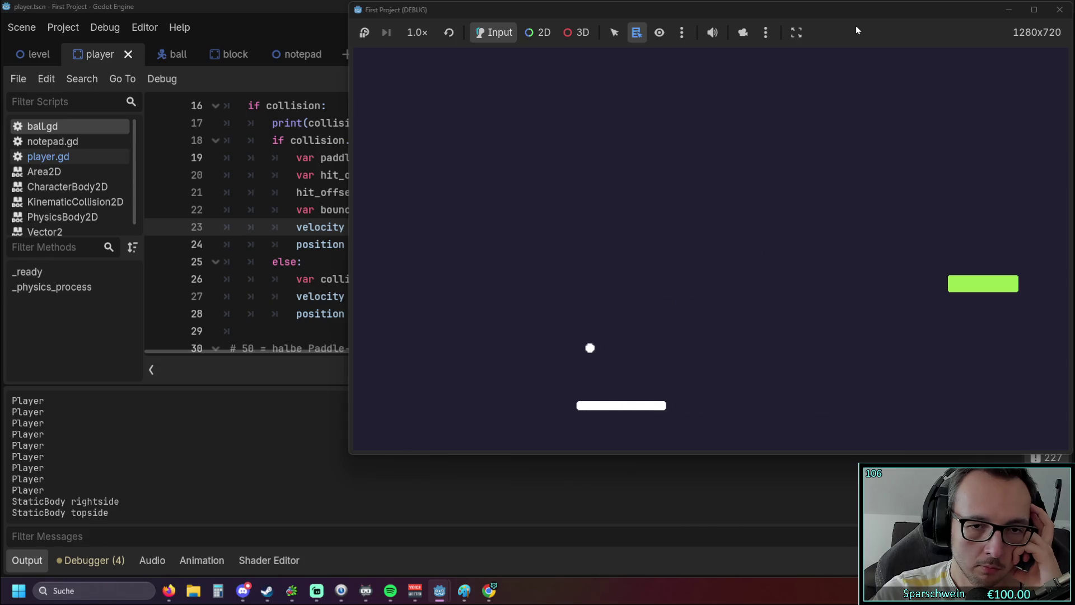
pyautogui.press('Left')
pyautogui.press('Right')
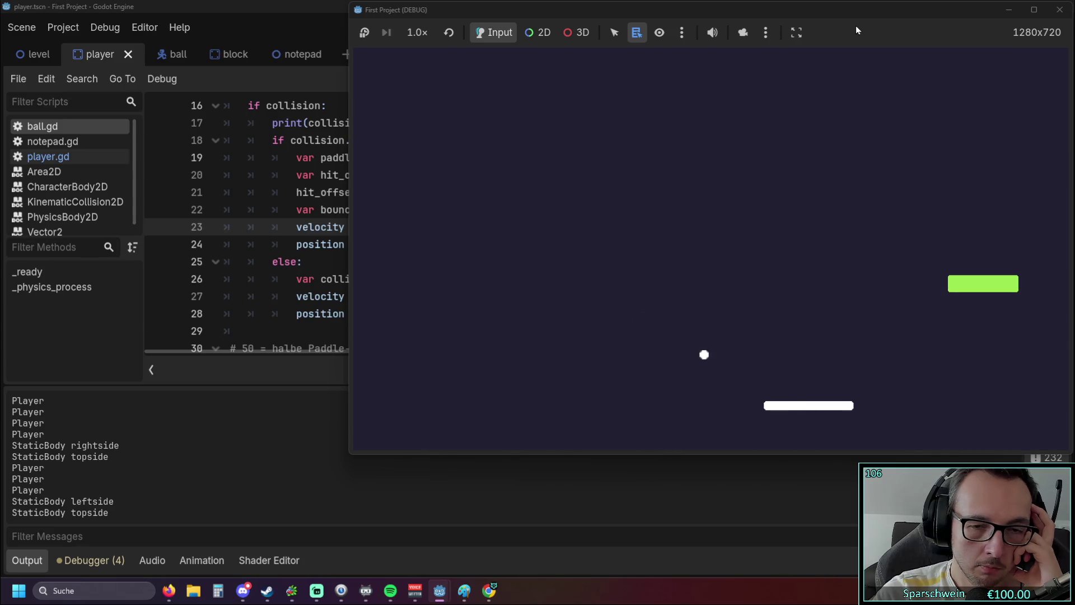
pyautogui.press('Left')
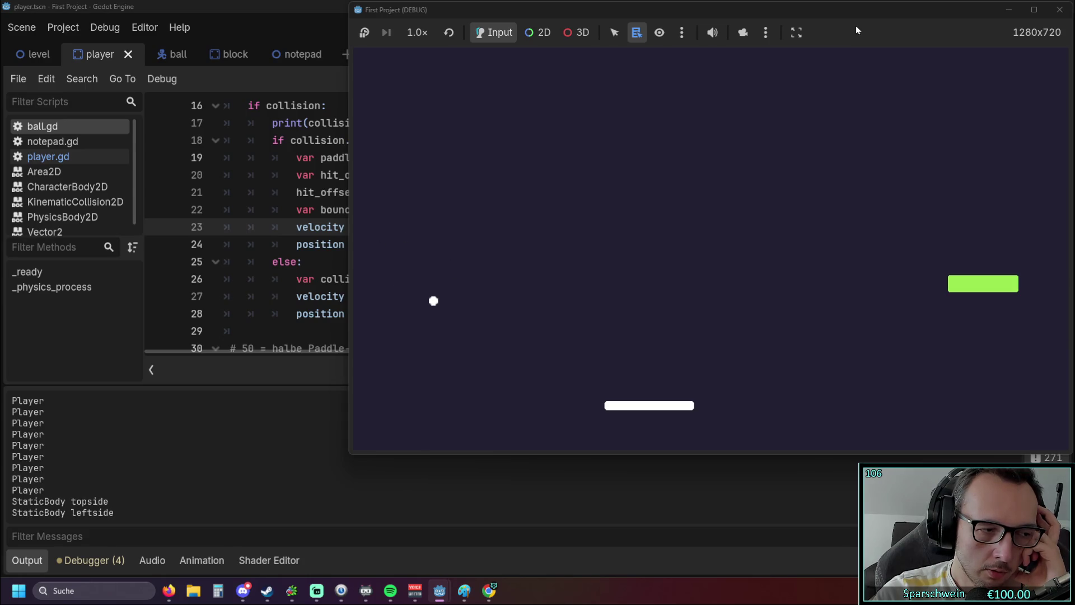
# Step: Delete the position nudge on line 28 of the else branch and rerun the game
pyautogui.click(293, 413)
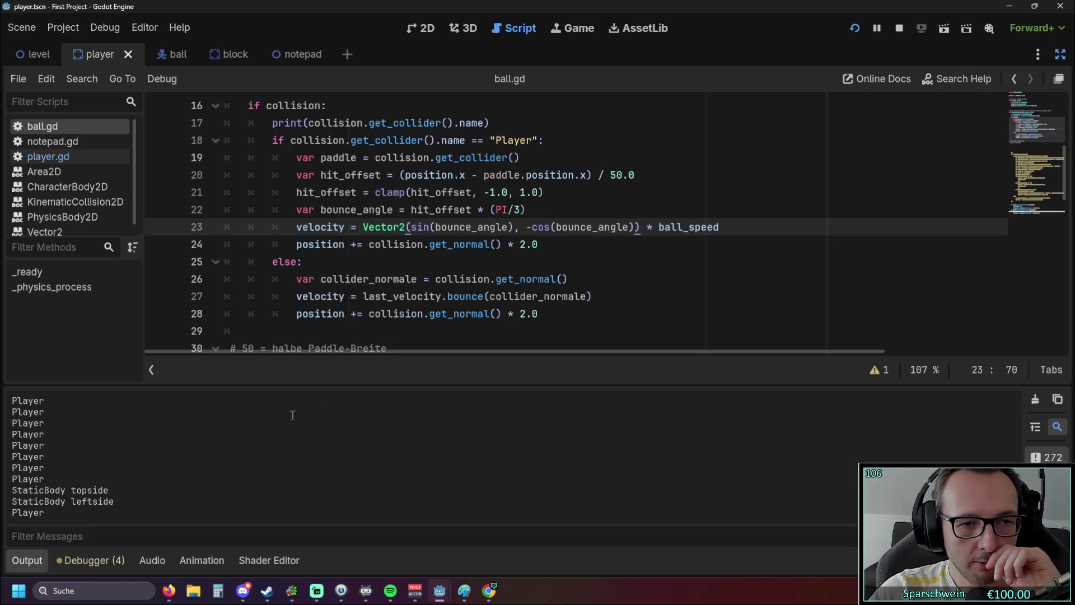
pyautogui.click(537, 314)
pyautogui.moveTo(530, 315); pyautogui.dragTo(298, 320)
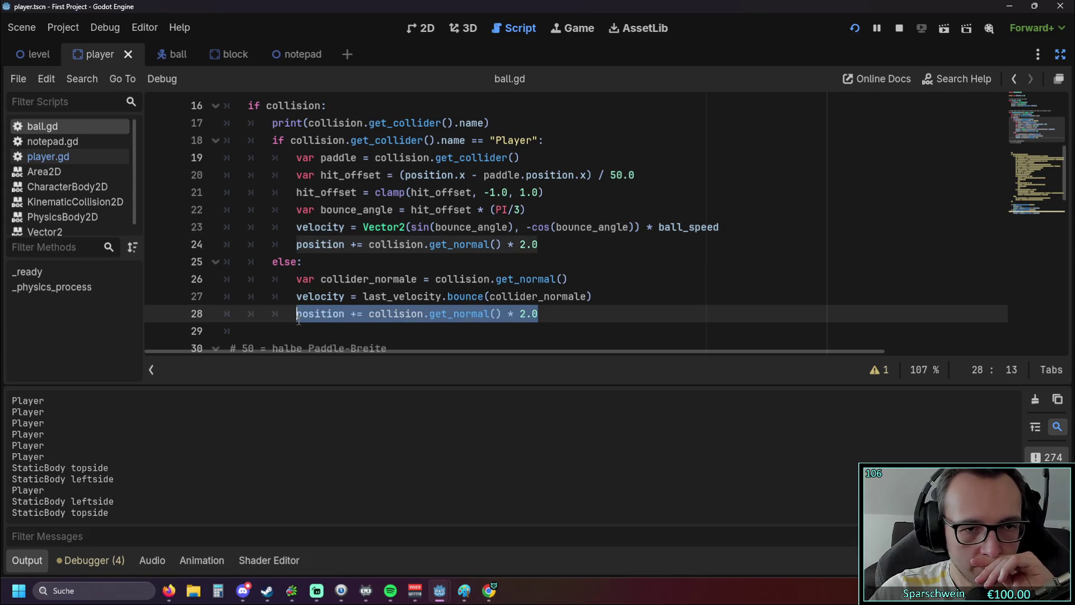
pyautogui.press('BackSpace')
pyautogui.press('BackSpace')
pyautogui.press('BackSpace')
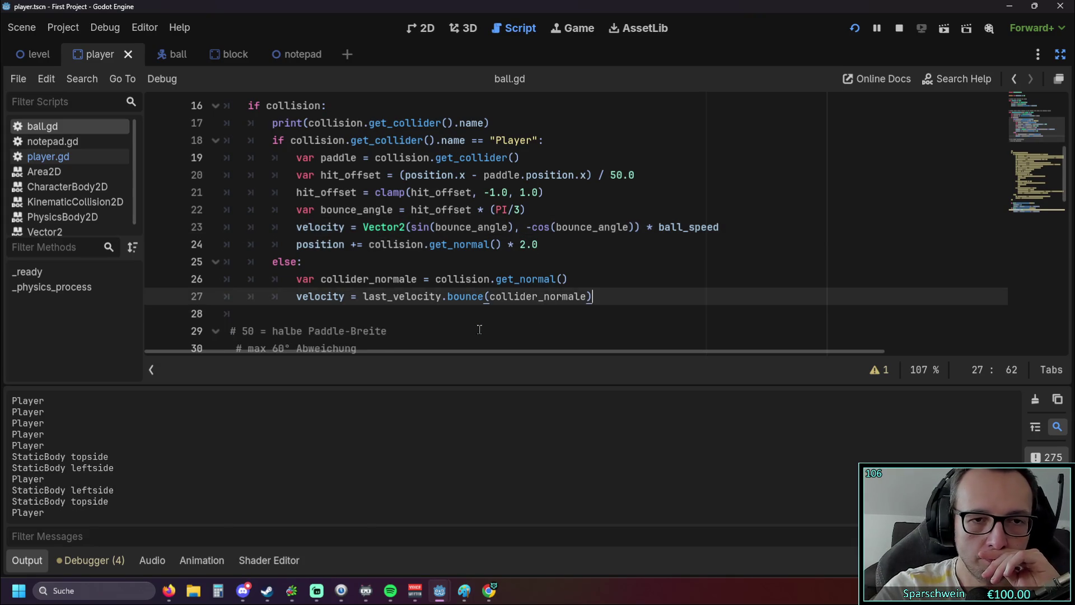
pyautogui.click(852, 28)
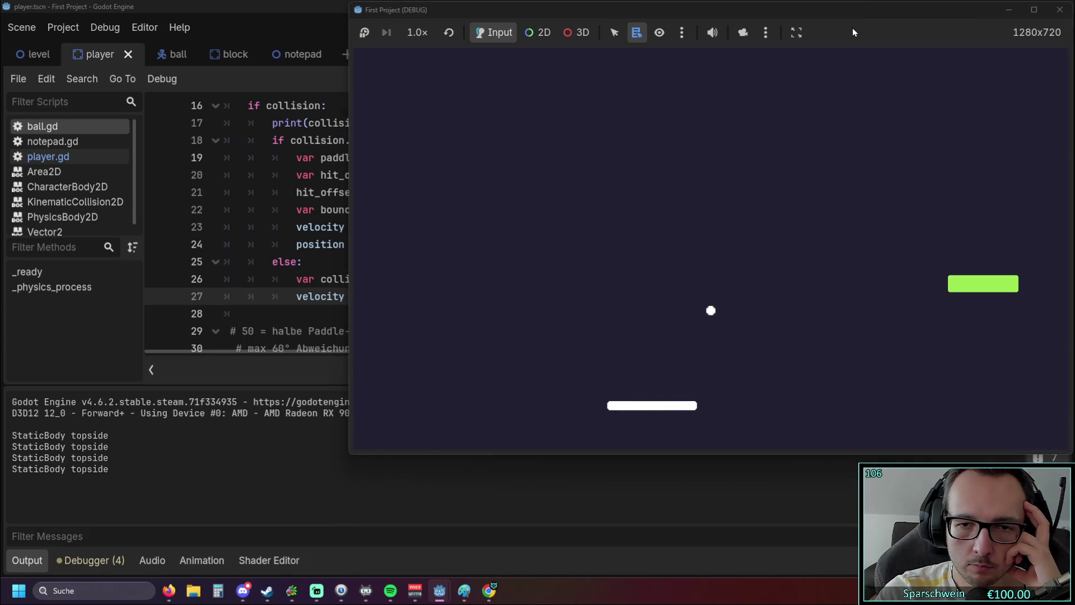
# Step: Steer the paddle left and right under the ball to keep it bouncing while collisions are logged
pyautogui.press('Right')
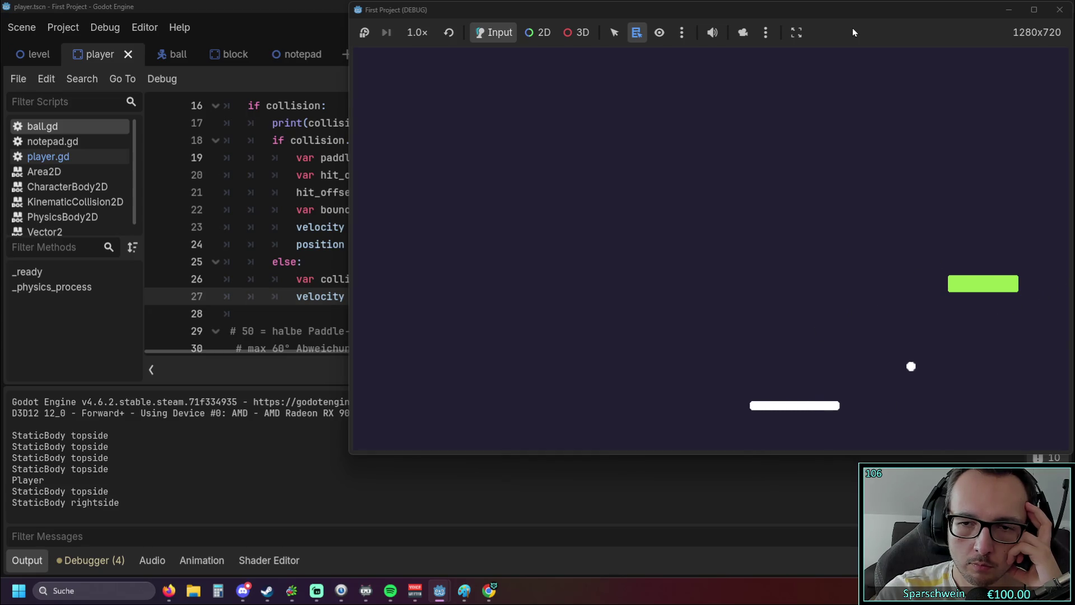
pyautogui.press('Right')
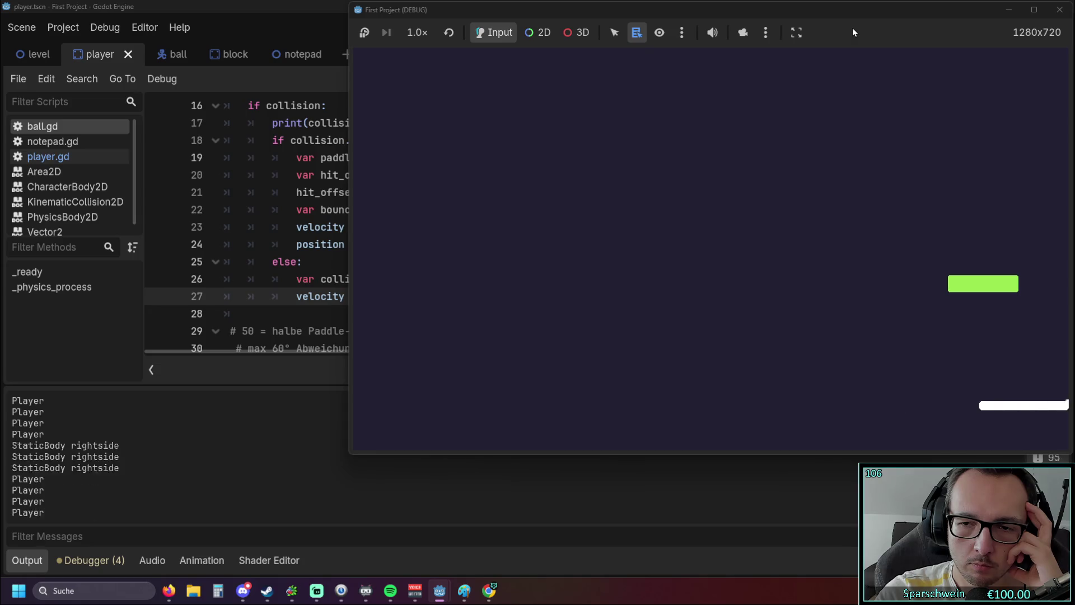
pyautogui.press('Left')
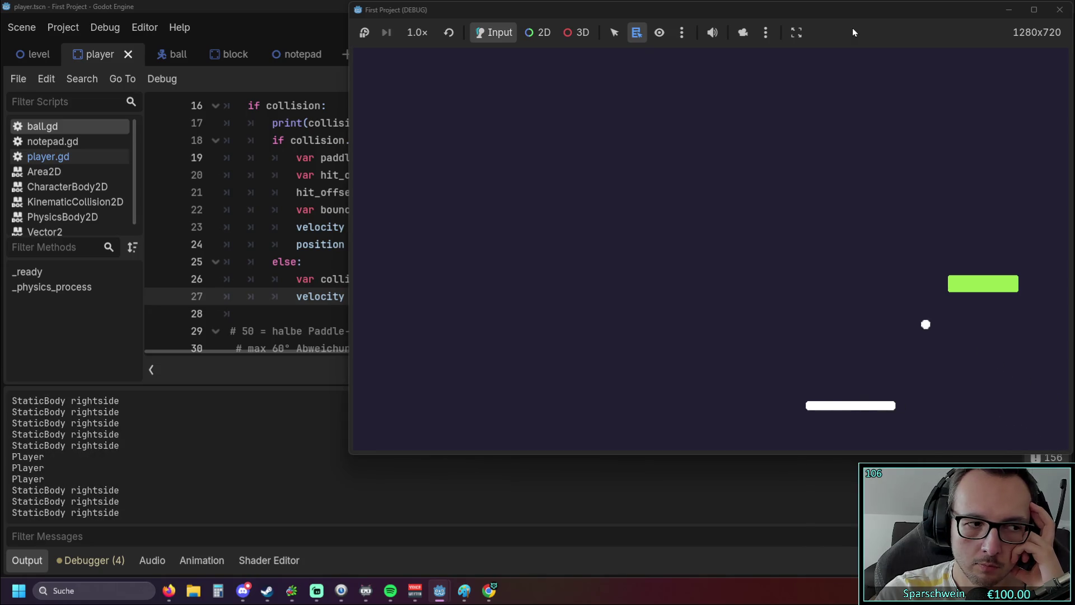
pyautogui.press('Left')
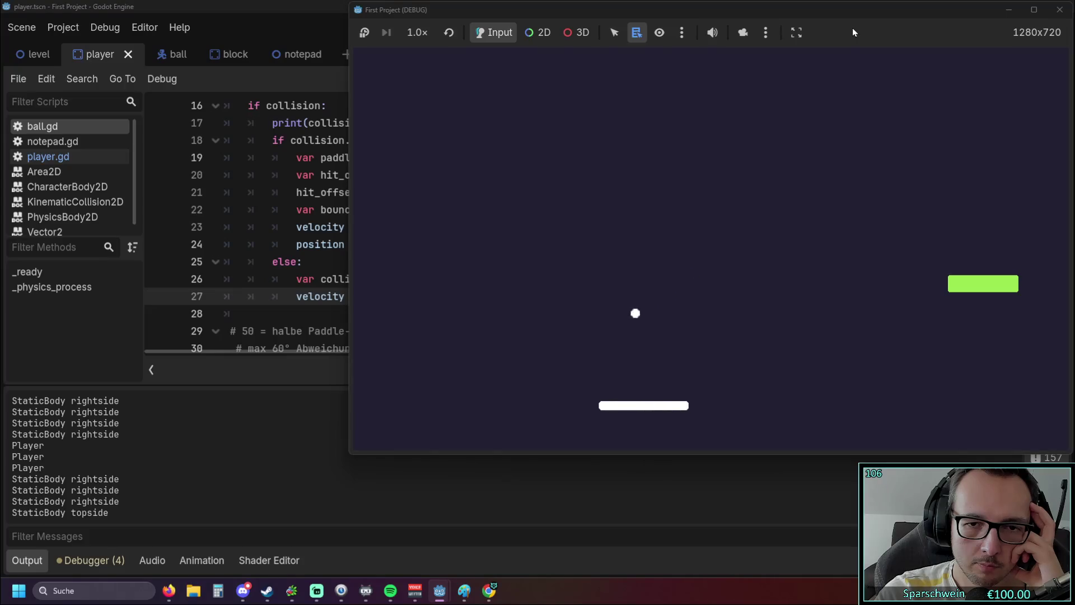
pyautogui.press('Left')
pyautogui.press('Right')
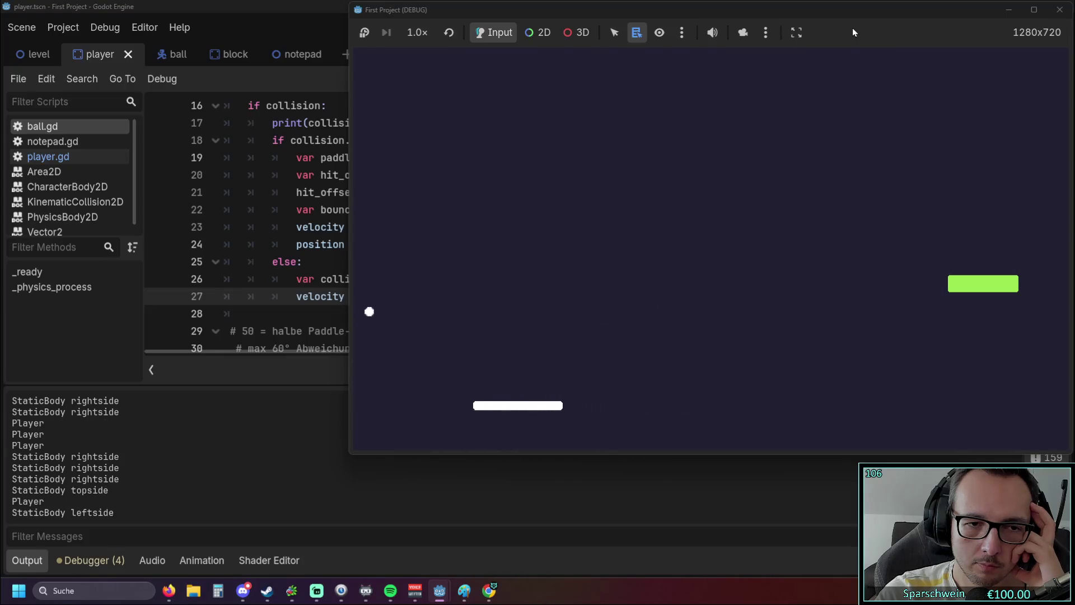
pyautogui.press('Right')
pyautogui.press('Right')
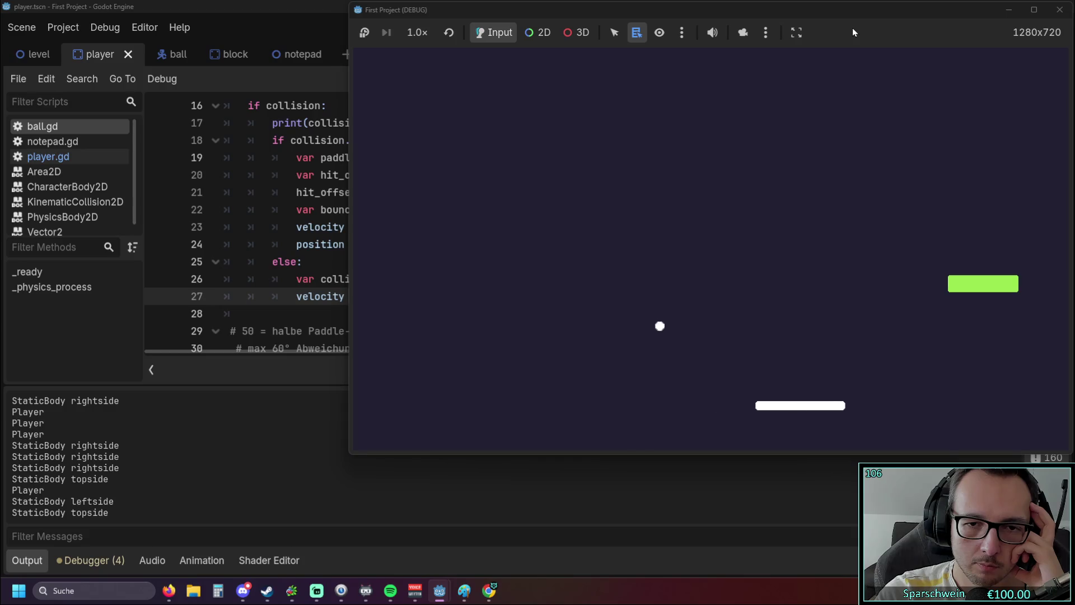
pyautogui.press('Left')
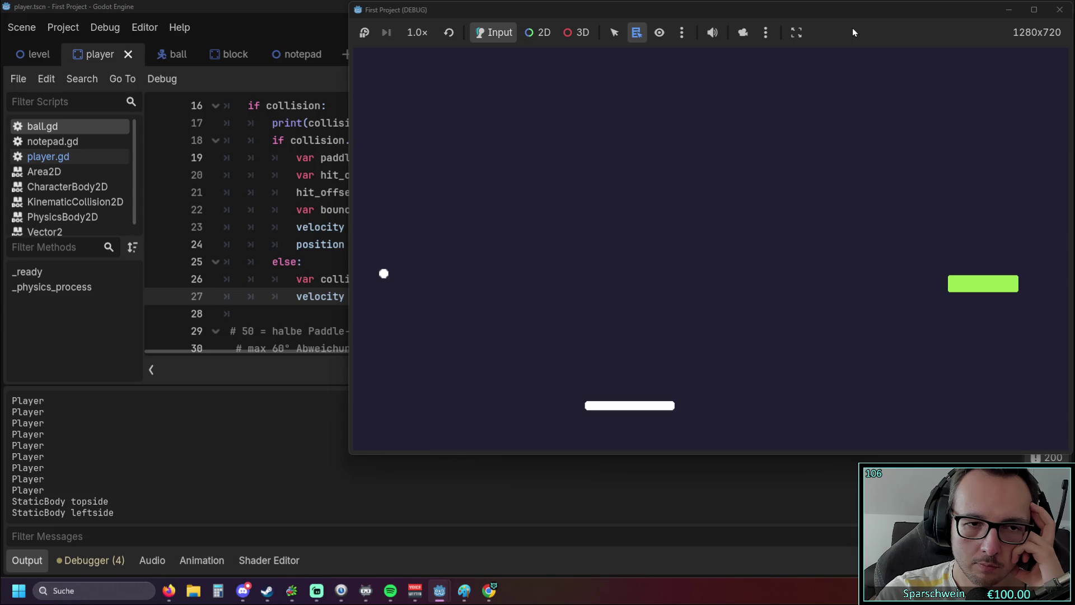
pyautogui.press('Right')
pyautogui.press('Left')
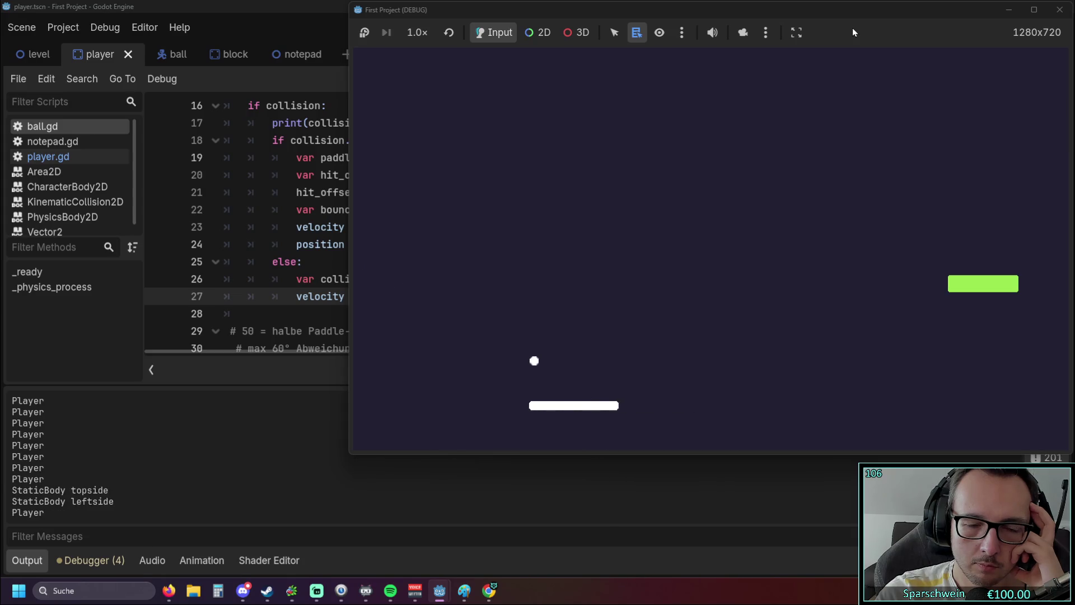
pyautogui.press('Right')
pyautogui.press('Right')
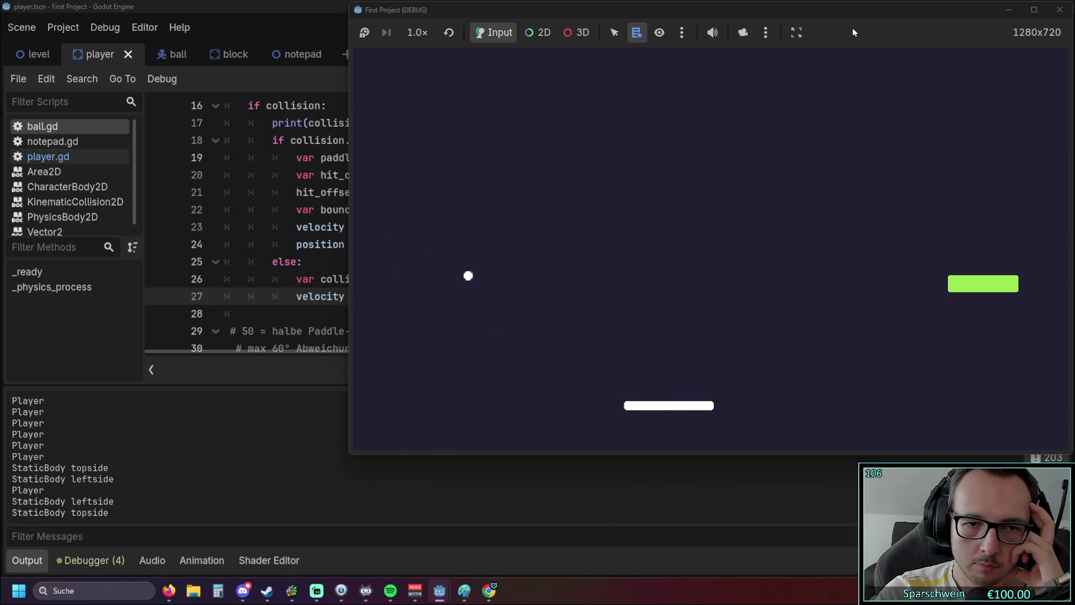
pyautogui.press('Left')
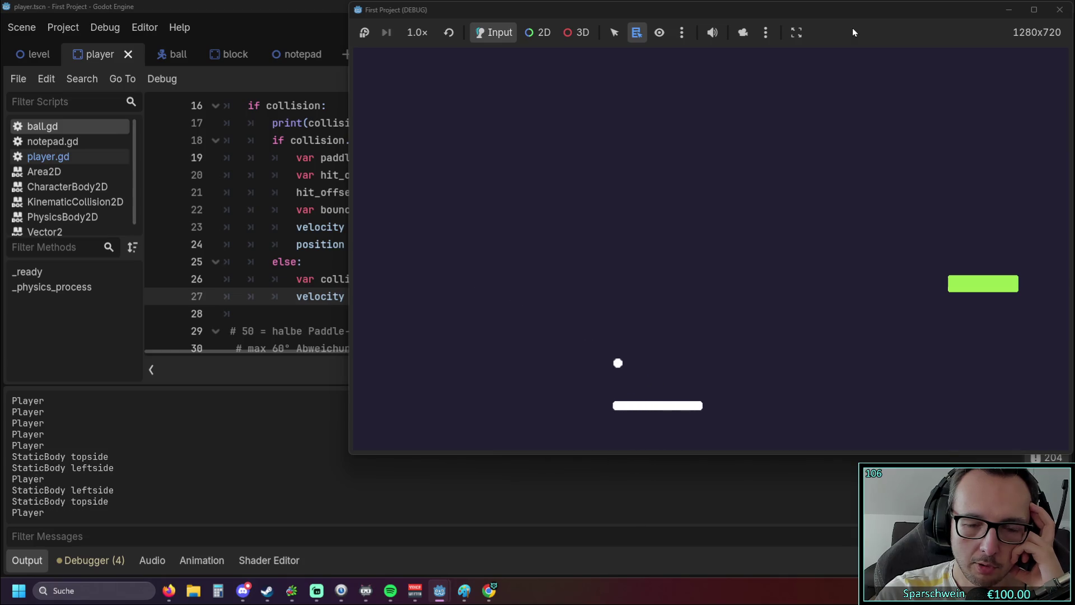
pyautogui.press('Right')
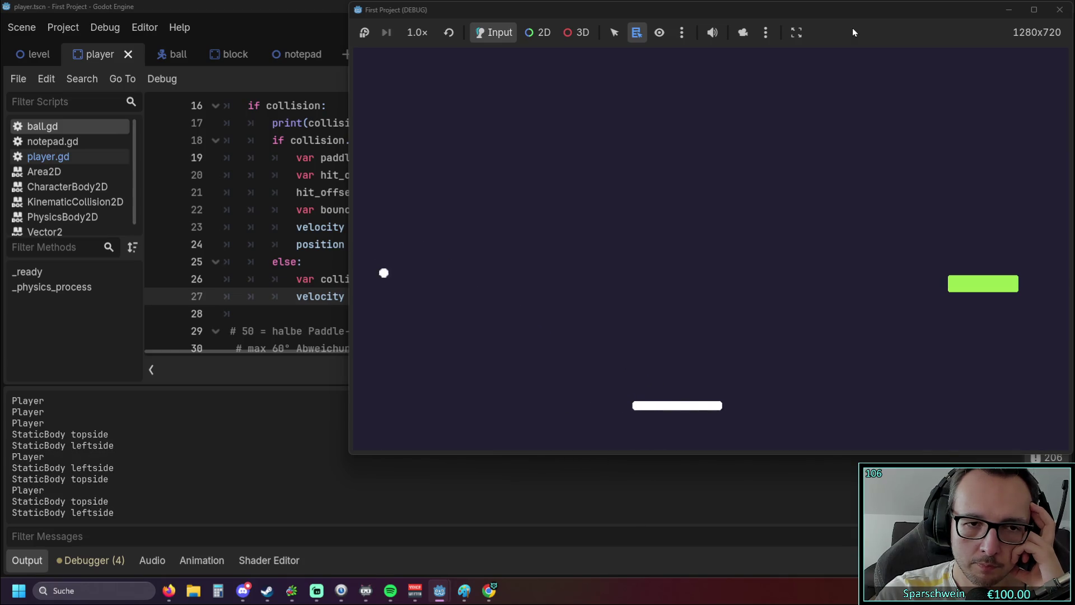
pyautogui.press('Left')
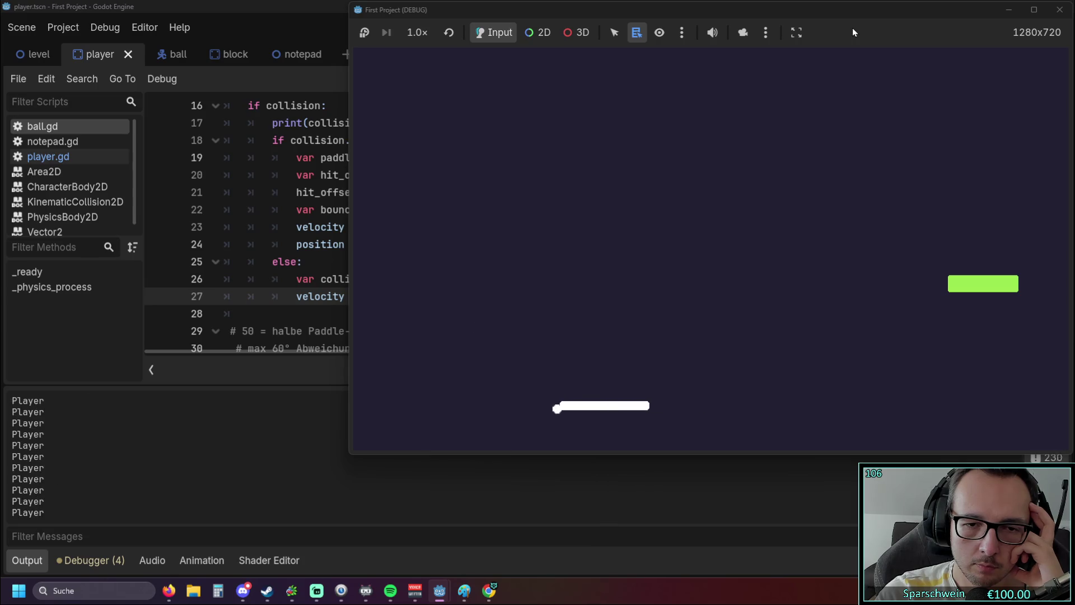
pyautogui.press('Right')
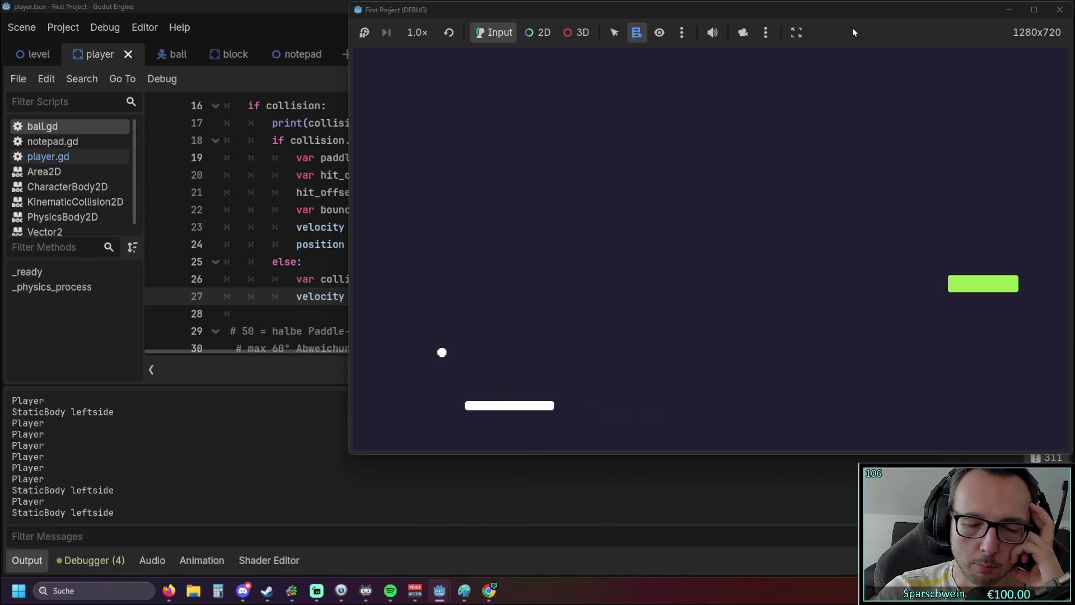
pyautogui.press('Right')
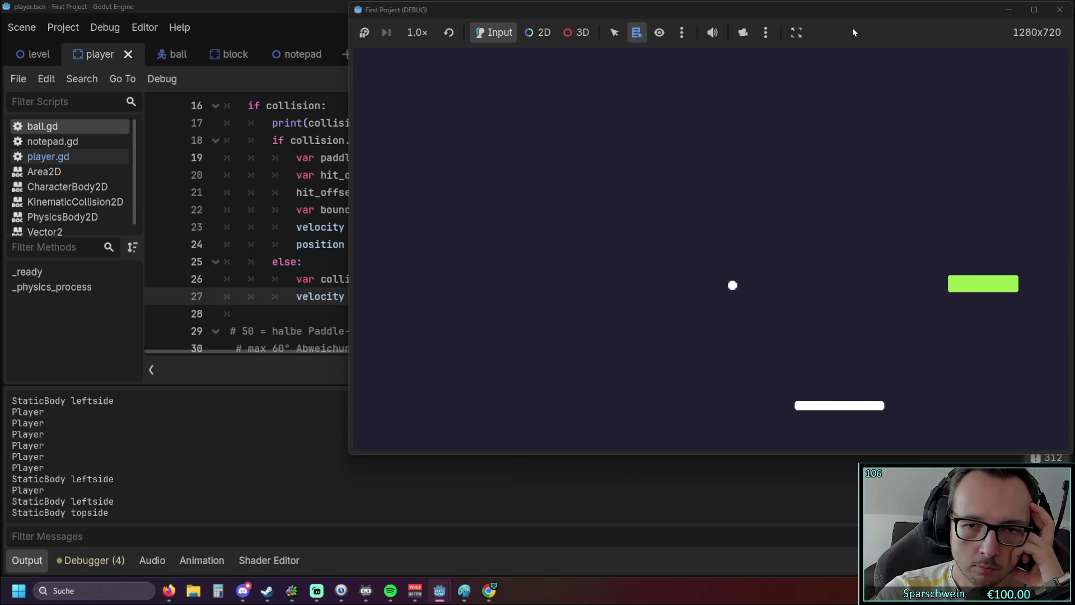
pyautogui.press('Left')
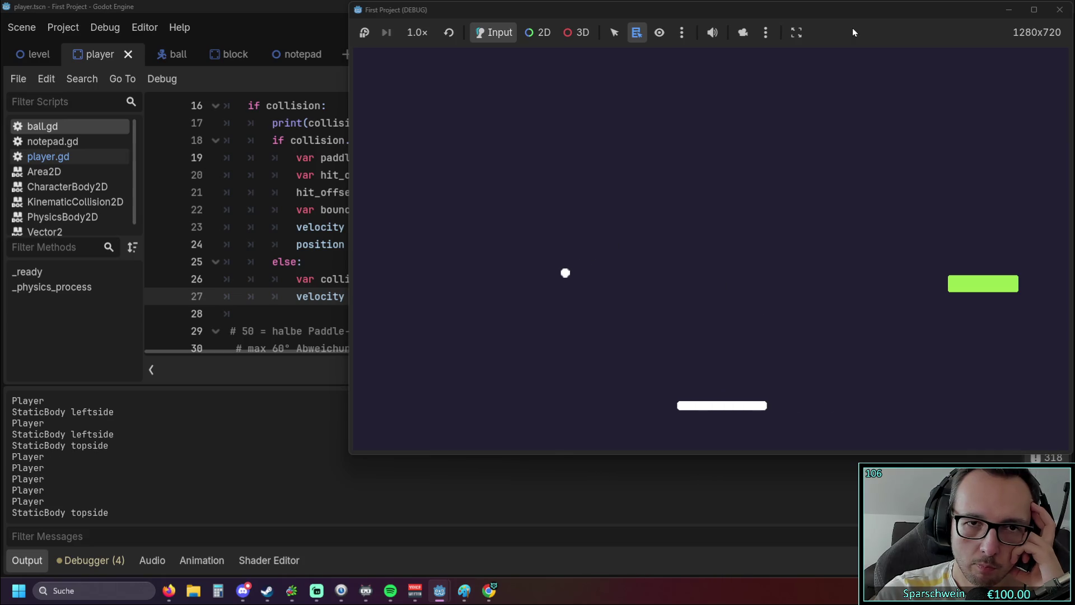
pyautogui.press('Left')
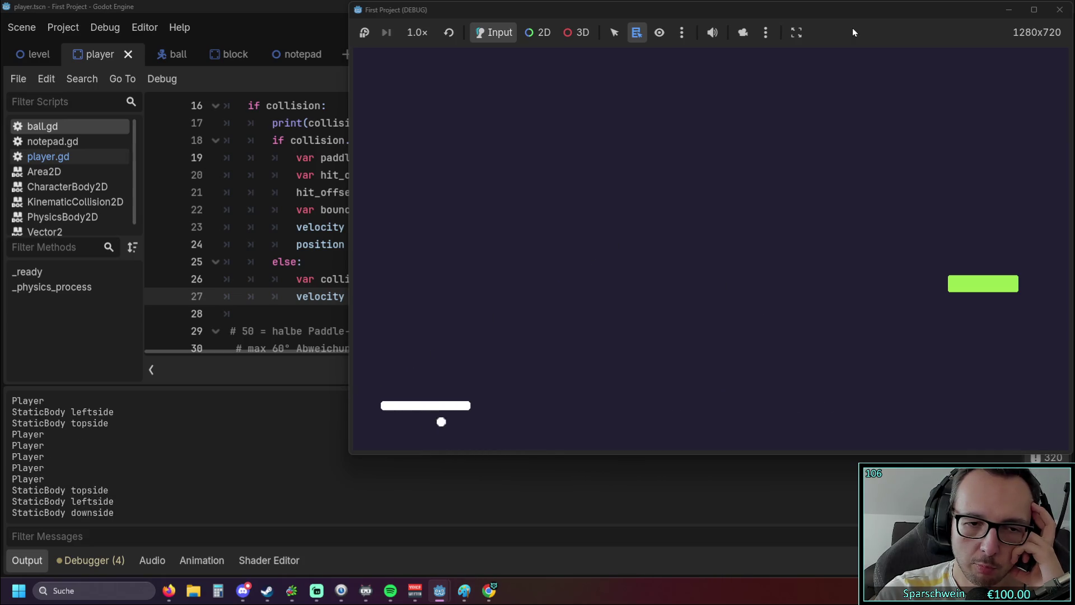
pyautogui.press('Right')
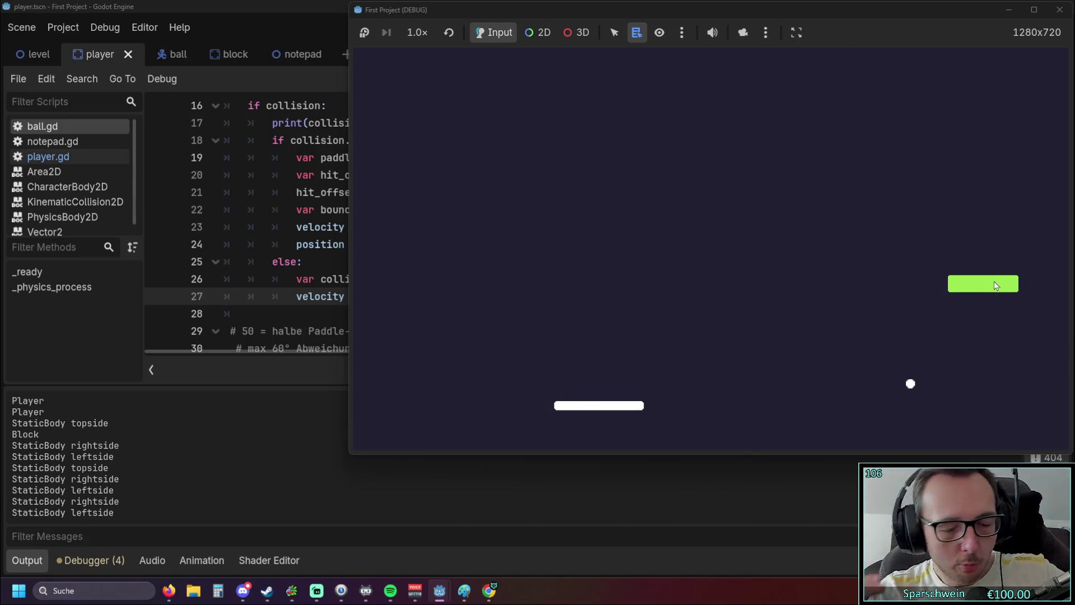
# Step: Keep returning the ball with the paddle, then stop the running game
pyautogui.press('Right')
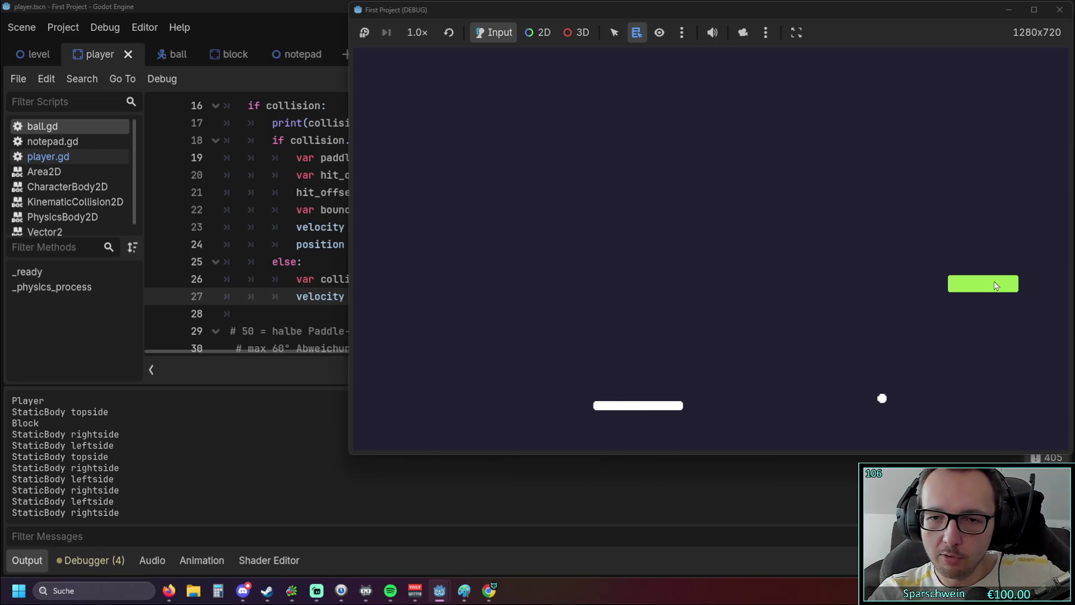
pyautogui.press('Right')
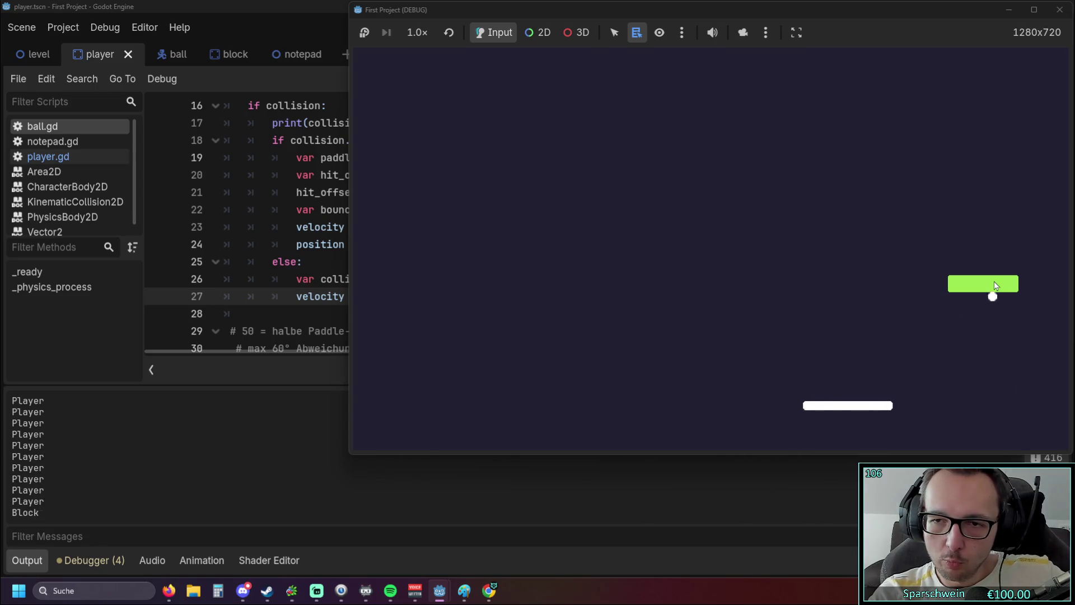
pyautogui.press('Right')
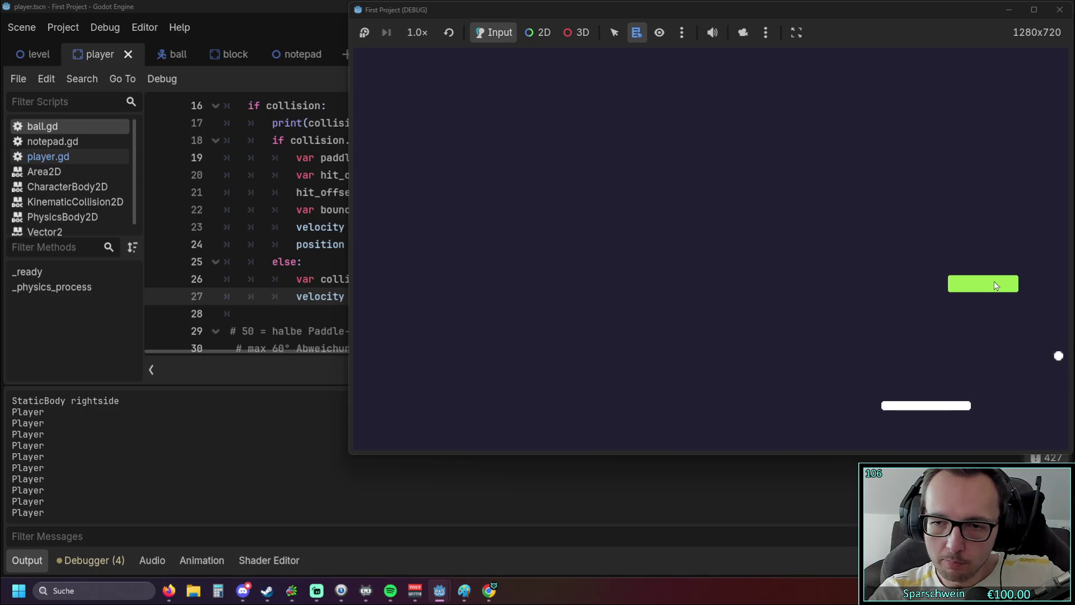
pyautogui.press('Left')
pyautogui.press('Right')
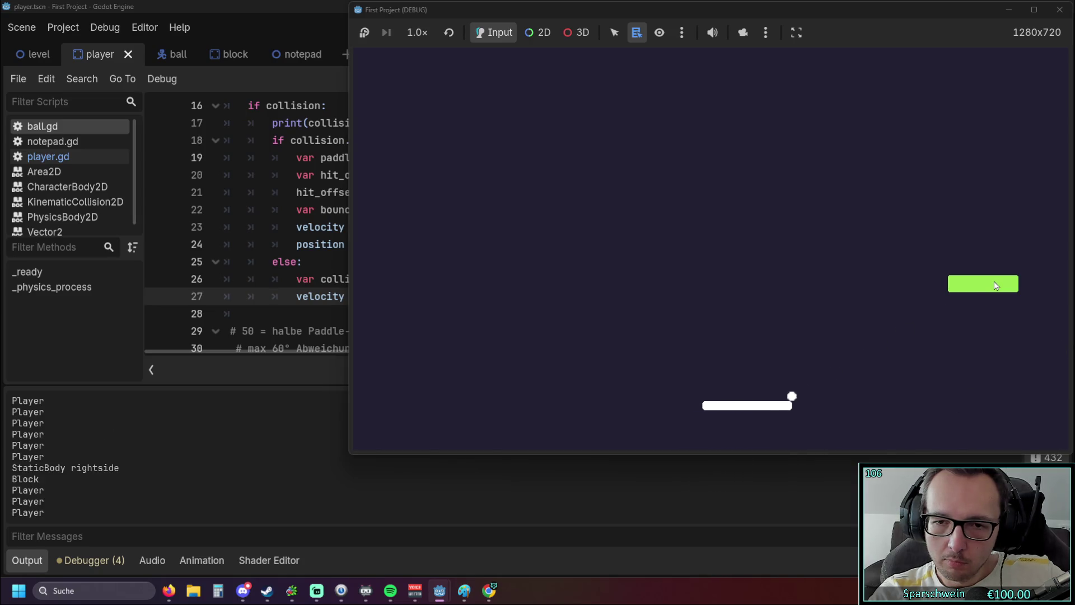
pyautogui.press('Left')
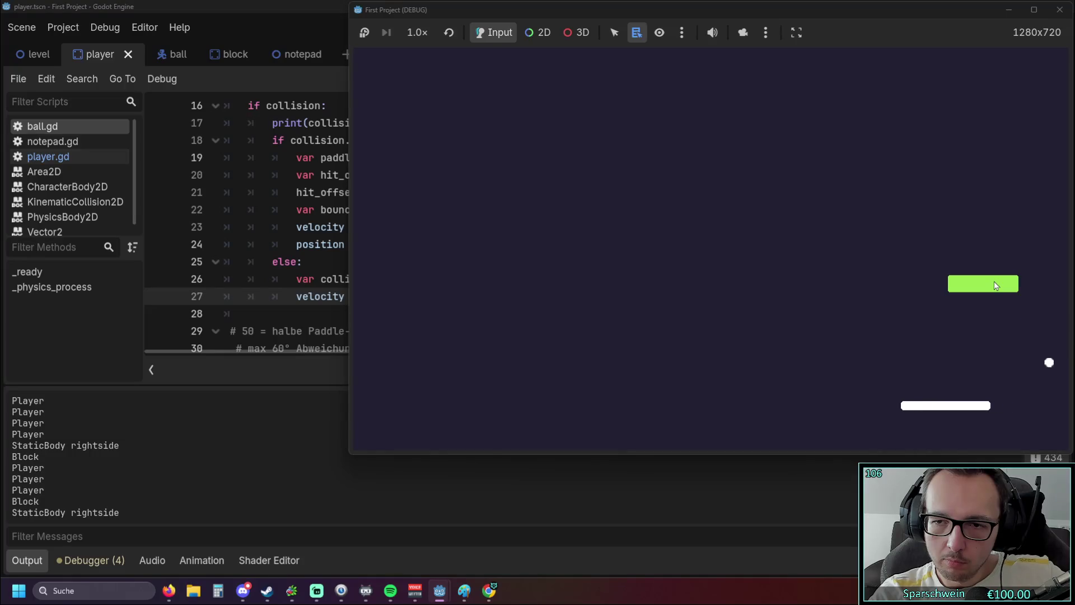
pyautogui.press('Left')
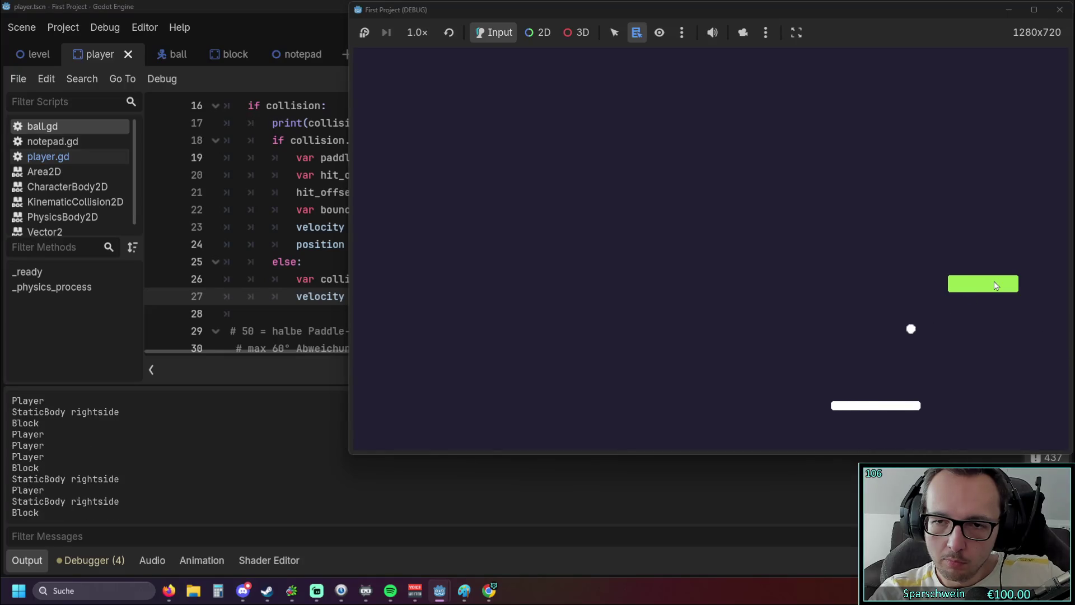
pyautogui.press('Right')
pyautogui.press('Right')
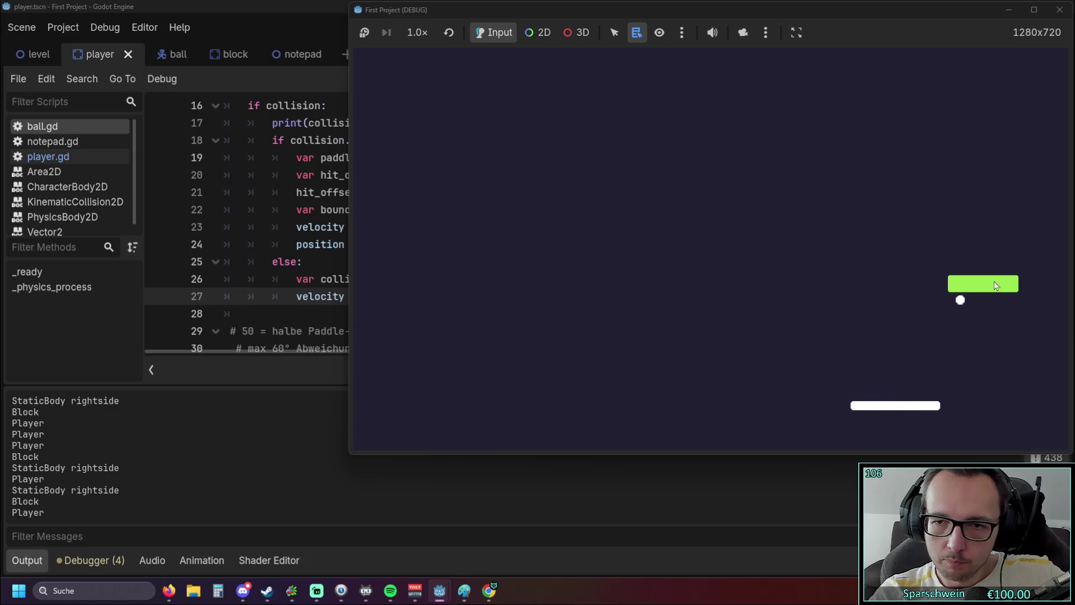
pyautogui.press('Left')
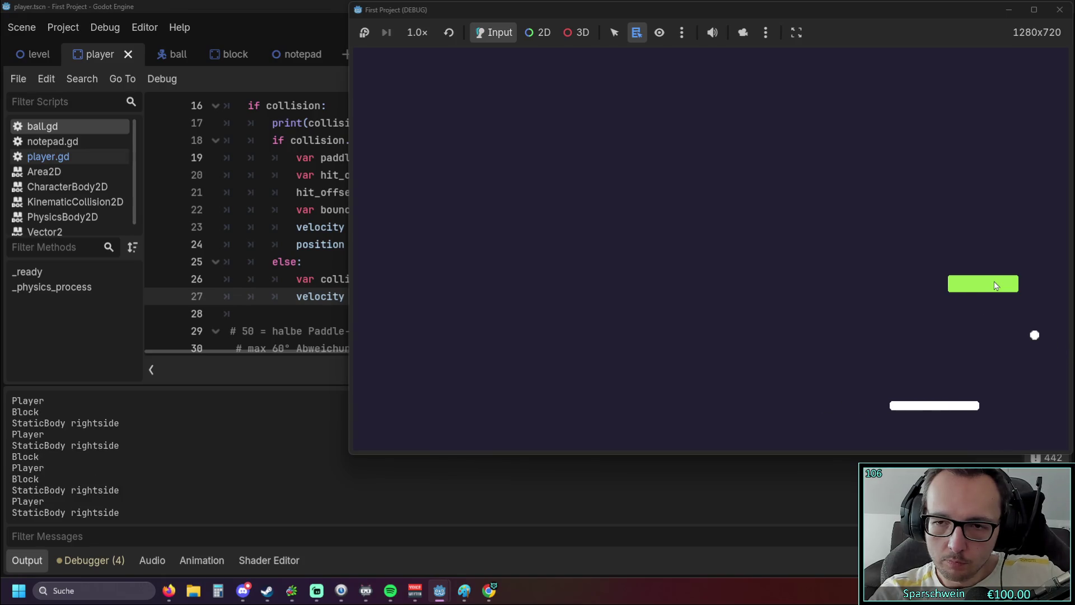
pyautogui.press('Left')
pyautogui.press('Right')
pyautogui.press('Left')
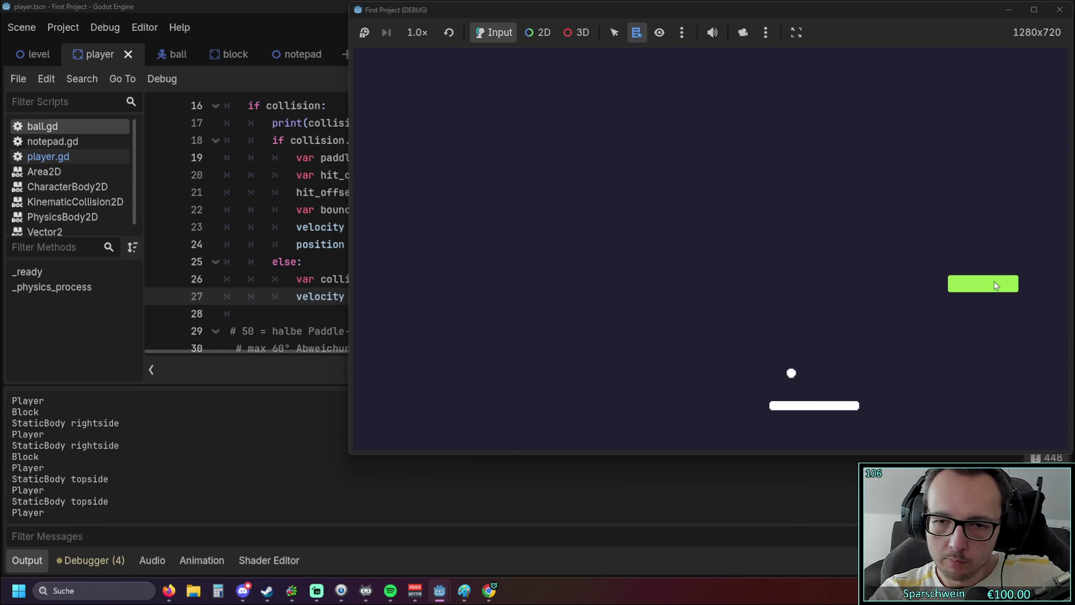
pyautogui.press('Left')
pyautogui.press('Left')
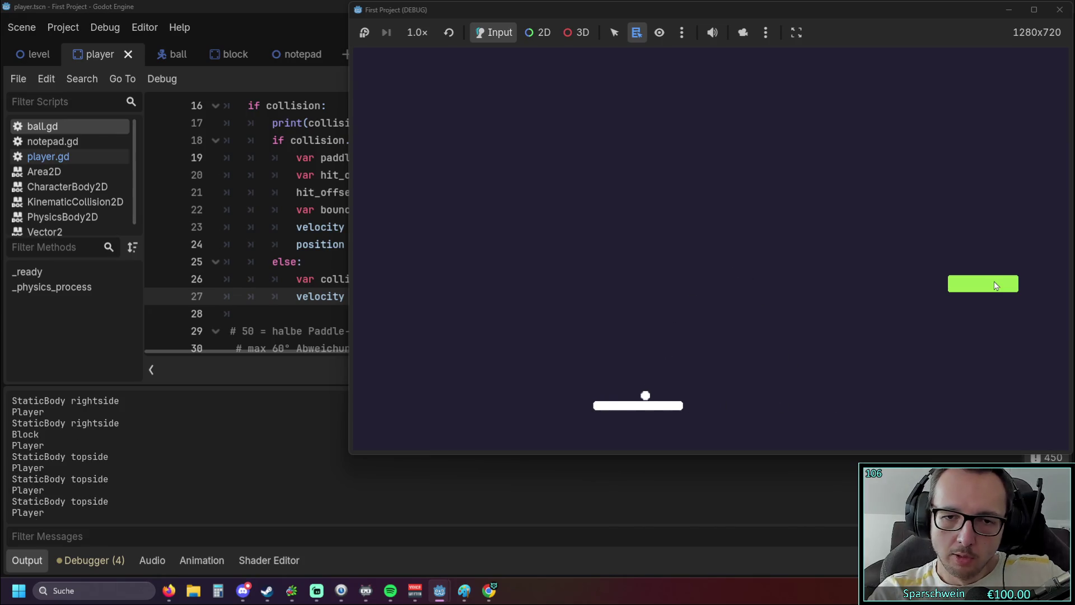
pyautogui.click(1059, 10)
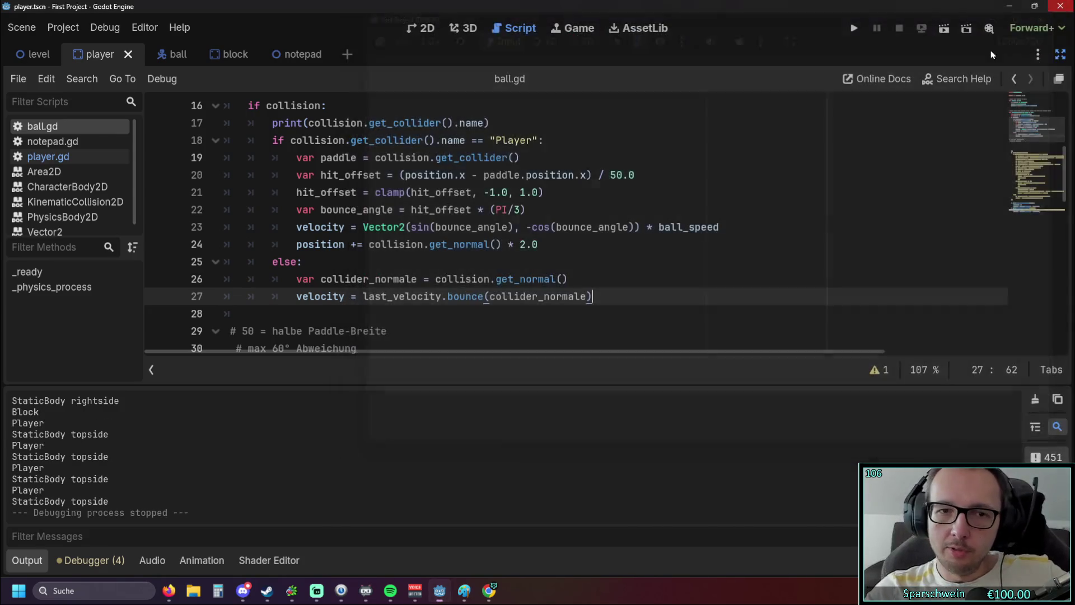
# Step: Refocus the ball.gd script, then go to the 'How to make Ping Pong in Godot 4' YouTube tab
pyautogui.click(648, 328)
pyautogui.scroll(-2, 622, 306)
pyautogui.scroll(2, 623, 307)
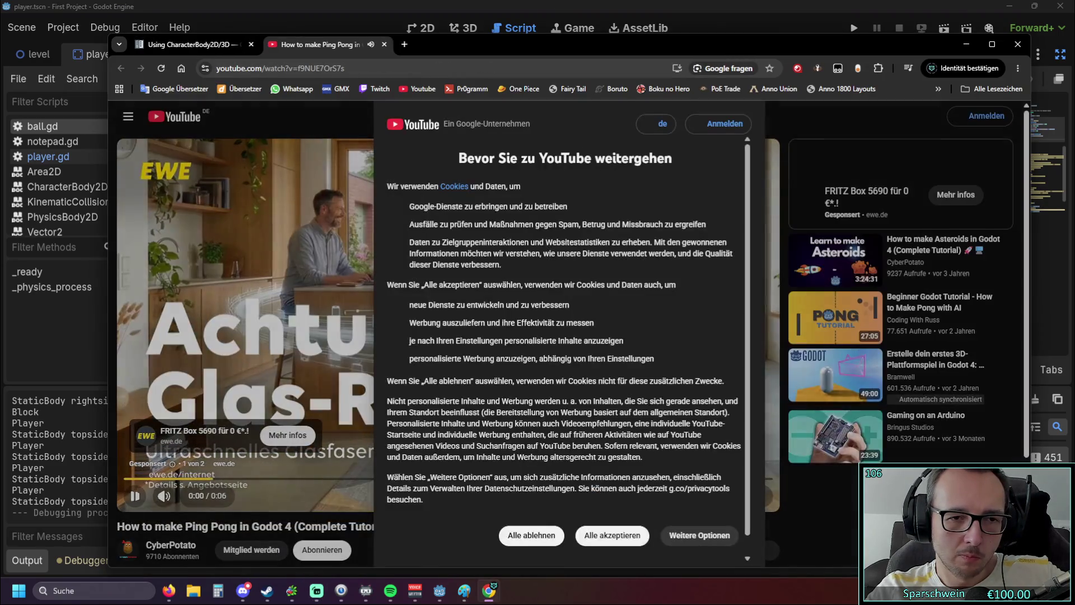
pyautogui.click(383, 45)
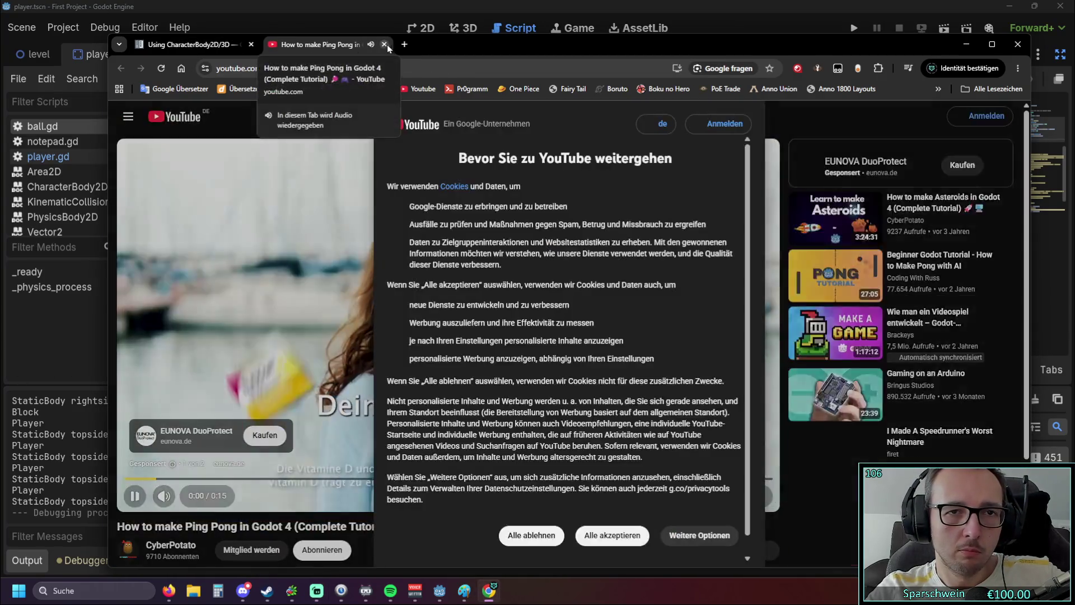
# Step: Close the YouTube tab, minimize Chrome with the collision docs, and bring up Windows Security
pyautogui.click(383, 44)
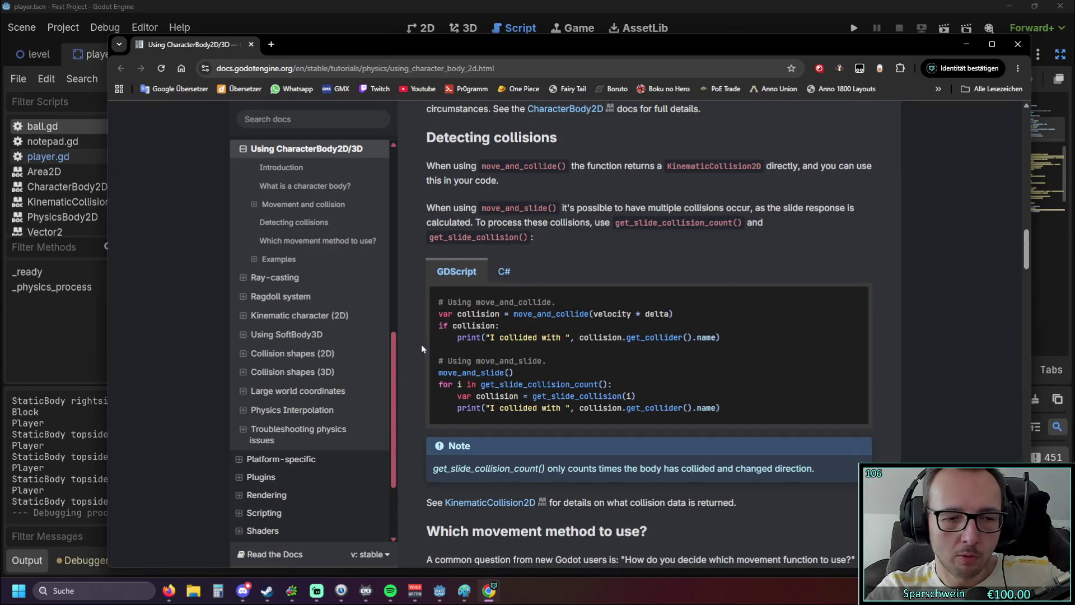
pyautogui.moveTo(491, 594)
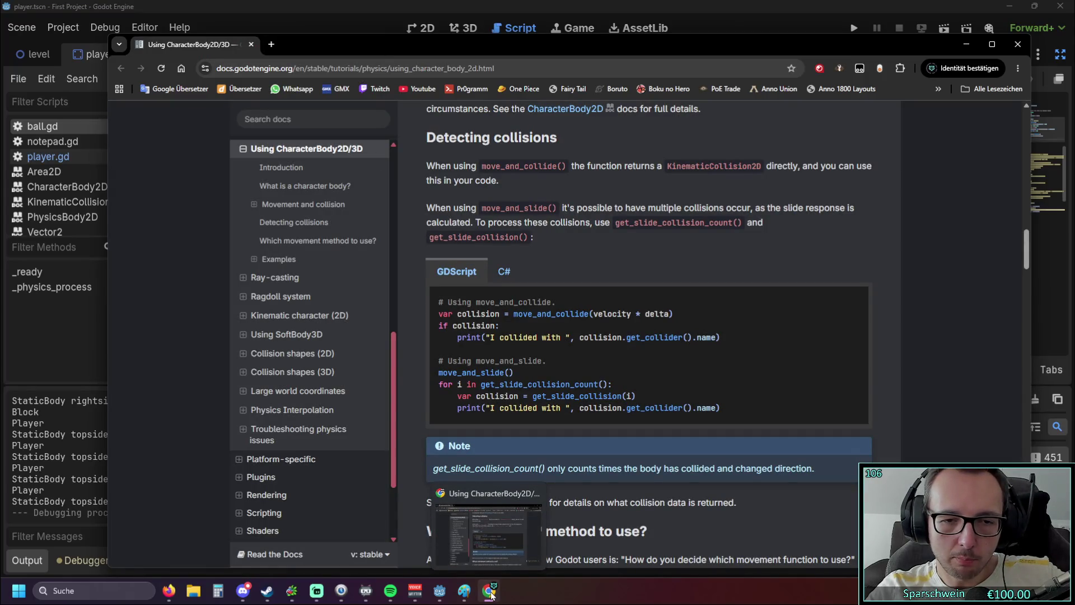
pyautogui.click(491, 591)
pyautogui.click(491, 591)
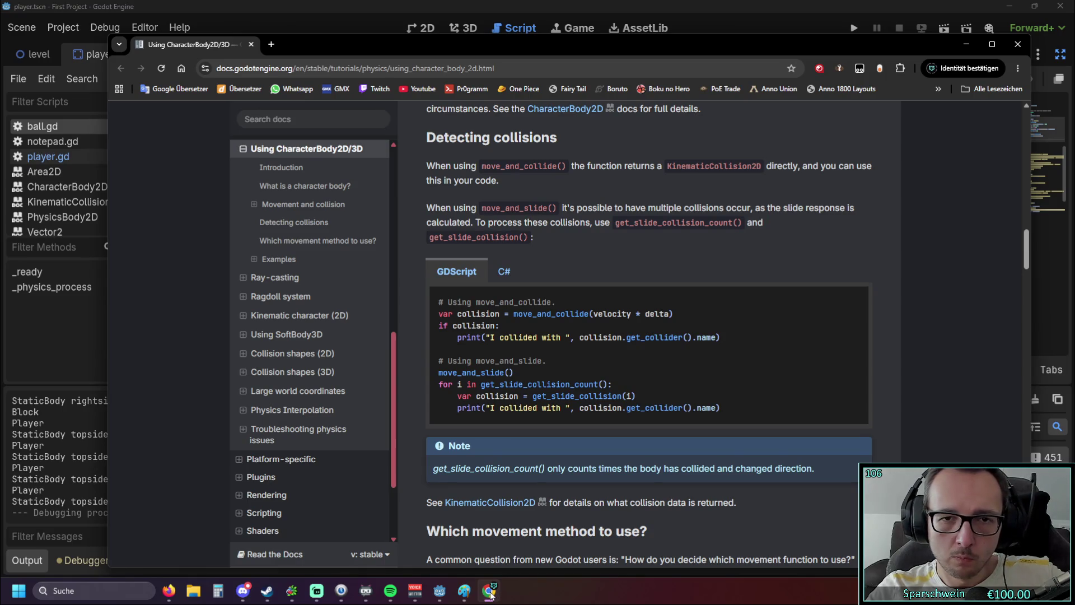
pyautogui.click(490, 592)
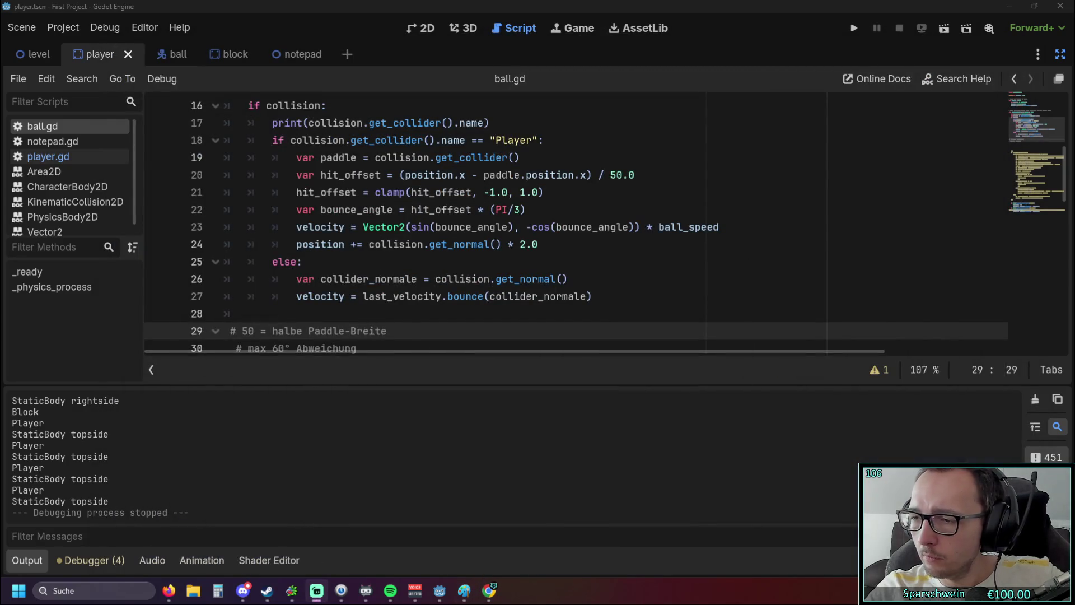
pyautogui.click(168, 590)
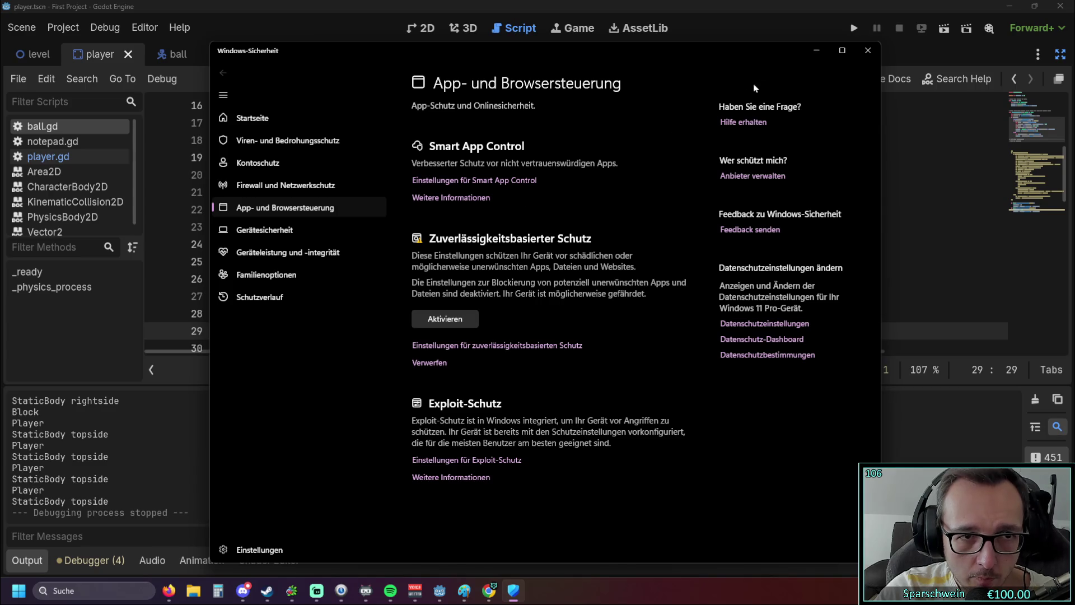
# Step: Close the Windows Security 'App- und Browsersteuerung' window
pyautogui.click(874, 54)
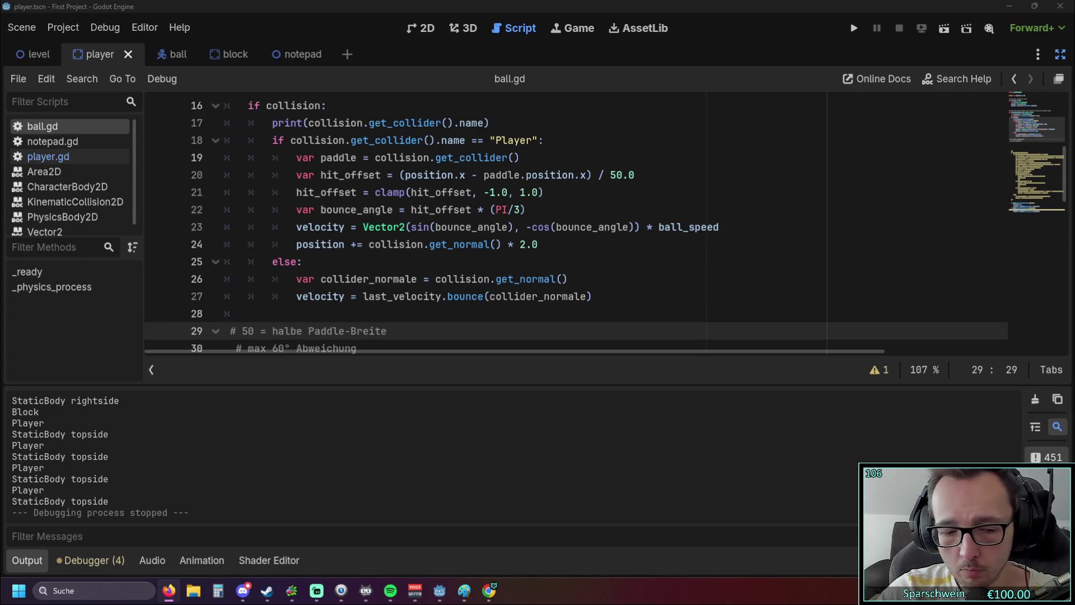
# Step: Open Windows Settings with Win+I
pyautogui.press('super+i')
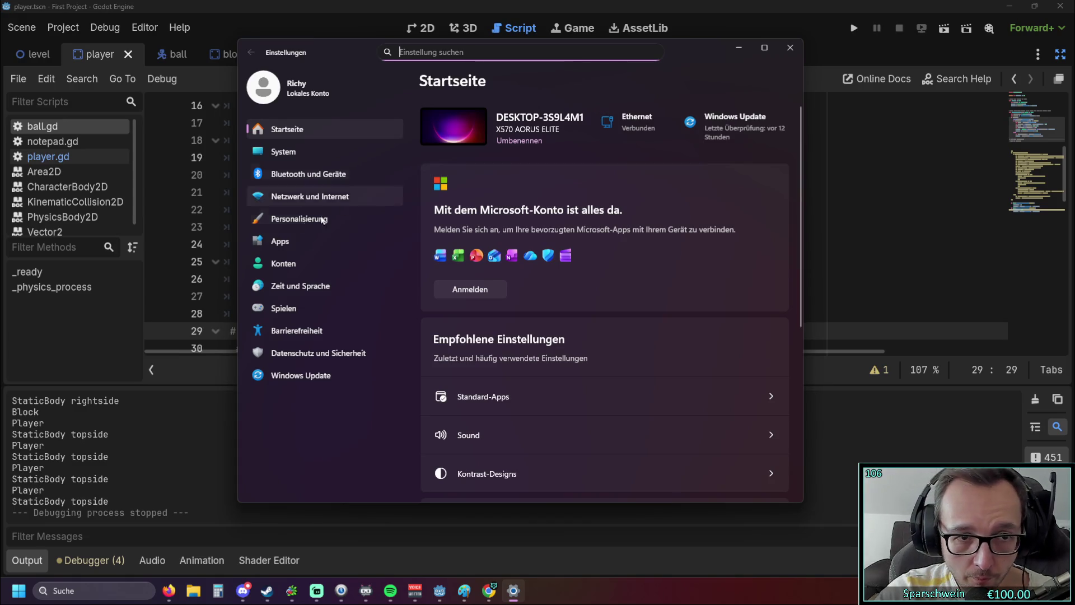
# Step: In Default apps, find Firefox, make it the default browser and the .html default
pyautogui.click(276, 241)
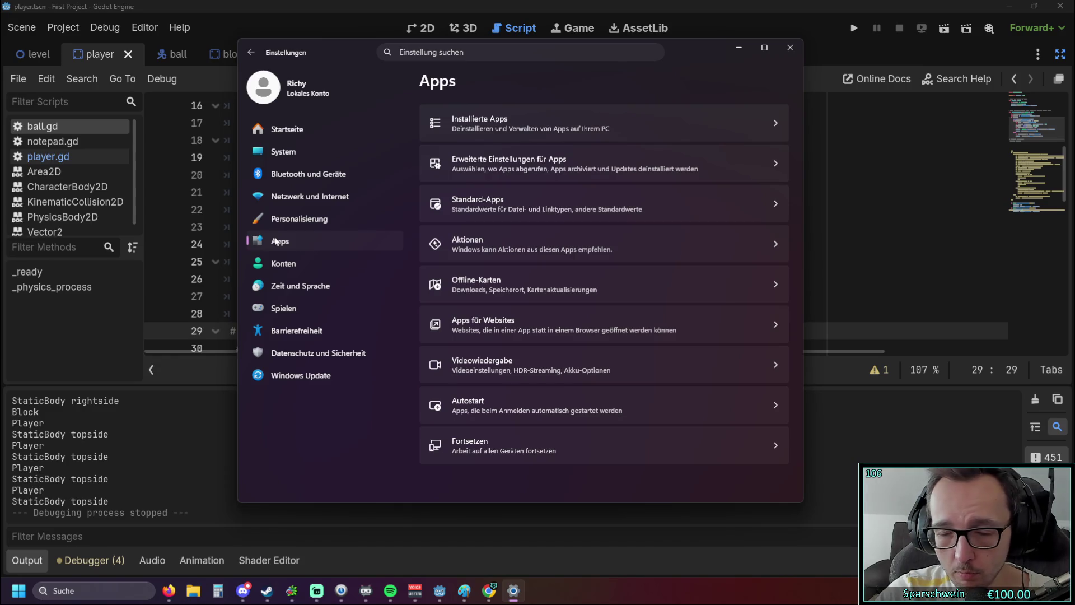
pyautogui.click(671, 206)
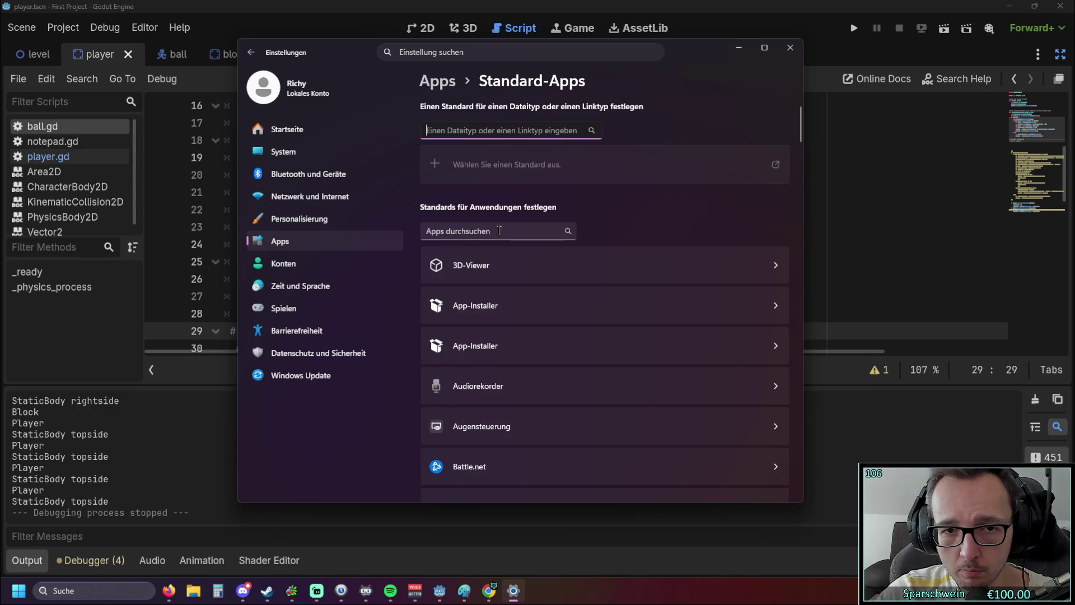
pyautogui.click(499, 230)
pyautogui.write('fire')
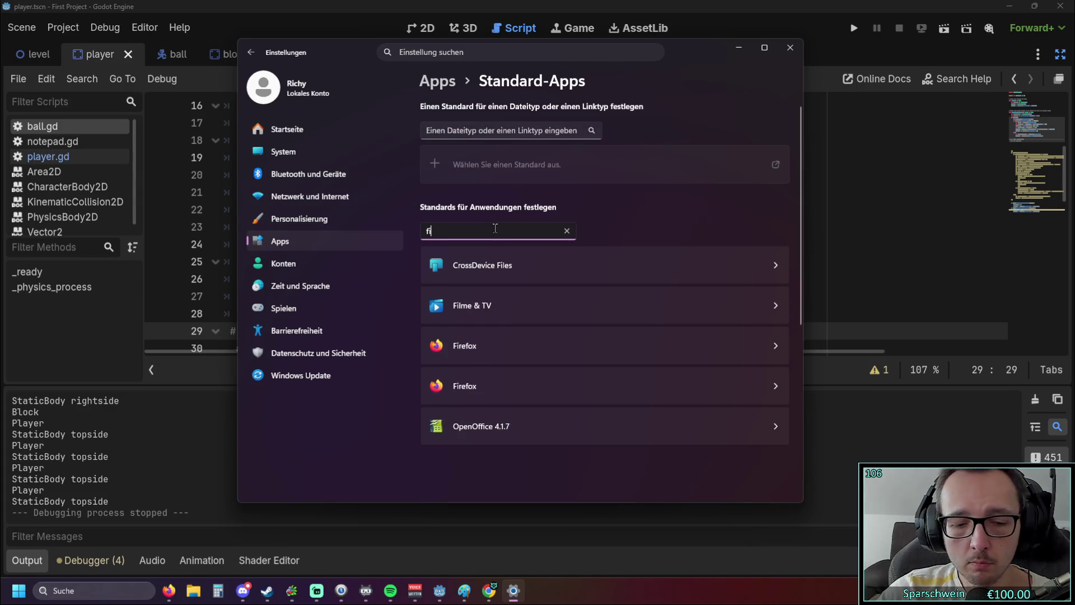
pyautogui.click(747, 266)
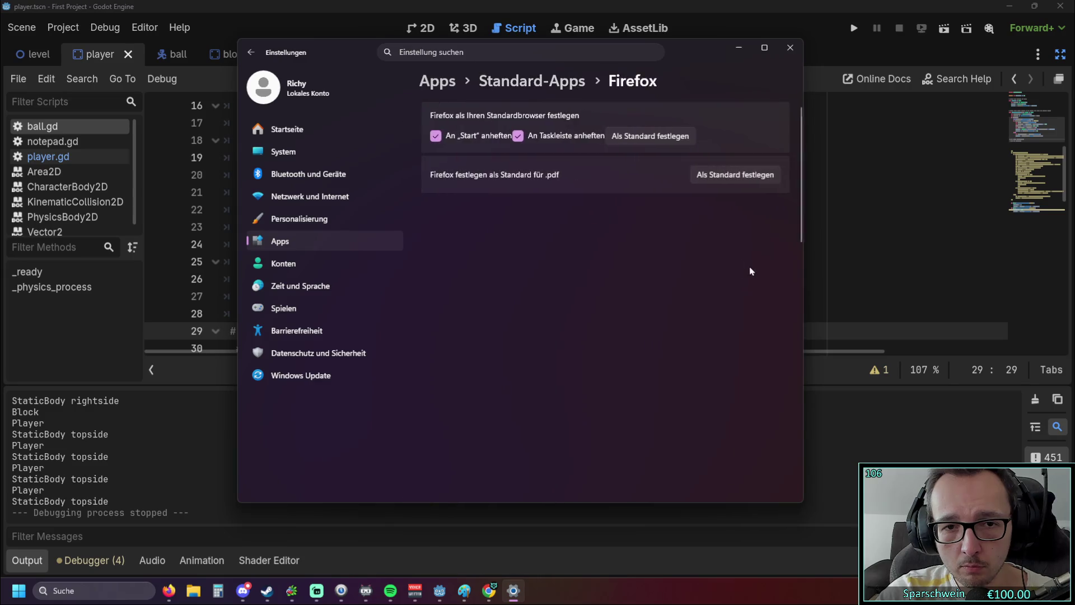
pyautogui.click(646, 141)
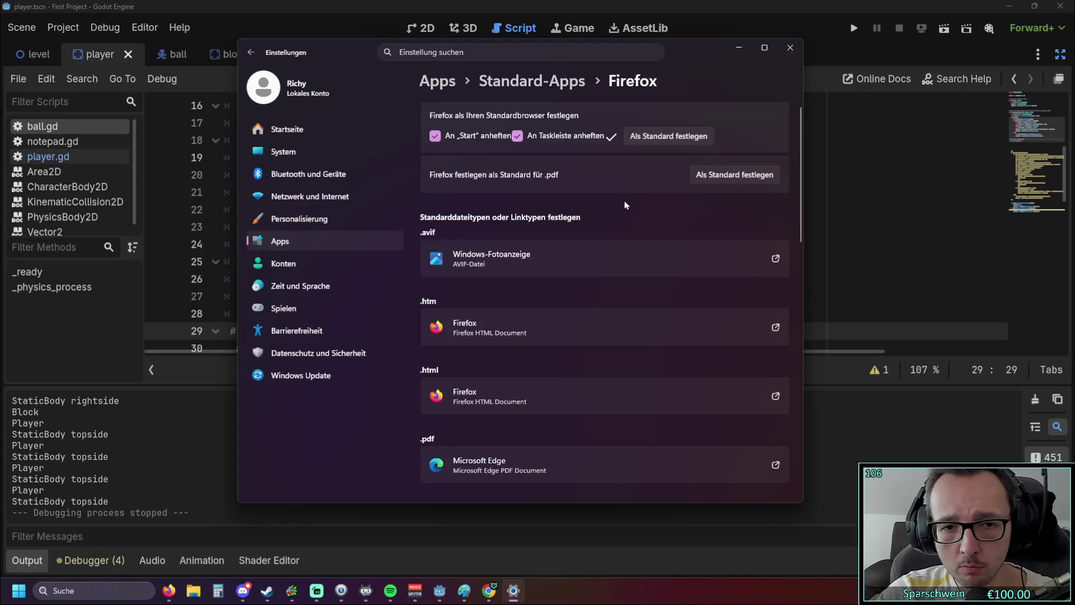
pyautogui.click(776, 396)
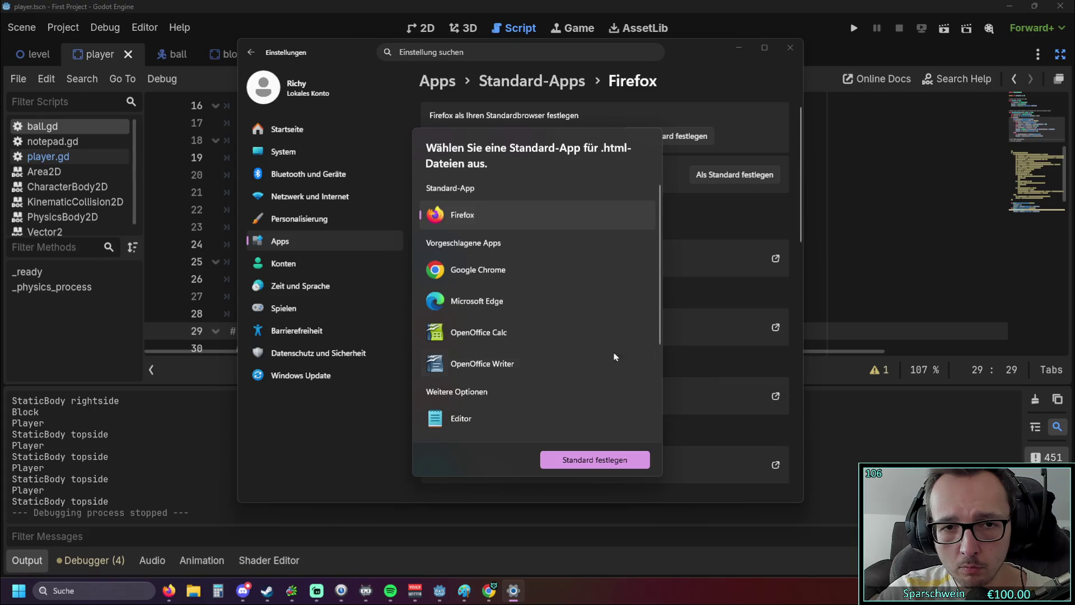
pyautogui.click(616, 456)
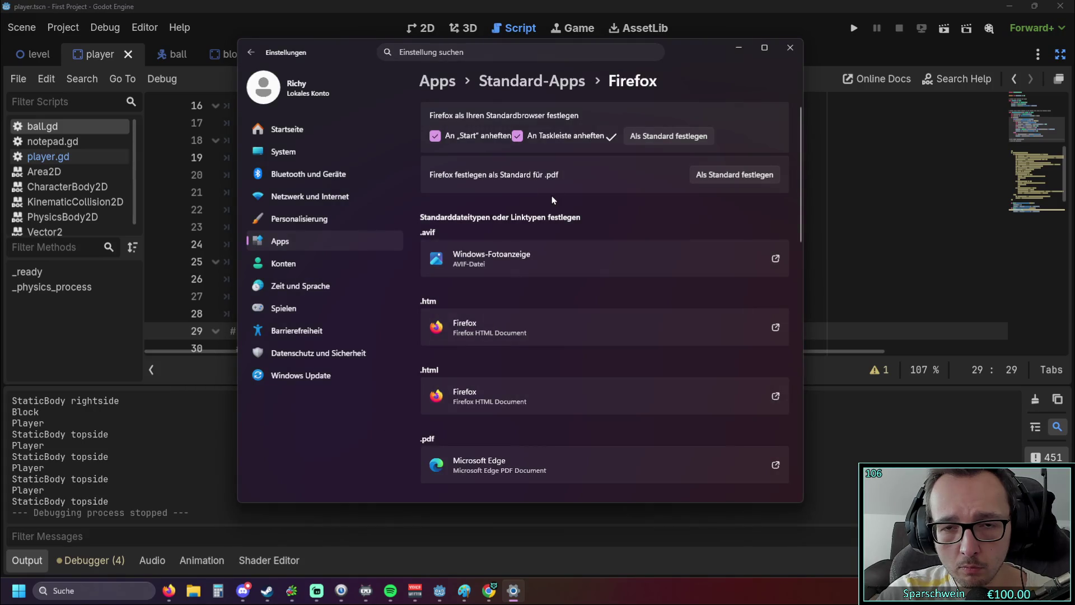
# Step: Search 'fire' again, confirm Firefox as default browser, close Settings and return to the tutorial
pyautogui.click(257, 55)
pyautogui.click(469, 229)
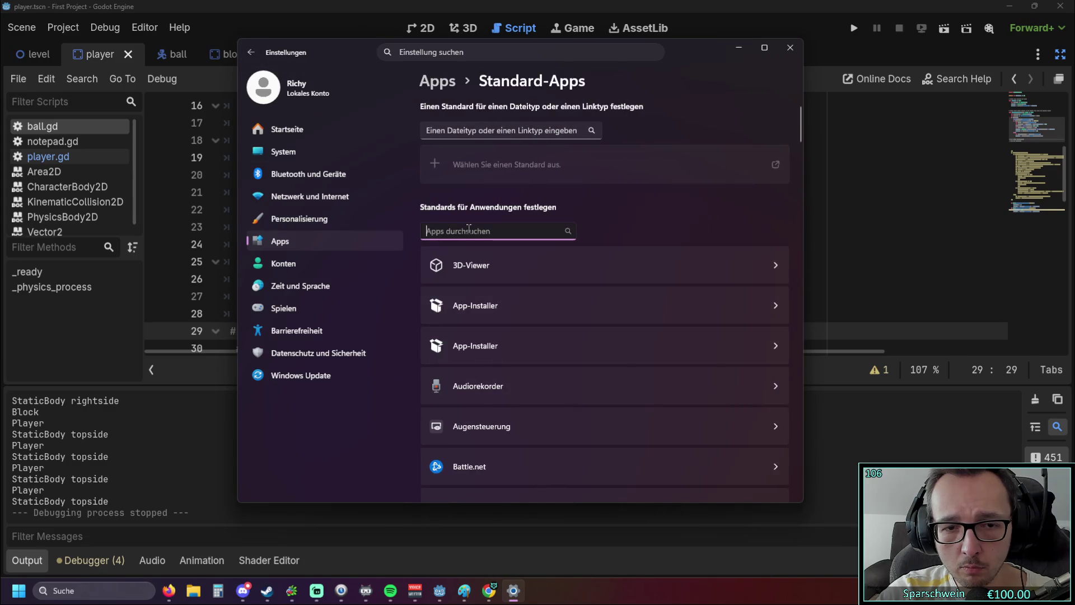
pyautogui.write('fire')
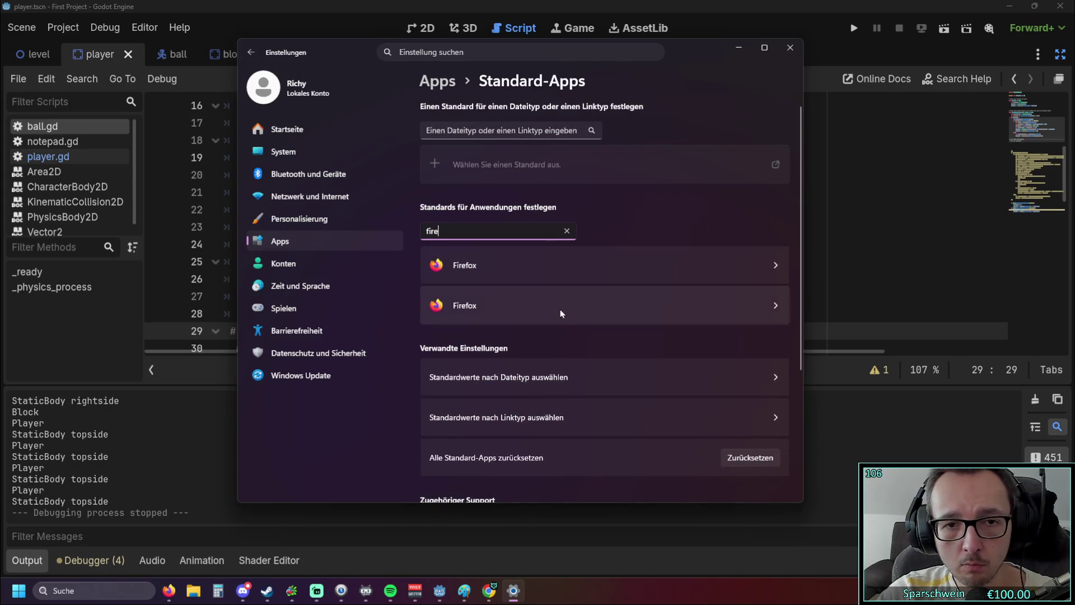
pyautogui.click(778, 307)
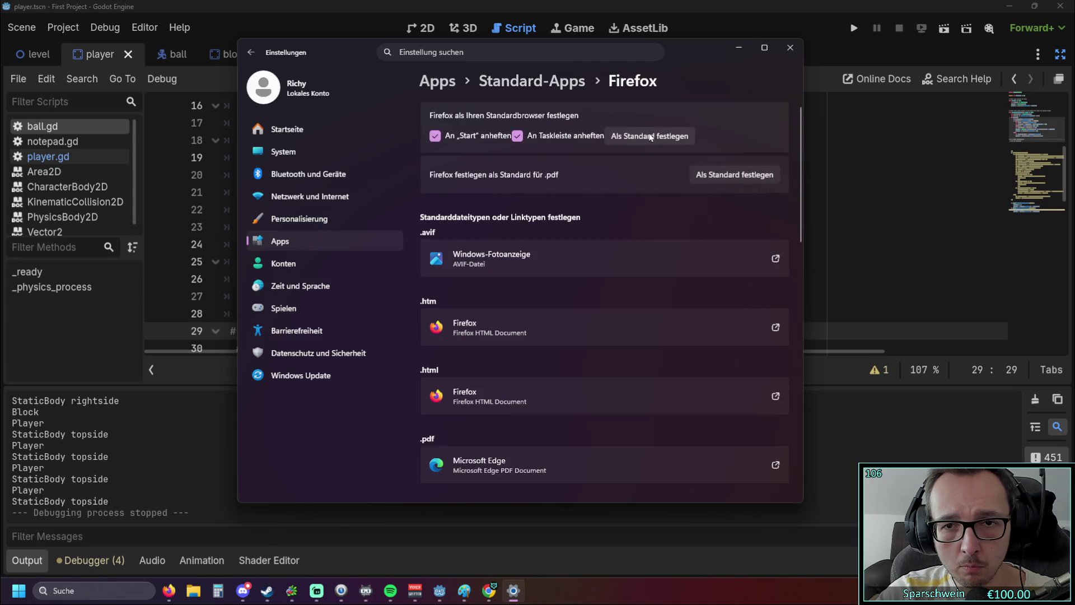
pyautogui.click(650, 137)
pyautogui.click(788, 47)
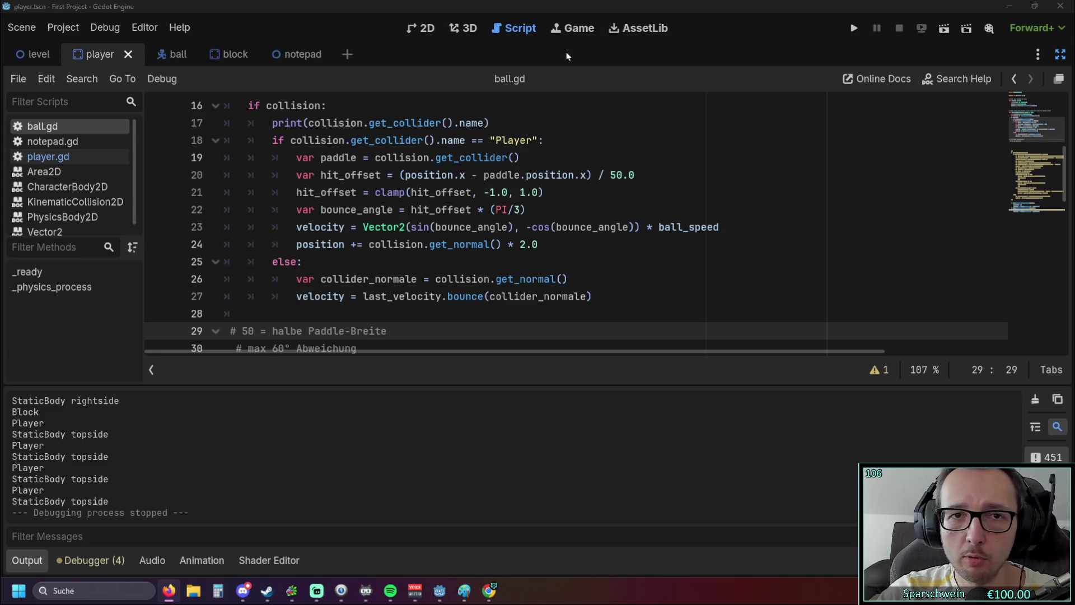
pyautogui.hotkey('alt', 'Tab')
# Step: Play the tutorial and skim its chapters from Project setup through the Ball section to 37:38
pyautogui.scroll(-1, 173, 377)
pyautogui.scroll(1, 176, 364)
pyautogui.click(61, 509)
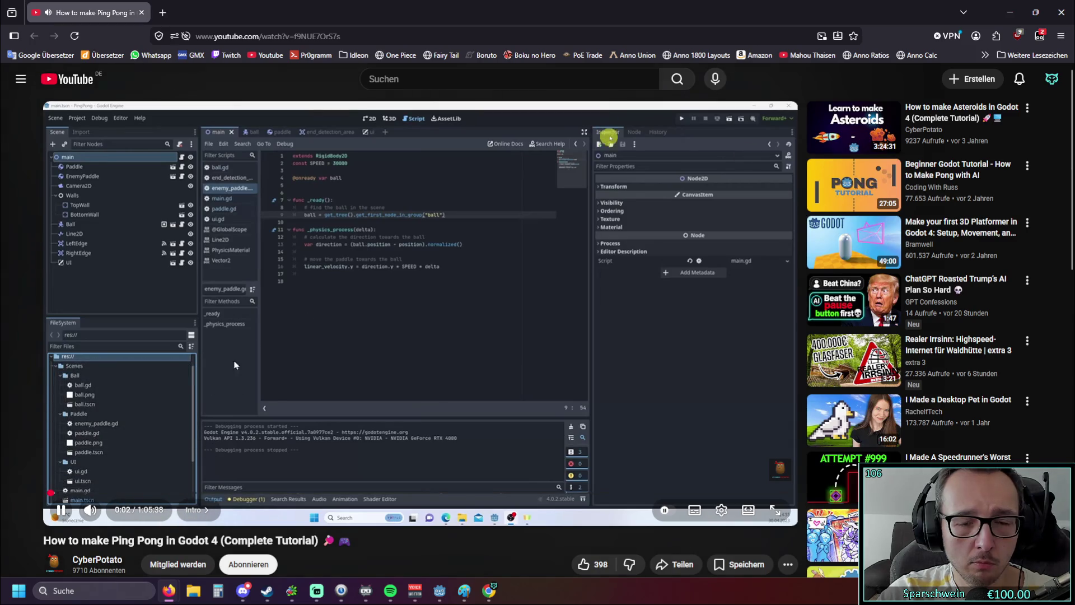
pyautogui.click(105, 493)
pyautogui.click(123, 493)
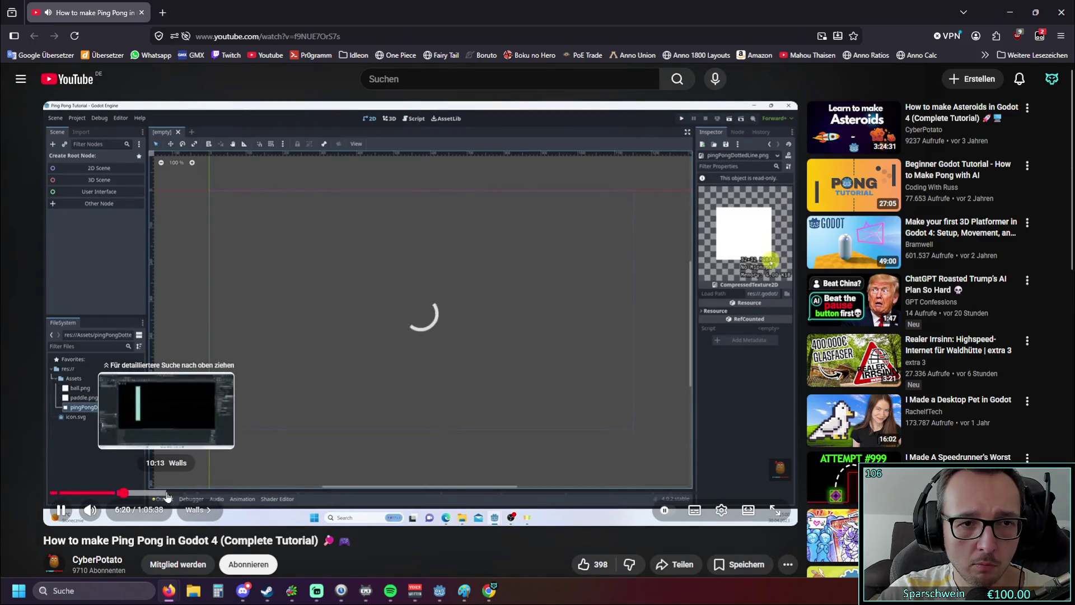
pyautogui.click(167, 495)
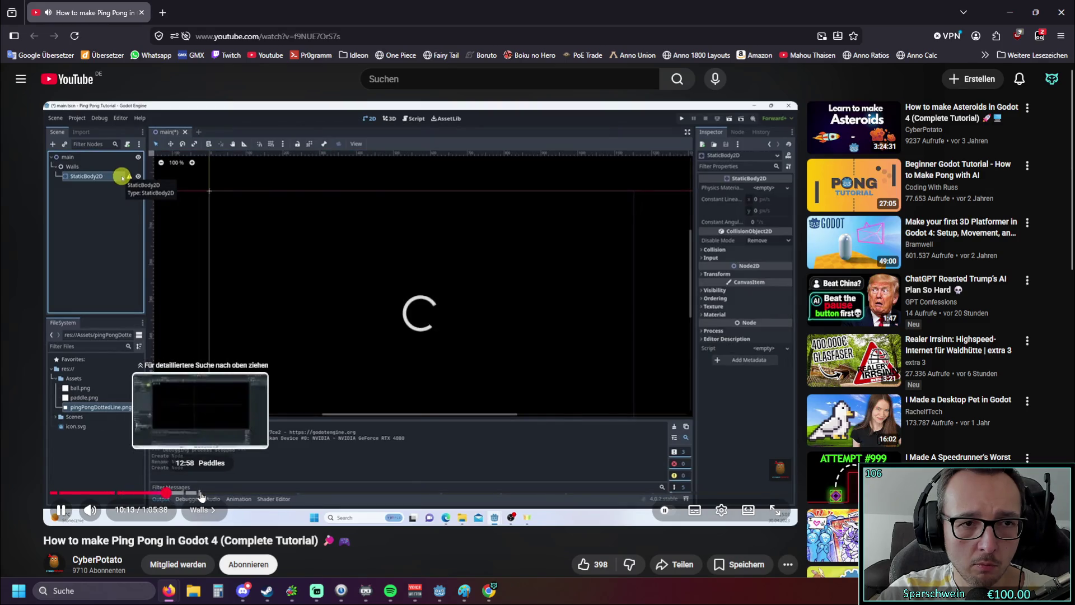
pyautogui.click(200, 495)
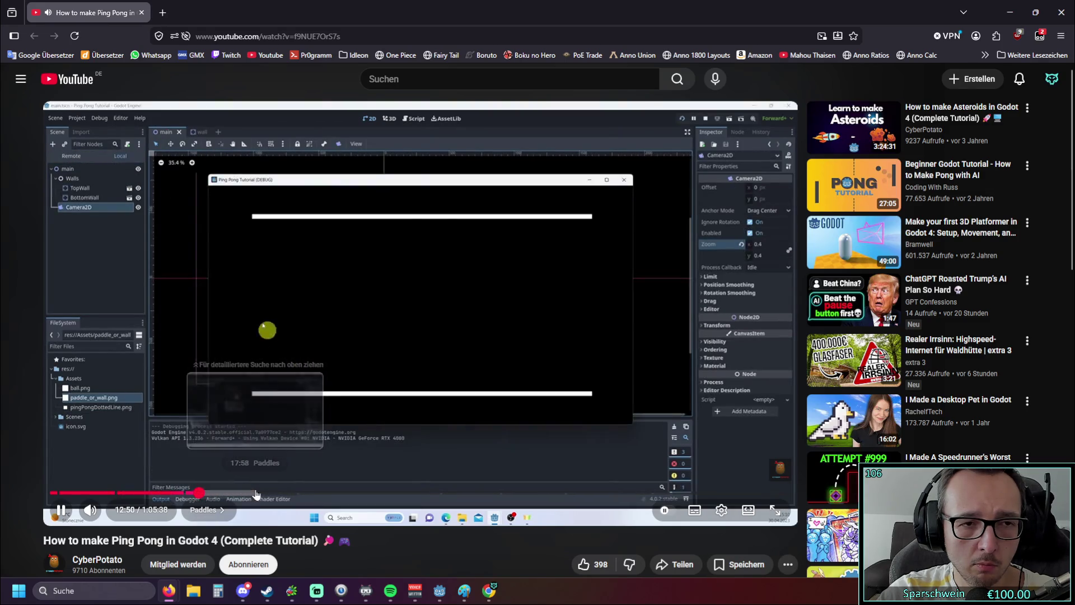
pyautogui.click(255, 494)
pyautogui.click(299, 493)
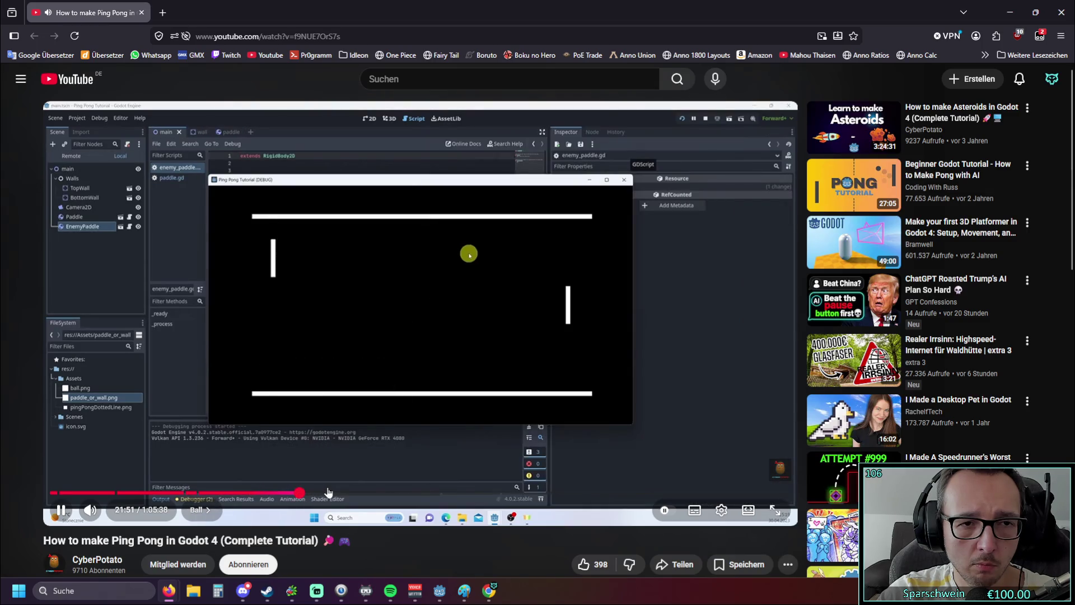
pyautogui.click(331, 493)
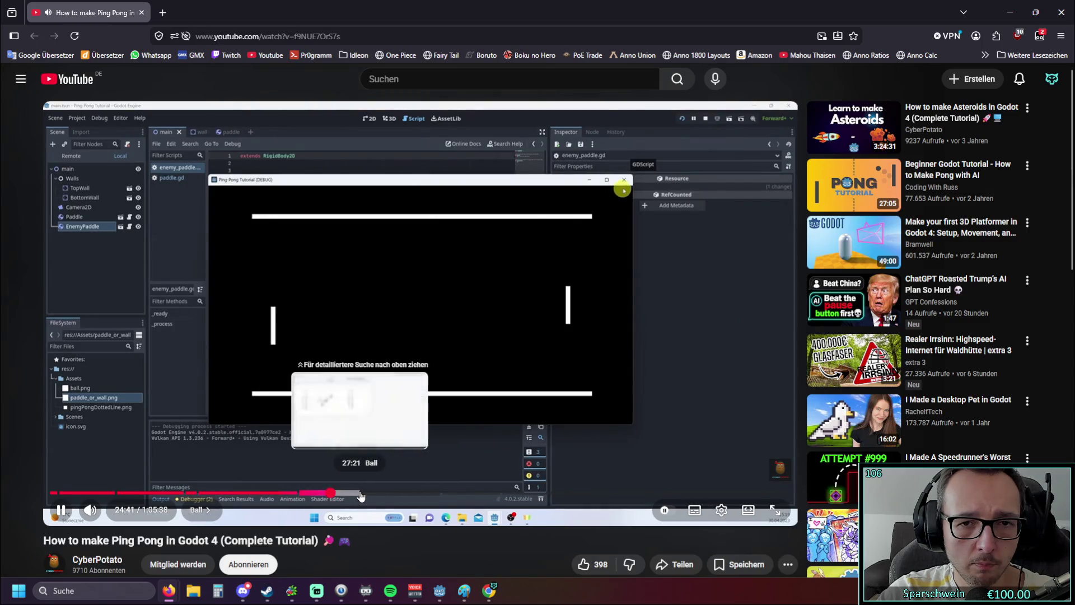
pyautogui.click(361, 494)
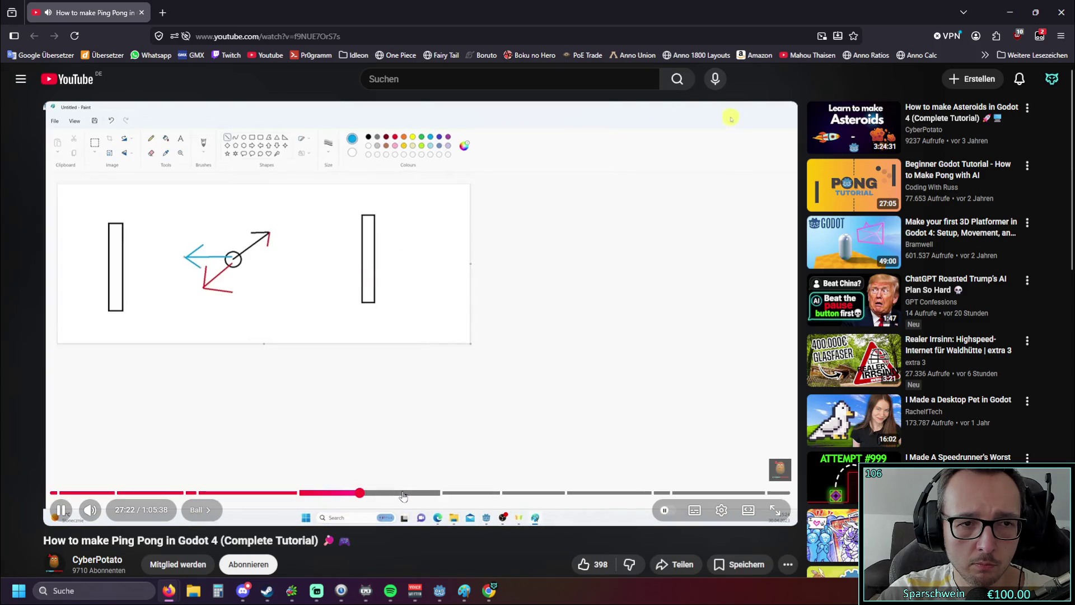
pyautogui.click(403, 493)
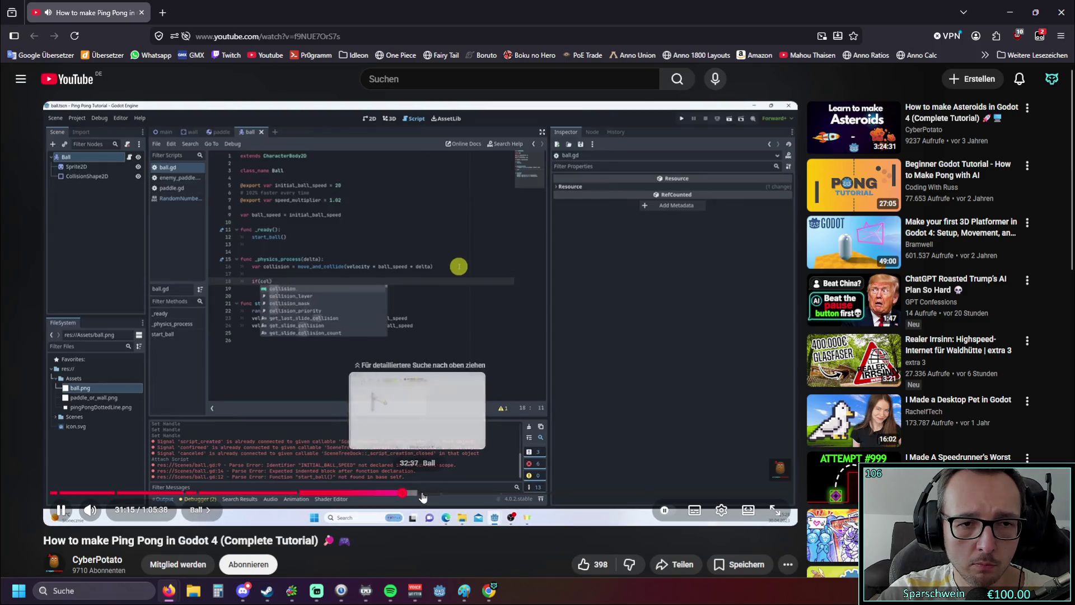
pyautogui.click(422, 493)
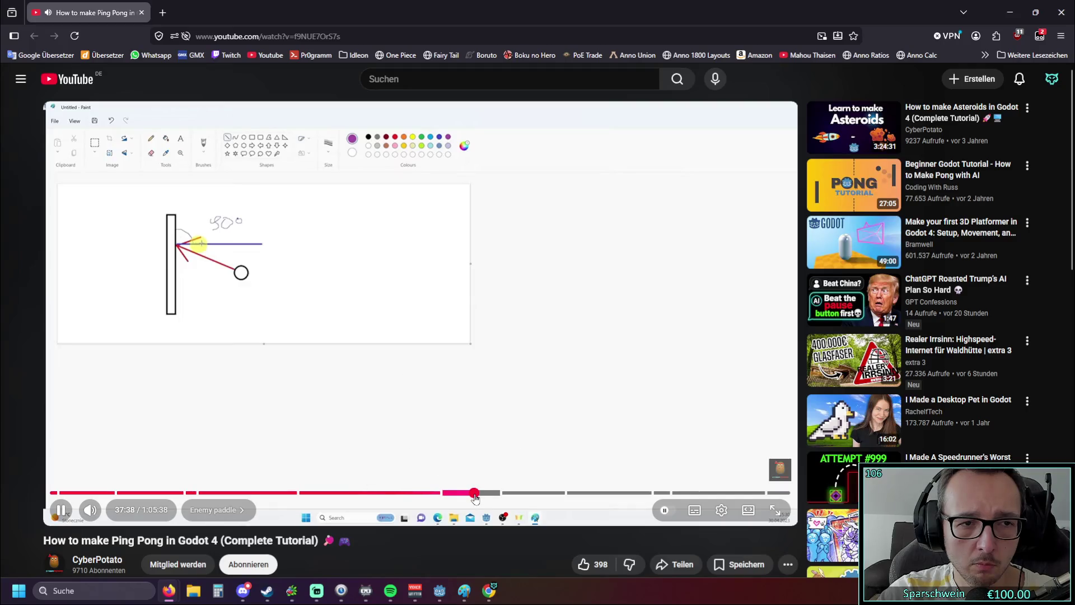
pyautogui.click(474, 493)
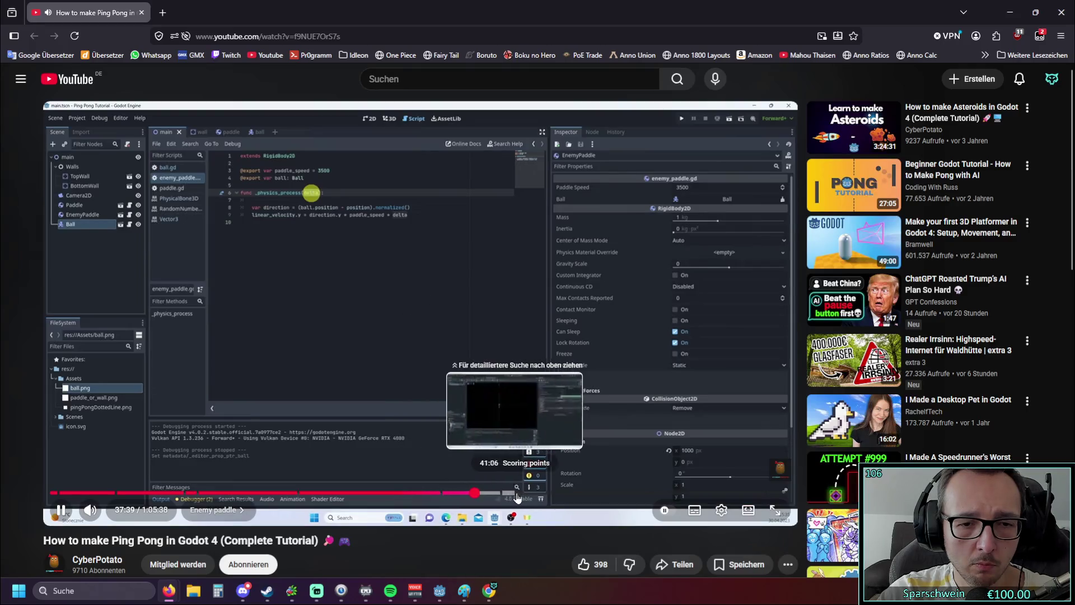
# Step: Skim on to the ball-sticking fix, pause at 1:04:30, and hide Firefox
pyautogui.click(515, 493)
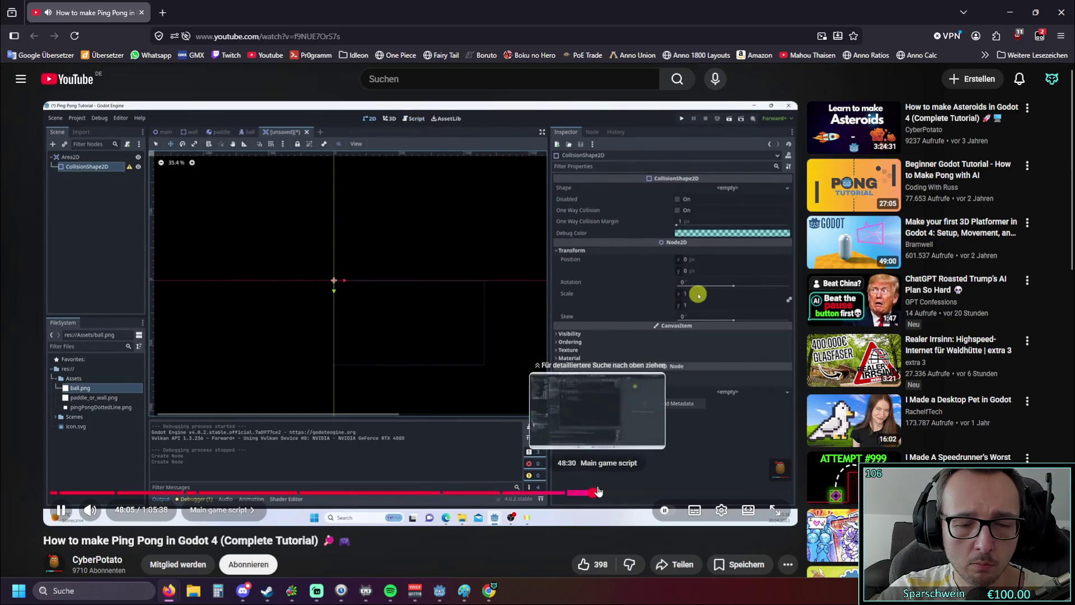
pyautogui.click(592, 493)
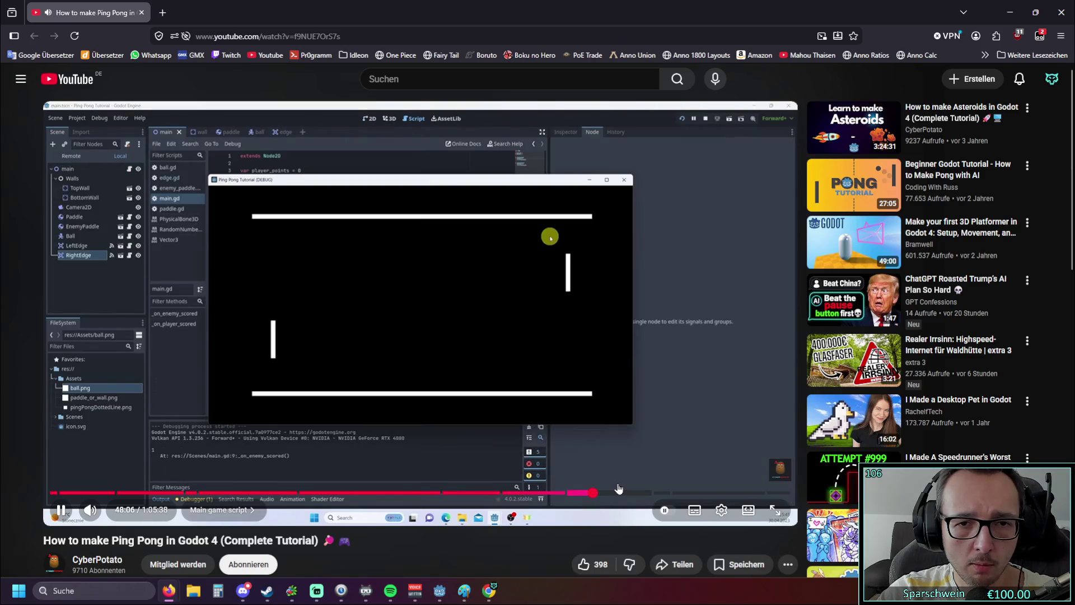
pyautogui.click(631, 493)
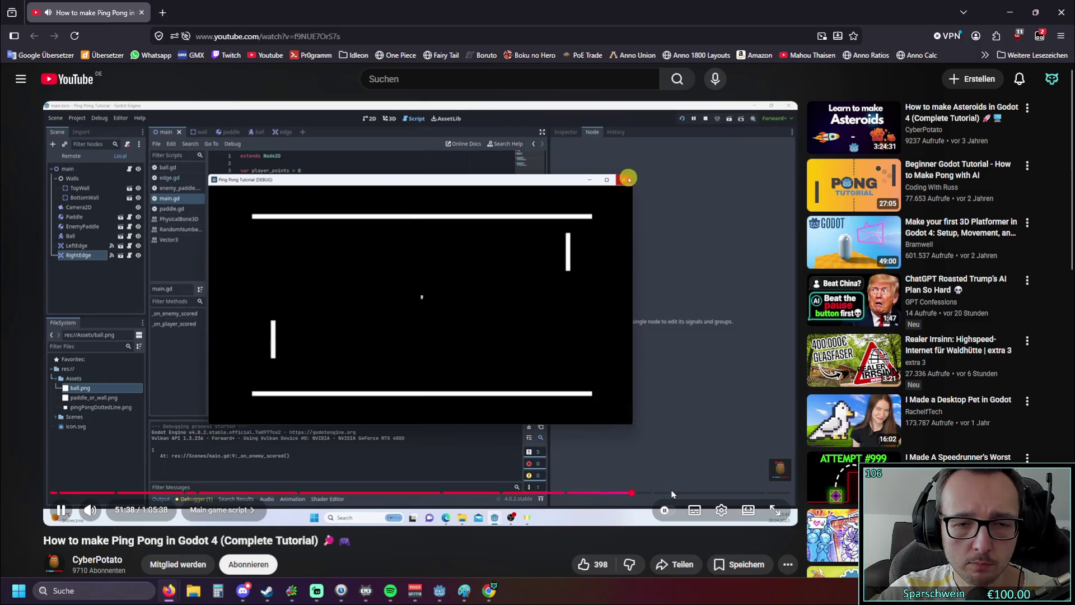
pyautogui.click(672, 494)
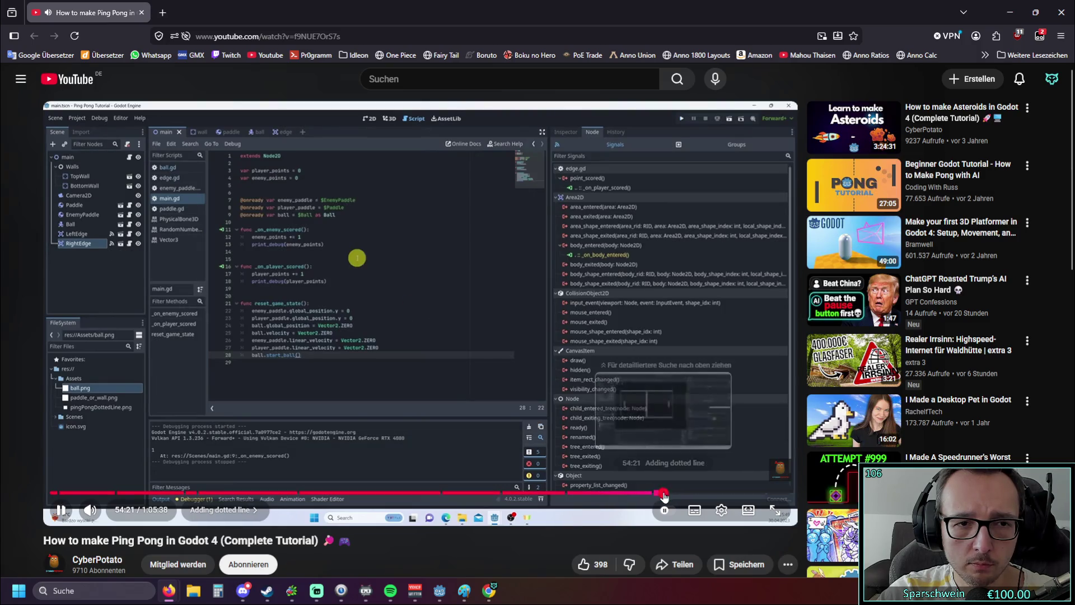
pyautogui.click(716, 494)
pyautogui.click(747, 494)
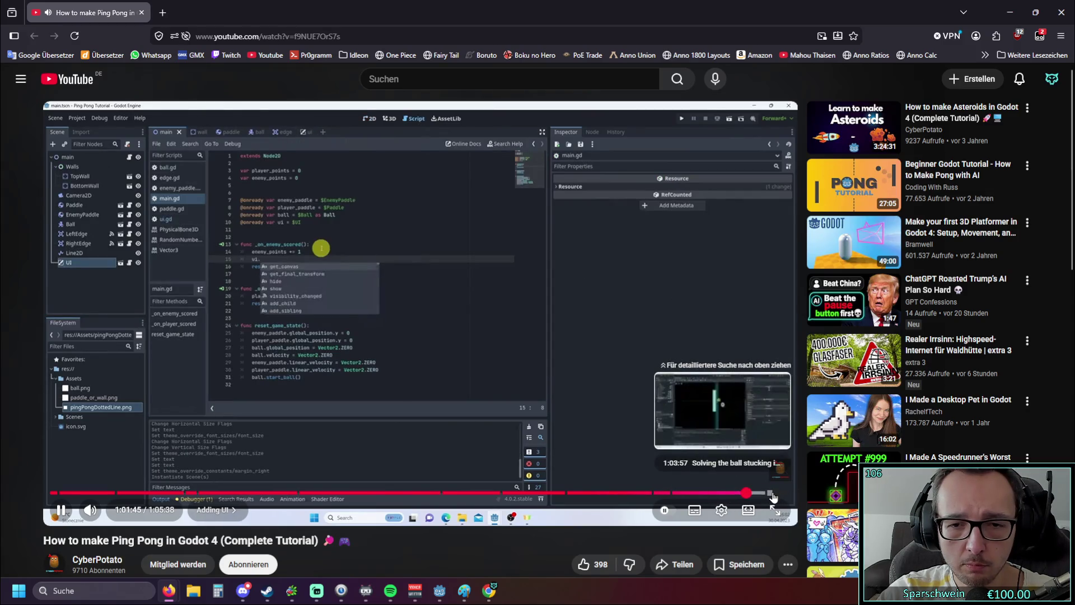
pyautogui.click(773, 493)
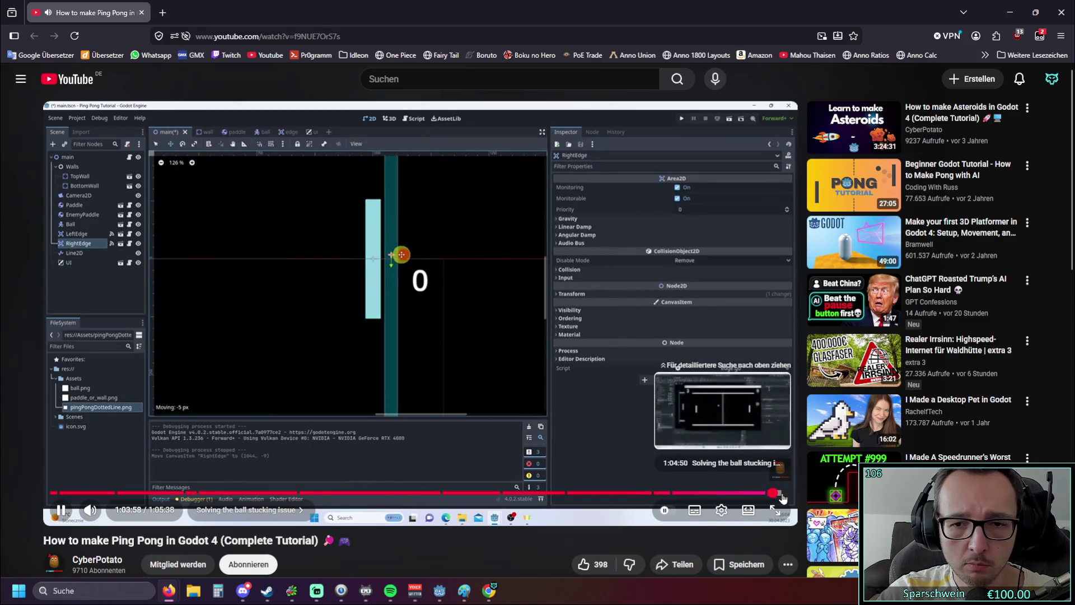
pyautogui.click(782, 494)
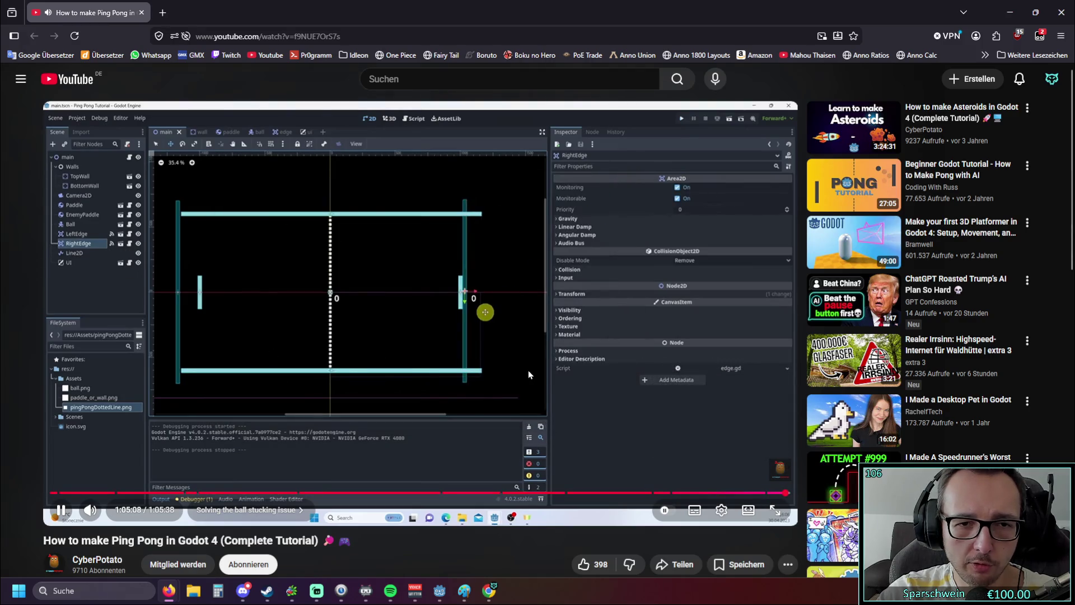
pyautogui.click(778, 494)
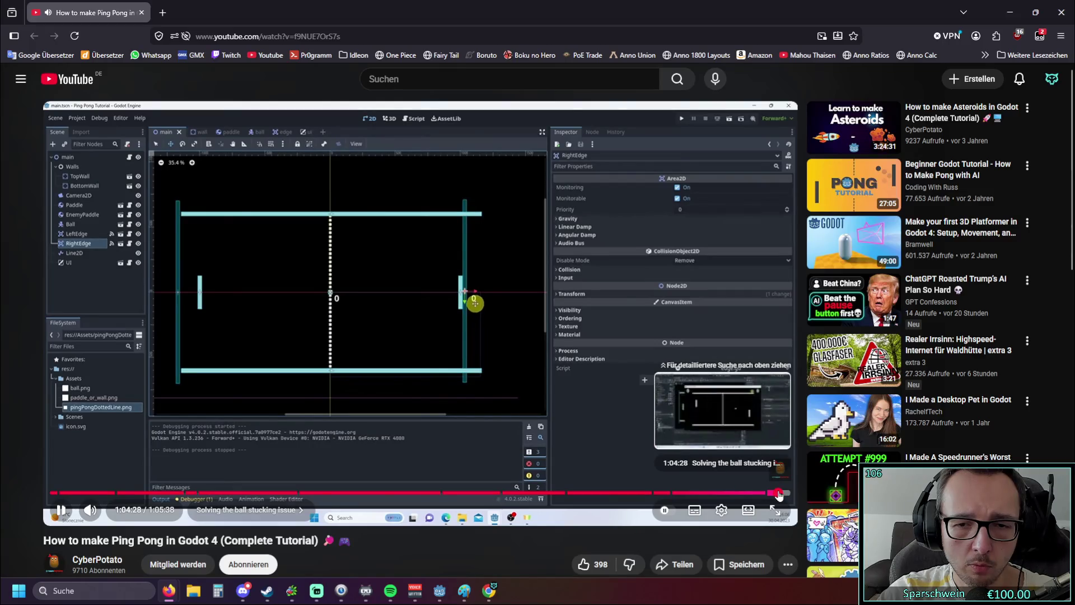
pyautogui.click(777, 492)
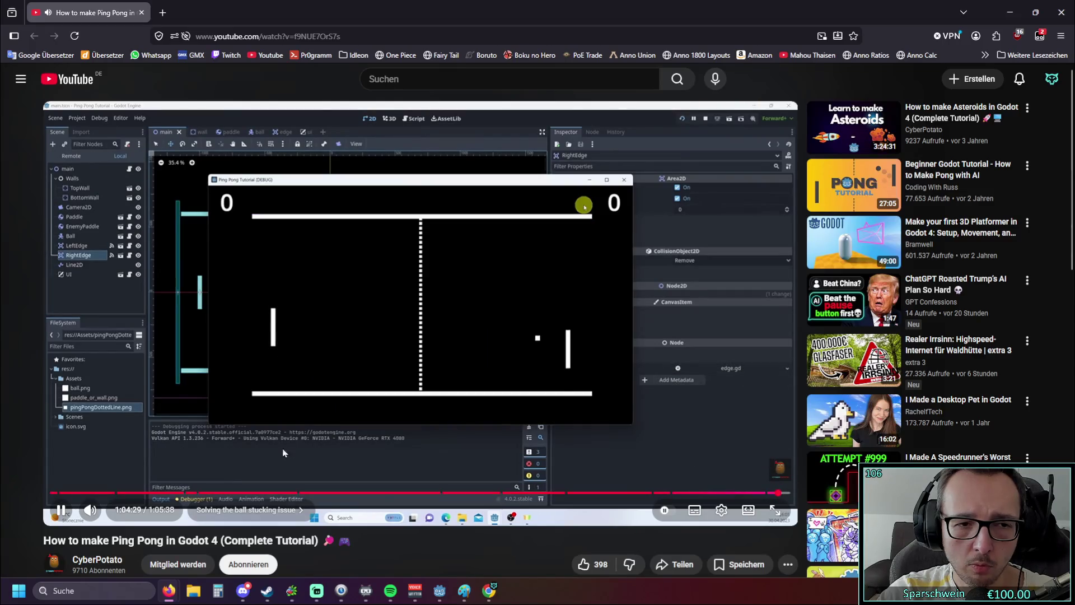
pyautogui.click(400, 271)
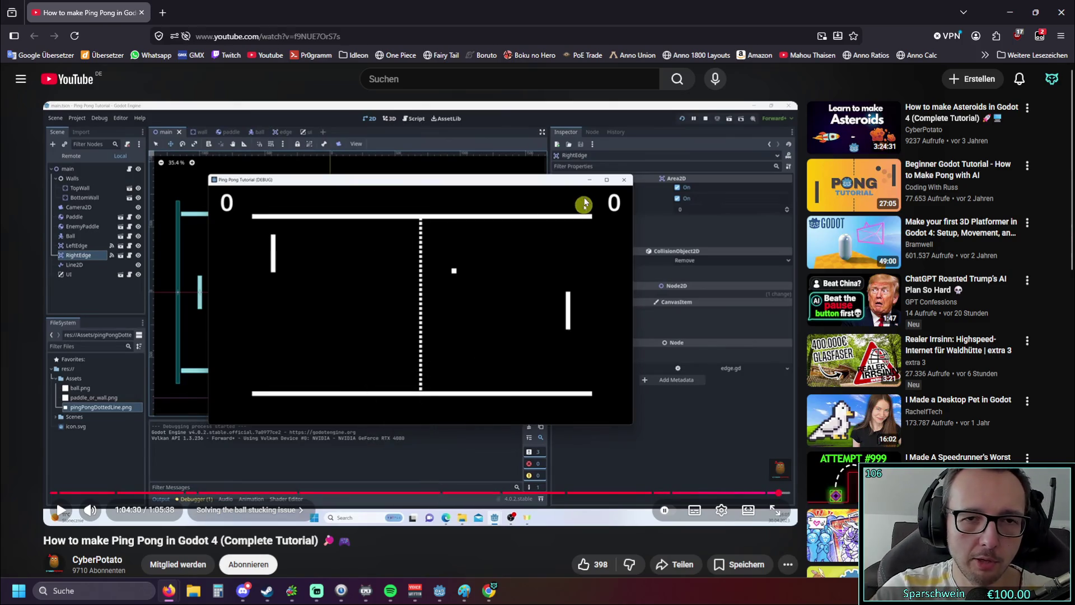
pyautogui.click(1009, 11)
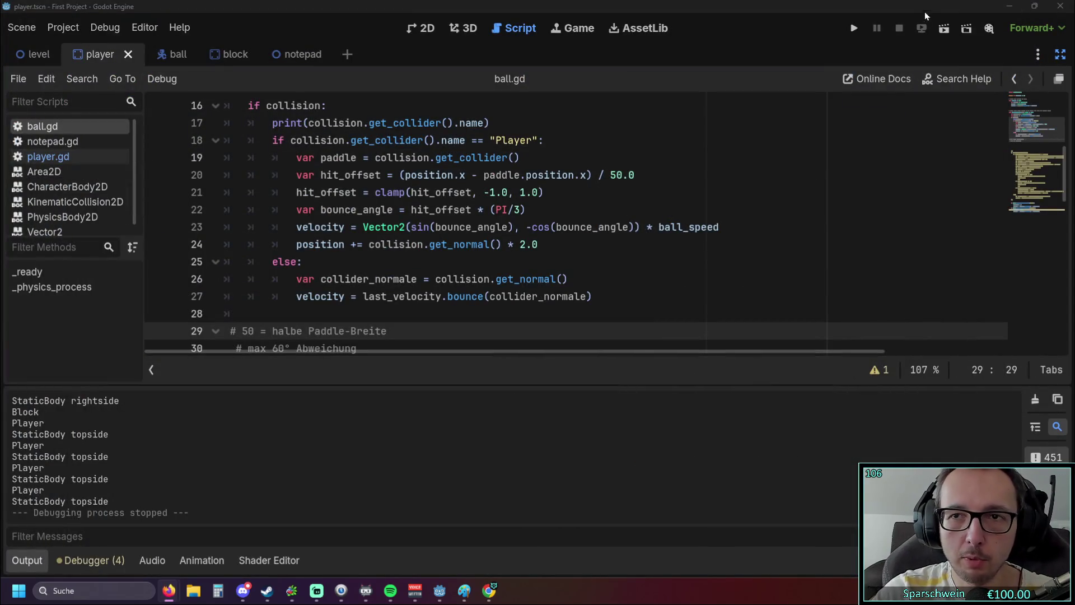
# Step: Launch the game and steer the paddle left and right under the ball
pyautogui.click(853, 28)
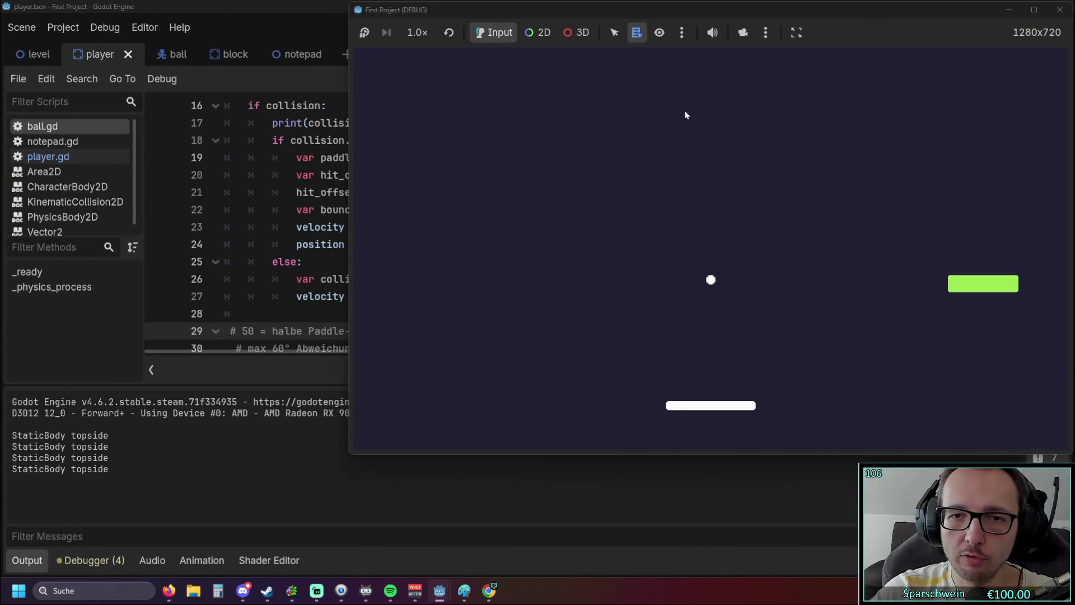
pyautogui.press('Right')
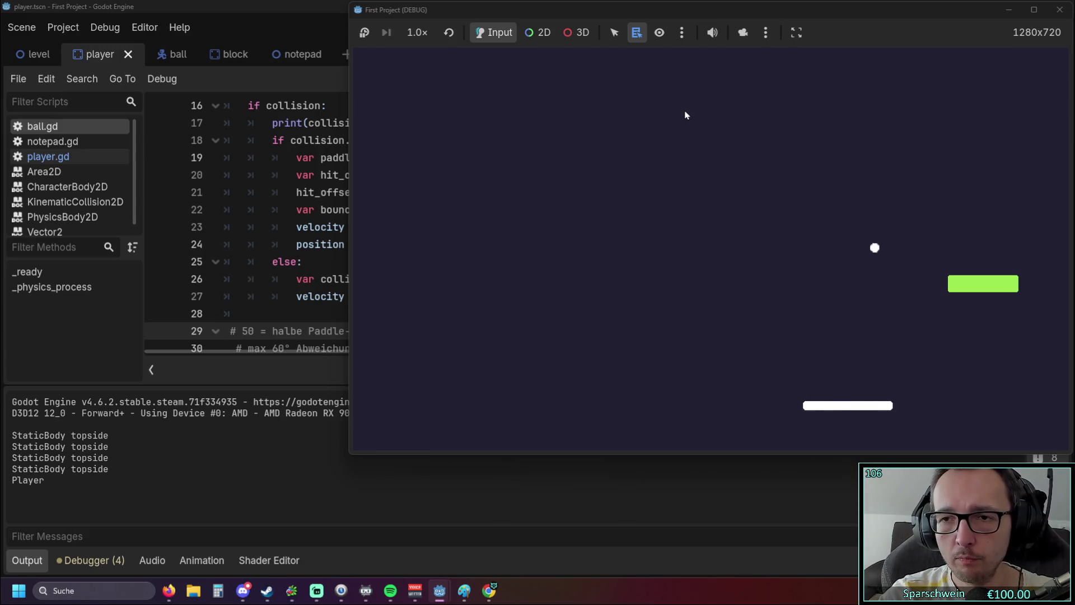
pyautogui.press('Left')
pyautogui.press('Right')
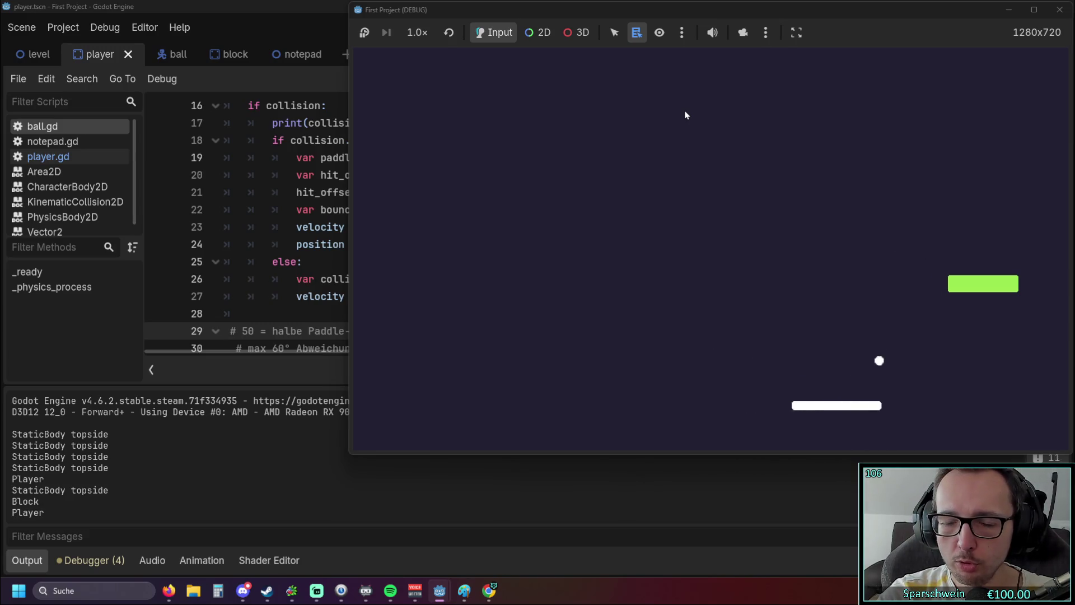
pyautogui.press('Right')
pyautogui.press('Left')
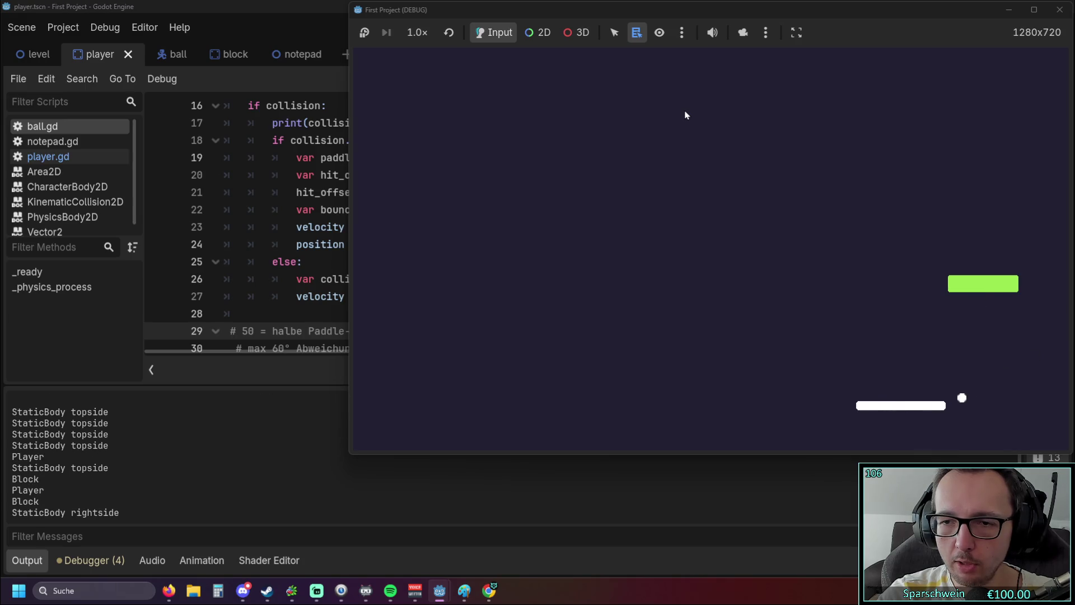
pyautogui.press('Right')
pyautogui.press('Left')
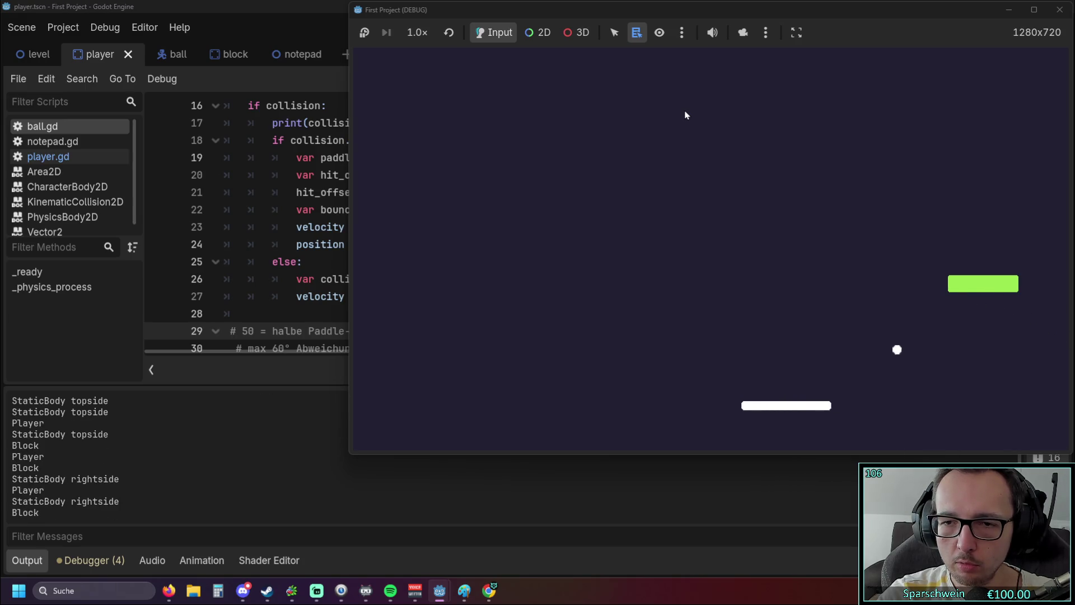
pyautogui.press('Right')
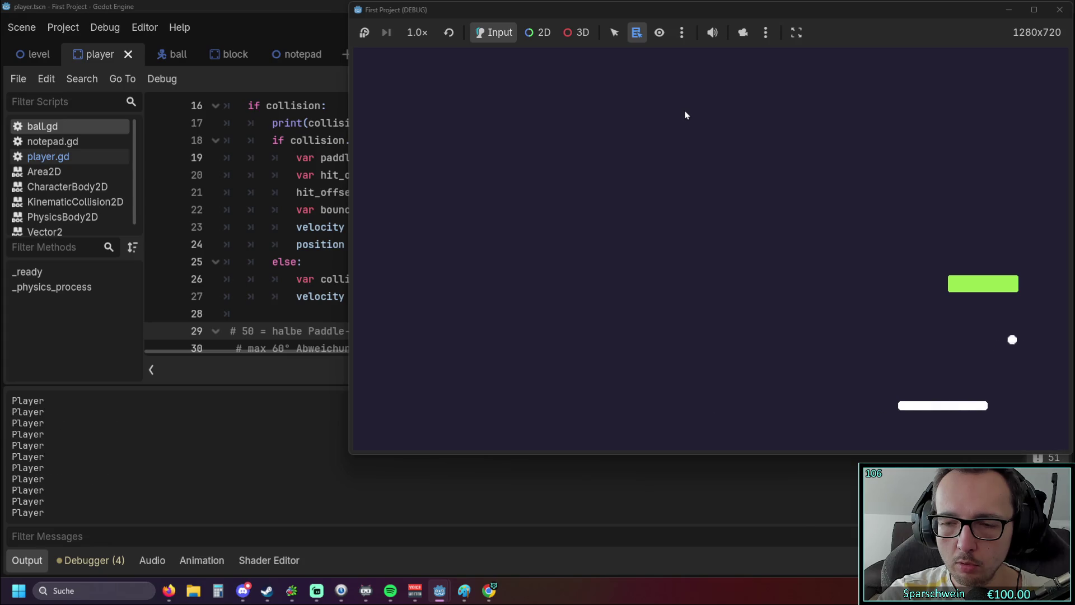
pyautogui.press('Left')
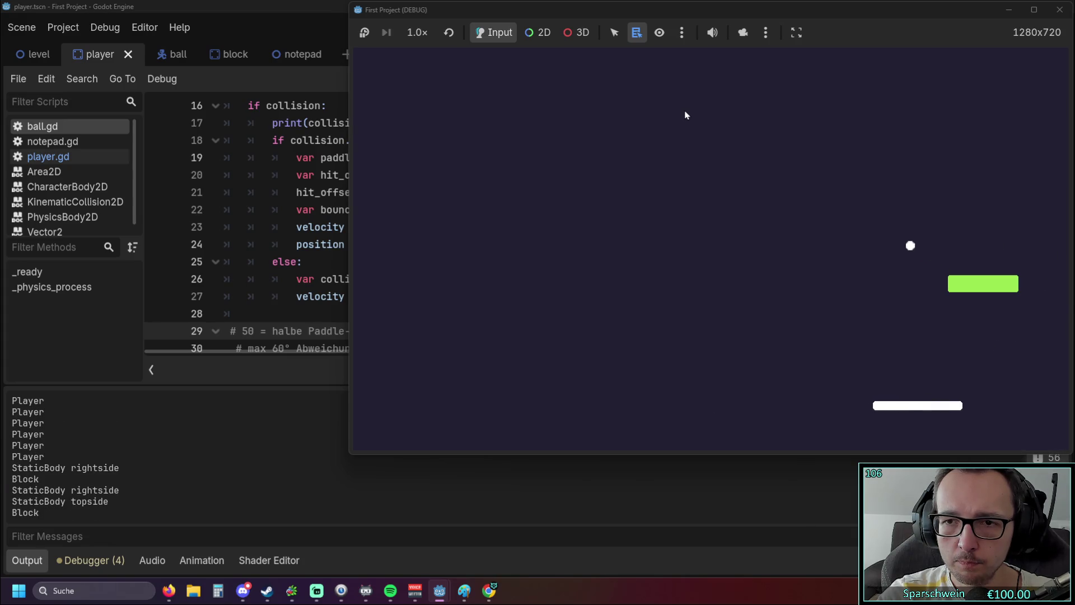
pyautogui.press('Left')
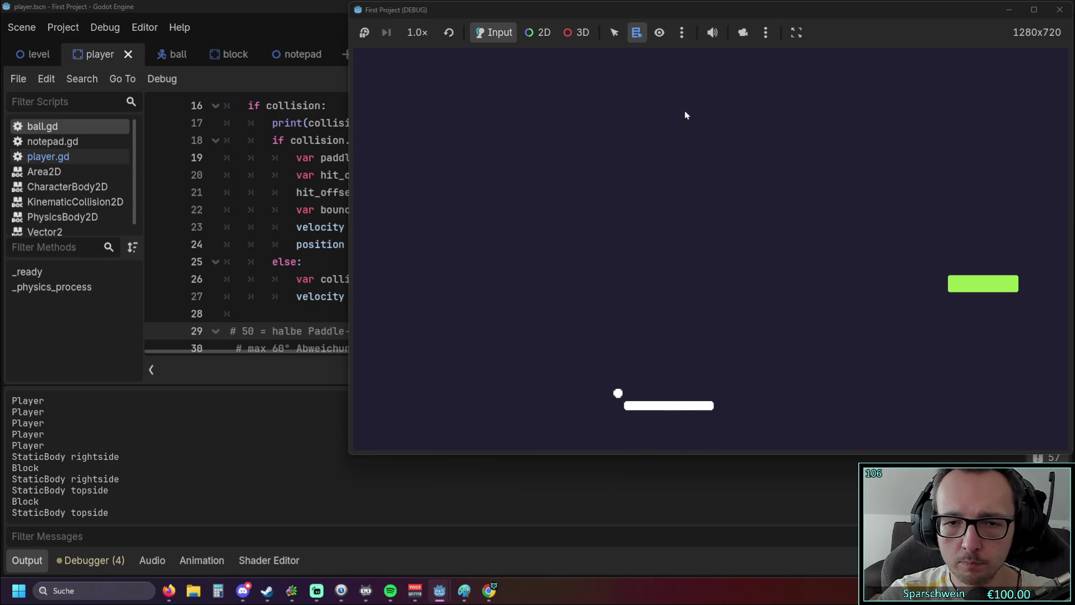
pyautogui.press('Left')
# Step: Keep testing paddle bounces against the ball, then stop the running game
pyautogui.press('Right')
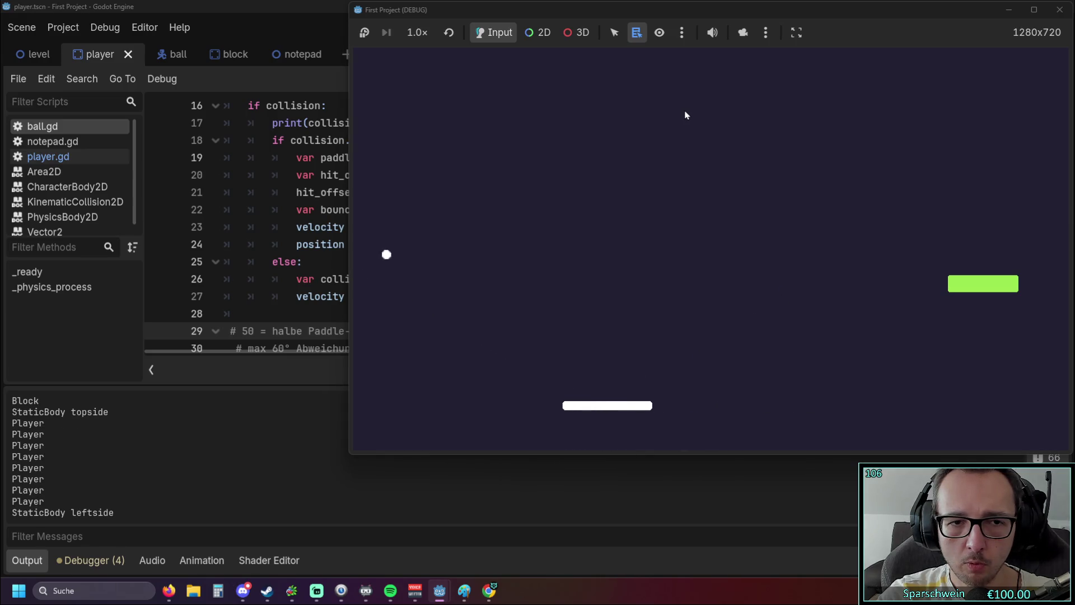
pyautogui.press('Right')
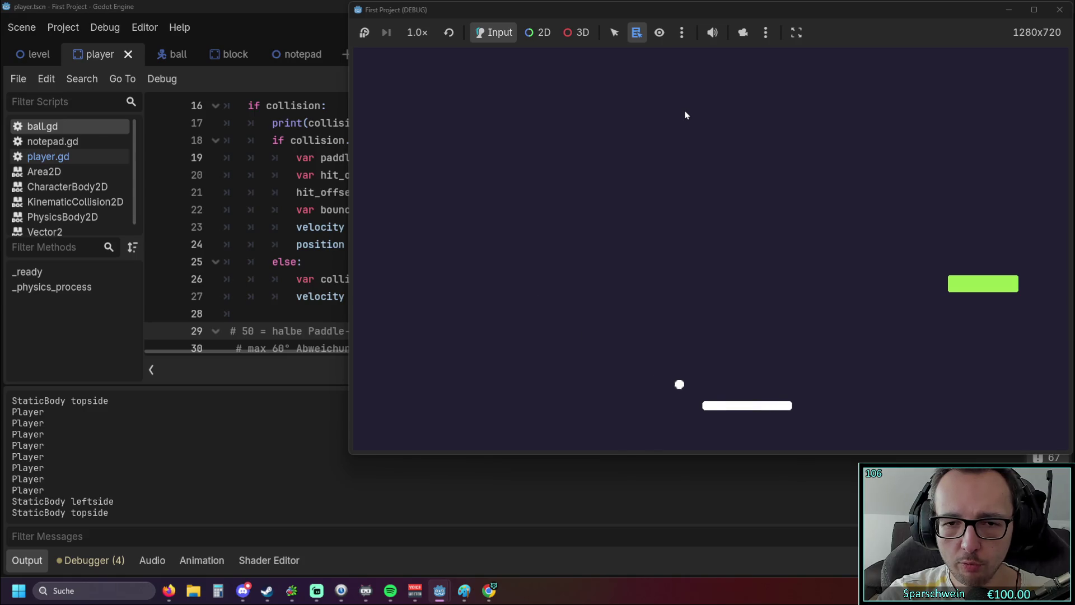
pyautogui.press('Left')
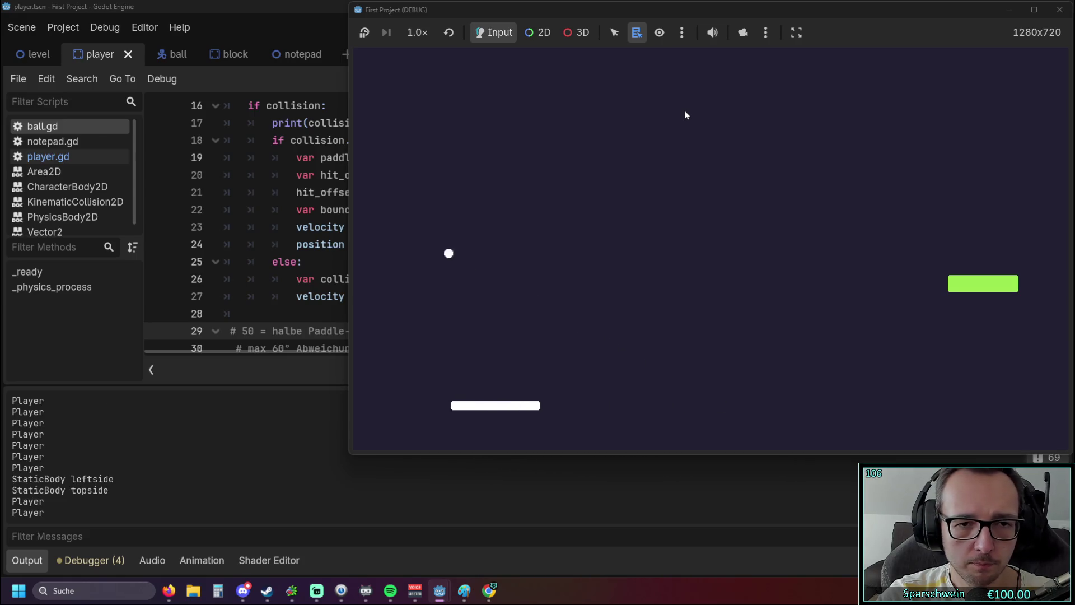
pyautogui.press('Right')
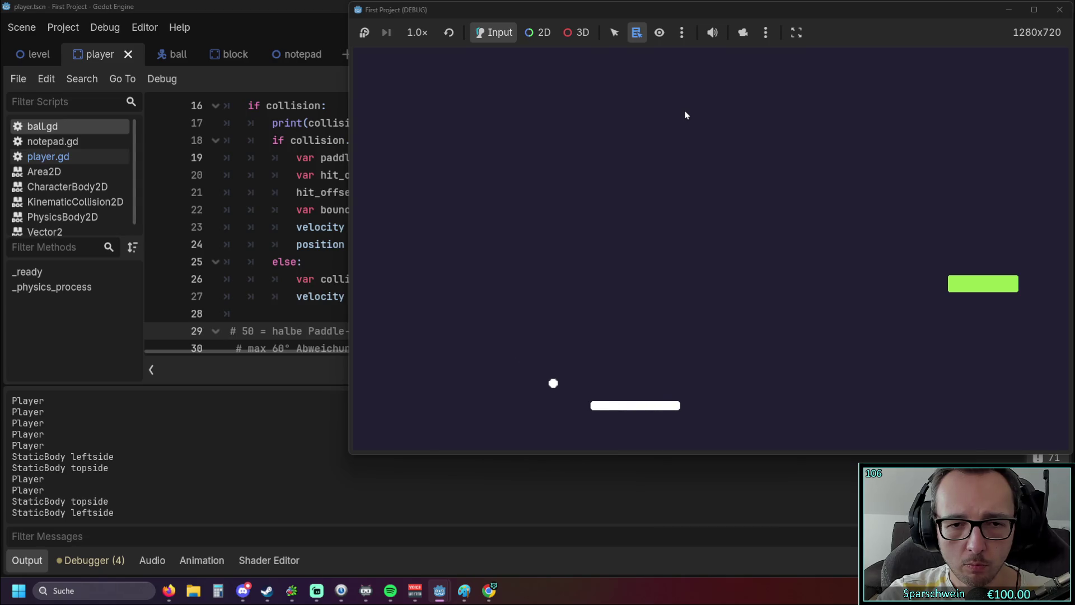
pyautogui.press('Left')
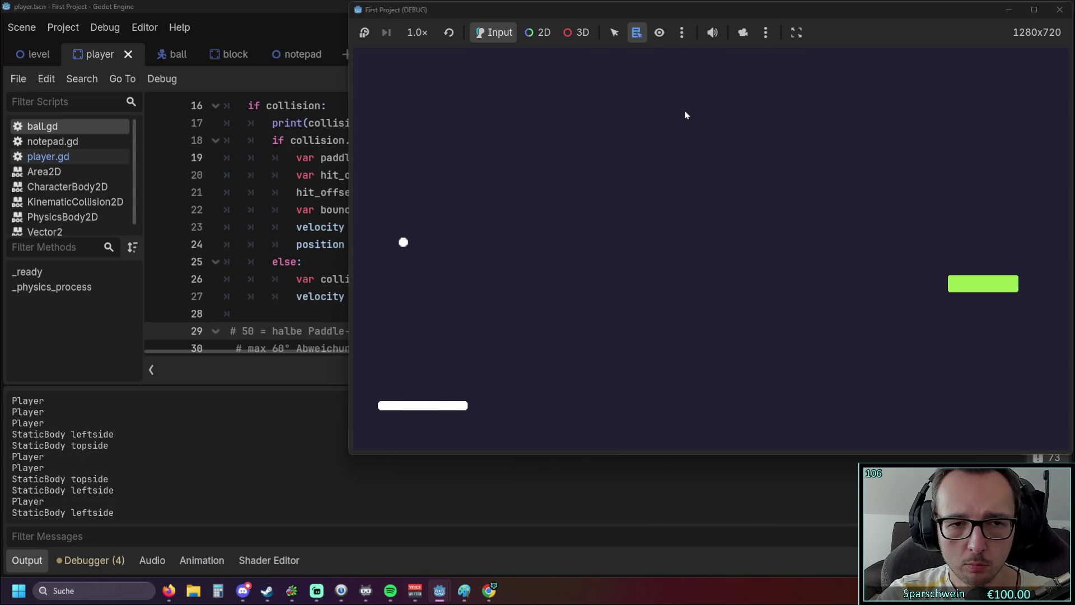
pyautogui.press('Right')
pyautogui.press('Right')
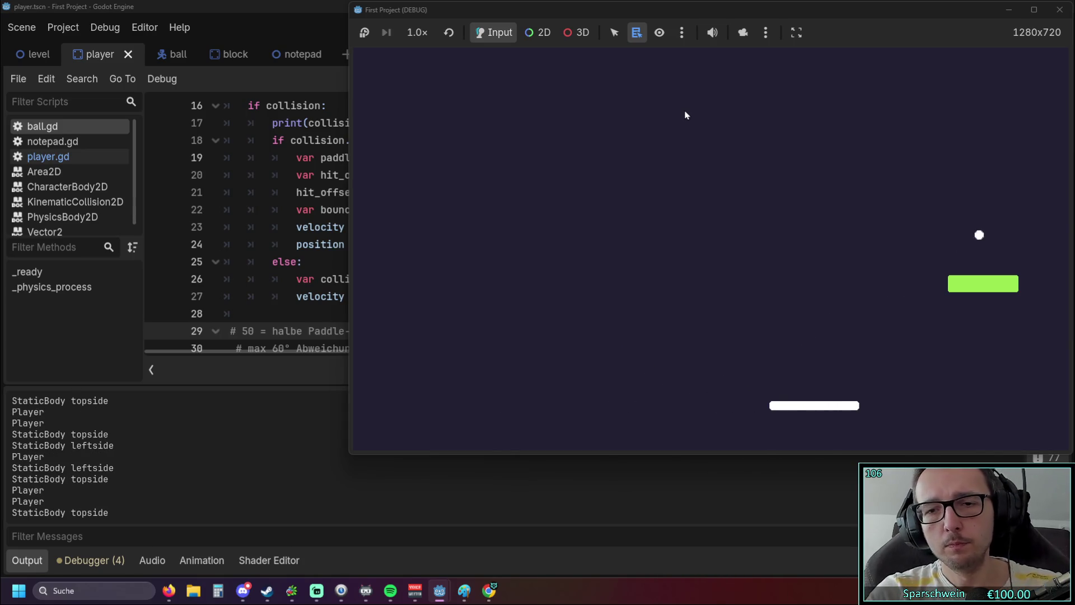
pyautogui.press('Left')
pyautogui.press('Right')
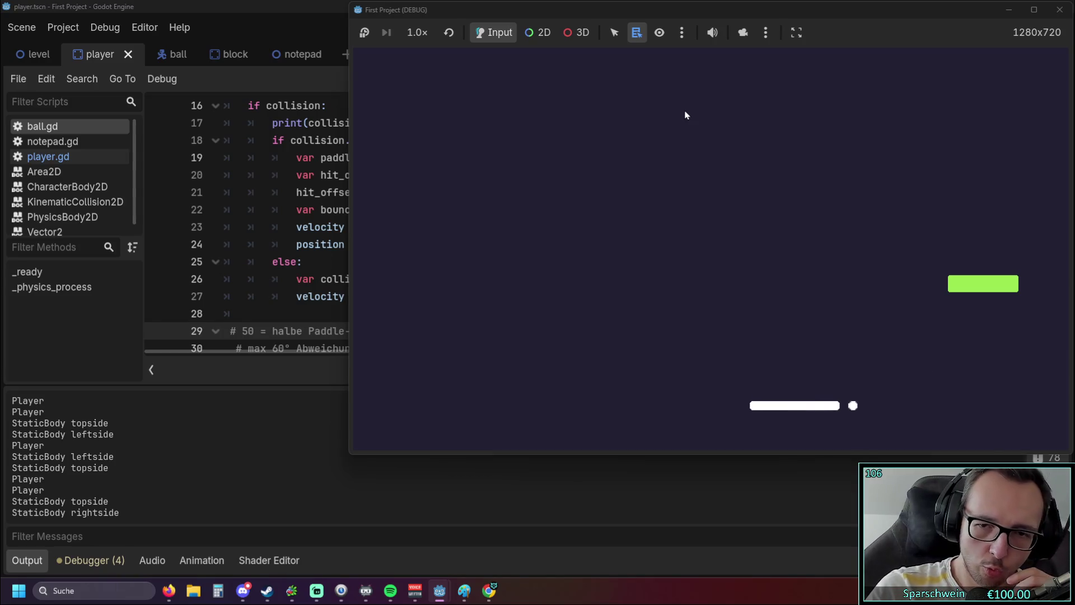
pyautogui.press('Right')
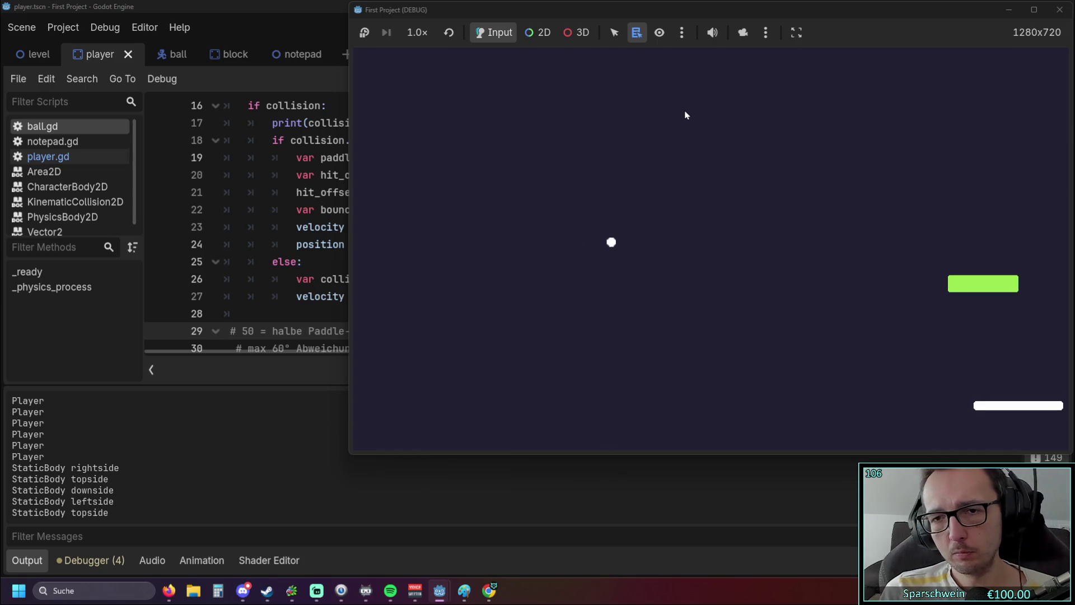
pyautogui.press('Left')
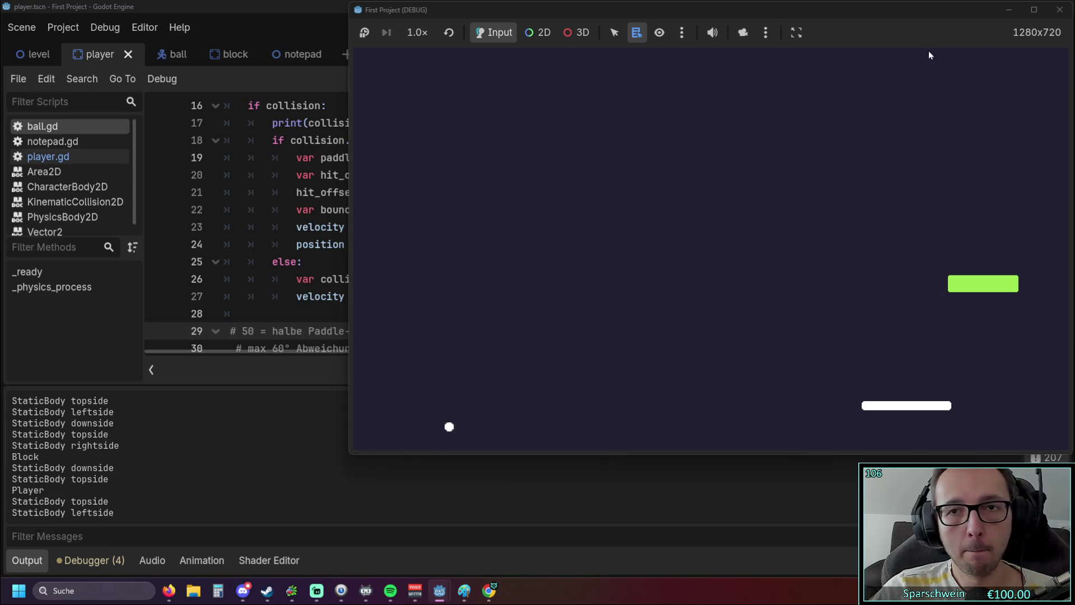
pyautogui.click(1059, 9)
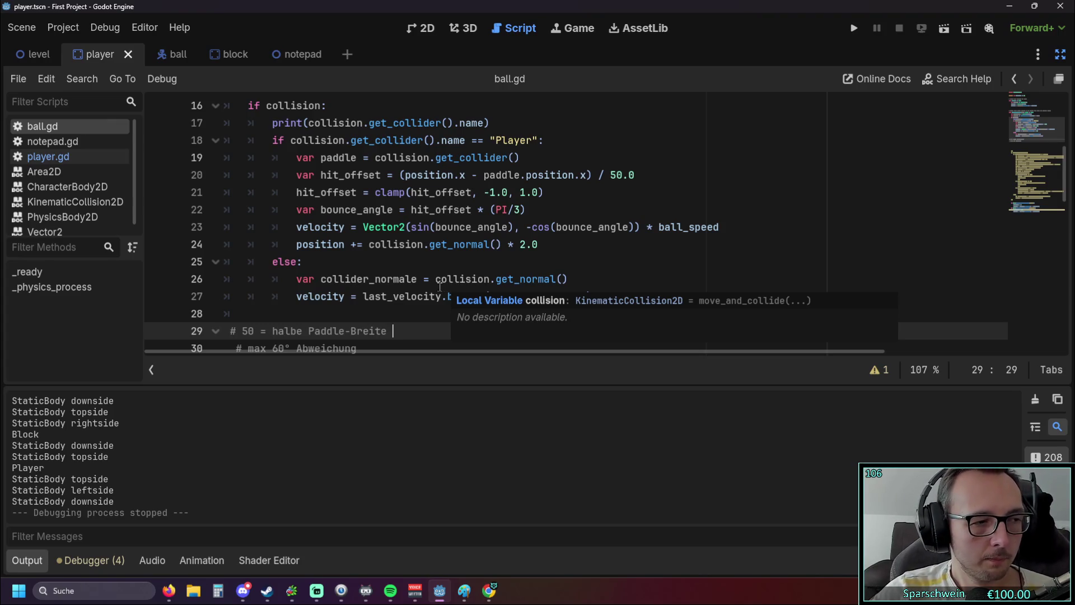
# Step: Append 'and collision.get_normal().y' compared against 0.7 to the Player check on line 18
pyautogui.scroll(1, 392, 314)
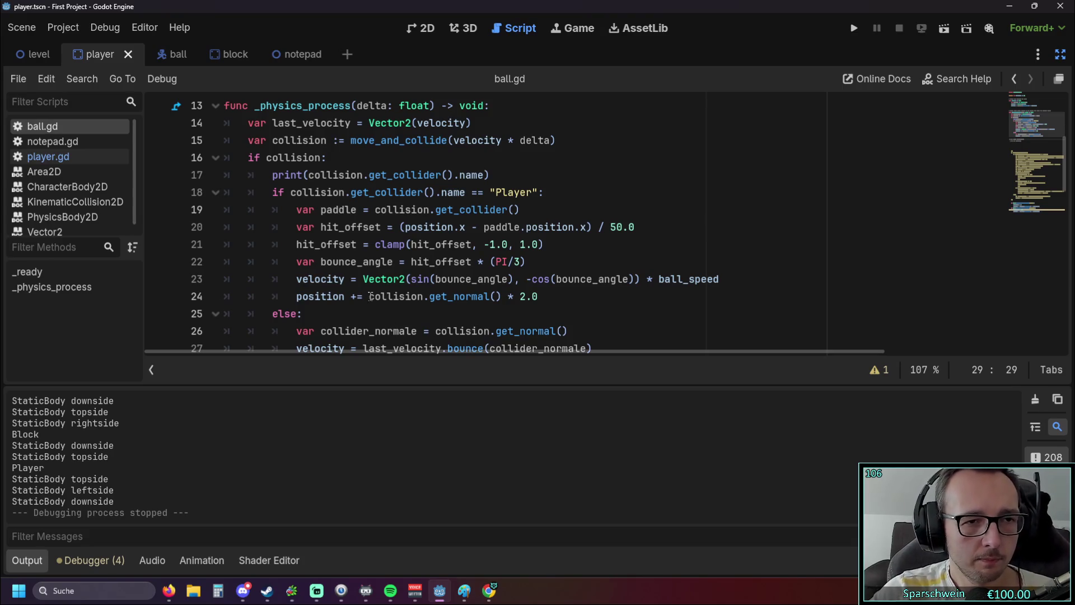
pyautogui.moveTo(371, 297)
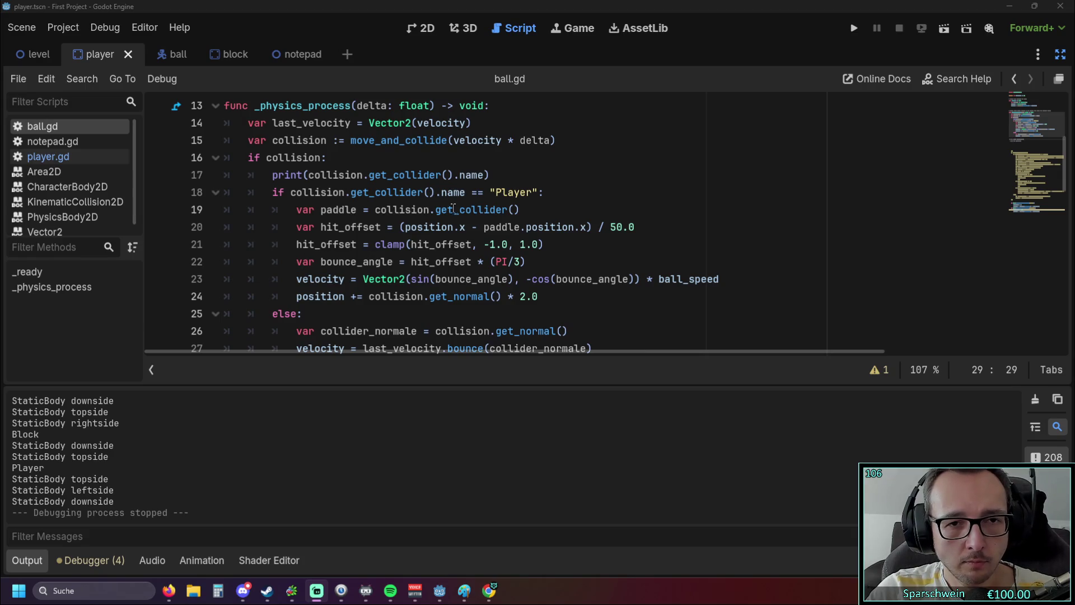
pyautogui.click(534, 192)
pyautogui.write('and collision.get_normal().y>0.7')
pyautogui.click(695, 219)
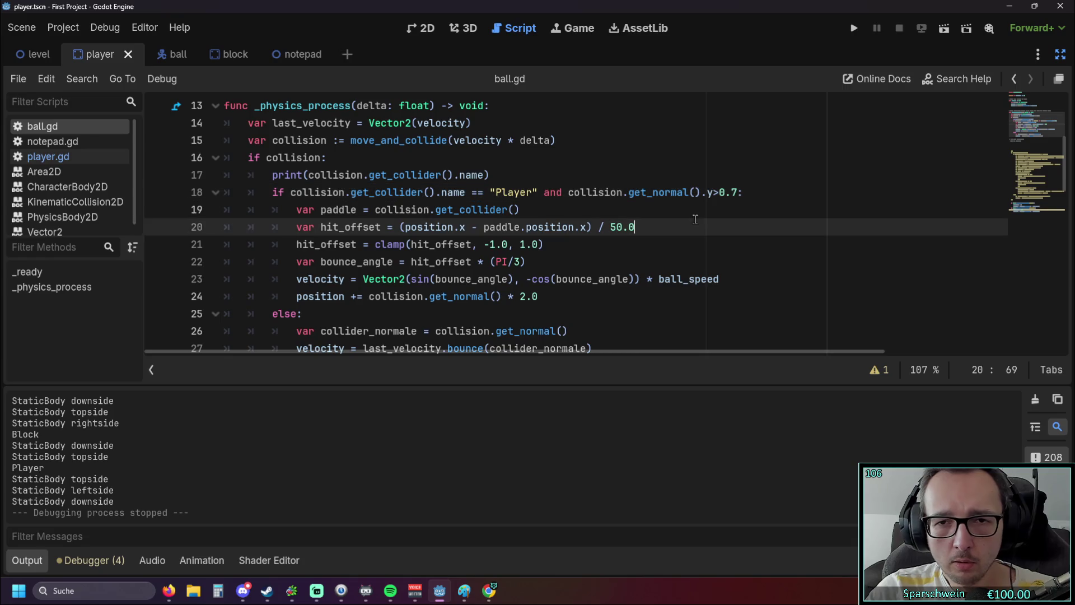
# Step: Correct the comparison to -0.7 so only top hits count, then run the project
pyautogui.click(718, 192)
pyautogui.click(726, 192)
pyautogui.click(727, 222)
pyautogui.click(730, 192)
pyautogui.write('<')
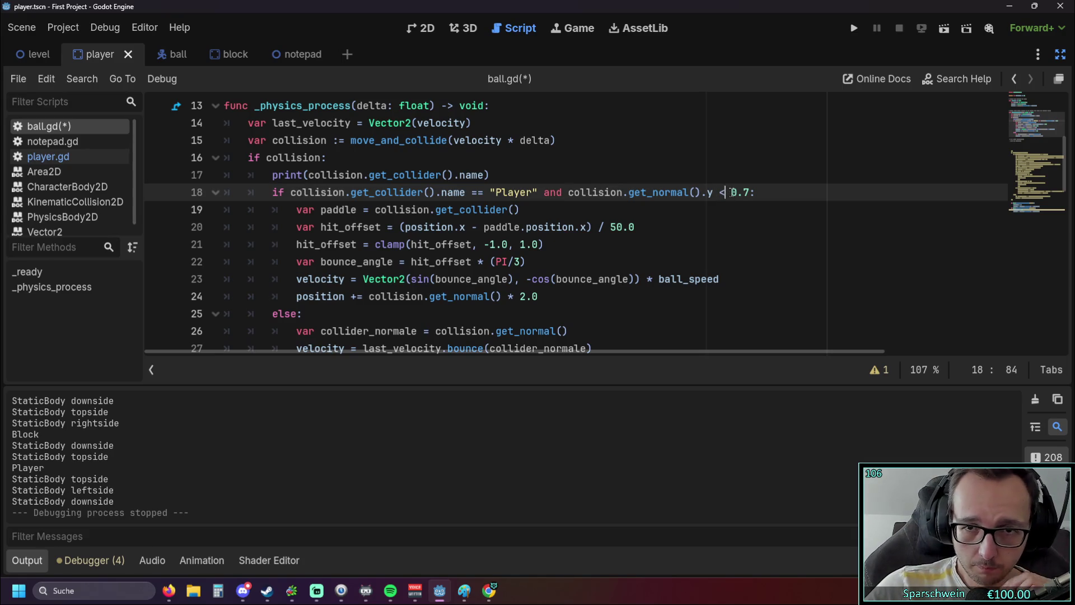
pyautogui.write('-')
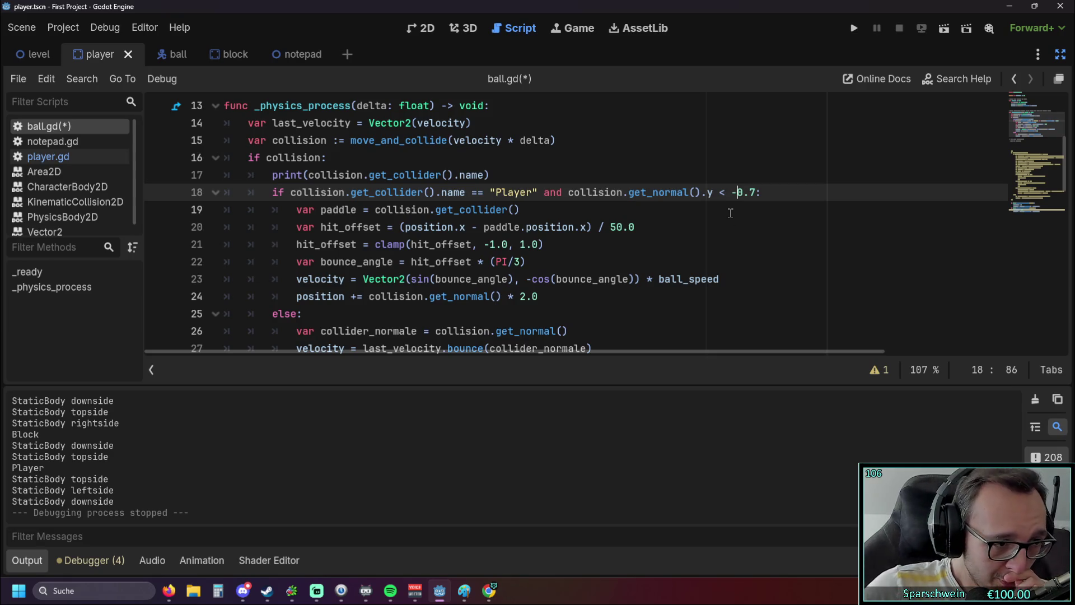
pyautogui.click(731, 223)
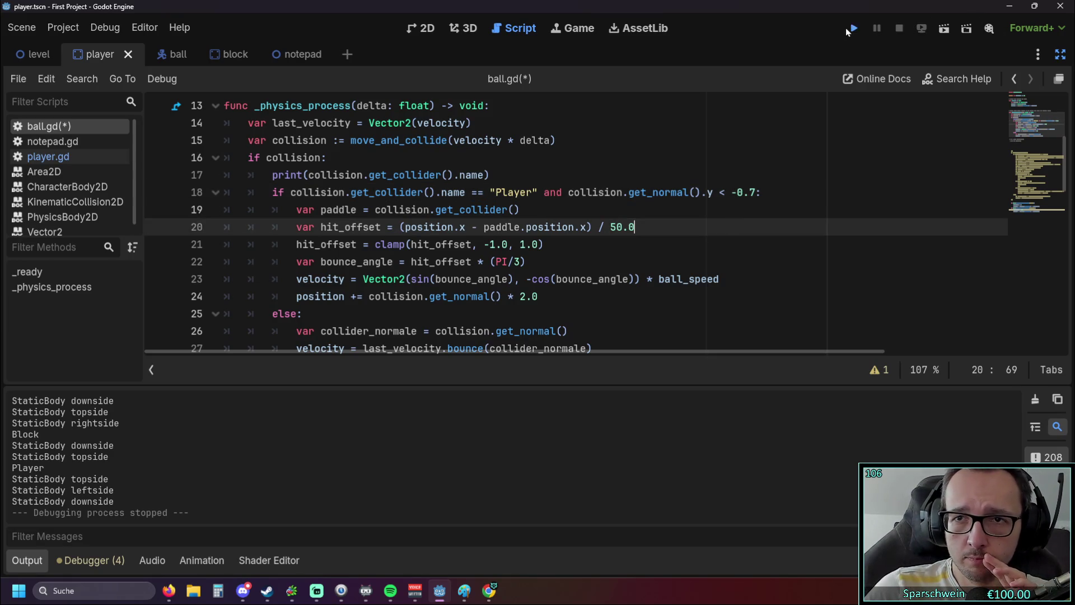
pyautogui.click(851, 29)
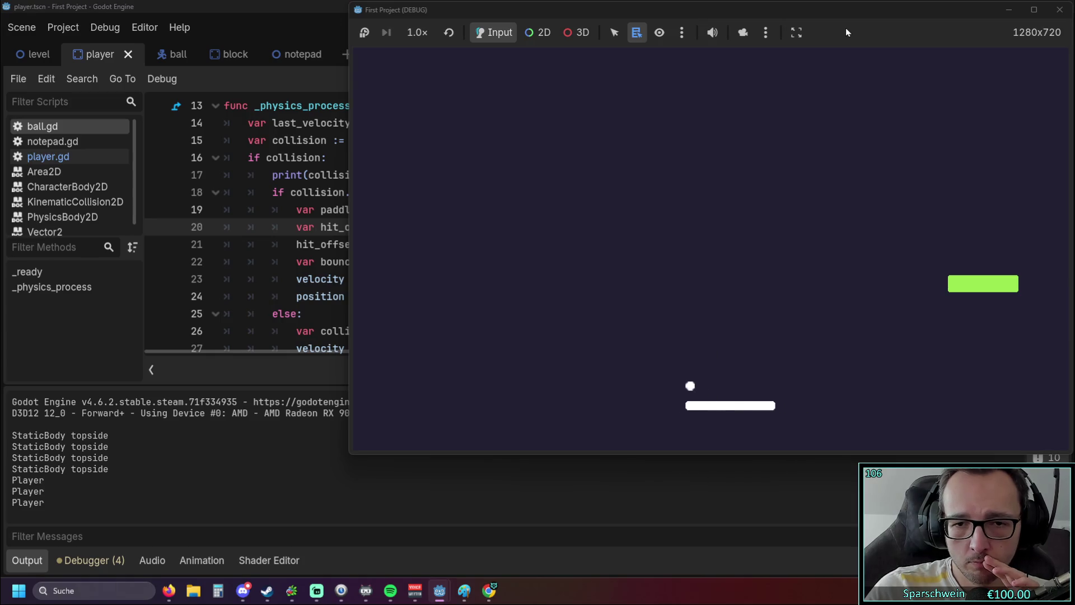
# Step: Steer the paddle under the ball, including a side-hit test, watching the logged Player hits
pyautogui.press('Left')
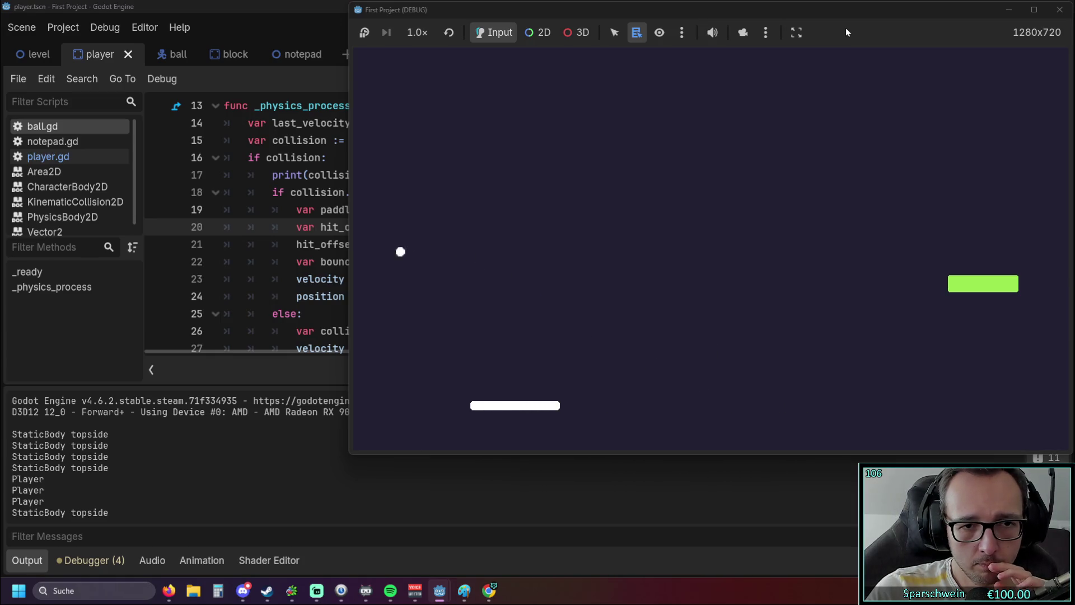
pyautogui.press('Right')
pyautogui.press('Left')
pyautogui.press('Left')
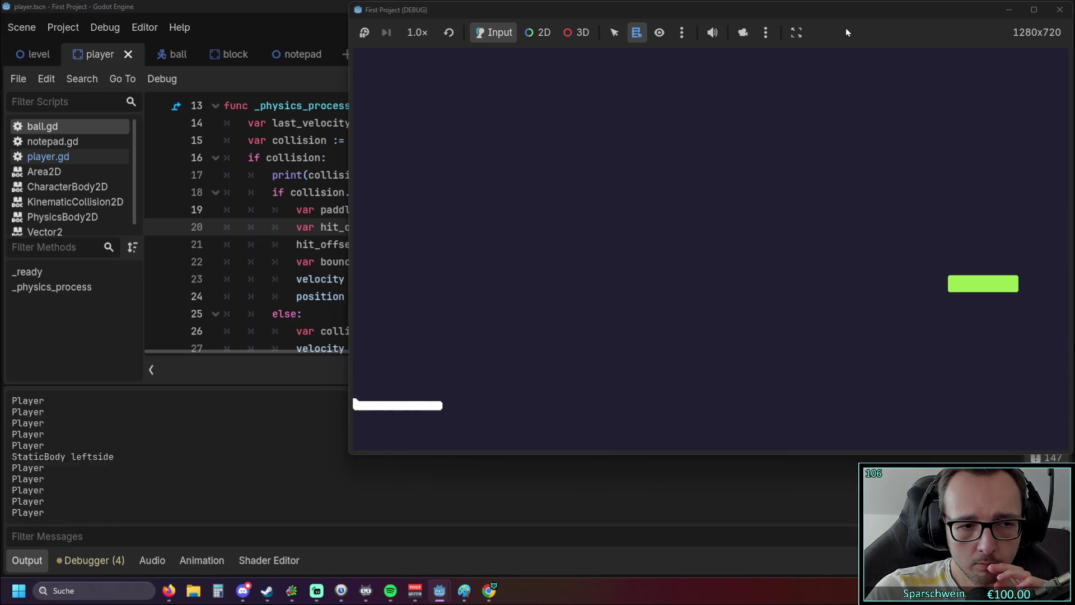
pyautogui.press('Right')
pyautogui.press('Right')
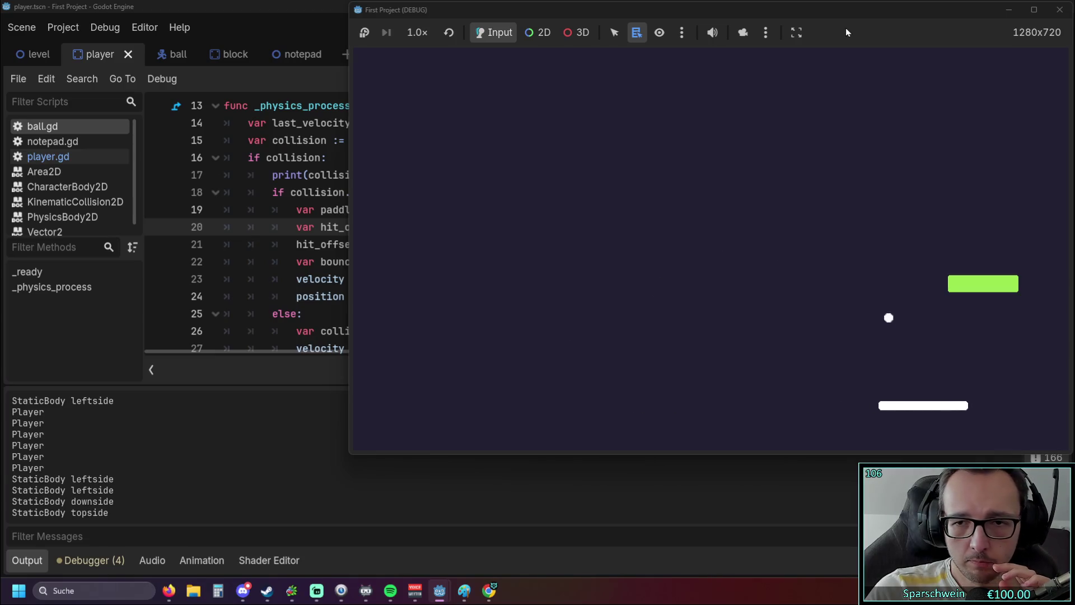
pyautogui.press('Right')
pyautogui.press('Left')
pyautogui.press('Left')
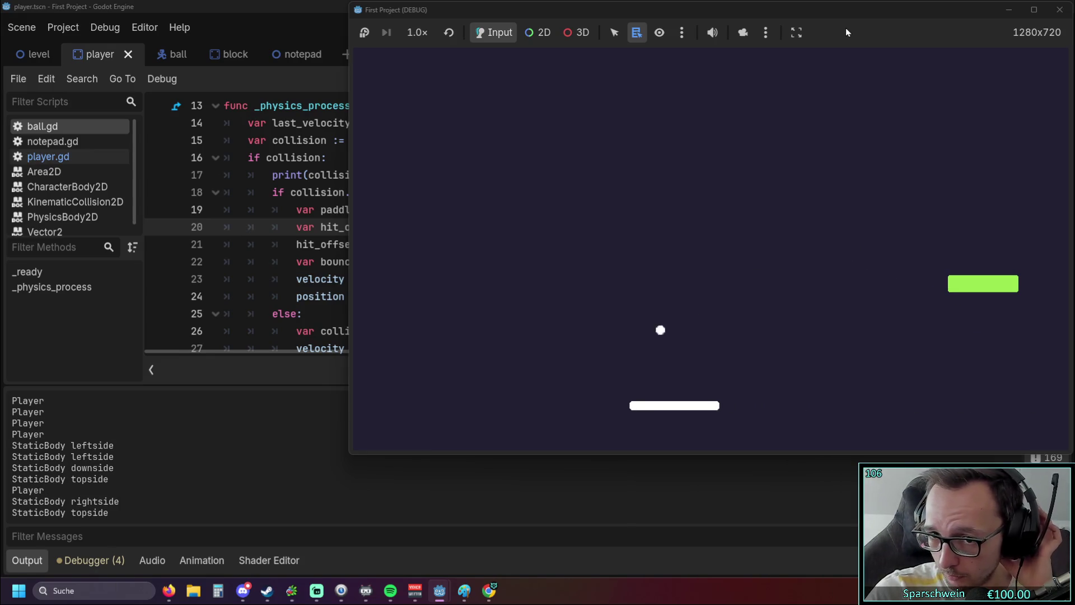
pyautogui.press('Left')
pyautogui.press('Right')
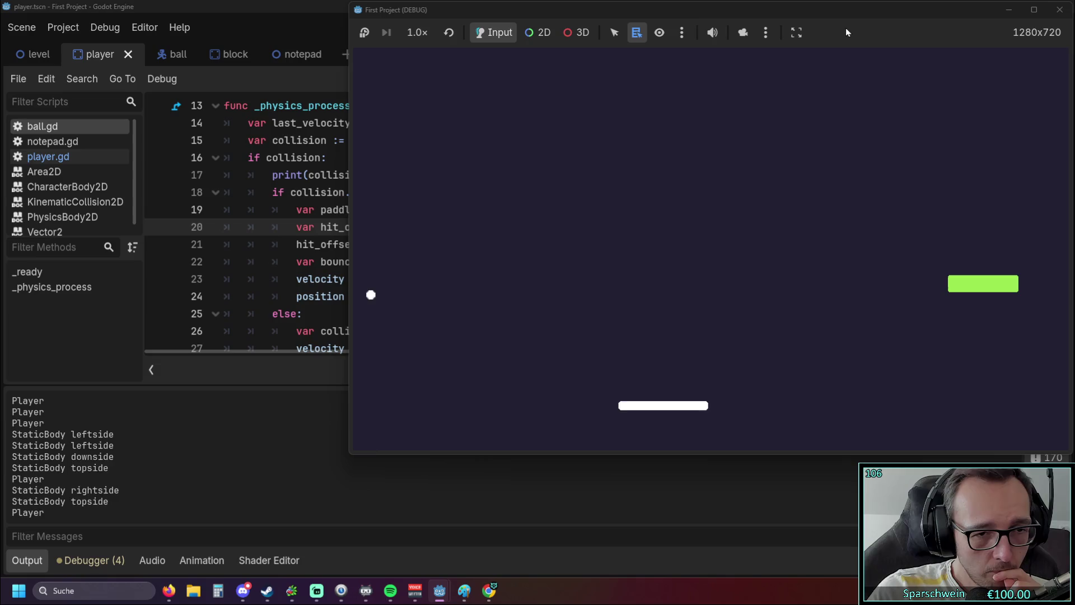
pyautogui.press('Right')
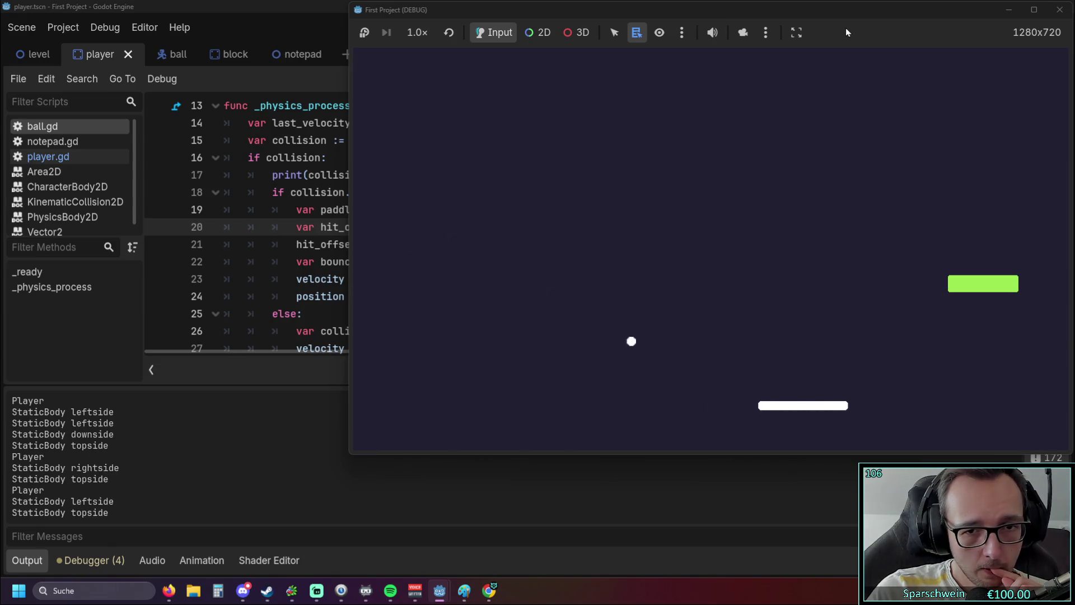
pyautogui.press('Left')
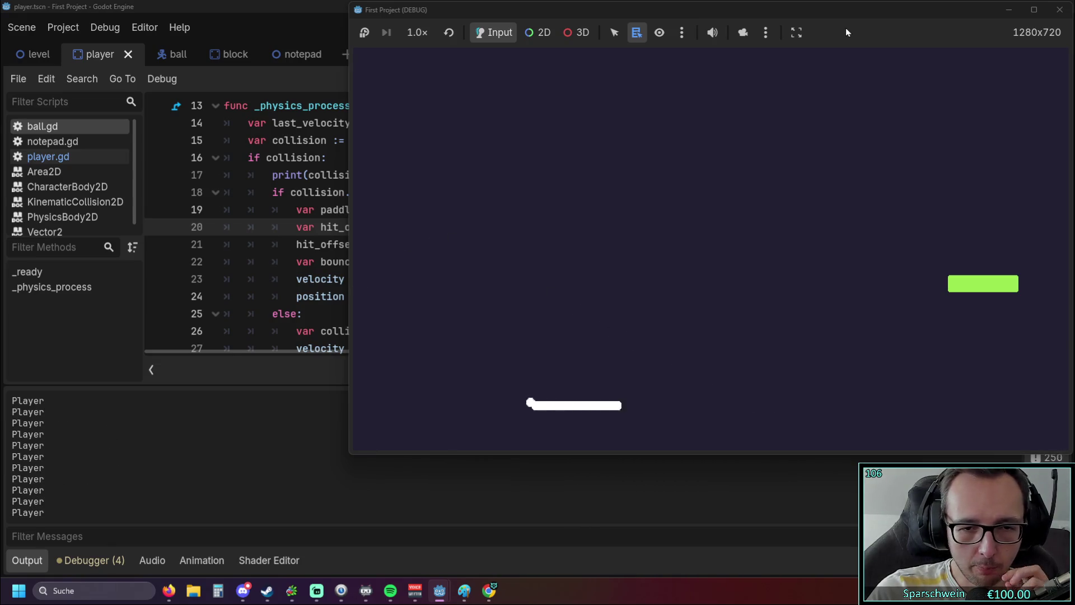
pyautogui.press('Right')
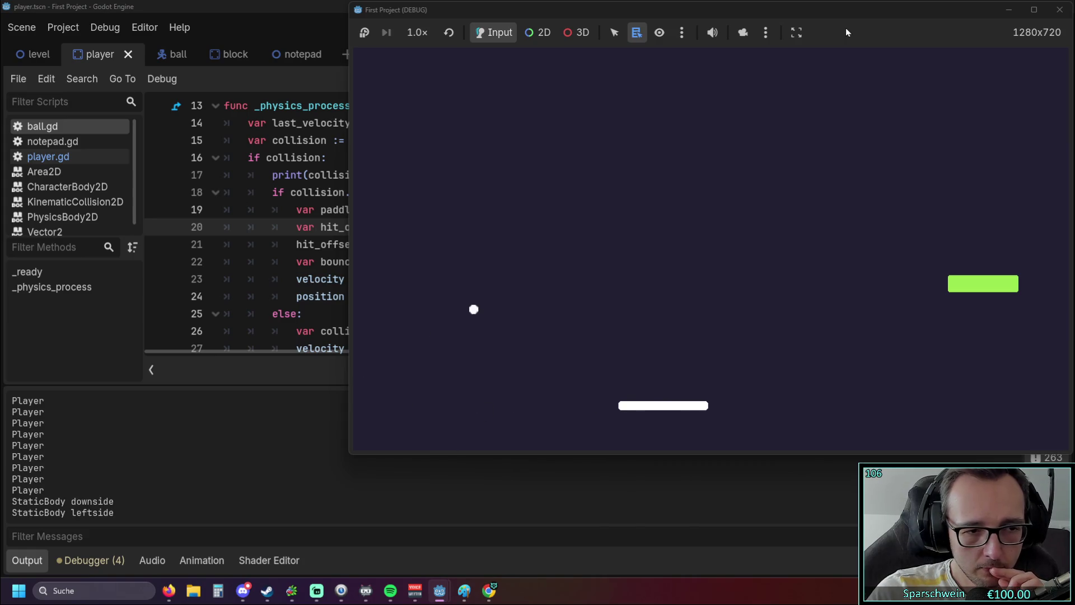
pyautogui.press('Right')
pyautogui.press('Right')
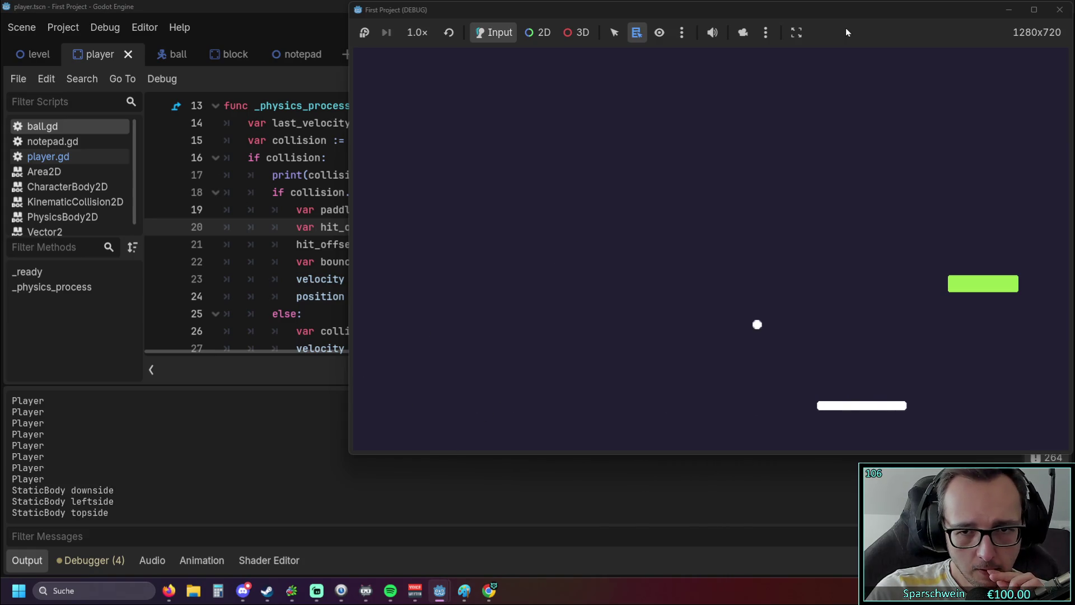
pyautogui.press('Right')
pyautogui.press('Left')
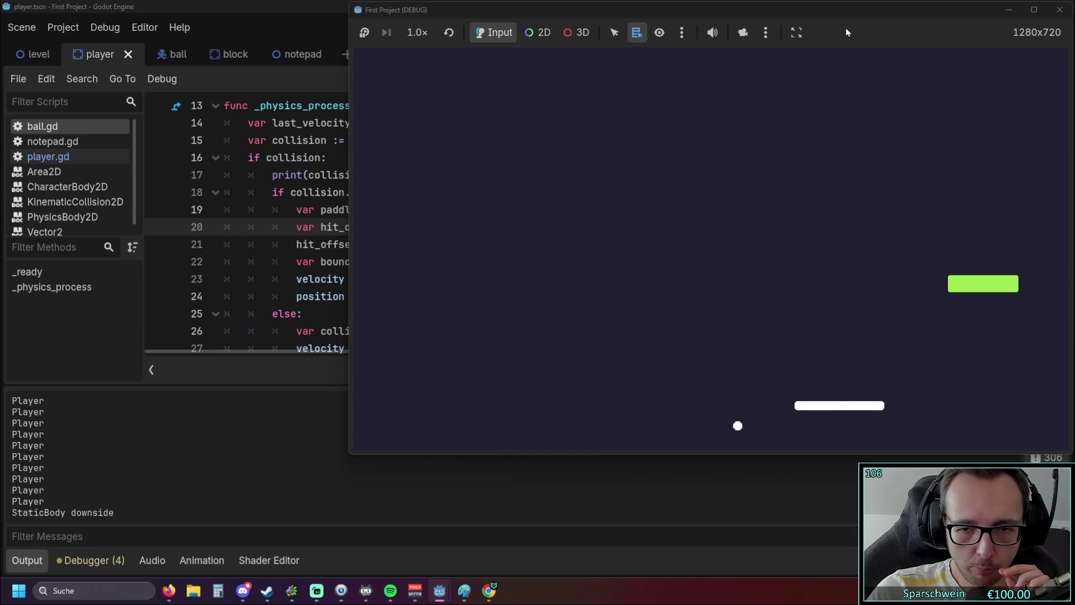
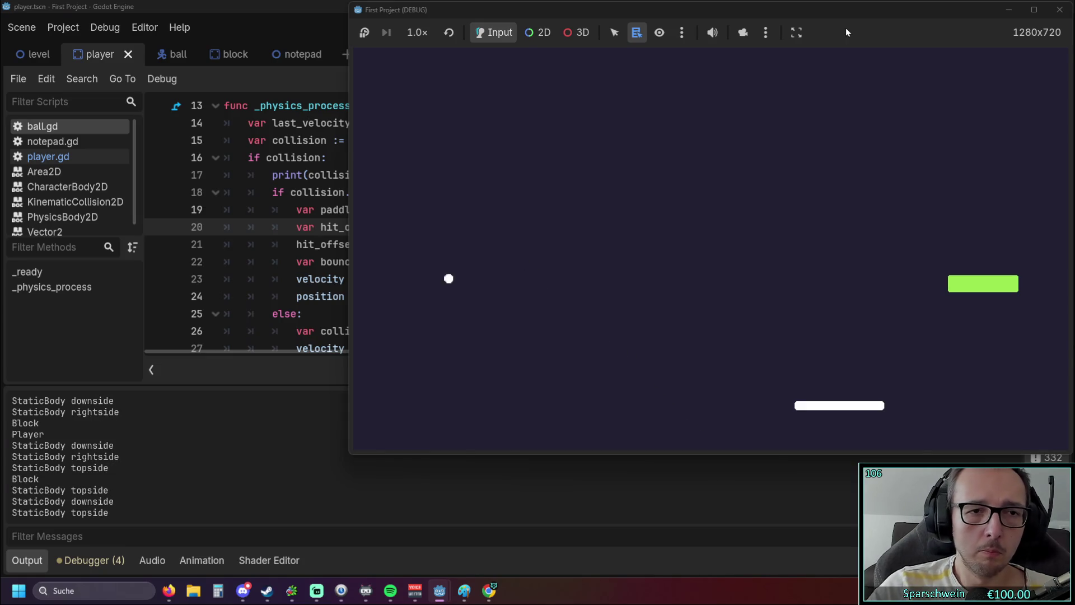
# Step: Return to ball.gd's paddle-bounce code and close the running Breakout game window
pyautogui.click(314, 157)
pyautogui.scroll(1, 340, 187)
pyautogui.scroll(-1, 339, 186)
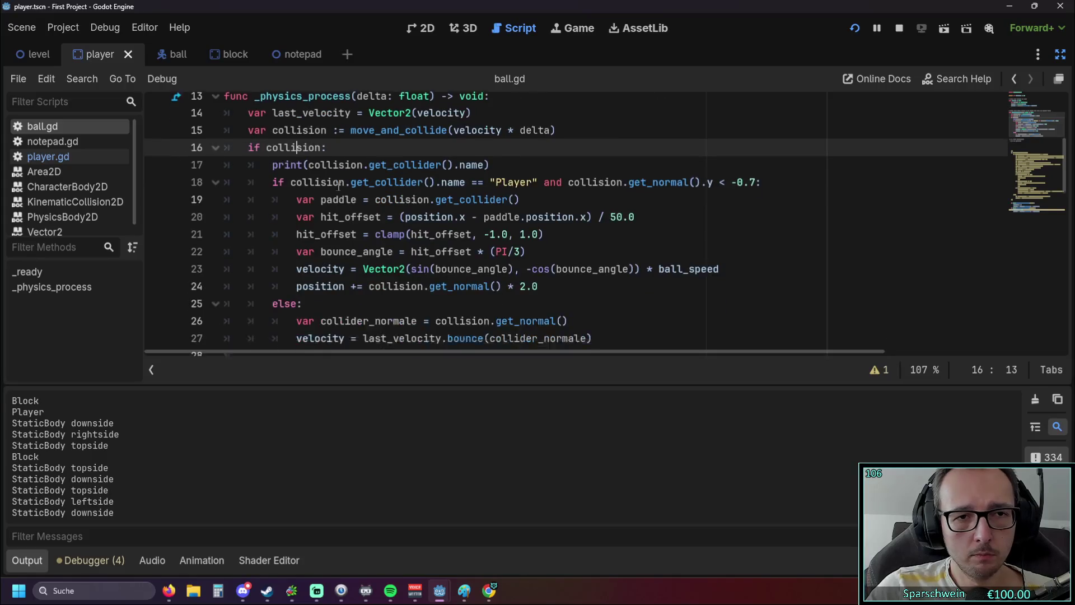
pyautogui.scroll(1, 339, 187)
pyautogui.scroll(1, 334, 192)
pyautogui.scroll(-1, 334, 192)
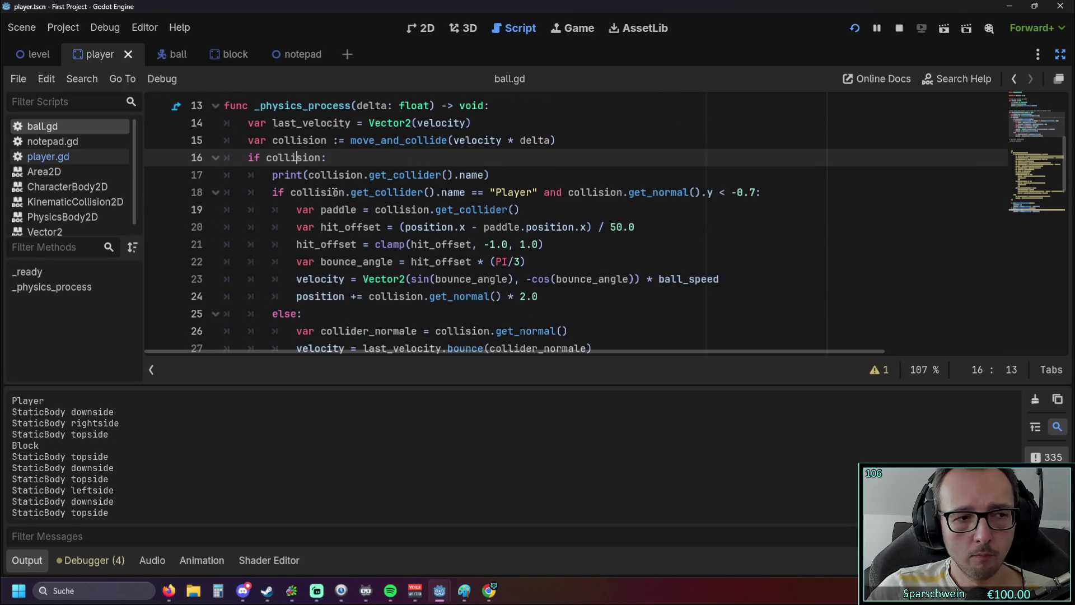
pyautogui.scroll(1, 334, 192)
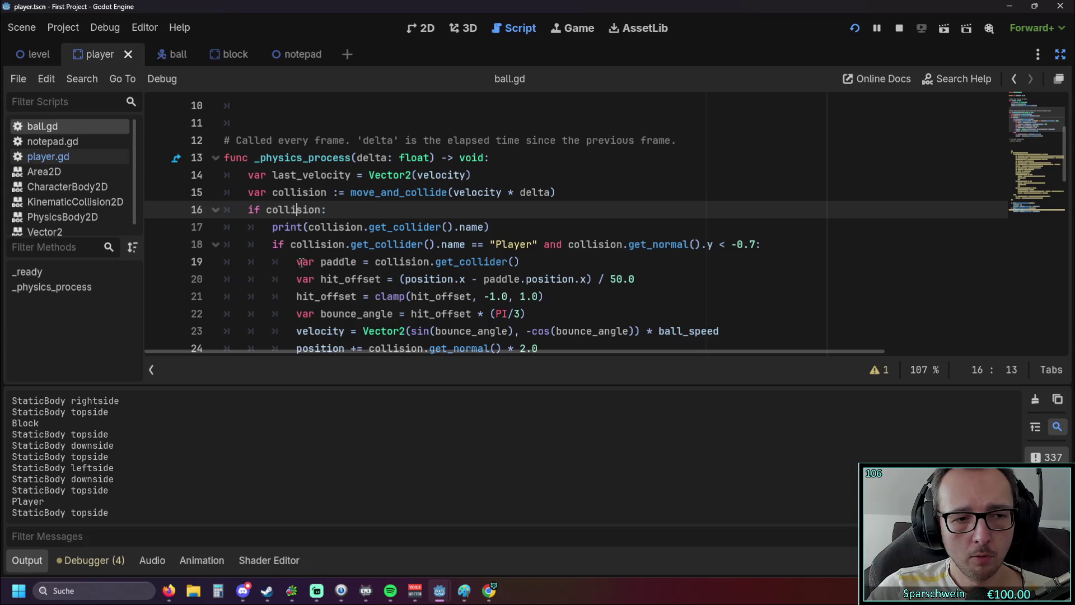
pyautogui.moveTo(440, 591)
pyautogui.click(542, 493)
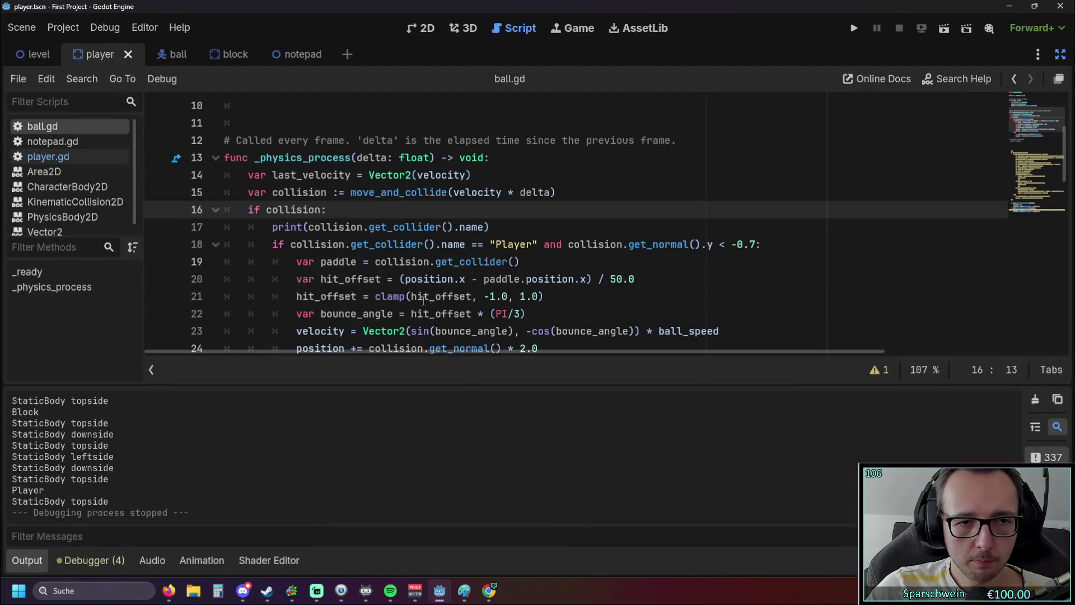
# Step: Select and review the collision block that bounces the ball off the paddle by hit offset
pyautogui.click(406, 280)
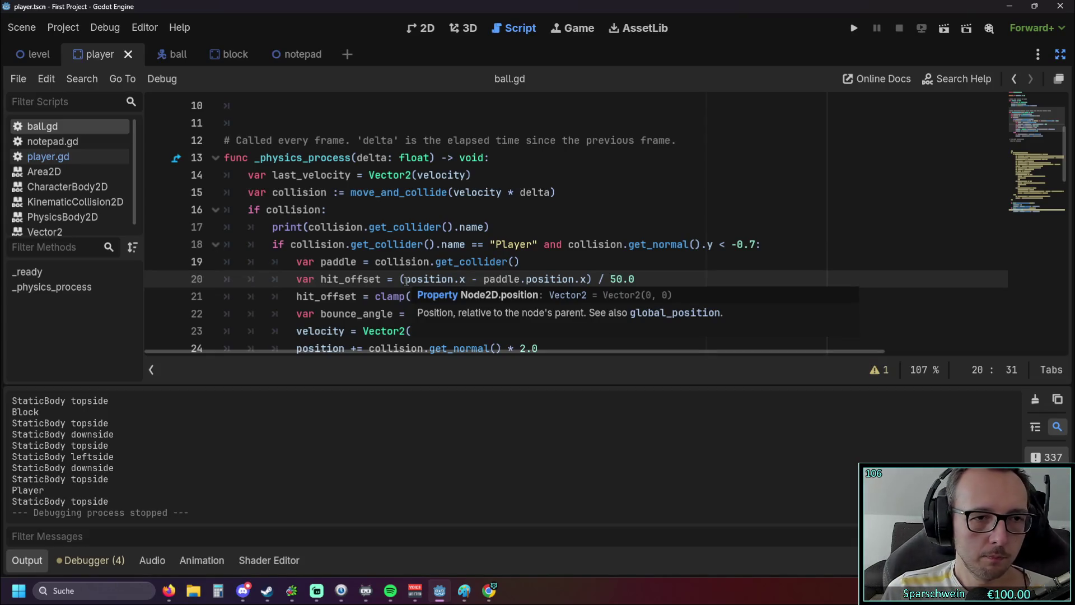
pyautogui.scroll(-5, 356, 259)
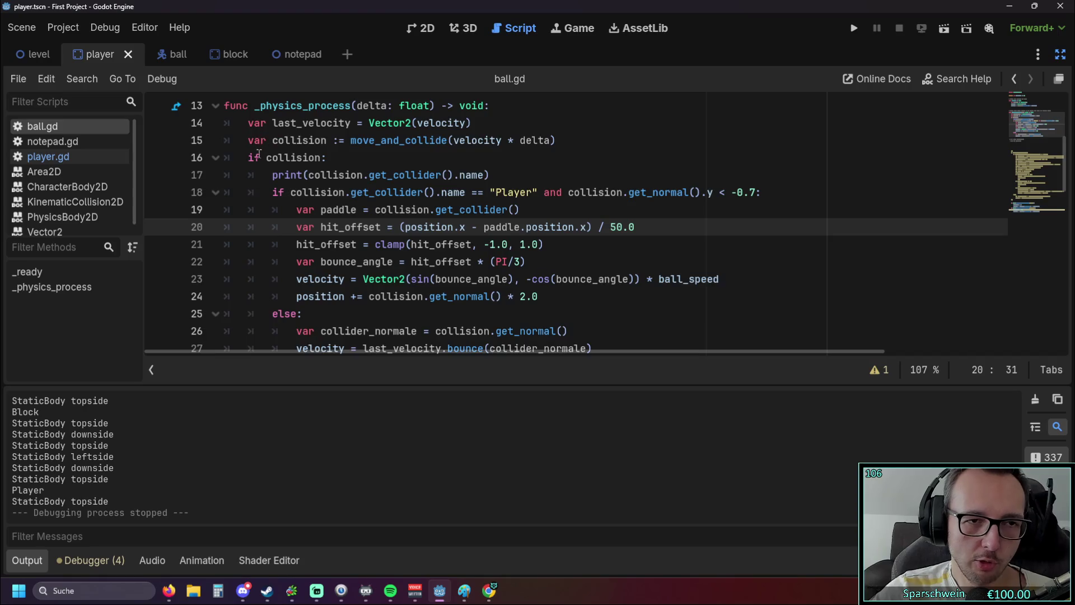
pyautogui.scroll(2, 259, 150)
pyautogui.moveTo(248, 159)
pyautogui.mouseDown()
pyautogui.moveTo(639, 174)
pyautogui.moveTo(609, 290)
pyautogui.moveTo(595, 292)
pyautogui.mouseUp()
pyautogui.scroll(1, 592, 291)
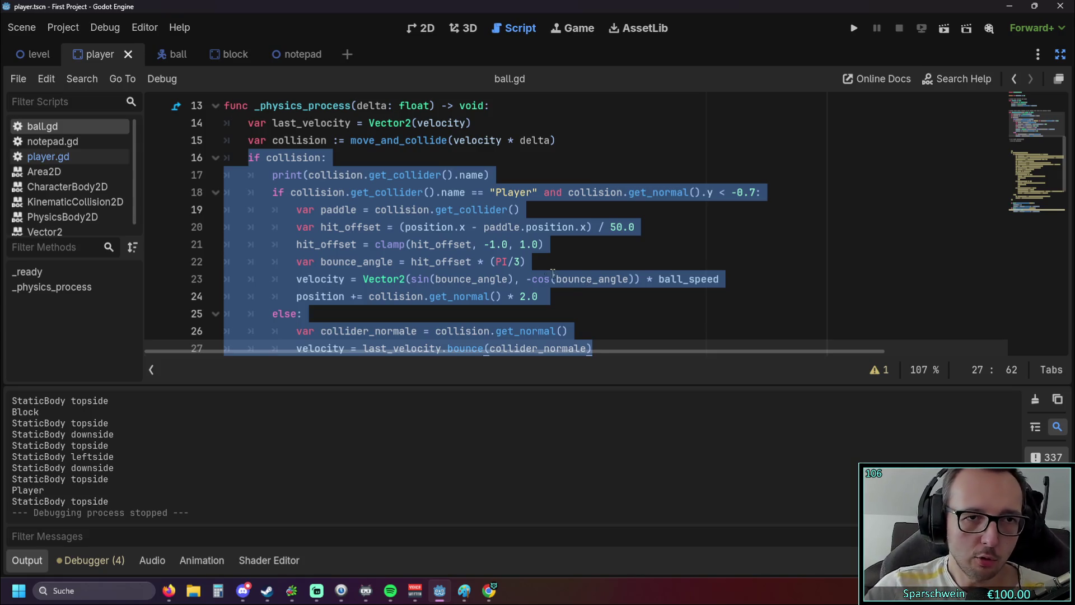
pyautogui.scroll(4, 560, 280)
pyautogui.scroll(-3, 503, 269)
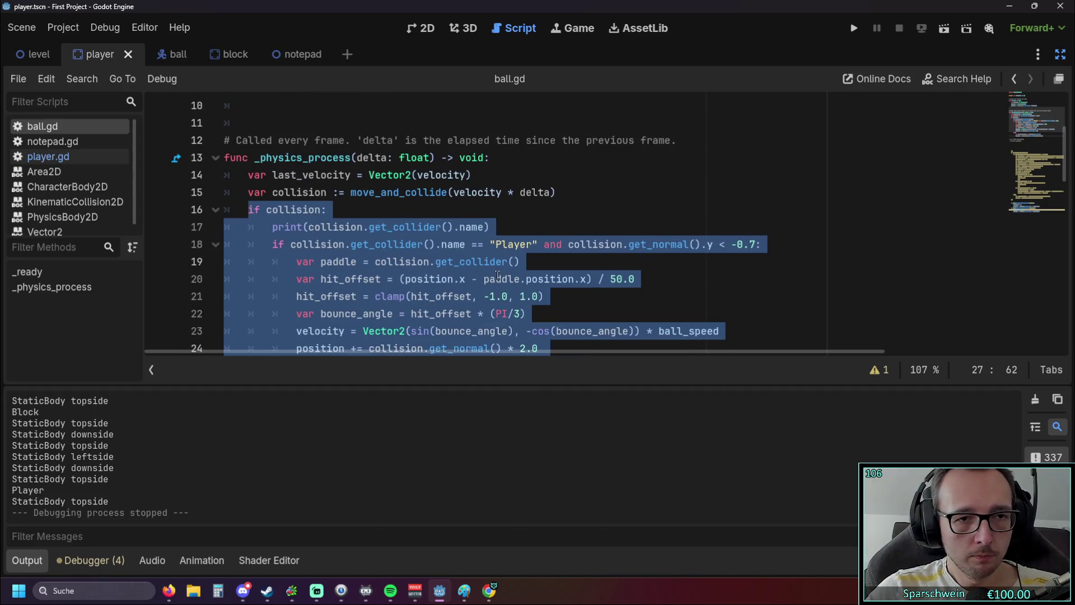
pyautogui.scroll(-1, 495, 263)
pyautogui.click(569, 139)
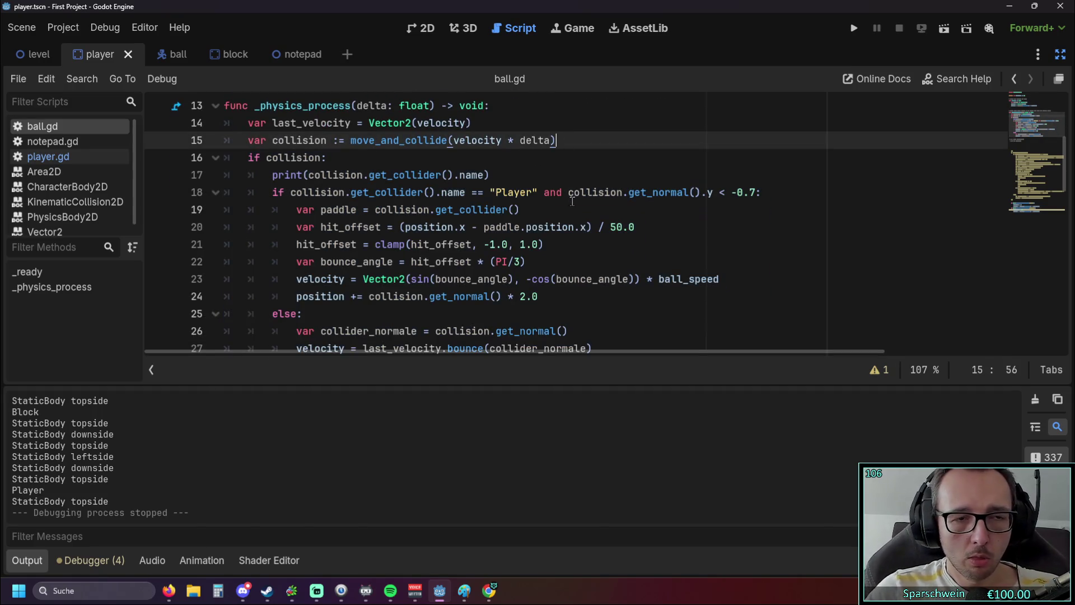
# Step: Insert a blank line below the move_and_collide call on line 15
pyautogui.moveTo(364, 185)
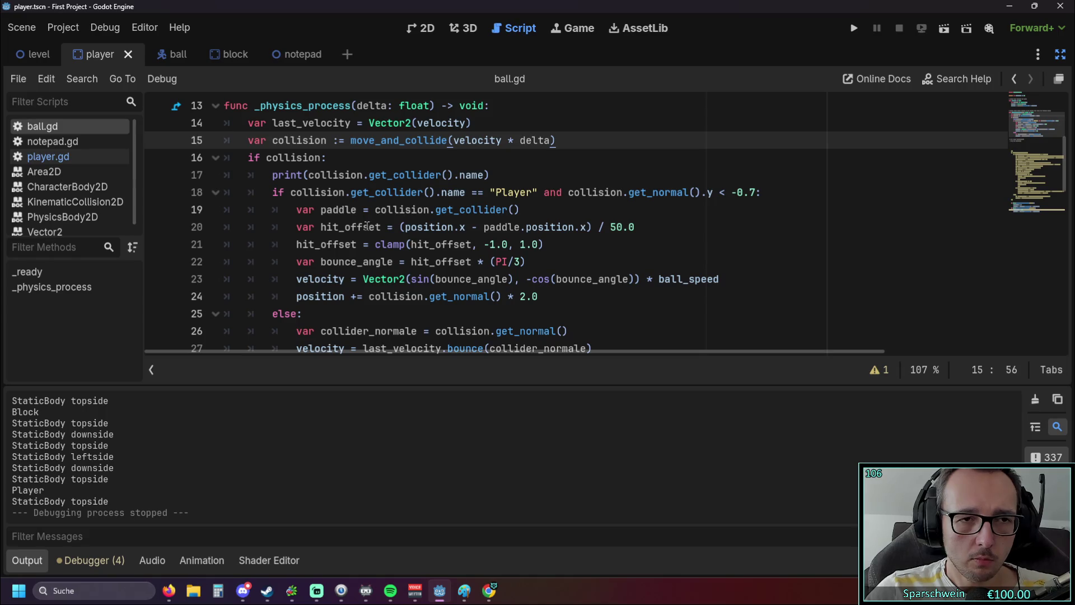
pyautogui.scroll(1, 367, 230)
pyautogui.moveTo(365, 240)
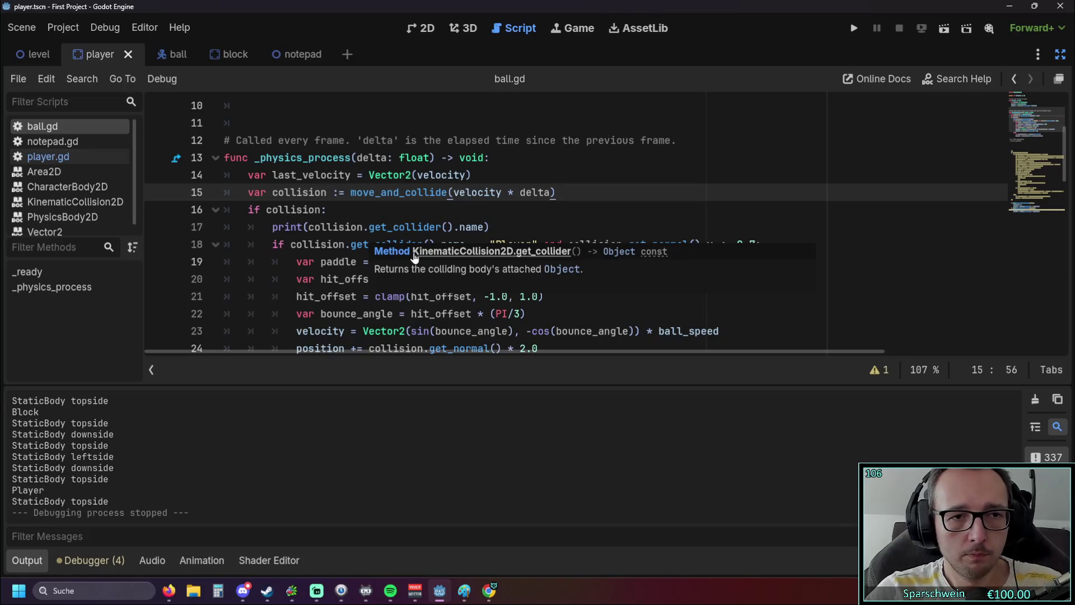
pyautogui.press('Return')
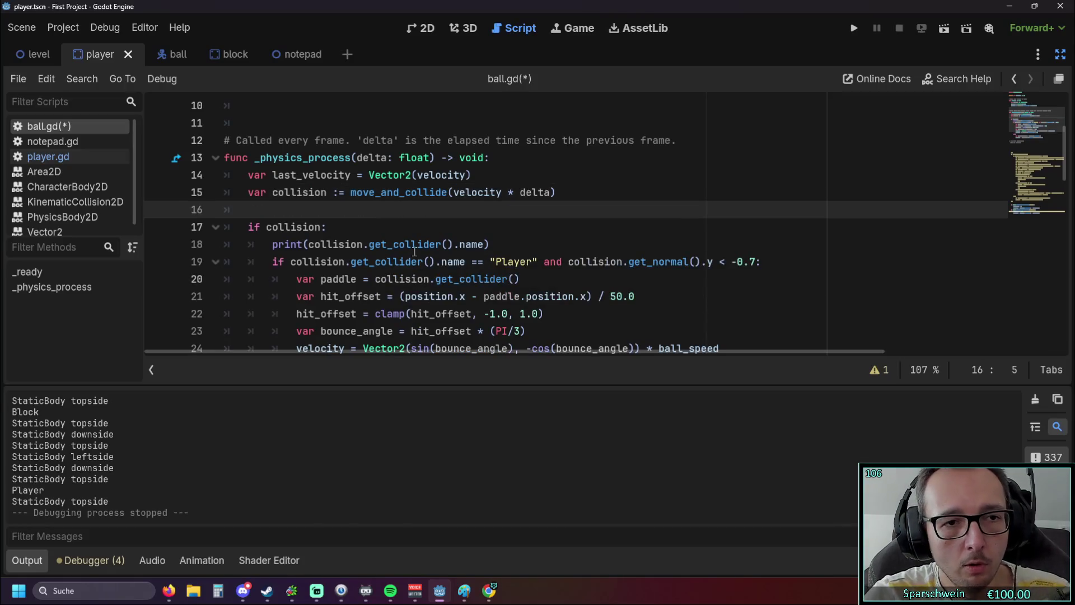
# Step: Add an 'if collision:' line below move_and_collide with an indented body line
pyautogui.write('if coll')
pyautogui.press('Return')
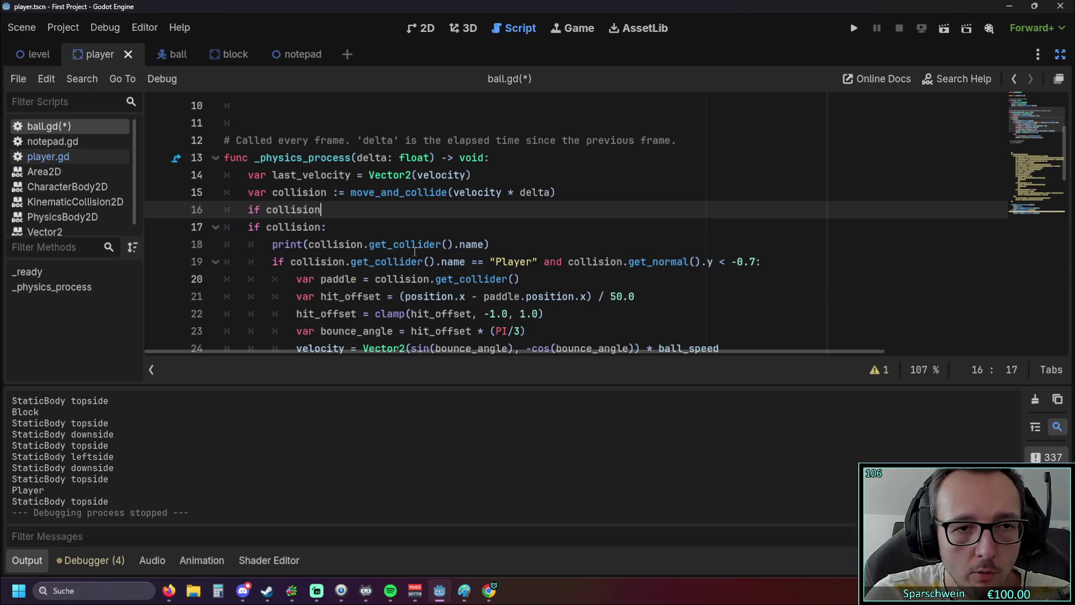
pyautogui.write(':')
pyautogui.press('Return')
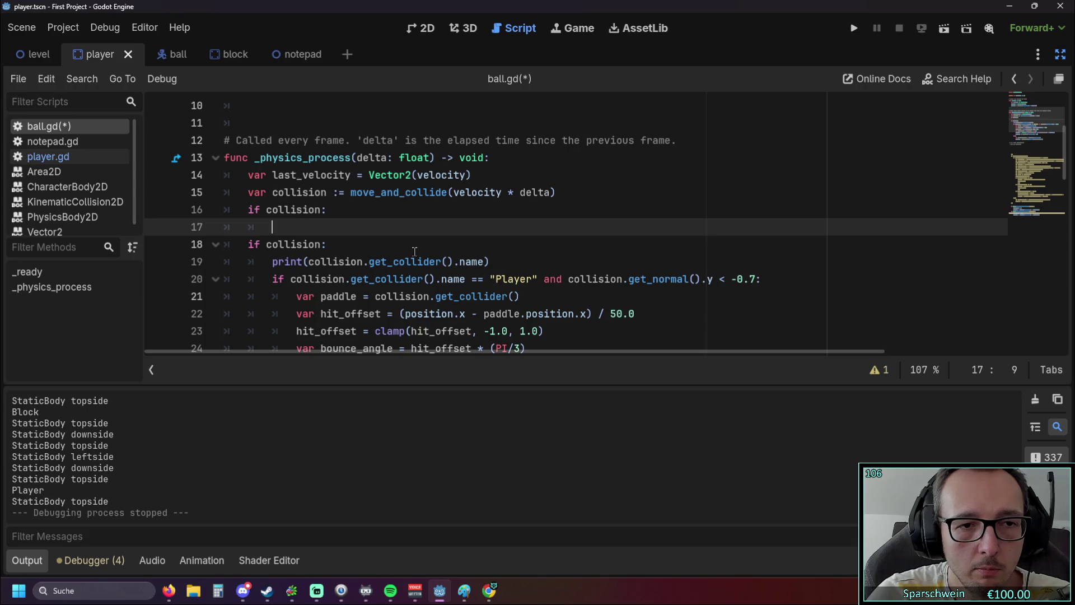
# Step: Write 'var last_collision =' on the indented line 17
pyautogui.moveTo(308, 261); pyautogui.dragTo(484, 261)
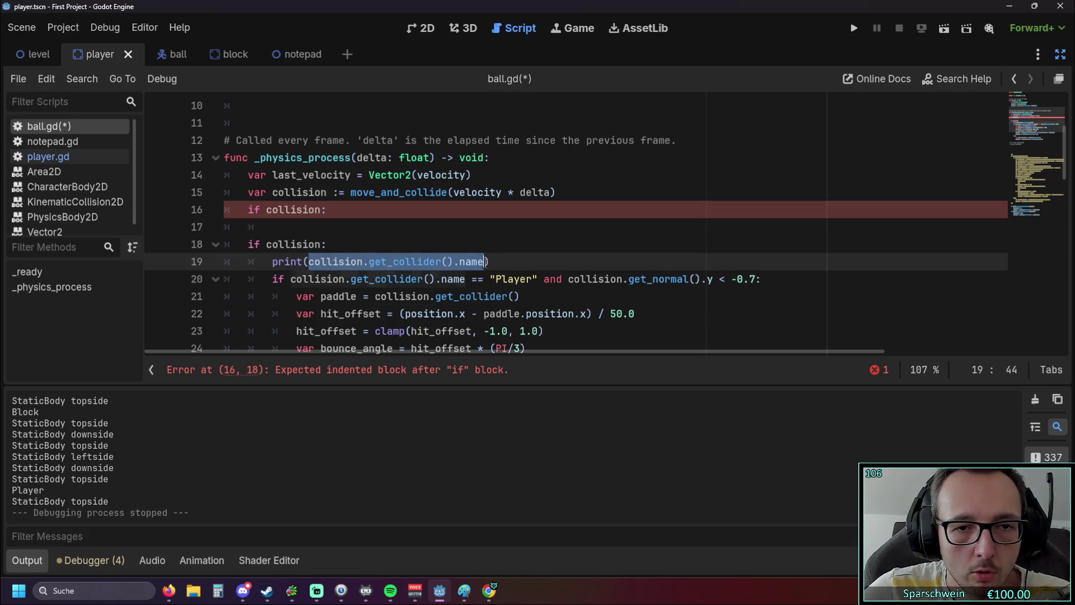
pyautogui.click(309, 227)
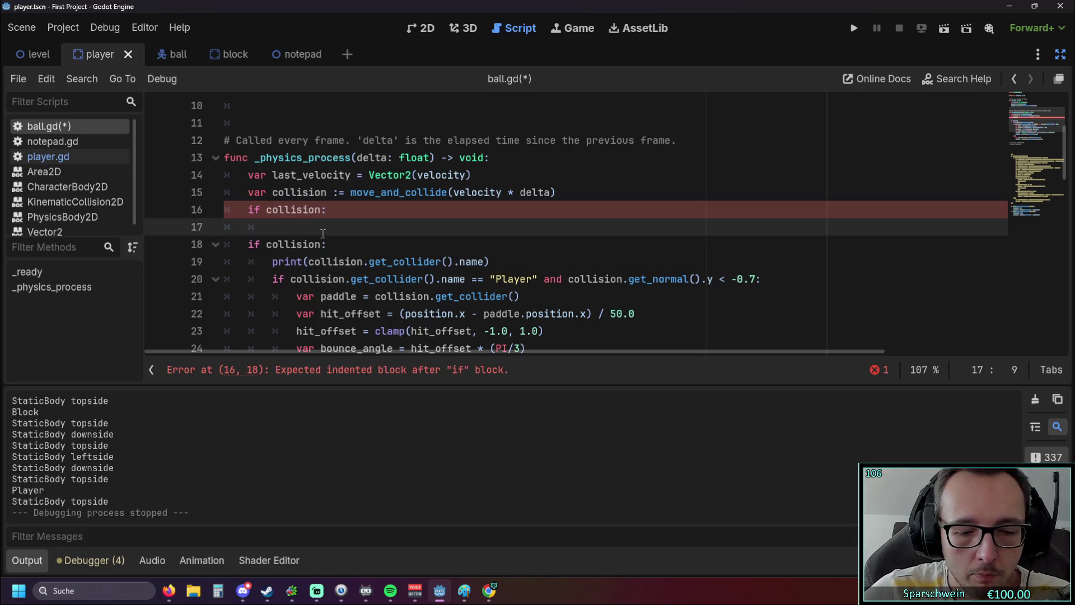
pyautogui.write('colli')
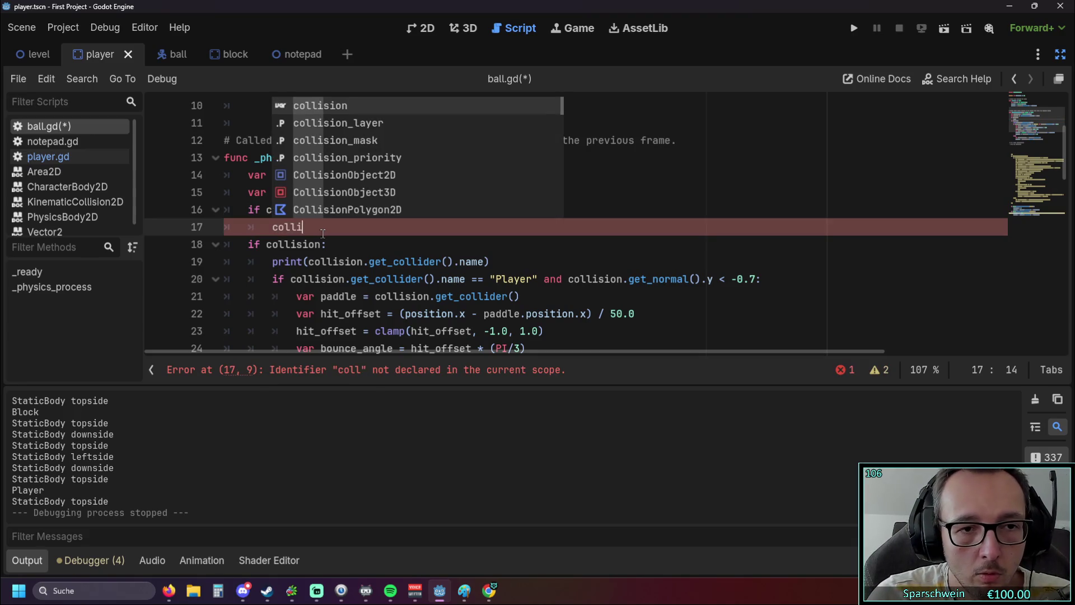
pyautogui.write('sion_')
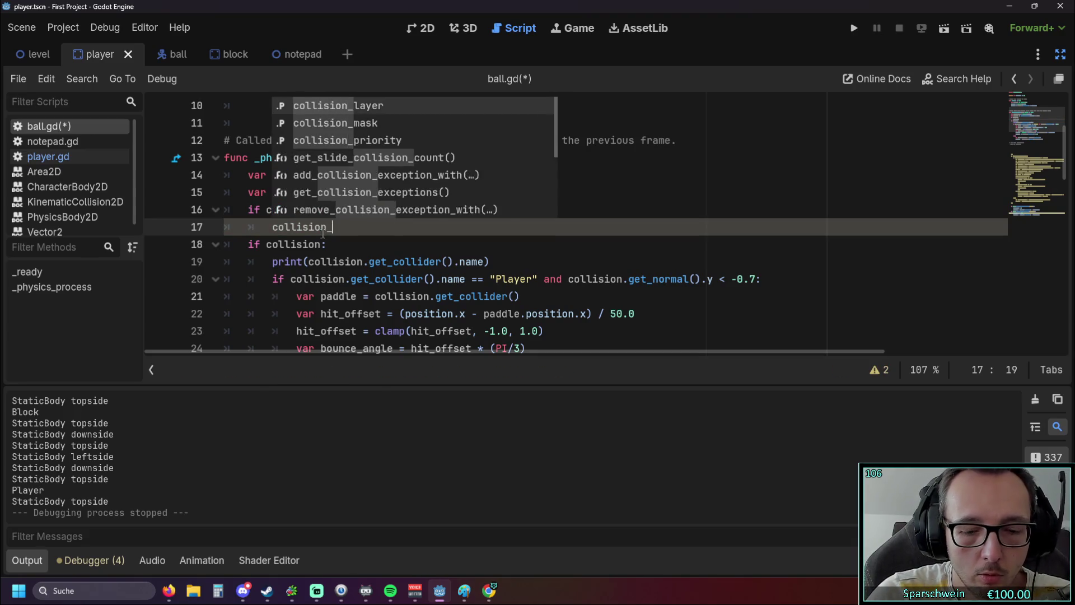
pyautogui.write('name')
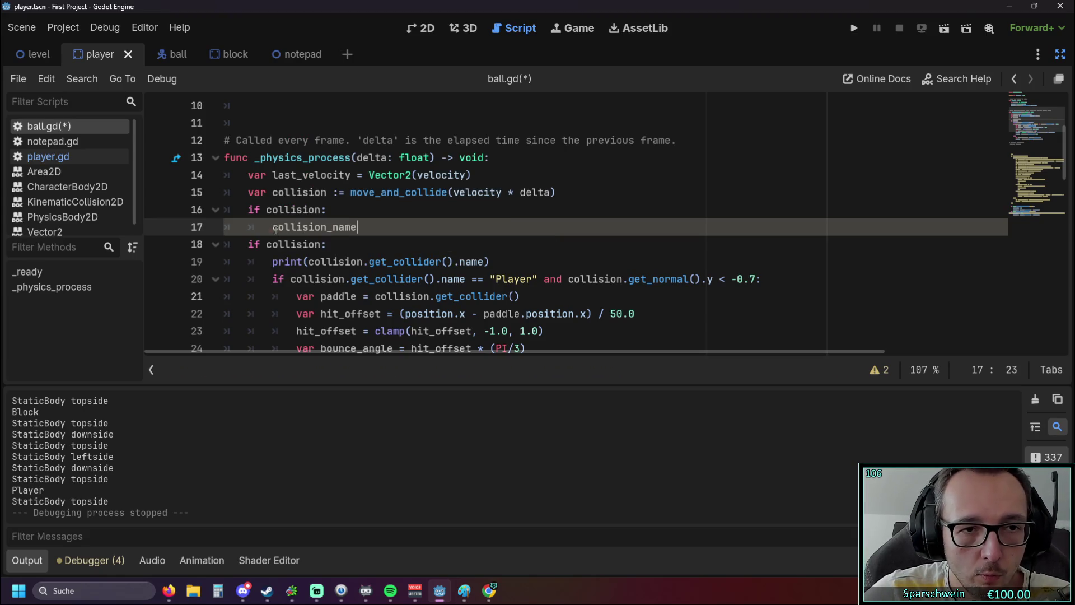
pyautogui.press('Home')
pyautogui.write('last_')
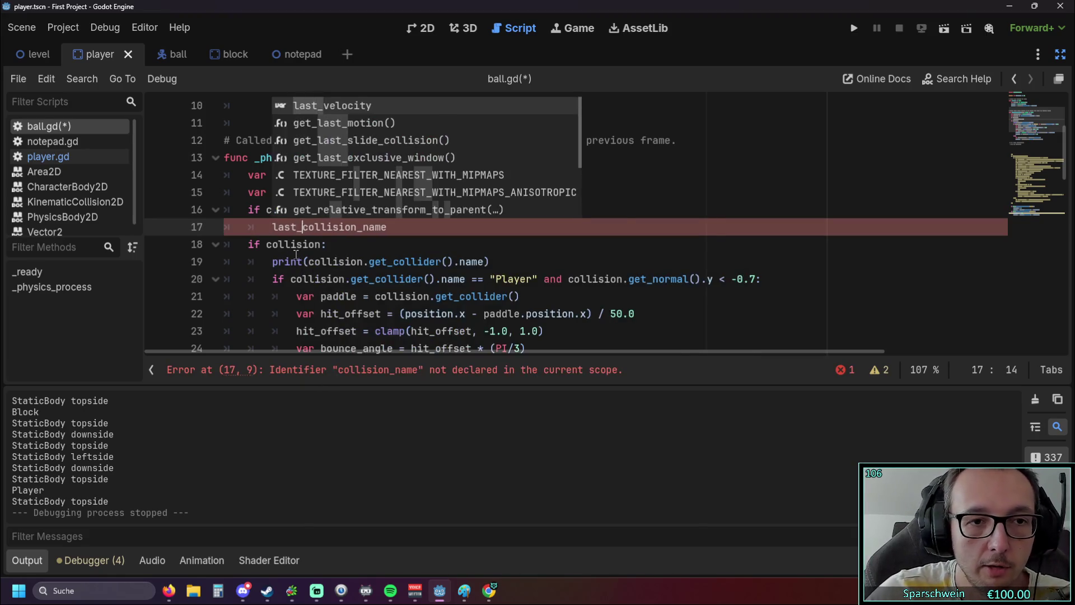
pyautogui.click(347, 244)
pyautogui.moveTo(394, 226); pyautogui.dragTo(357, 226)
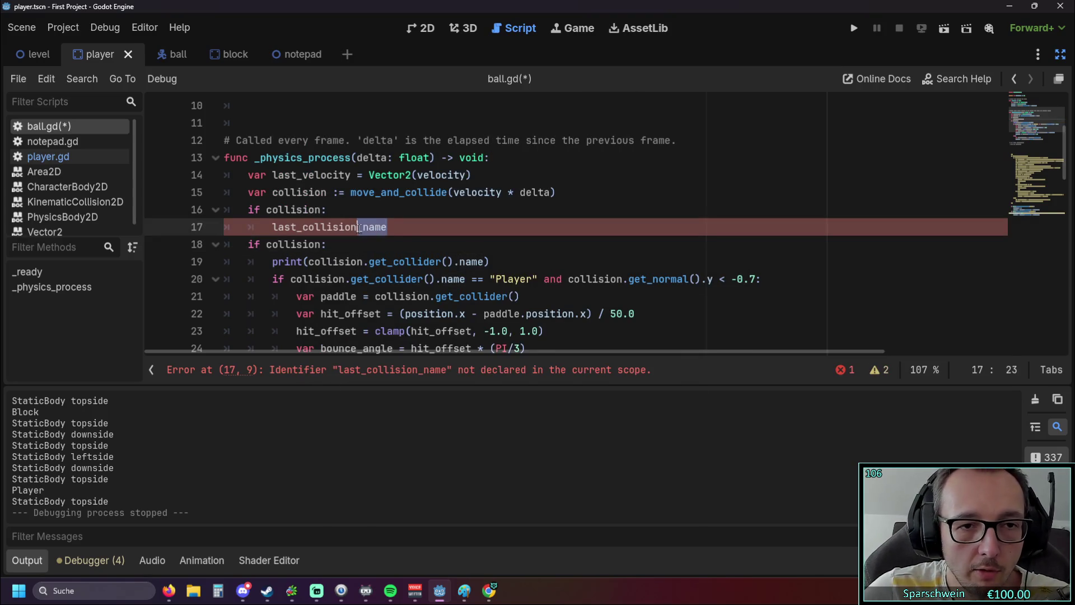
pyautogui.press('BackSpace')
pyautogui.click(273, 227)
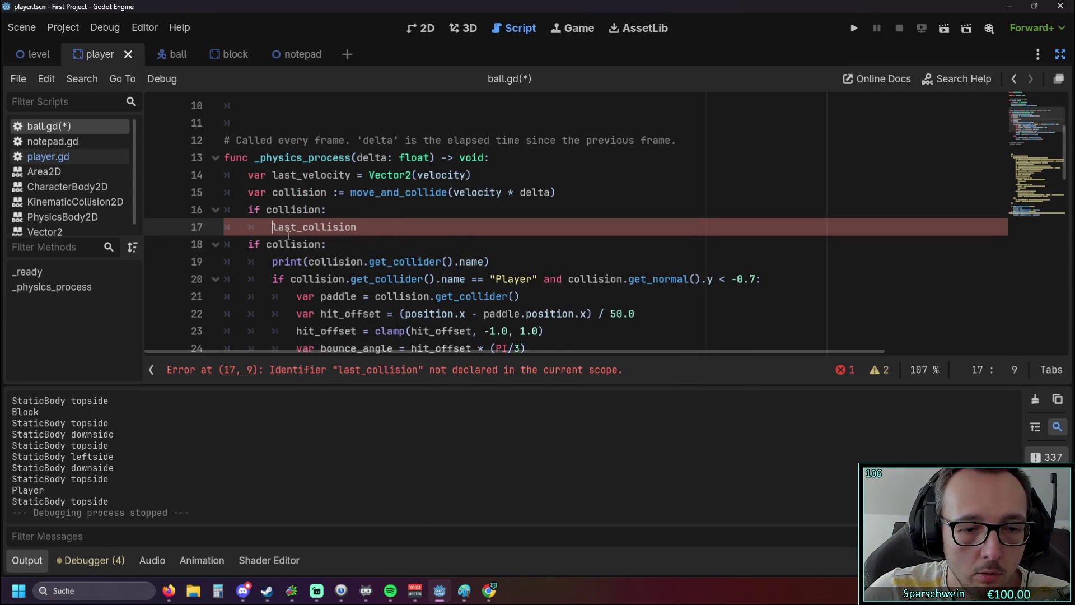
pyautogui.write('var')
pyautogui.press('End')
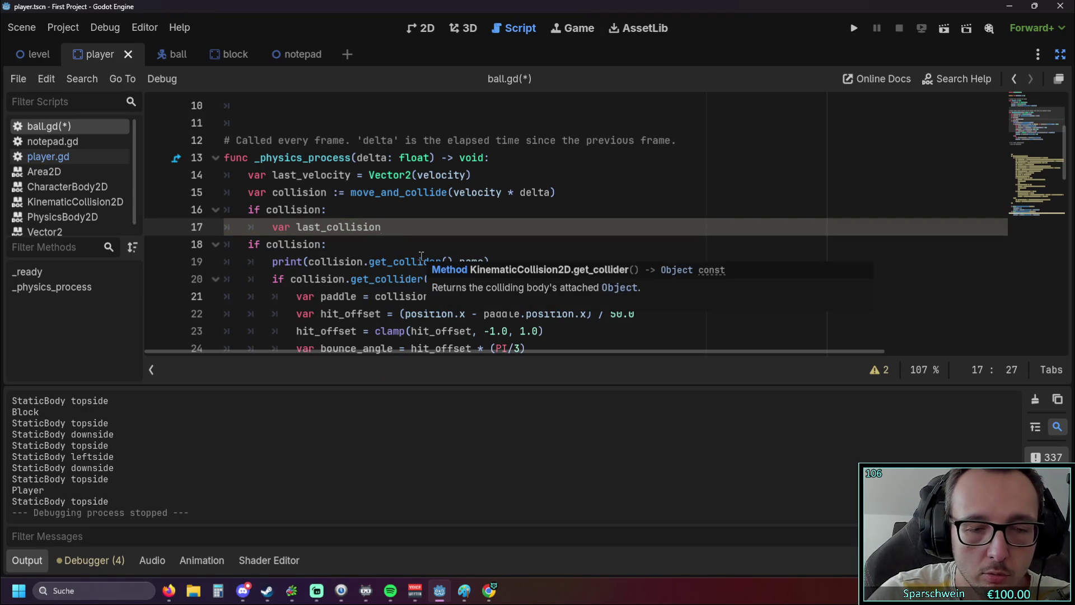
pyautogui.write('=')
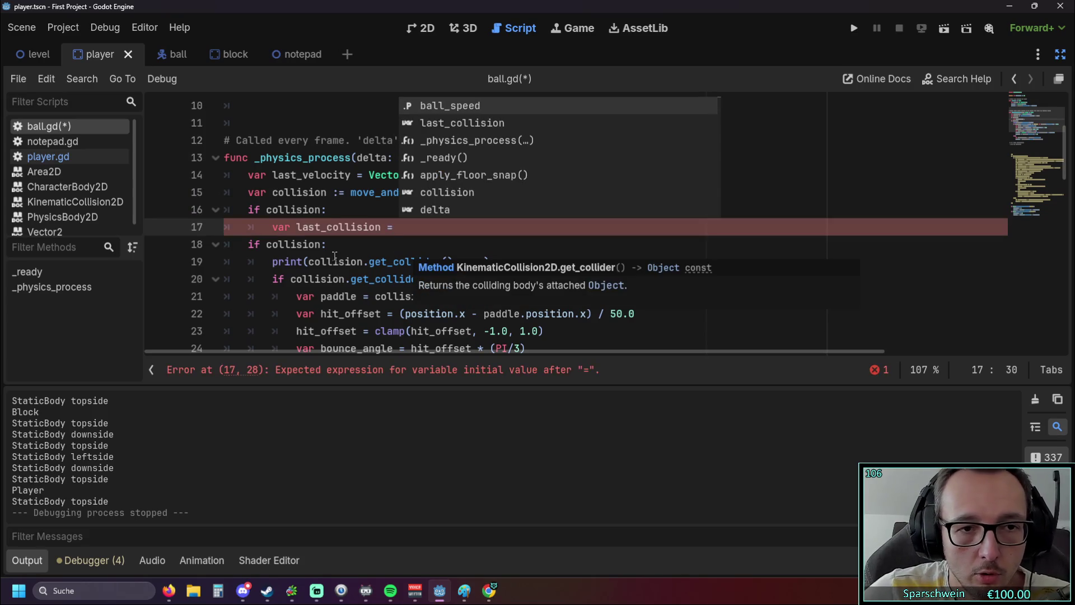
pyautogui.press('Escape')
# Step: Complete the assignment with collision.get_collider().name, copied from line 19
pyautogui.moveTo(309, 261); pyautogui.dragTo(492, 263)
pyautogui.hotkey('ctrl', 'c')
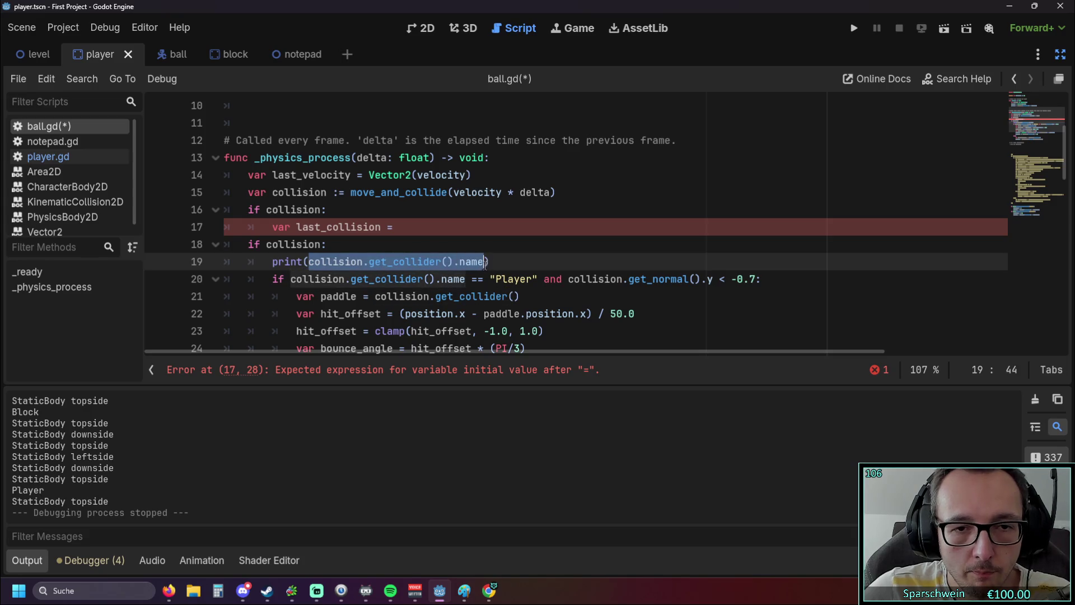
pyautogui.press('Up')
pyautogui.press('Up')
pyautogui.hotkey('ctrl', 'v')
pyautogui.click(490, 250)
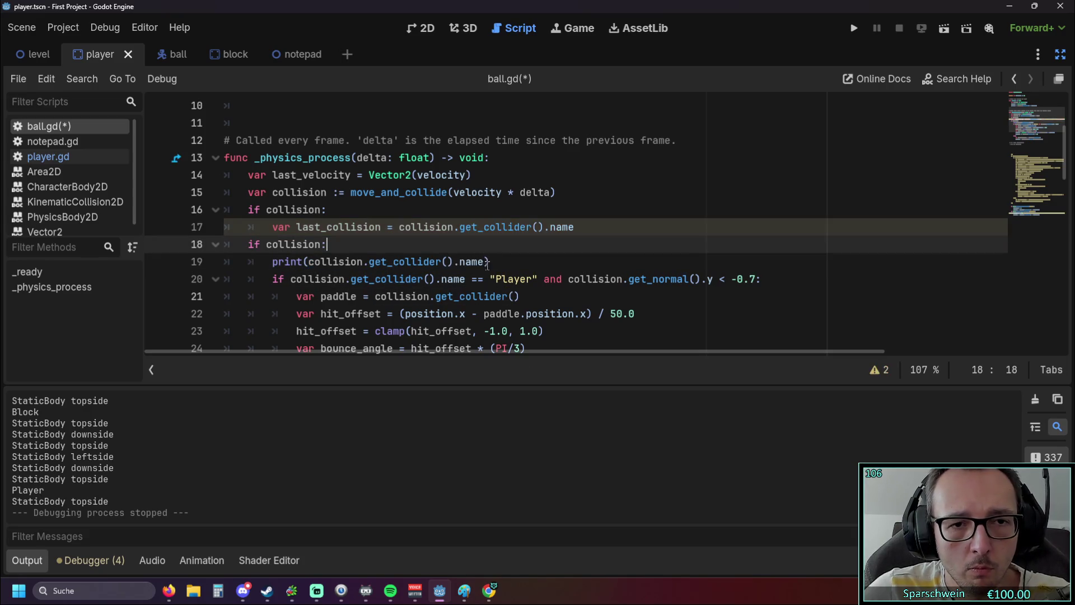
pyautogui.scroll(-2, 358, 246)
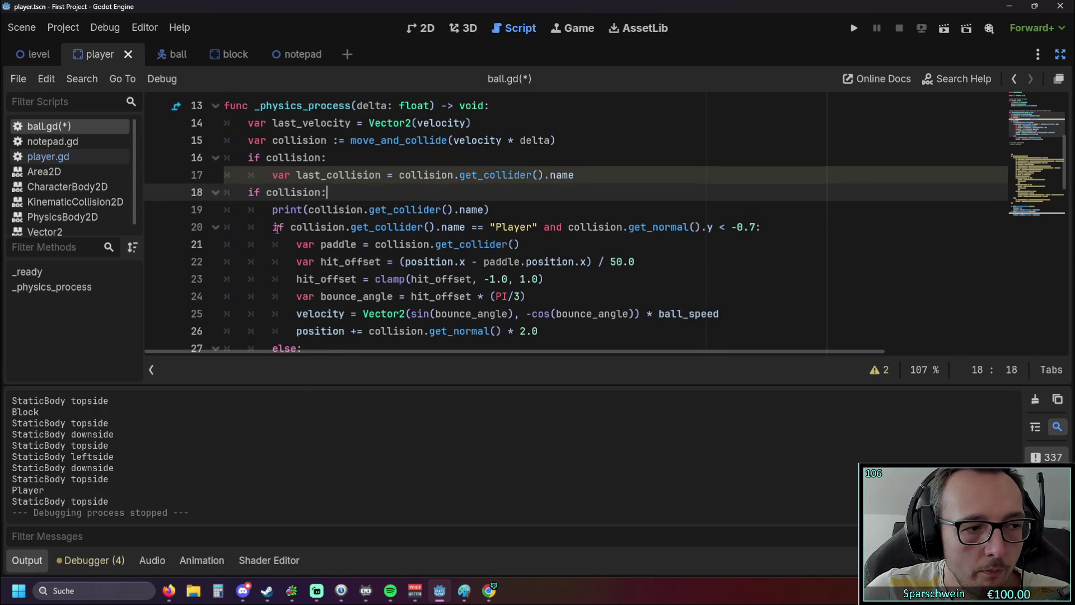
# Step: Move the last_collision assignment into the existing if collision block and delete the duplicate lines 16–17
pyautogui.scroll(2, 277, 229)
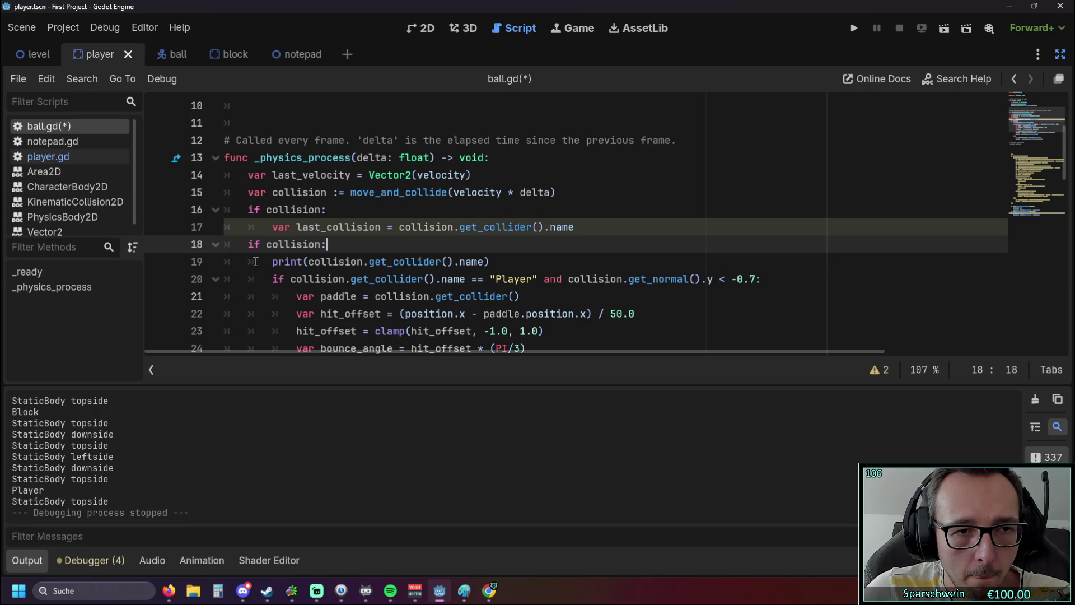
pyautogui.scroll(-2, 255, 262)
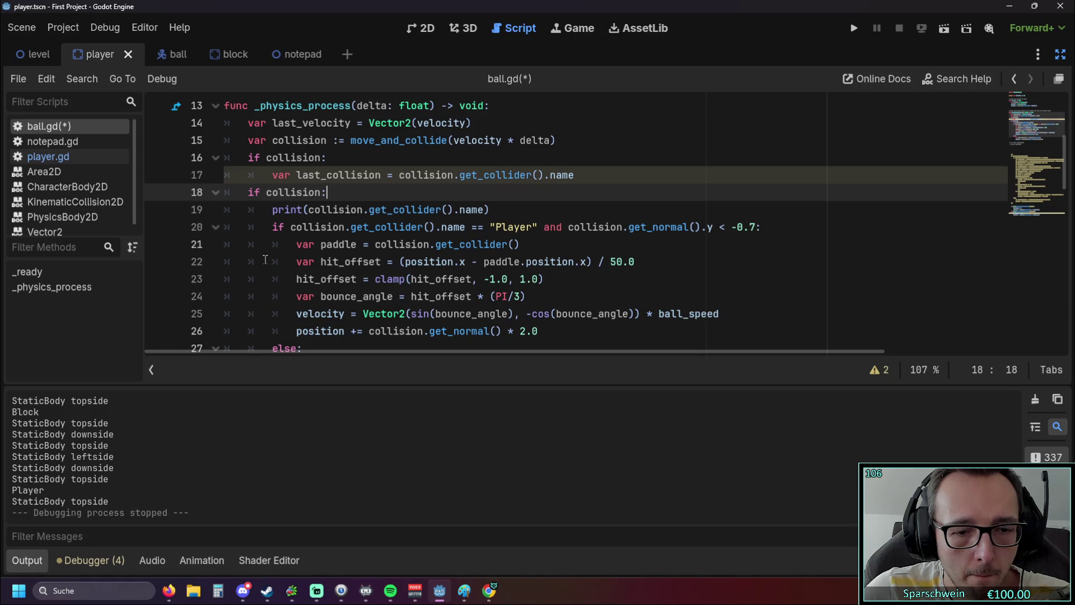
pyautogui.press('Return')
pyautogui.hotkey('ctrl', 'v')
pyautogui.moveTo(274, 175); pyautogui.dragTo(601, 174)
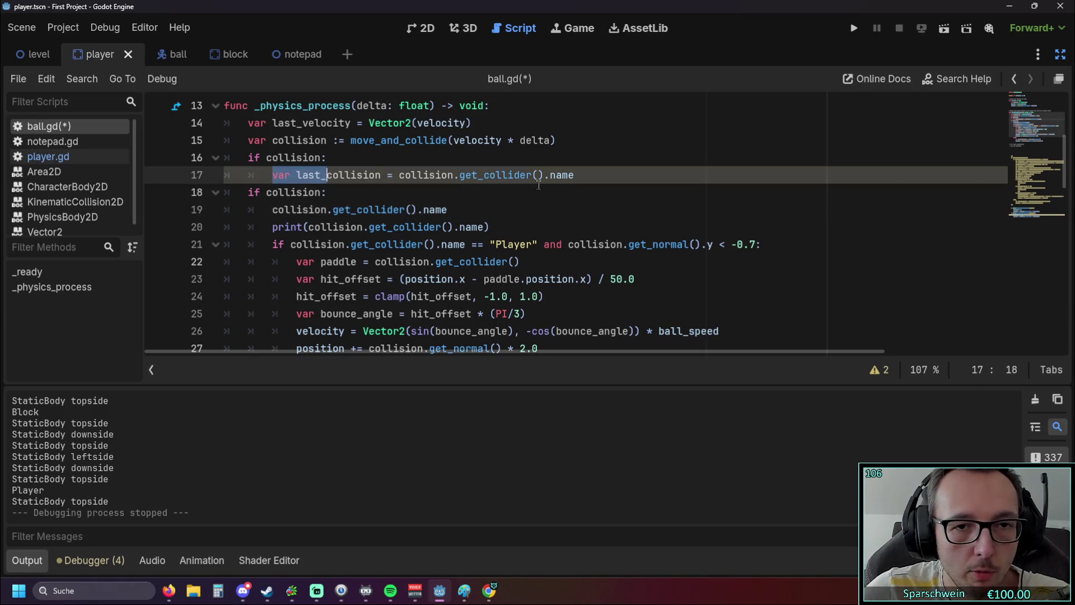
pyautogui.hotkey('ctrl', 'c')
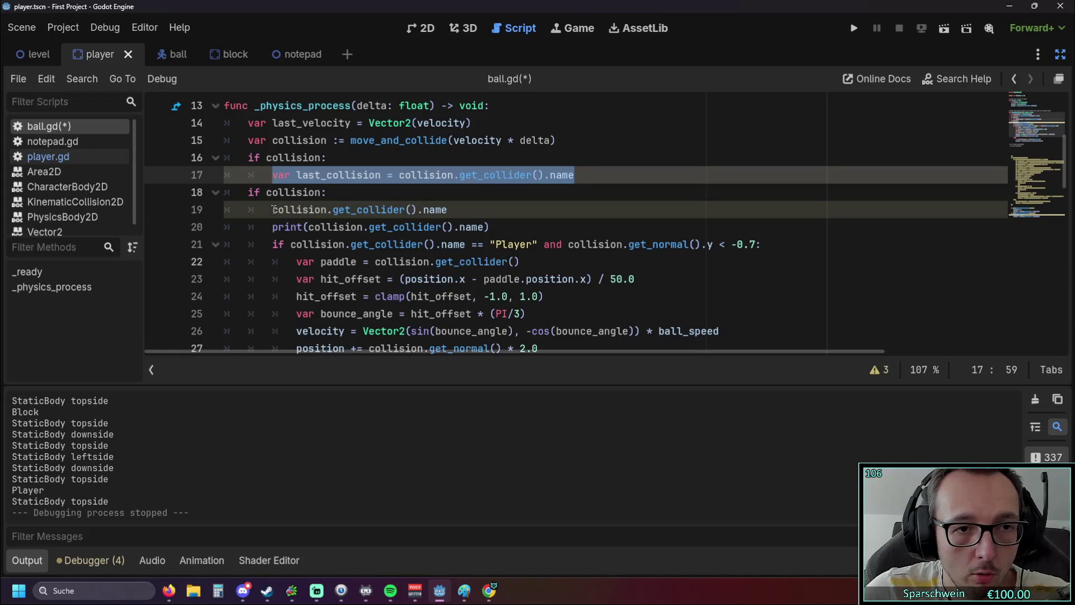
pyautogui.moveTo(273, 209); pyautogui.dragTo(447, 210)
pyautogui.hotkey('ctrl', 'v')
pyautogui.moveTo(583, 175); pyautogui.dragTo(151, 162)
pyautogui.press('BackSpace')
pyautogui.press('BackSpace')
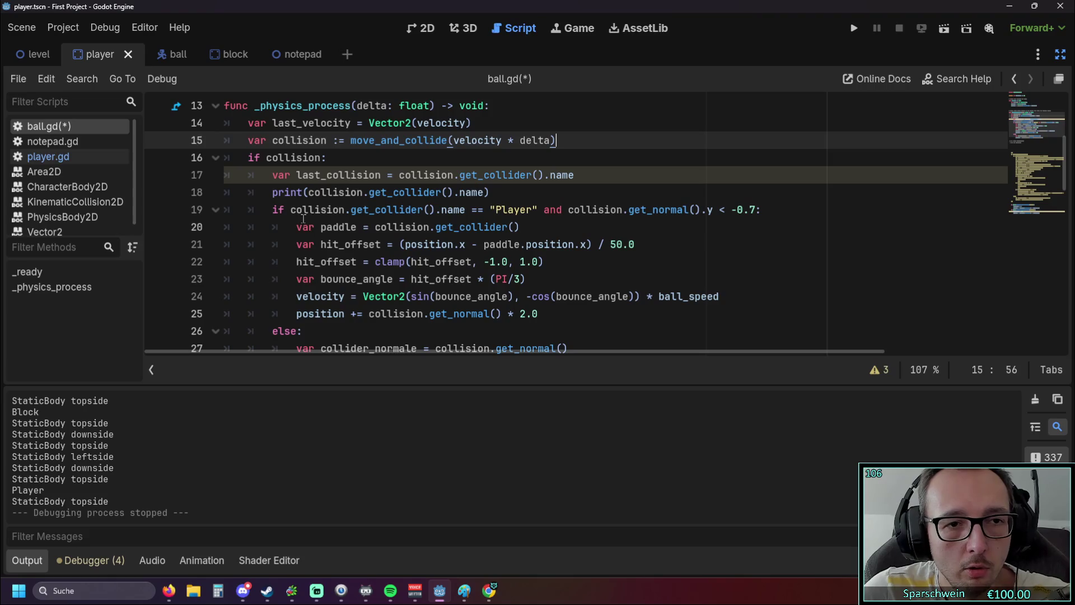
# Step: Move the print(collision.get_collider().name) line down to empty line 33
pyautogui.moveTo(490, 192); pyautogui.dragTo(119, 187)
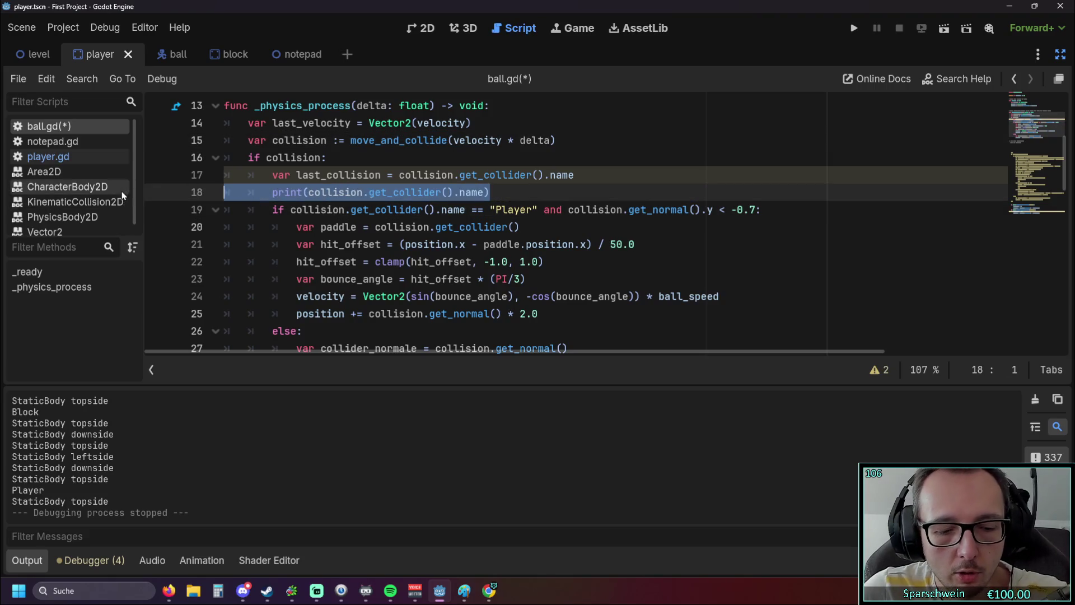
pyautogui.press('BackSpace')
pyautogui.press('BackSpace')
pyautogui.scroll(-5, 325, 250)
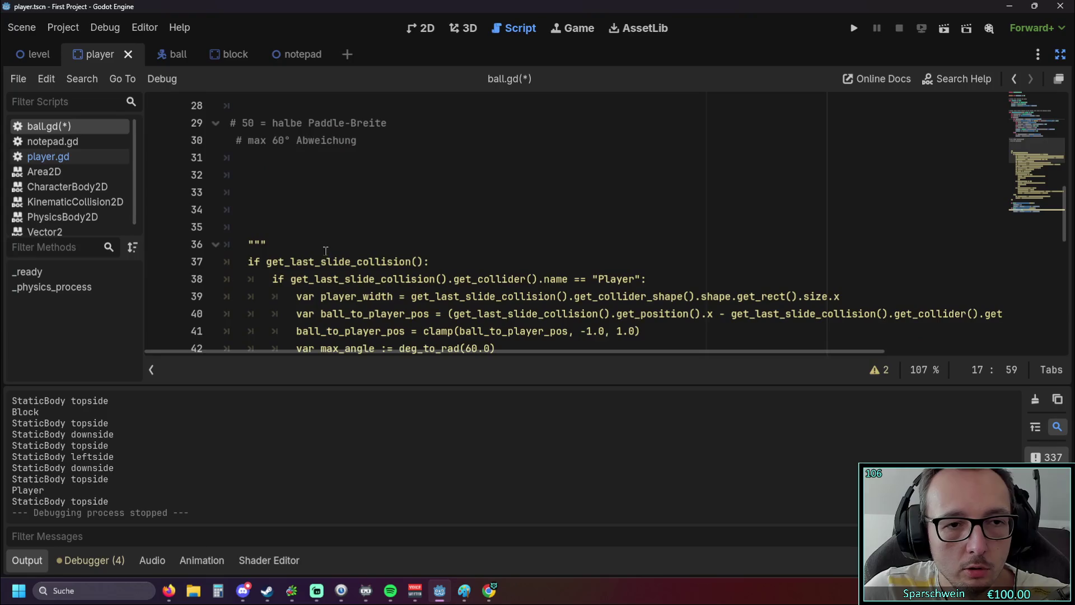
pyautogui.scroll(3, 319, 210)
pyautogui.click(319, 290)
pyautogui.hotkey('ctrl', 'v')
# Step: Review the reworked collision block with last_collision before the Player paddle-bounce check
pyautogui.scroll(4, 392, 266)
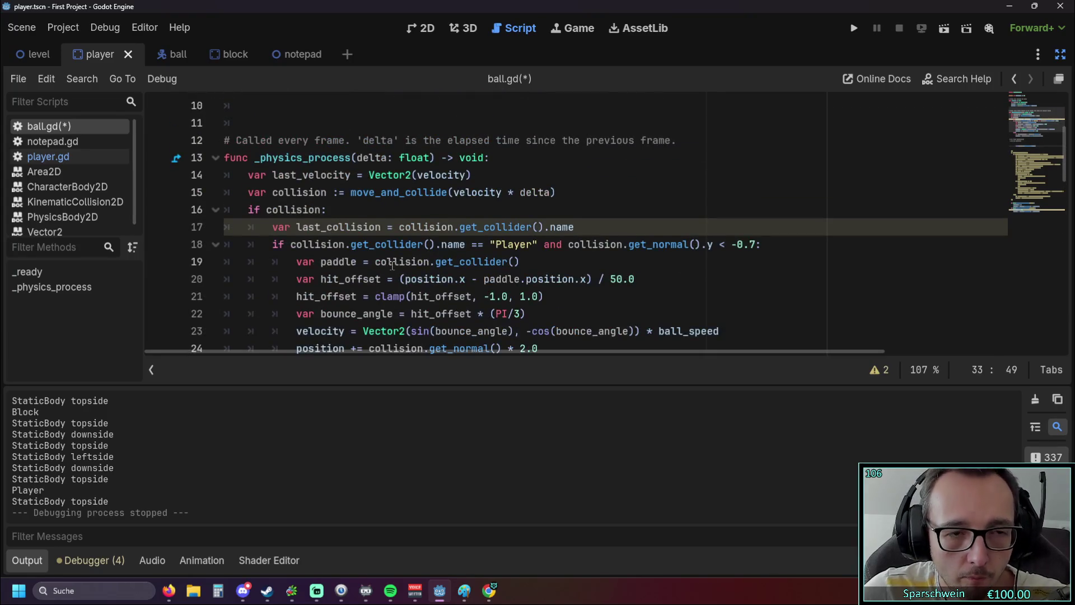
pyautogui.scroll(-3, 392, 266)
pyautogui.click(272, 193)
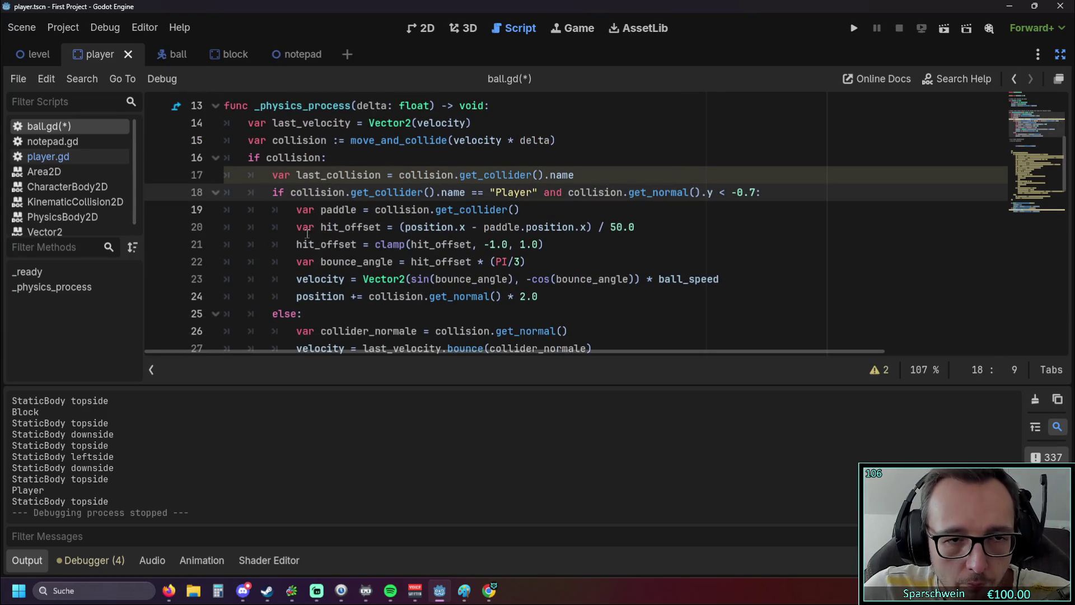
pyautogui.scroll(3, 306, 233)
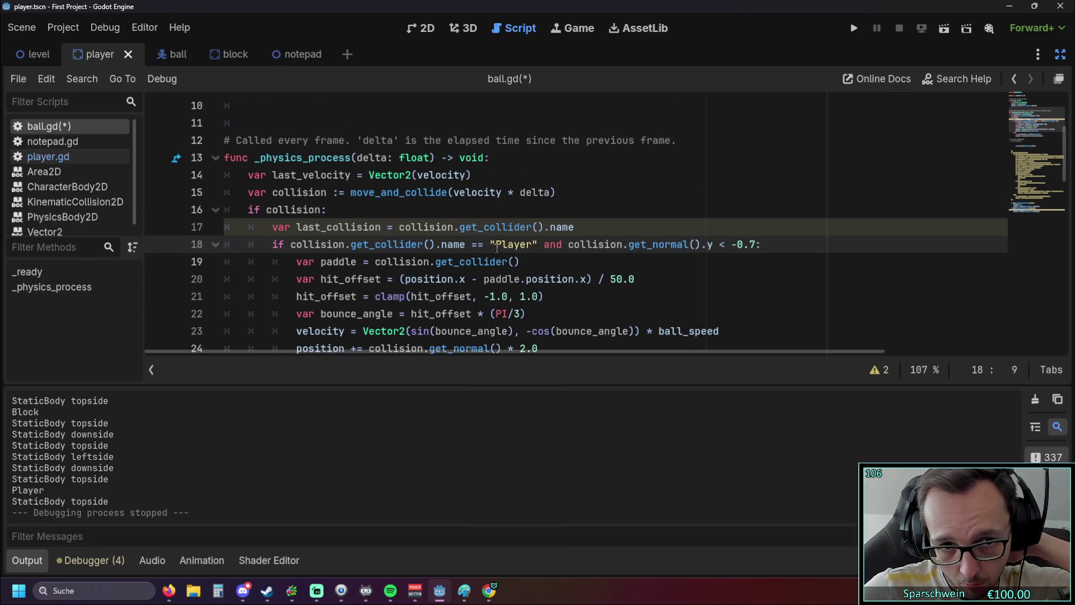
pyautogui.moveTo(460, 224)
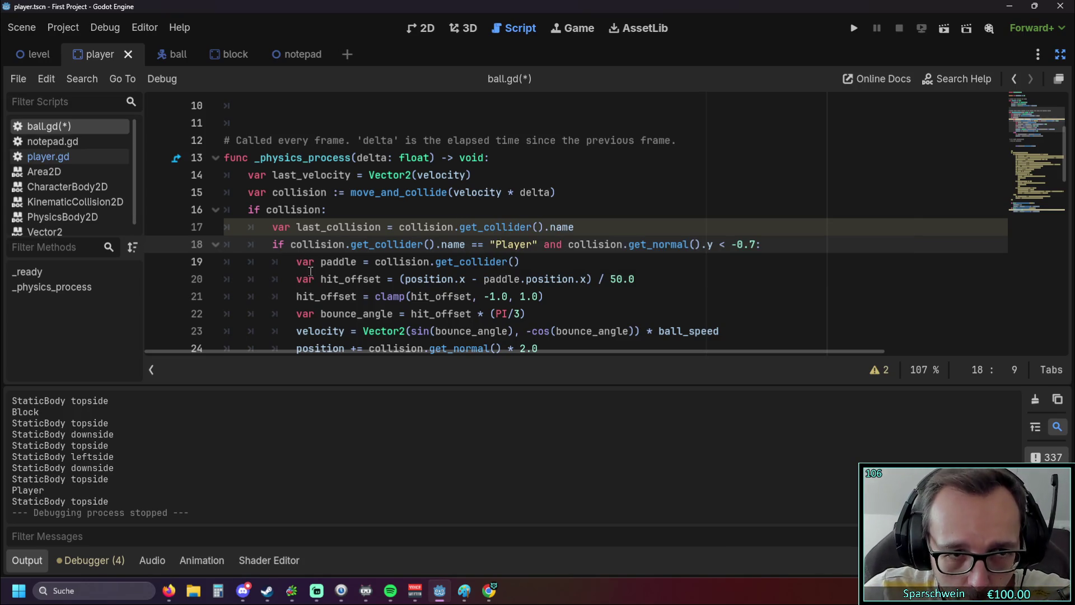
pyautogui.scroll(-1, 572, 230)
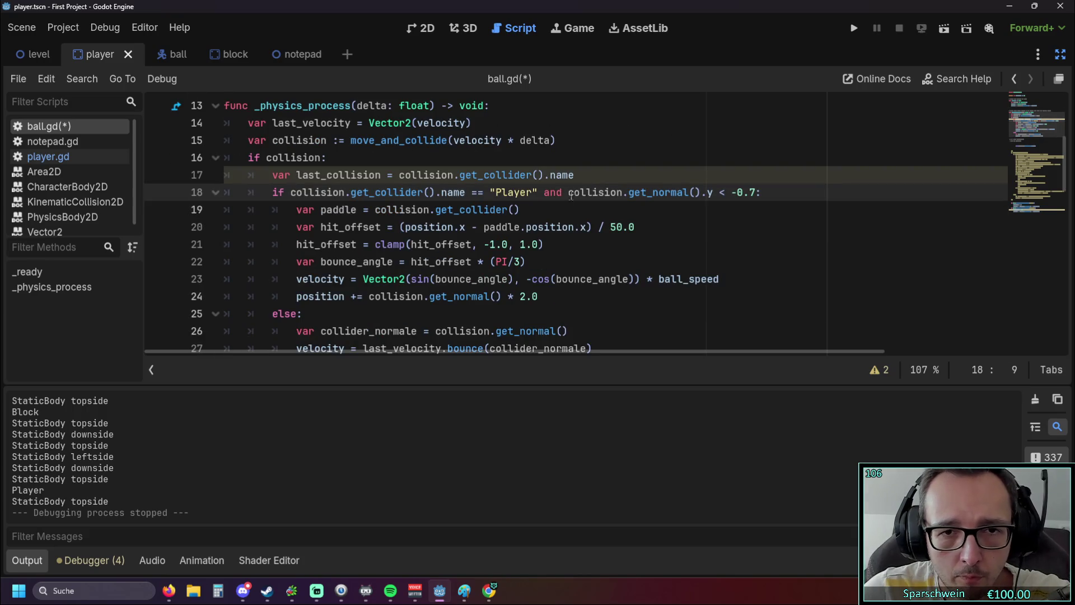
pyautogui.click(573, 176)
pyautogui.scroll(1, 563, 218)
pyautogui.scroll(-1, 563, 218)
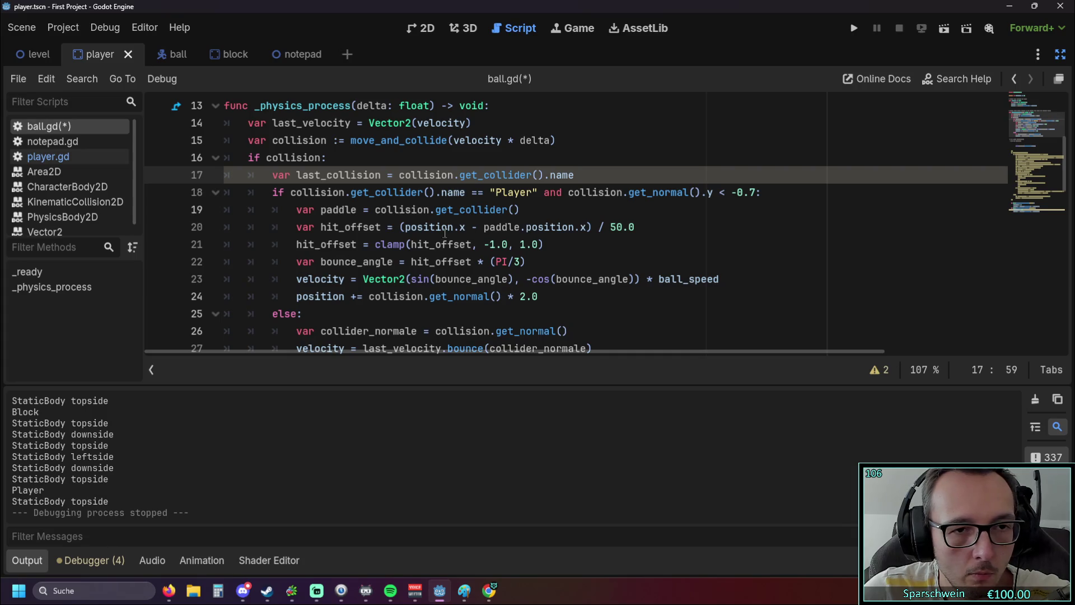
pyautogui.scroll(1, 444, 232)
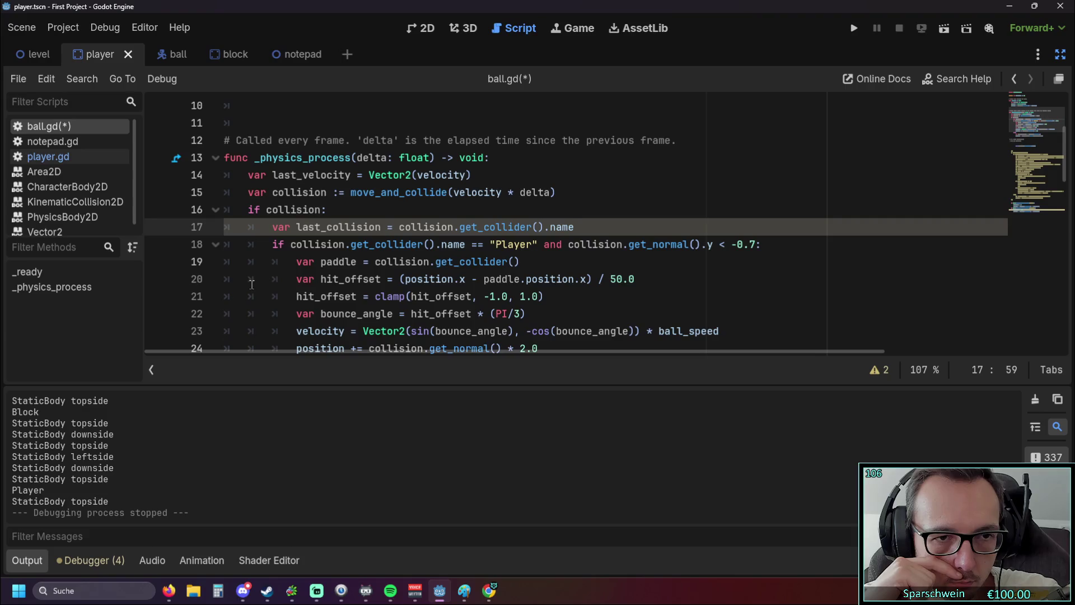
pyautogui.scroll(-1, 252, 285)
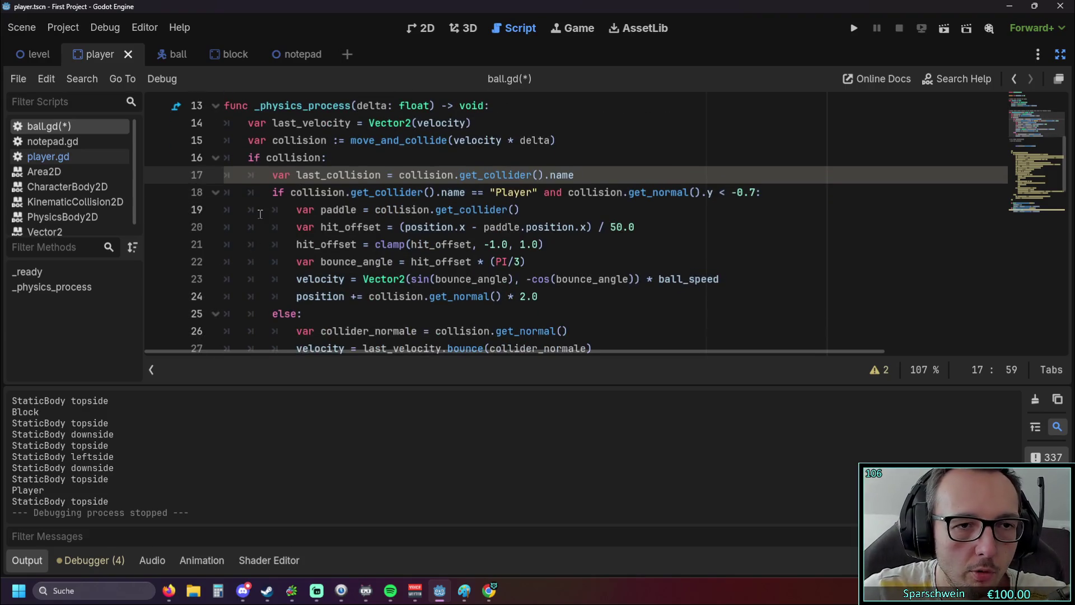
pyautogui.moveTo(254, 157); pyautogui.dragTo(311, 227)
pyautogui.click(328, 244)
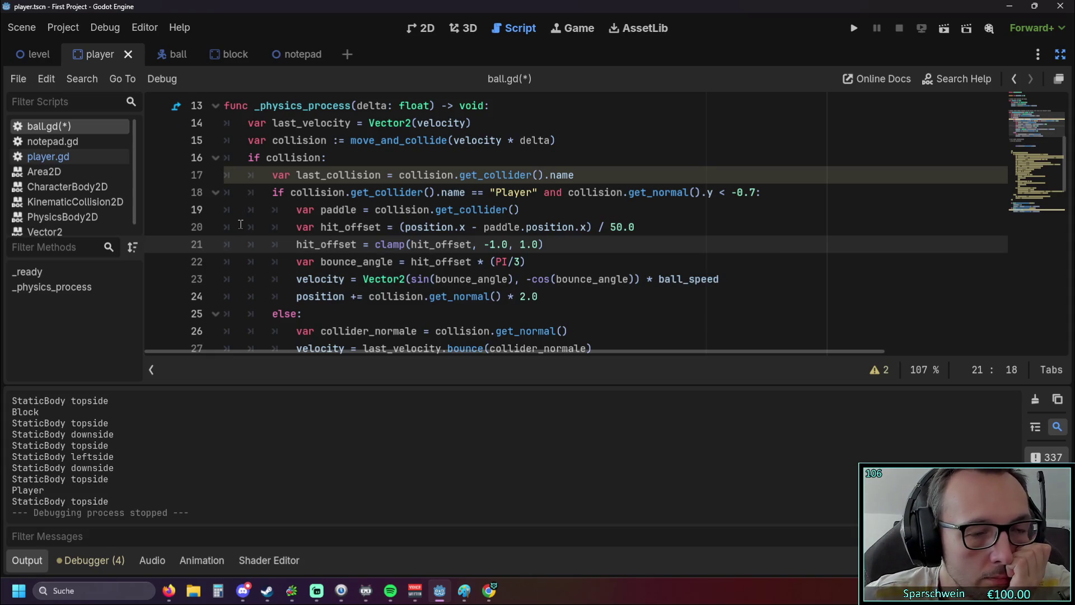
pyautogui.scroll(1, 240, 224)
pyautogui.scroll(-1, 240, 224)
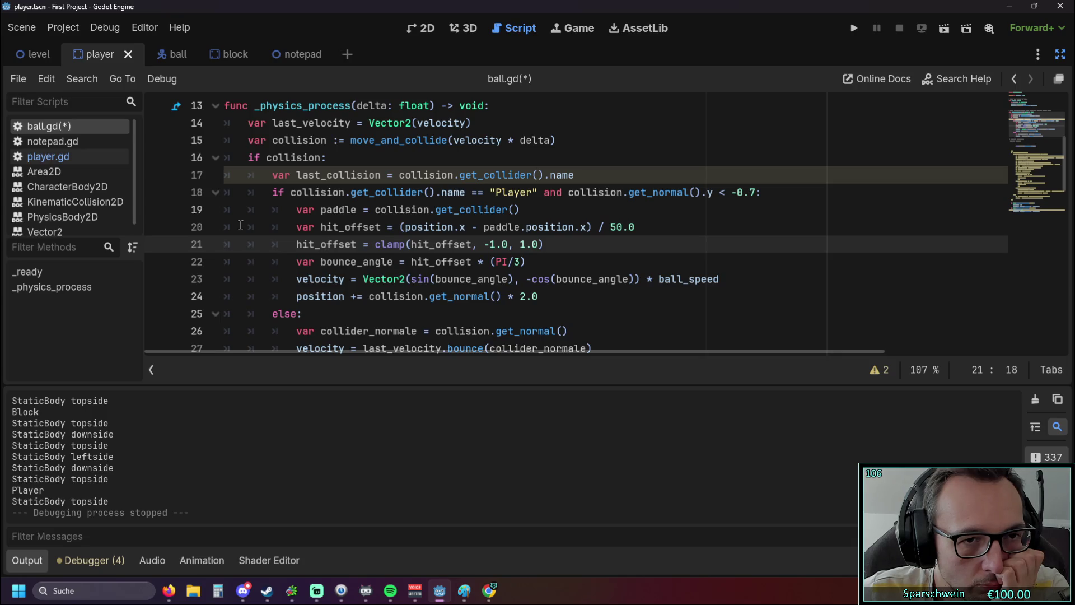
pyautogui.scroll(1, 269, 224)
pyautogui.scroll(-1, 271, 224)
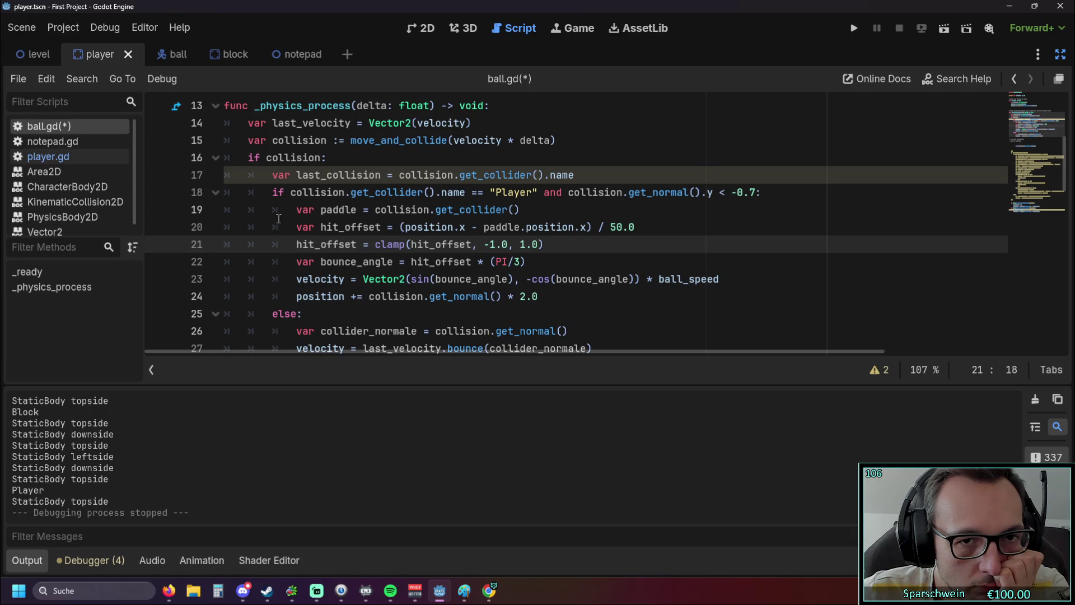
pyautogui.moveTo(391, 193); pyautogui.dragTo(466, 193)
pyautogui.click(485, 227)
pyautogui.scroll(3, 490, 222)
pyautogui.scroll(-3, 490, 221)
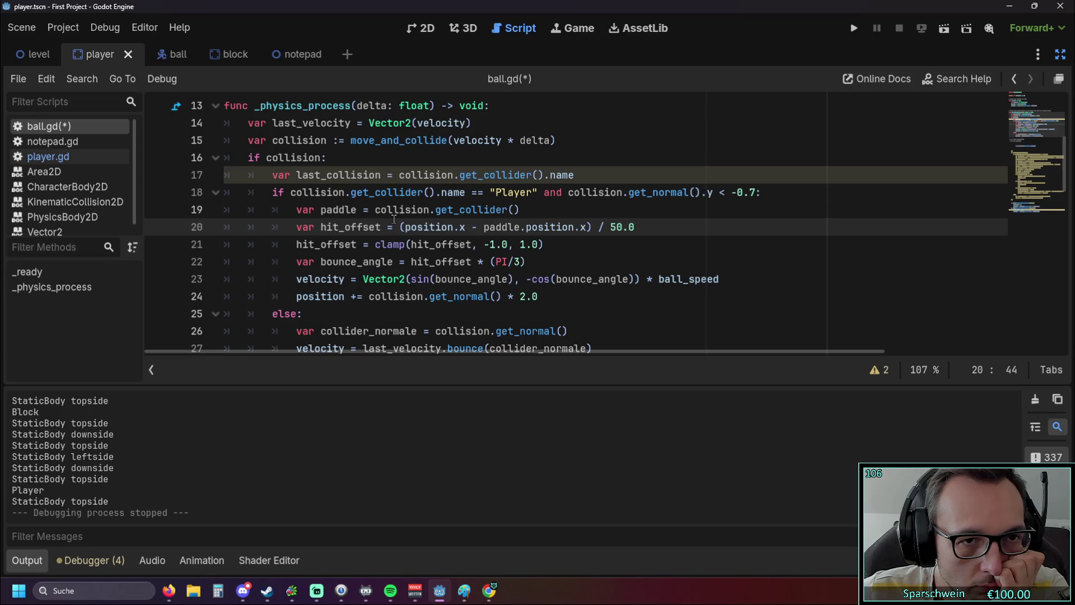
pyautogui.scroll(1, 393, 219)
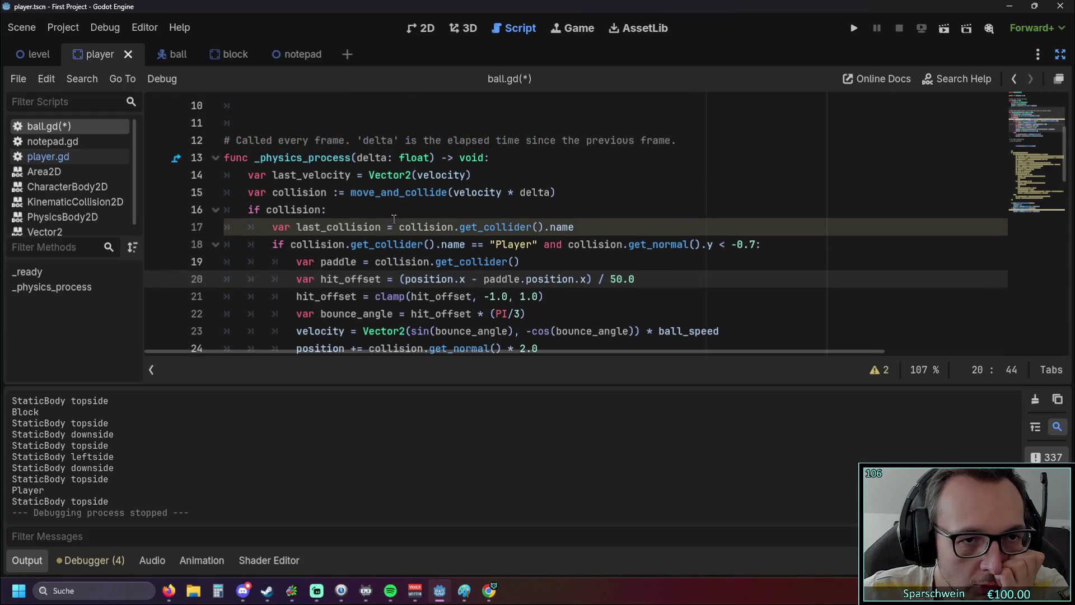
pyautogui.moveTo(249, 210); pyautogui.dragTo(308, 227)
pyautogui.click(372, 226)
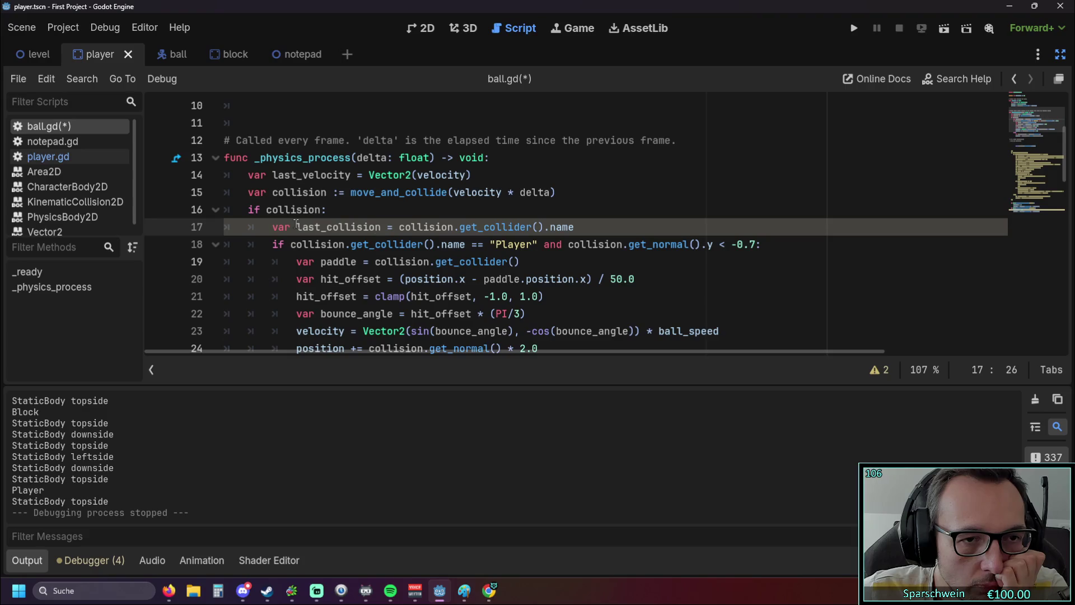
pyautogui.scroll(-1, 297, 223)
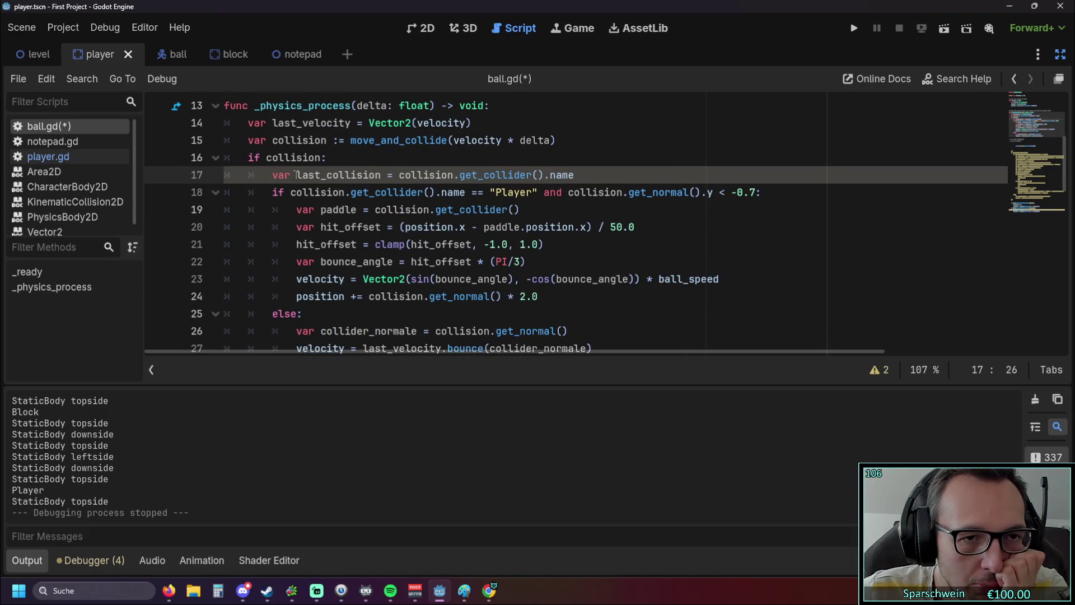
pyautogui.click(279, 211)
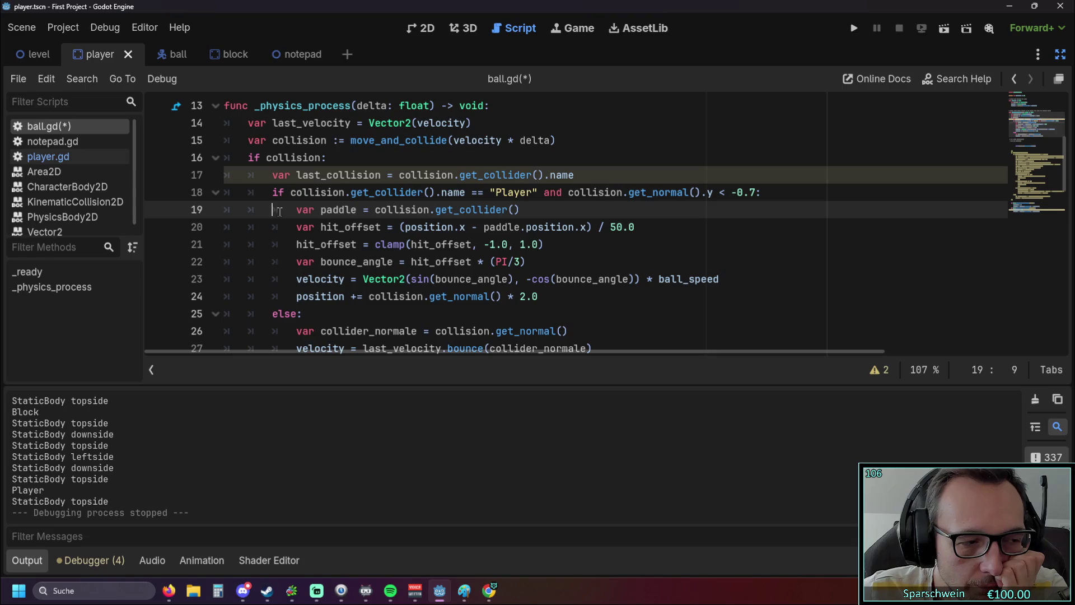
pyautogui.scroll(1, 280, 211)
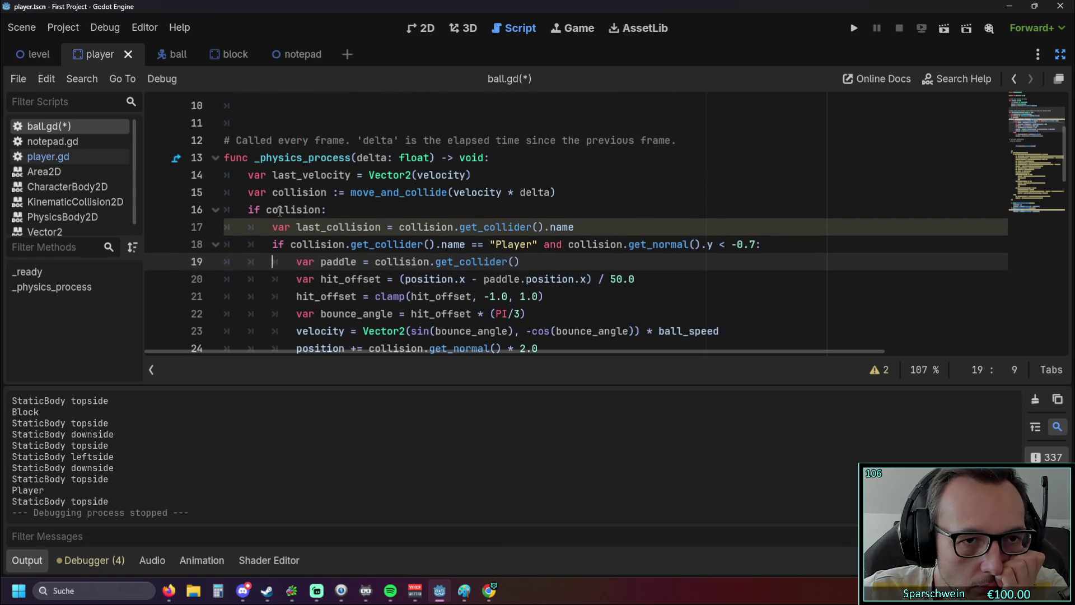
pyautogui.moveTo(279, 211)
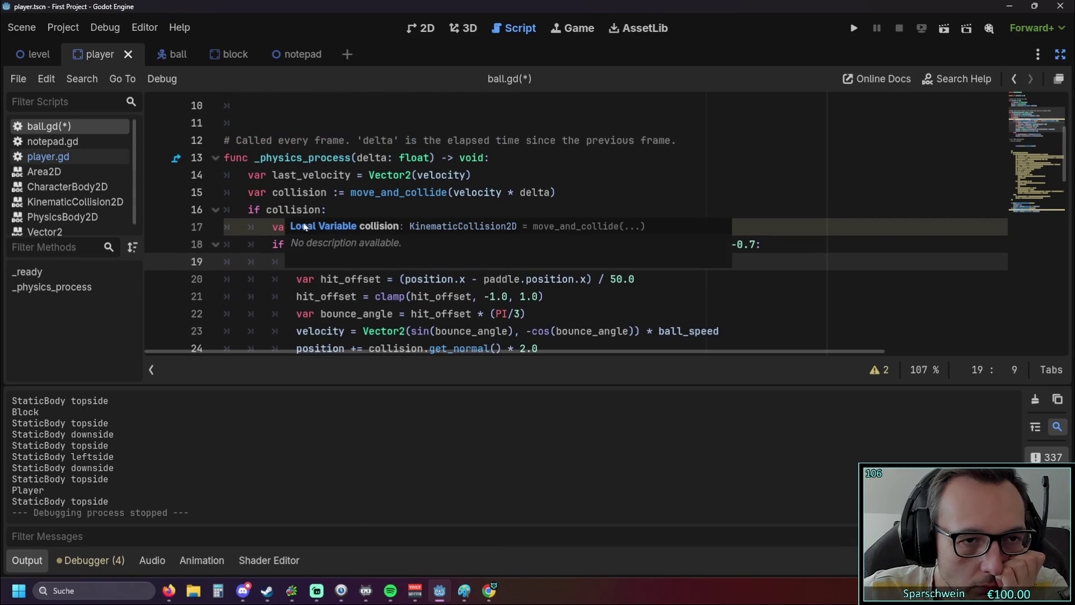
pyautogui.click(377, 200)
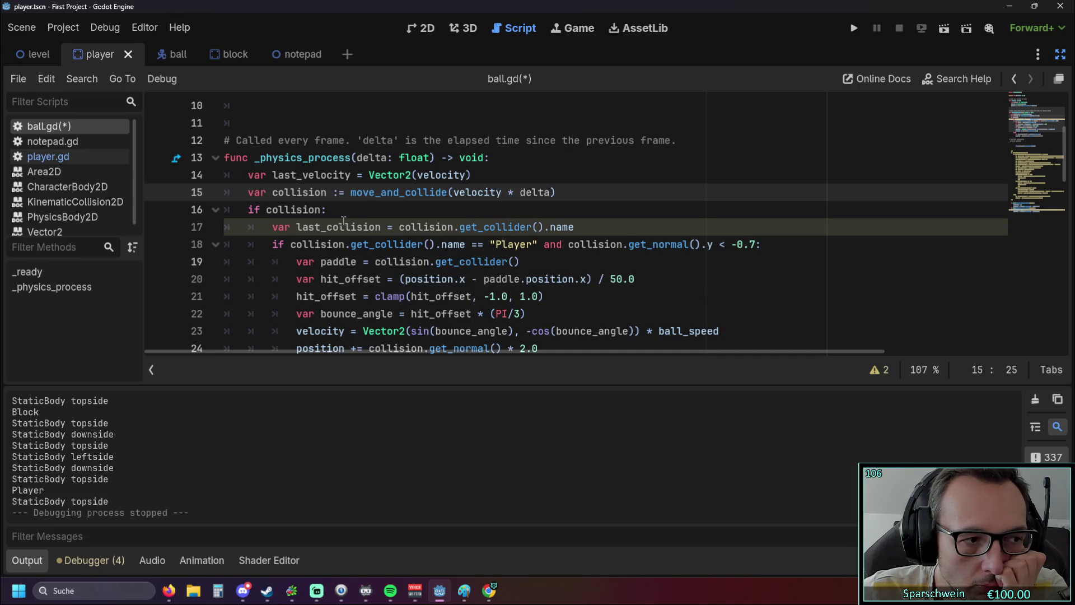
pyautogui.scroll(-1, 343, 220)
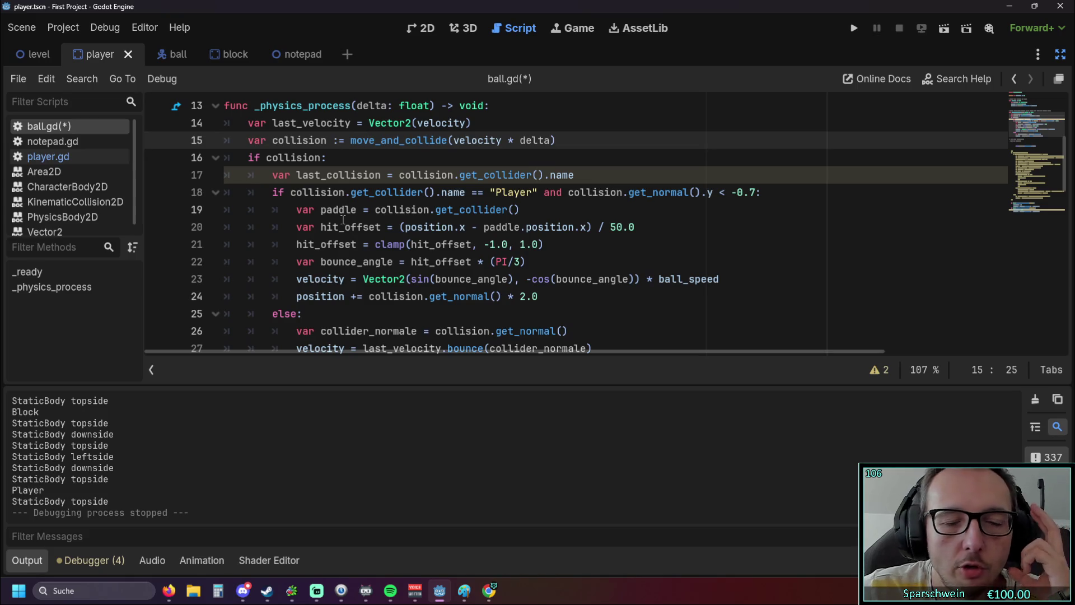
pyautogui.scroll(-1, 344, 220)
pyautogui.scroll(1, 341, 217)
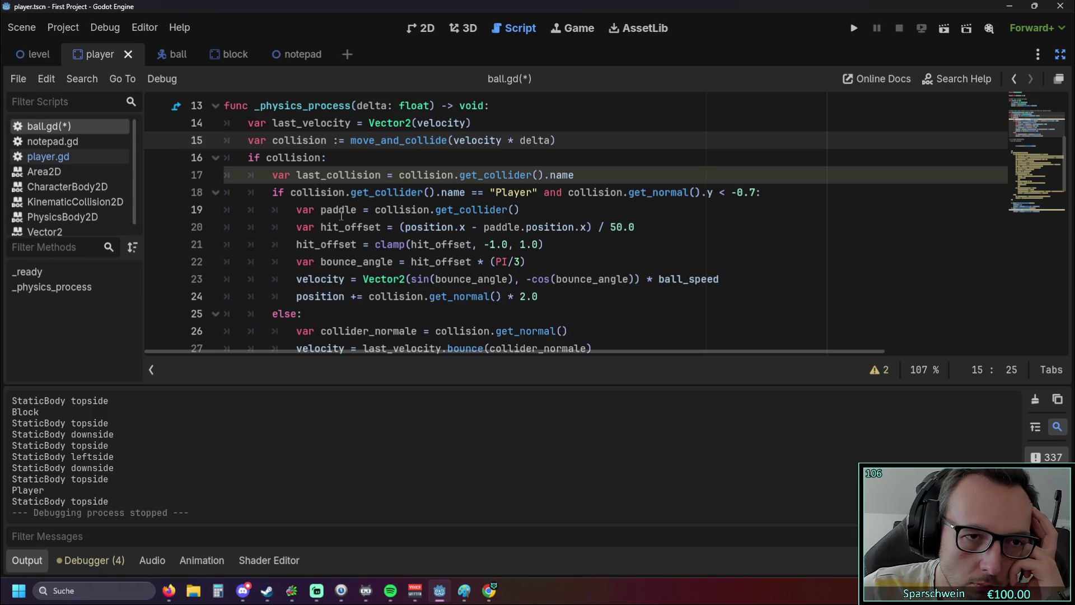
pyautogui.scroll(1, 341, 216)
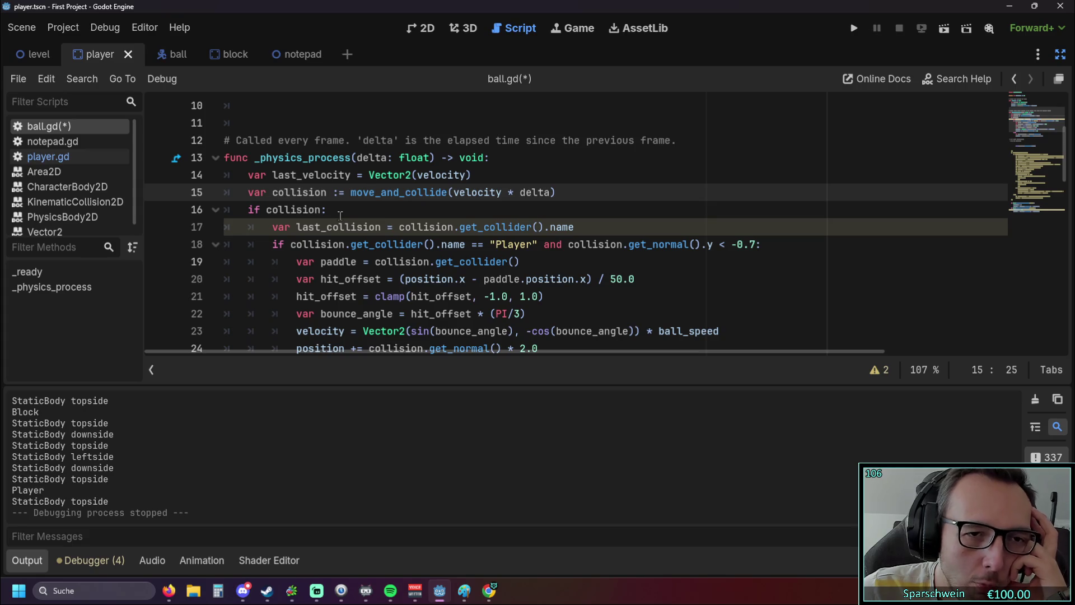
pyautogui.moveTo(350, 193); pyautogui.dragTo(504, 193)
pyautogui.click(399, 209)
pyautogui.scroll(-1, 399, 209)
pyautogui.scroll(1, 400, 209)
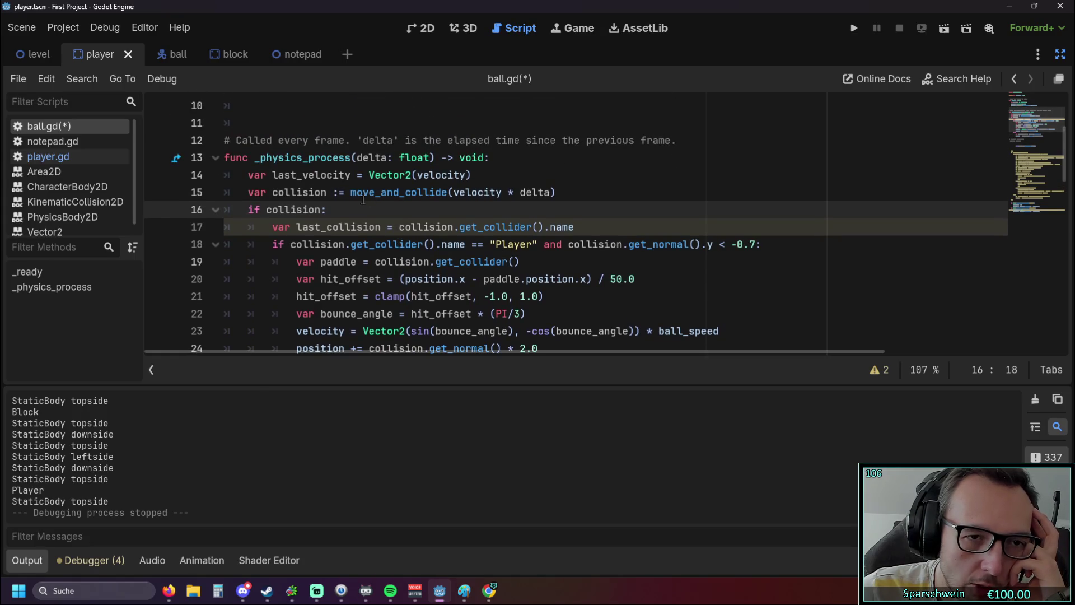
pyautogui.moveTo(255, 159)
pyautogui.mouseDown()
pyautogui.moveTo(374, 161)
pyautogui.moveTo(477, 193)
pyautogui.mouseUp()
pyautogui.click(367, 193)
pyautogui.click(407, 207)
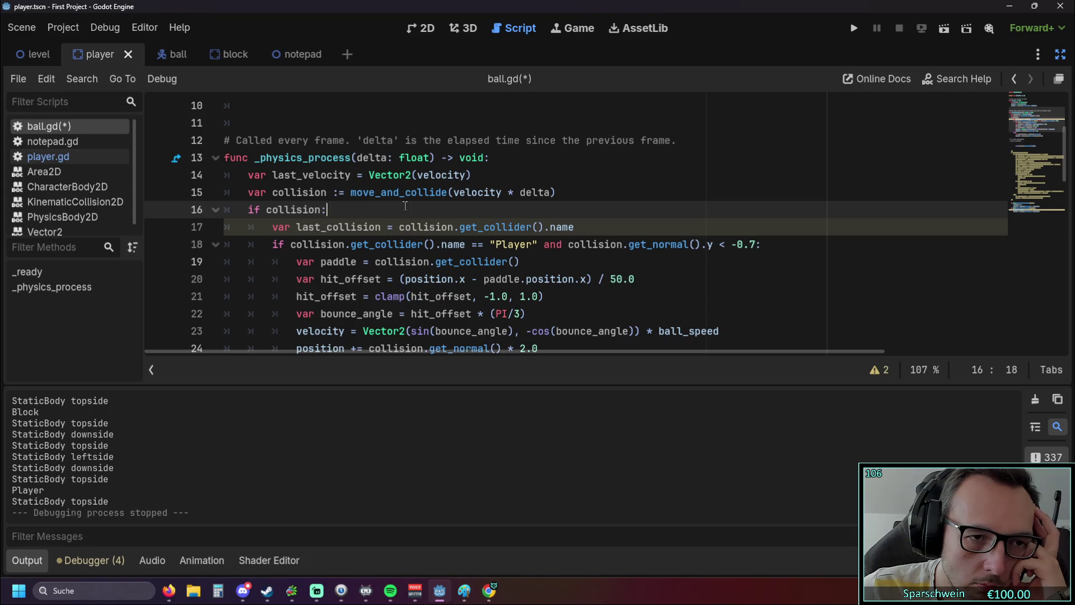
pyautogui.scroll(-1, 405, 206)
pyautogui.scroll(1, 405, 206)
pyautogui.scroll(-1, 405, 206)
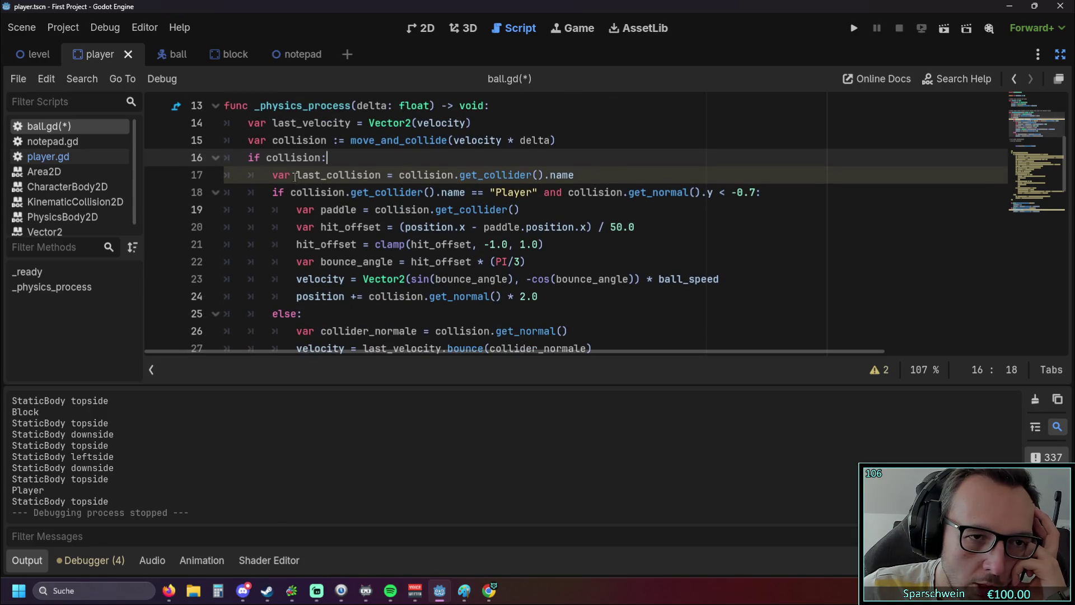
pyautogui.moveTo(273, 176)
pyautogui.mouseDown()
pyautogui.moveTo(473, 176)
pyautogui.moveTo(274, 192)
pyautogui.moveTo(502, 196)
pyautogui.mouseUp()
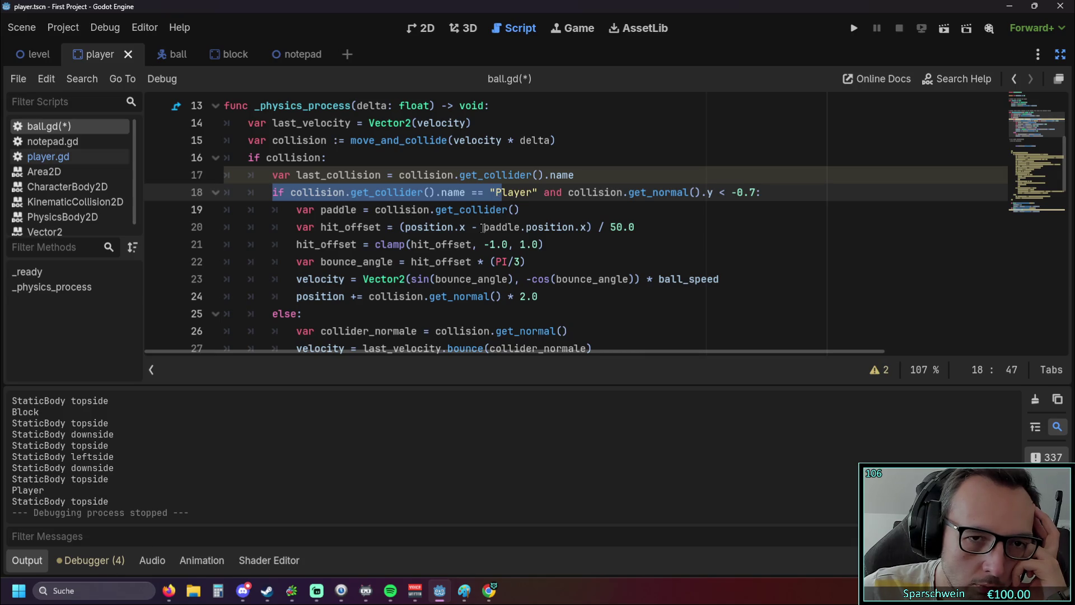
pyautogui.scroll(4, 485, 228)
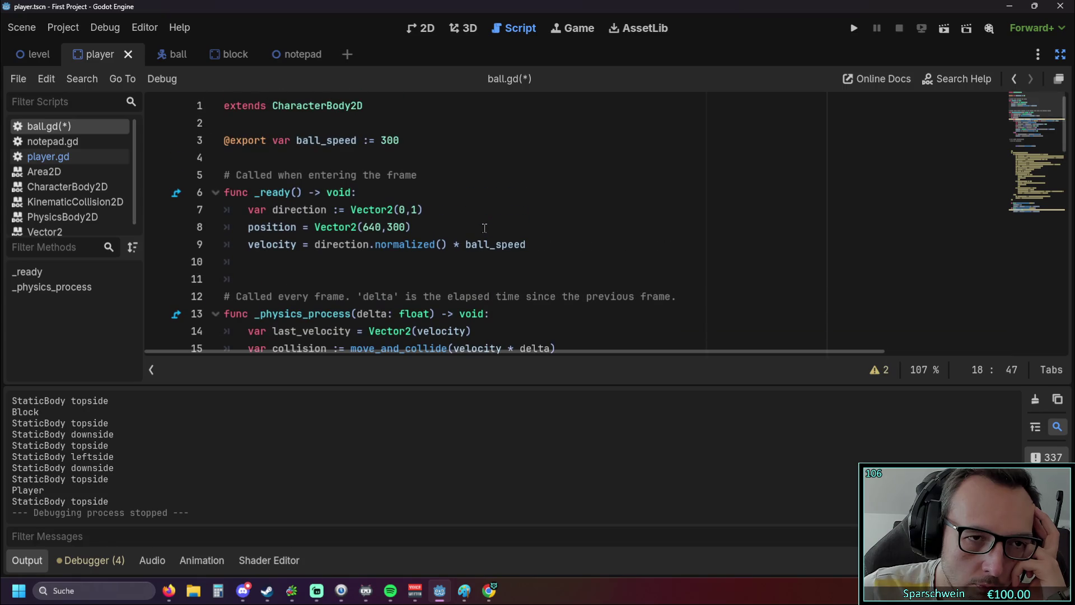
pyautogui.scroll(-3, 484, 228)
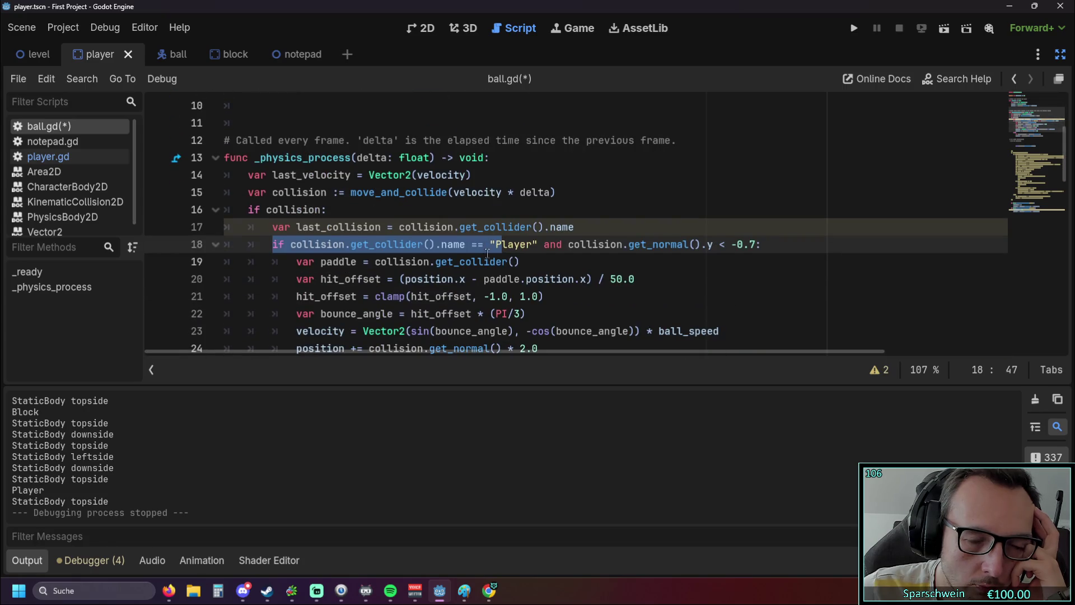
pyautogui.click(511, 262)
pyautogui.scroll(3, 448, 249)
pyautogui.scroll(-3, 435, 247)
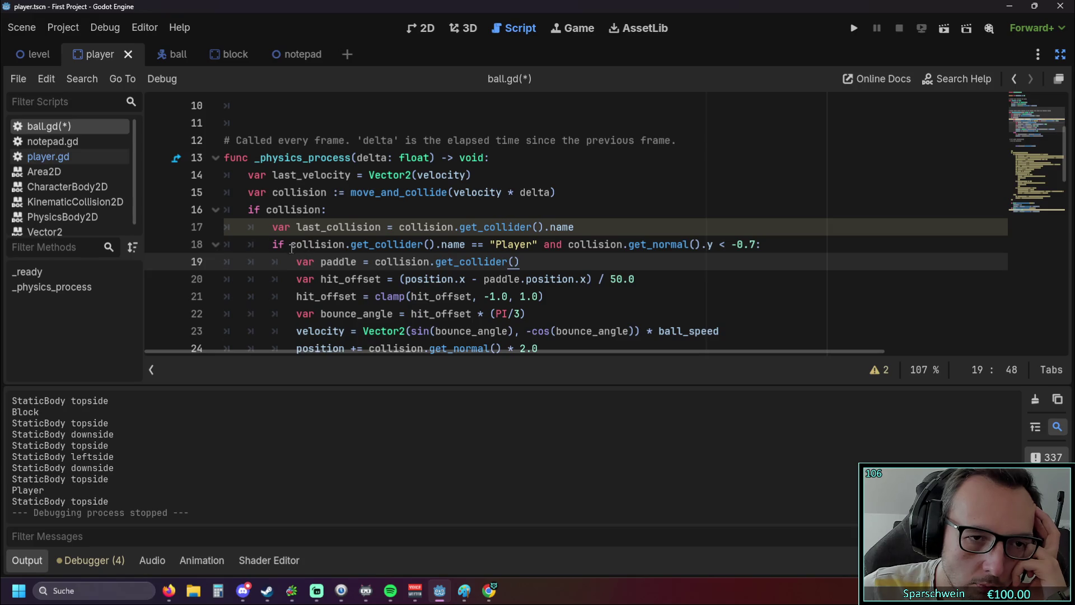
pyautogui.moveTo(273, 228); pyautogui.dragTo(588, 233)
pyautogui.hotkey('ctrl', 'c')
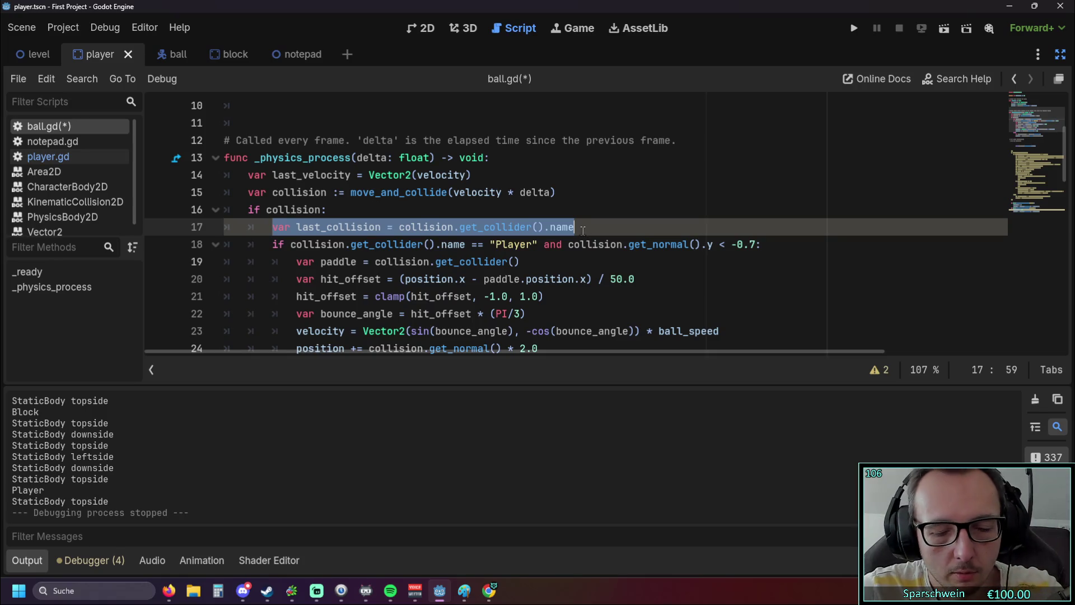
# Step: Paste the last_collision declaration at script level below ball_speed
pyautogui.scroll(2, 297, 208)
pyautogui.click(297, 208)
pyautogui.scroll(1, 296, 207)
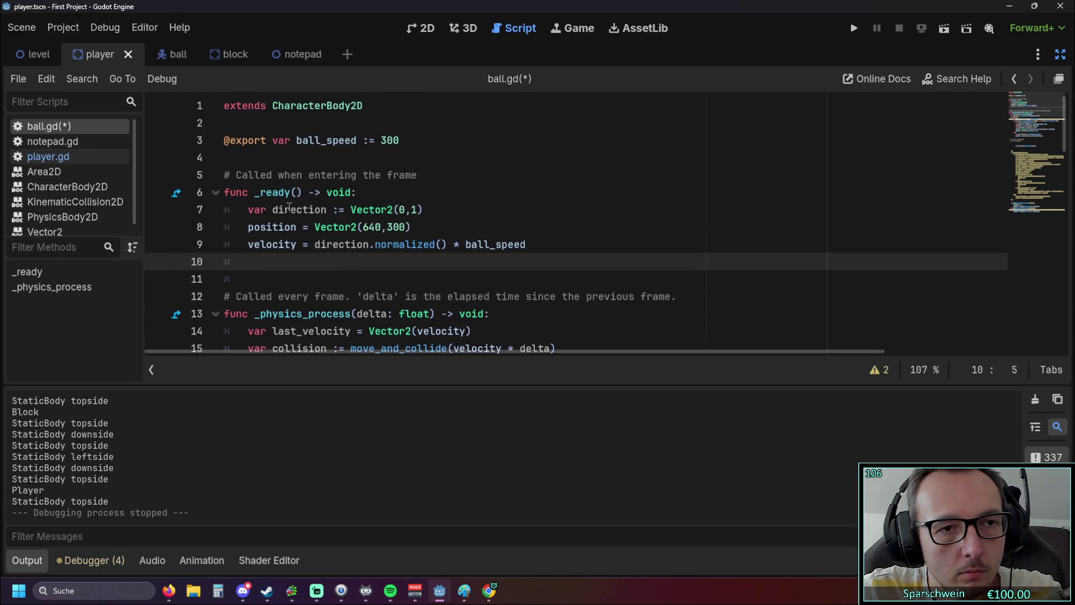
pyautogui.click(255, 162)
pyautogui.press('Return')
pyautogui.press('Up')
pyautogui.hotkey('ctrl', 'v')
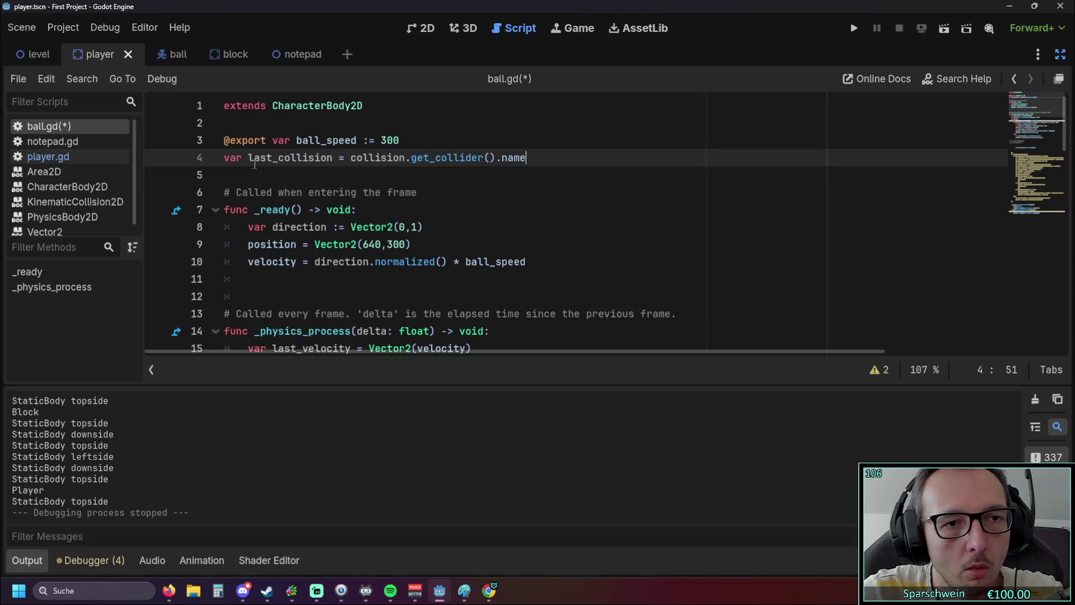
pyautogui.click(303, 192)
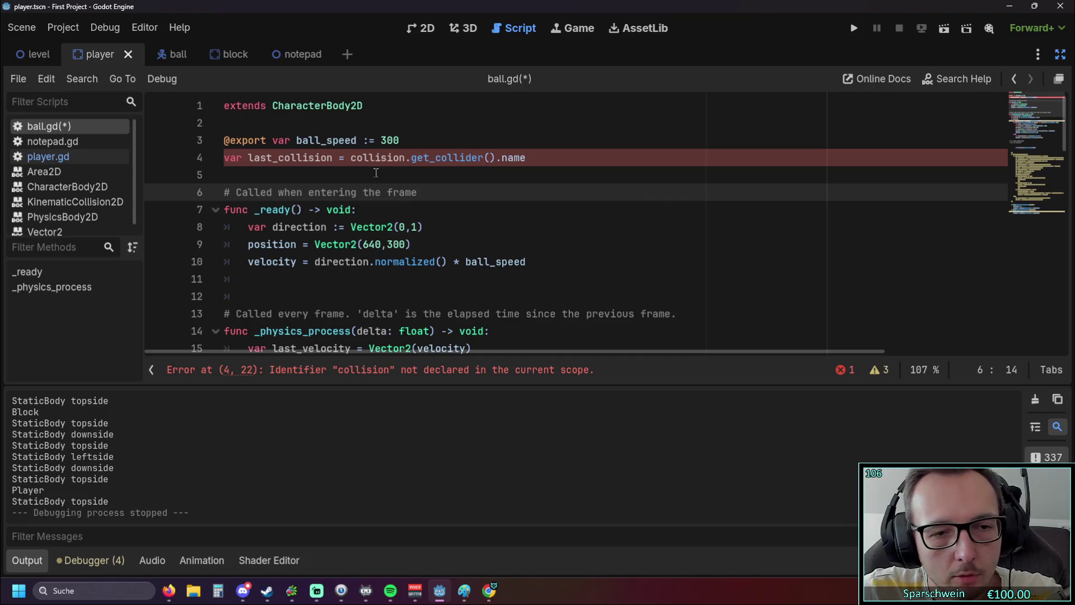
# Step: Move the collision := move_and_collide declaration to the script top, above last_collision, unindented
pyautogui.scroll(-3, 376, 171)
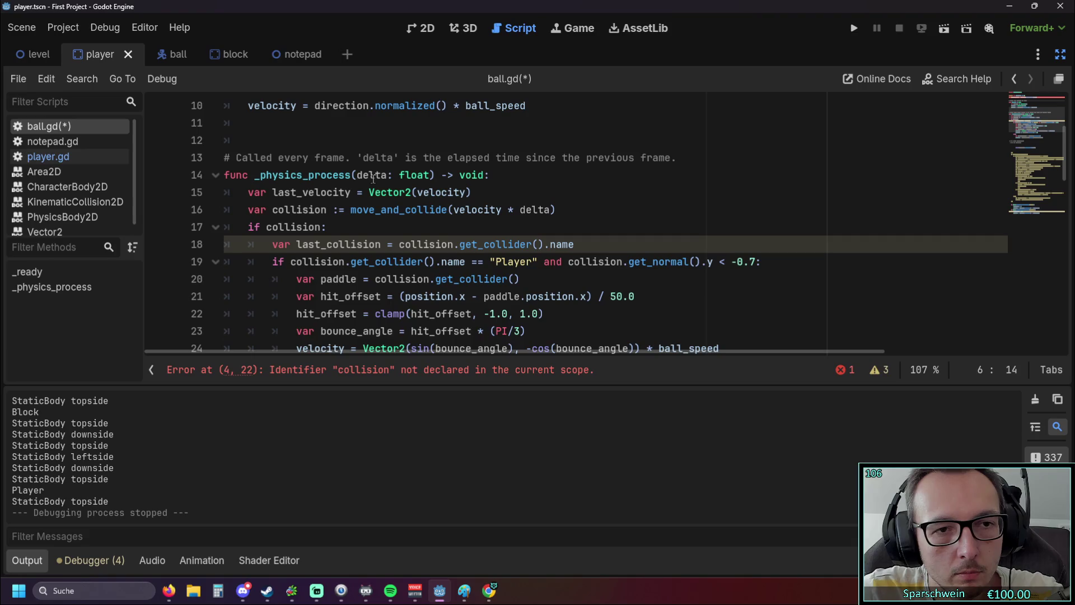
pyautogui.scroll(1, 372, 178)
pyautogui.moveTo(556, 262); pyautogui.dragTo(171, 263)
pyautogui.hotkey('ctrl', 'x')
pyautogui.scroll(2, 406, 213)
pyautogui.click(421, 139)
pyautogui.press('Return')
pyautogui.hotkey('ctrl', 'v')
pyautogui.press('Home')
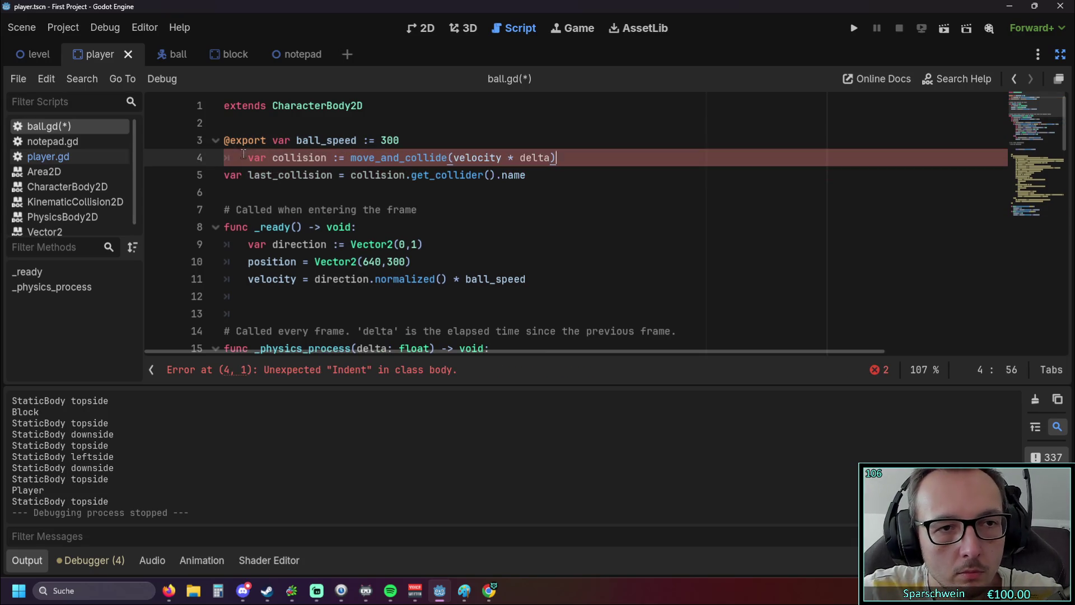
pyautogui.press('BackSpace')
pyautogui.click(330, 200)
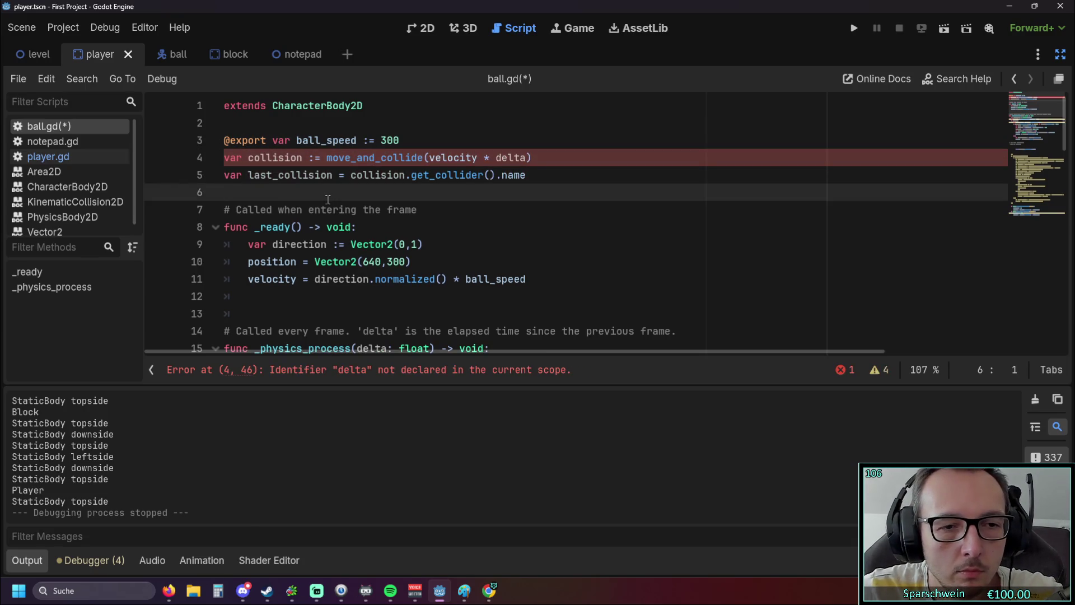
# Step: Change the move_and_collide argument from velocity * delta to just velocity
pyautogui.moveTo(520, 157); pyautogui.dragTo(430, 158)
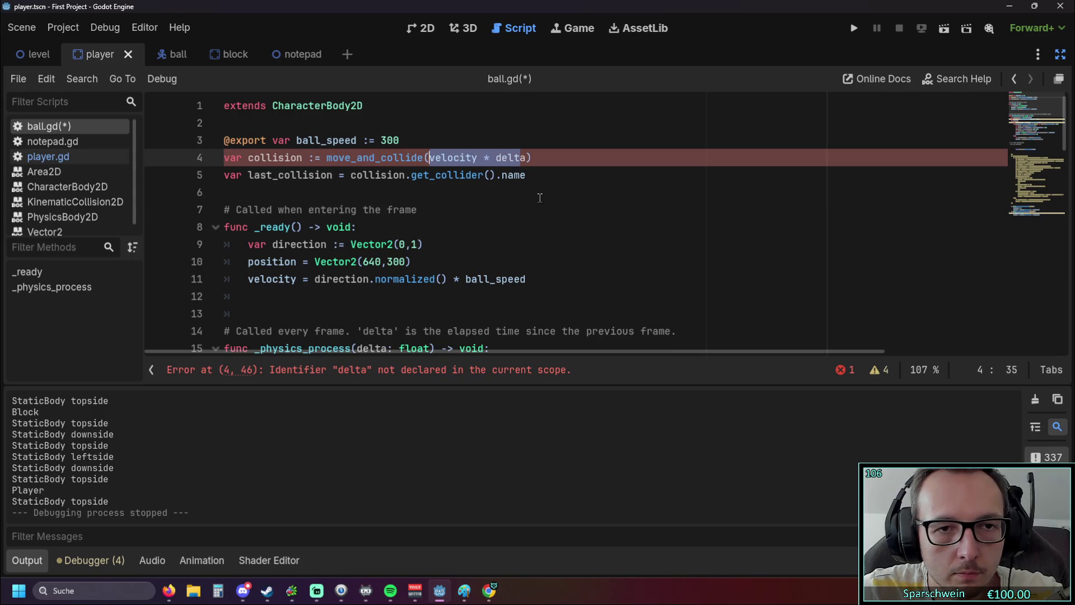
pyautogui.press('Delete')
pyautogui.press('Delete')
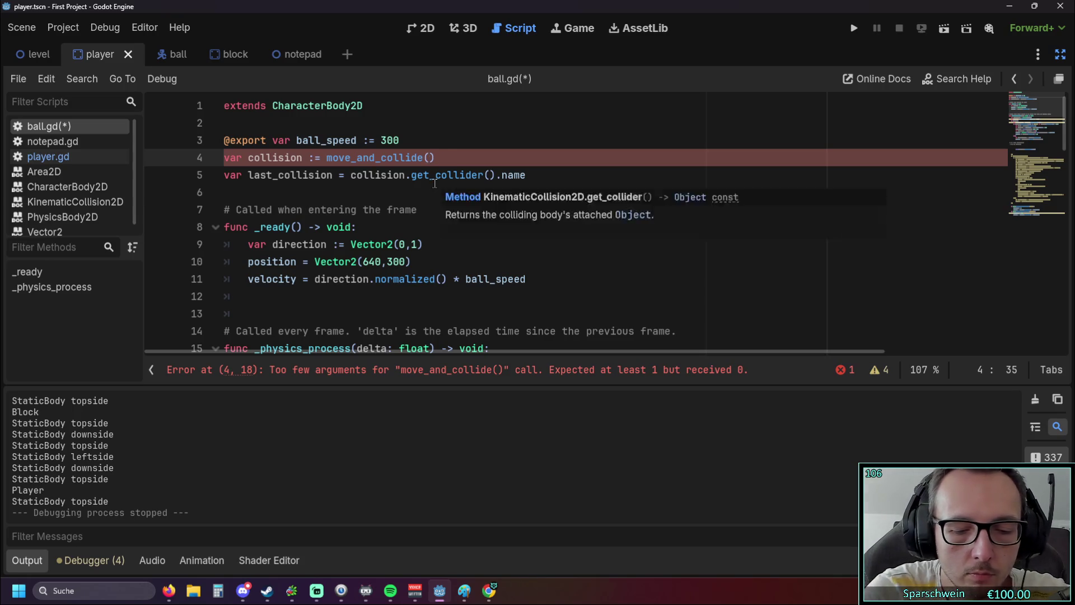
pyautogui.write('velosi')
pyautogui.press('BackSpace')
pyautogui.press('BackSpace')
pyautogui.press('BackSpace')
pyautogui.write('(')
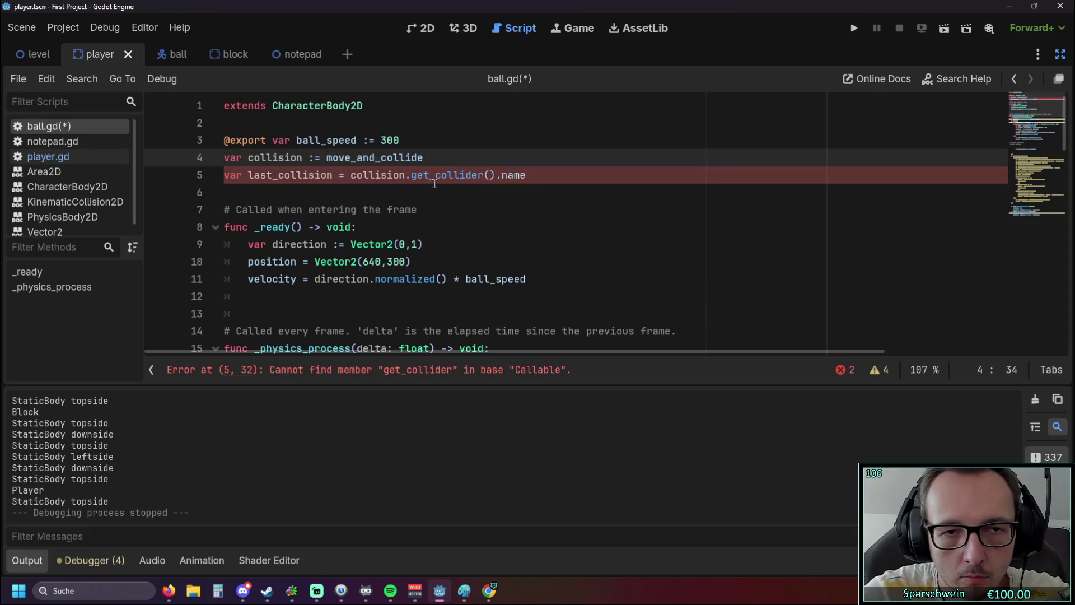
pyautogui.write('veloci')
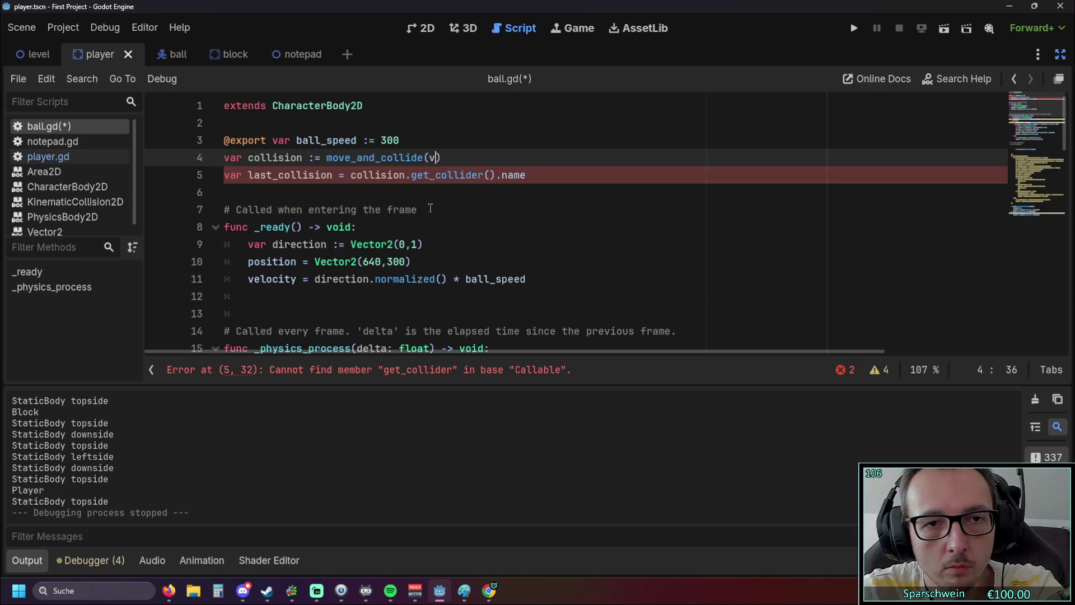
pyautogui.press('BackSpace')
pyautogui.press('BackSpace')
pyautogui.press('BackSpace')
pyautogui.write('velocity * delta')
pyautogui.click(508, 158)
pyautogui.moveTo(522, 158); pyautogui.dragTo(477, 159)
pyautogui.press('BackSpace')
pyautogui.click(508, 196)
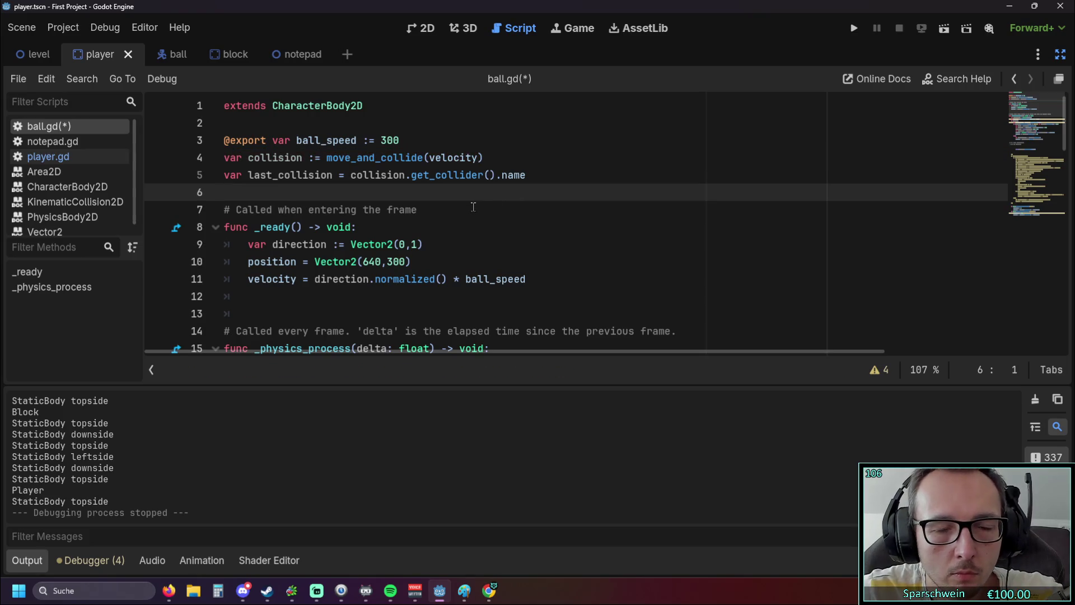
pyautogui.click(472, 206)
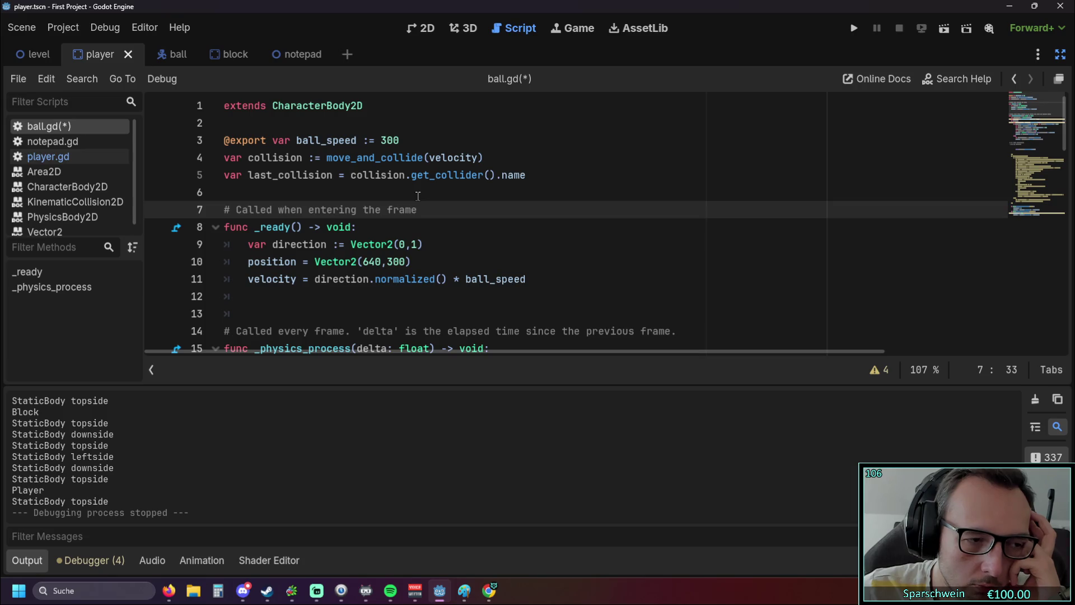
pyautogui.moveTo(531, 175); pyautogui.dragTo(224, 157)
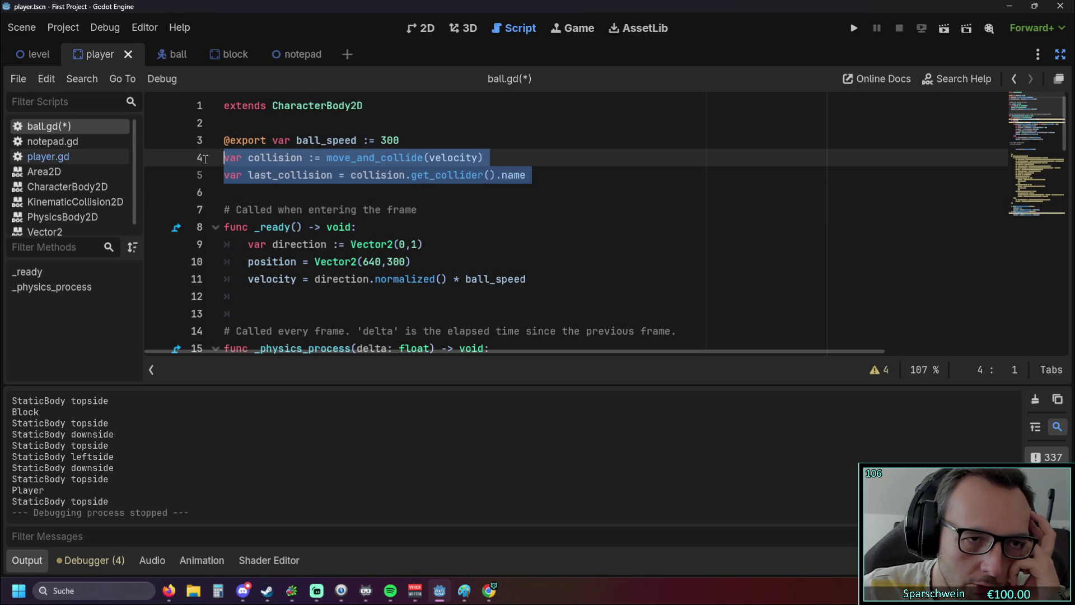
pyautogui.click(286, 190)
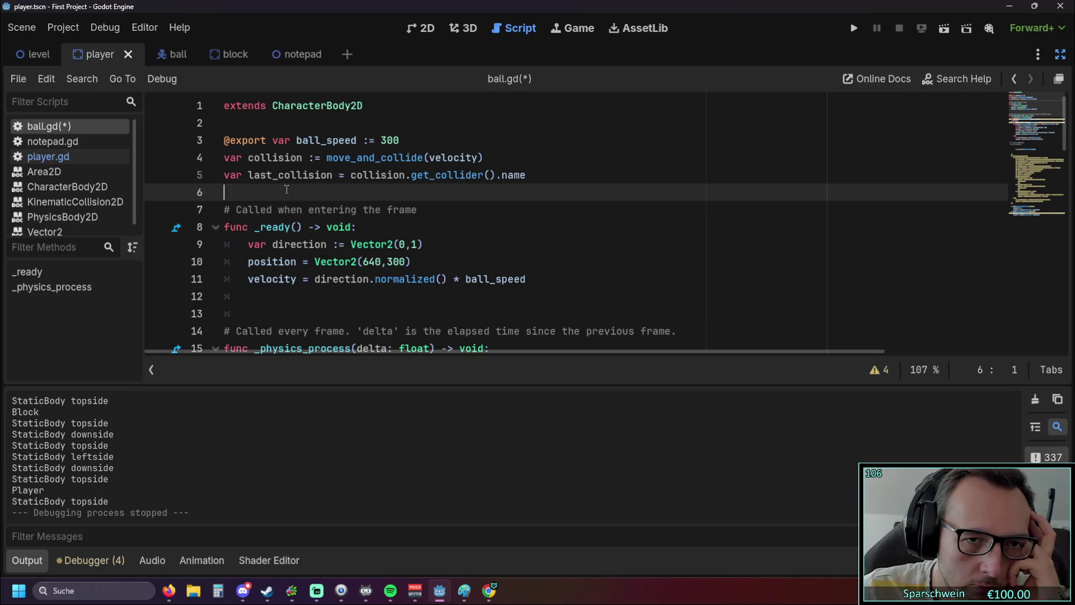
pyautogui.scroll(-5, 286, 190)
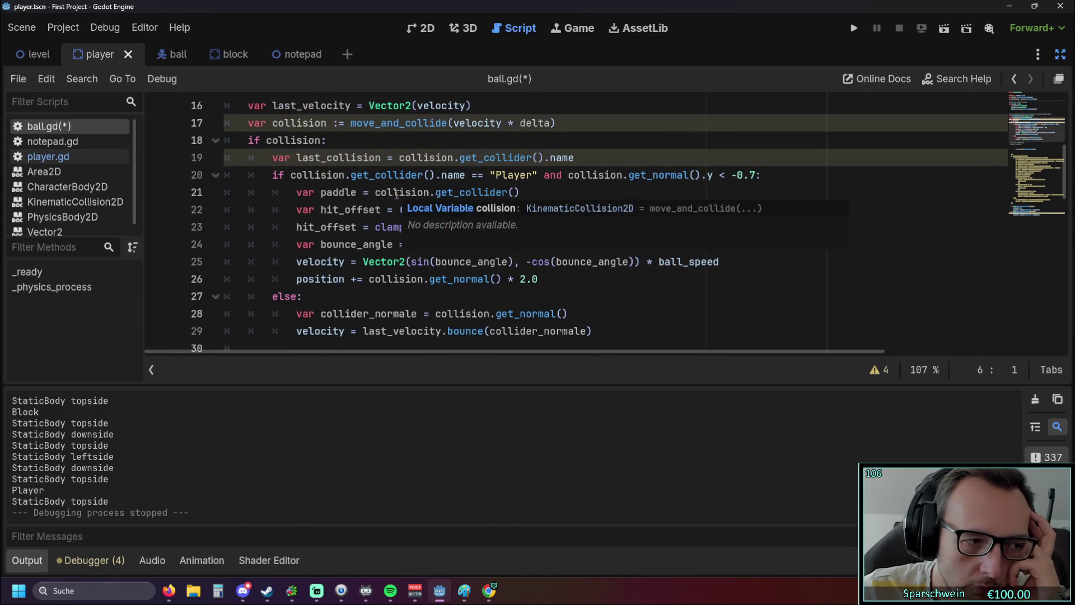
pyautogui.scroll(1, 396, 195)
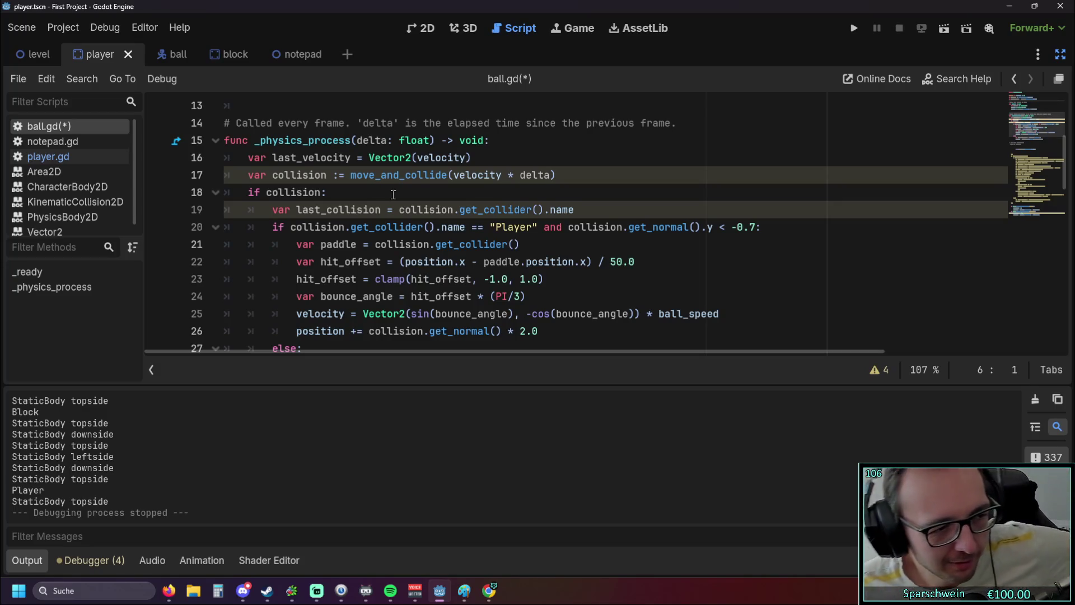
pyautogui.scroll(4, 393, 194)
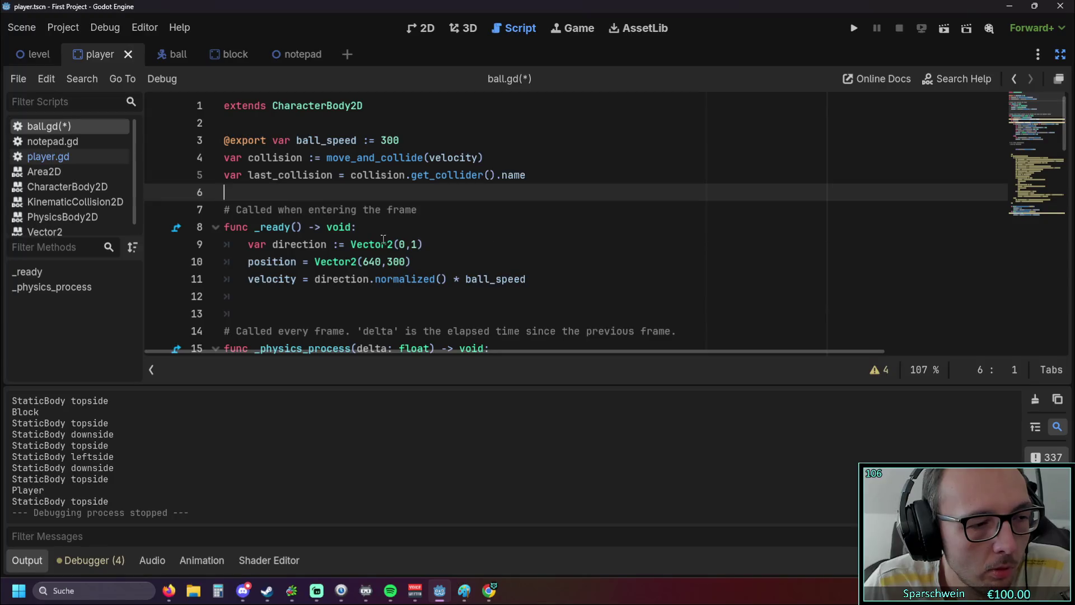
pyautogui.click(250, 175)
pyautogui.press('Down')
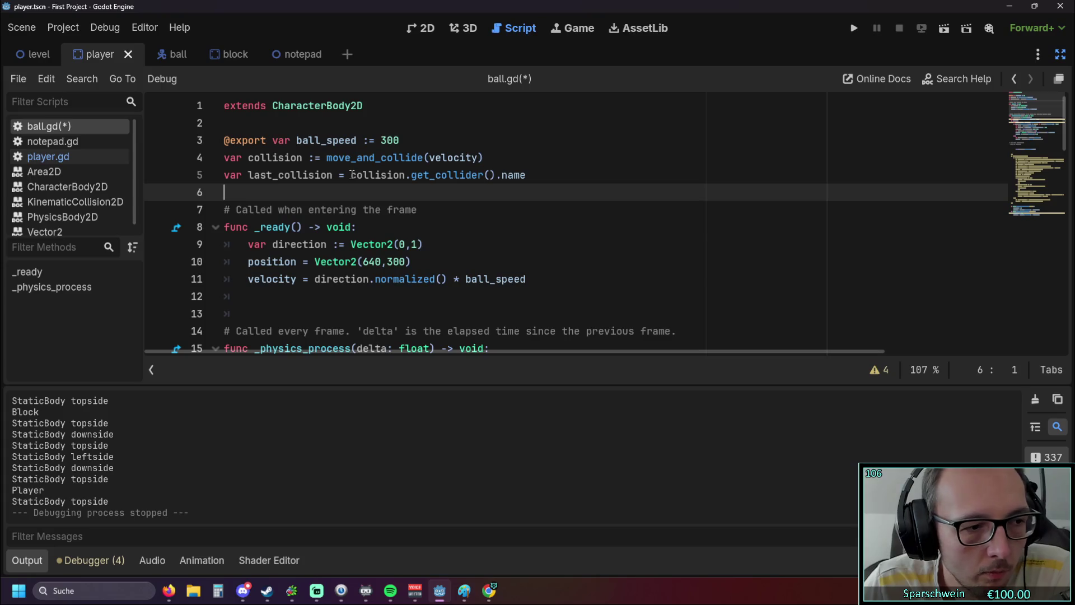
pyautogui.moveTo(351, 174)
pyautogui.moveTo(351, 174); pyautogui.dragTo(542, 175)
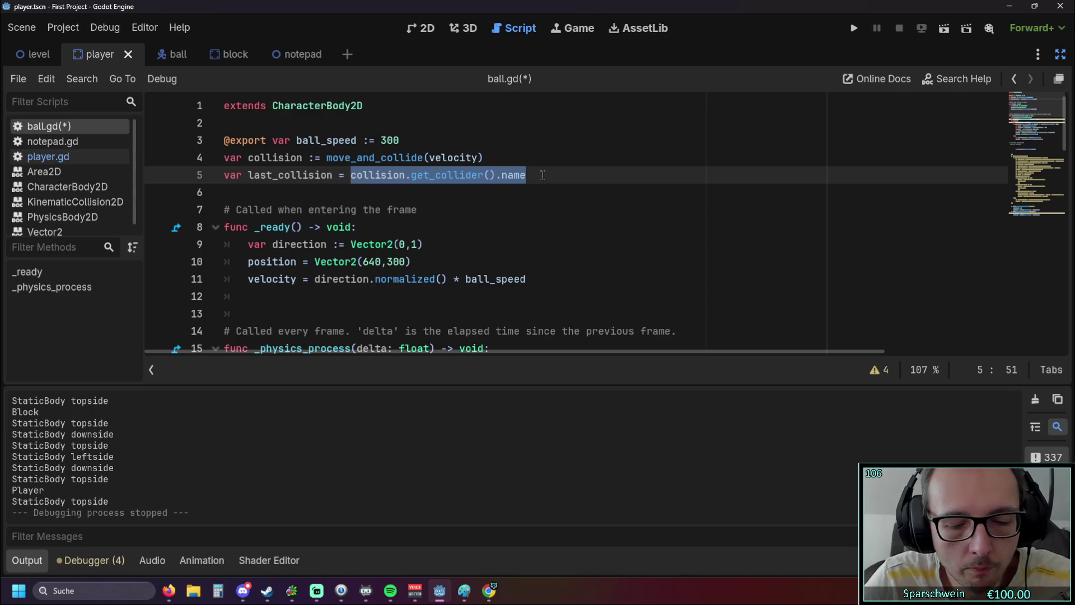
# Step: Set last_collision's initial value to false on line 5
pyautogui.write('F')
pyautogui.press('BackSpace')
pyautogui.write('N')
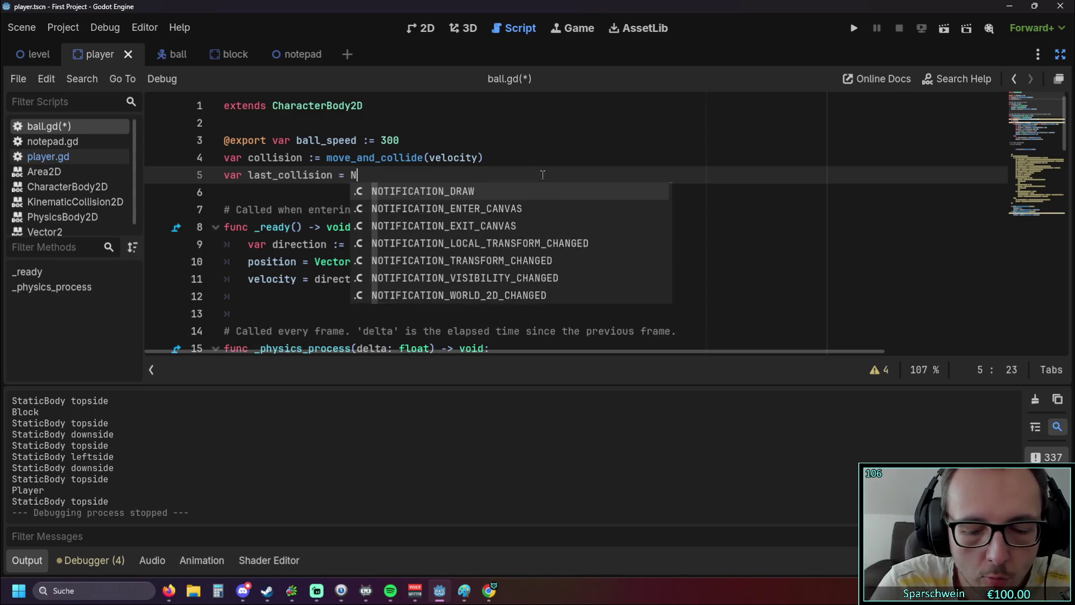
pyautogui.write('one')
pyautogui.press('Escape')
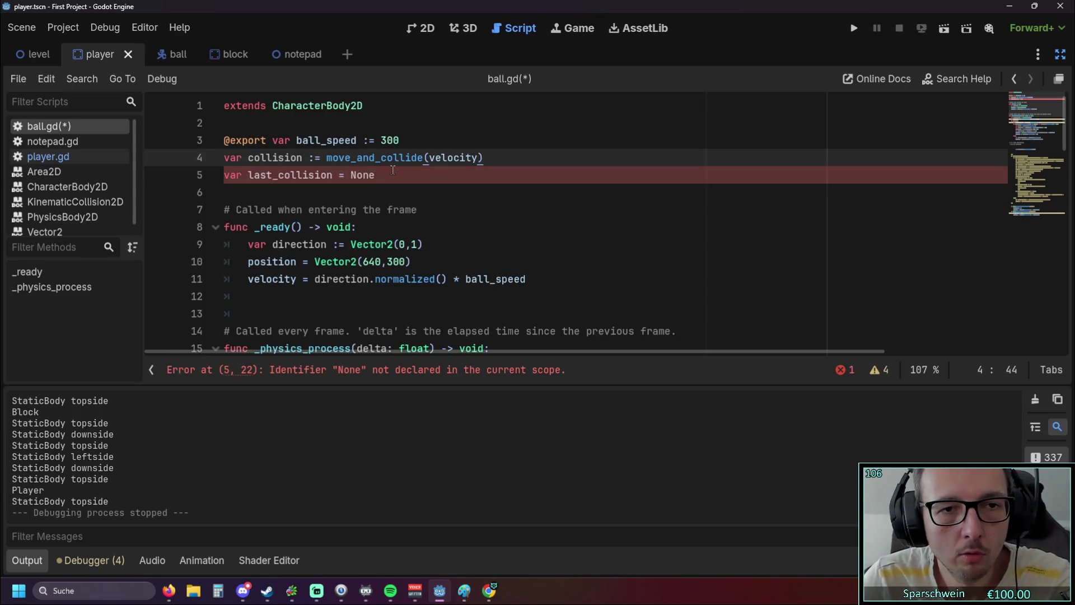
pyautogui.press('BackSpace')
pyautogui.press('BackSpace')
pyautogui.press('BackSpace')
pyautogui.press('BackSpace')
pyautogui.write('False')
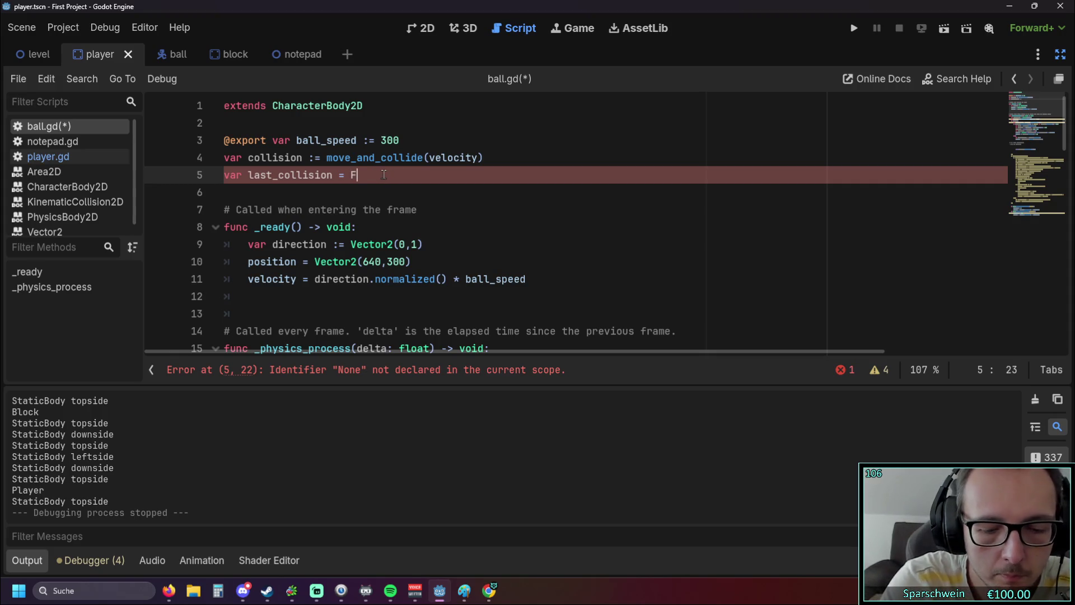
pyautogui.press('Escape')
pyautogui.doubleClick(354, 177)
pyautogui.write('falser')
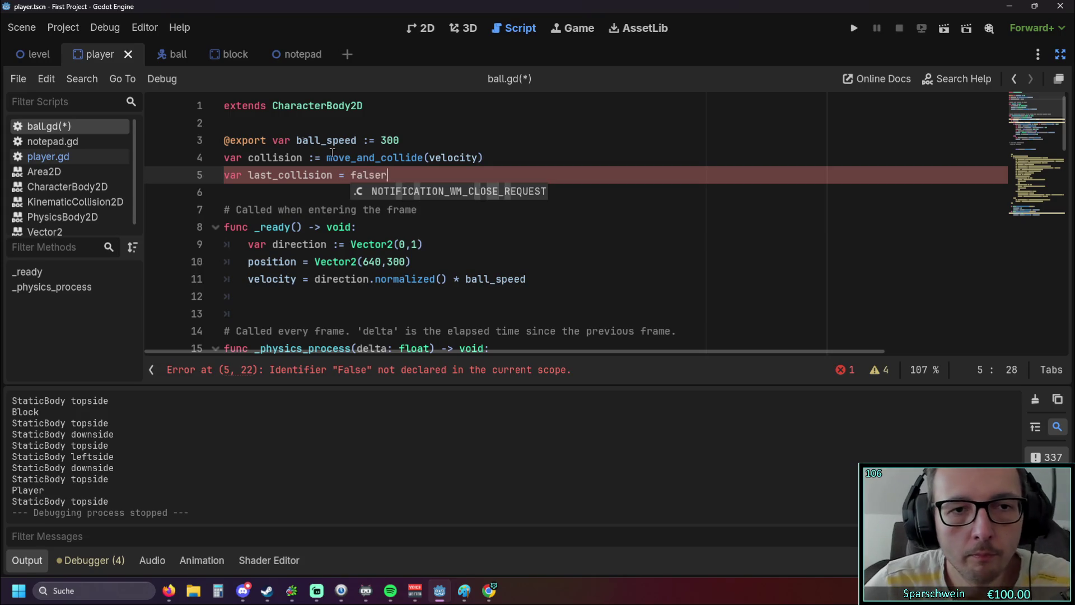
pyautogui.click(410, 124)
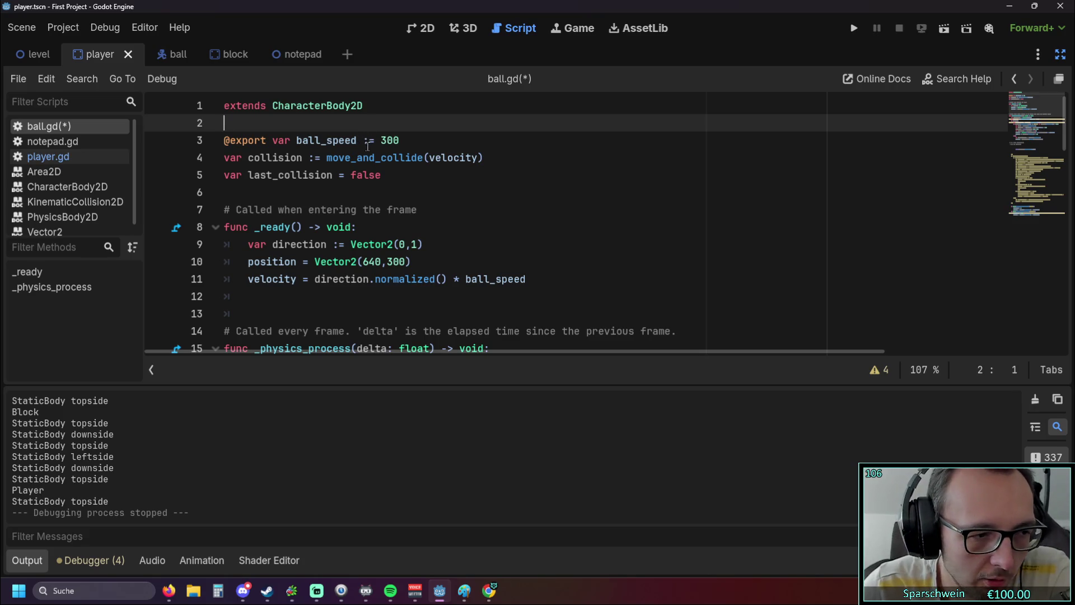
# Step: Delete the script-level collision := move_and_collide(velocity) declaration on line 4
pyautogui.scroll(-2, 375, 156)
pyautogui.scroll(-5, 380, 169)
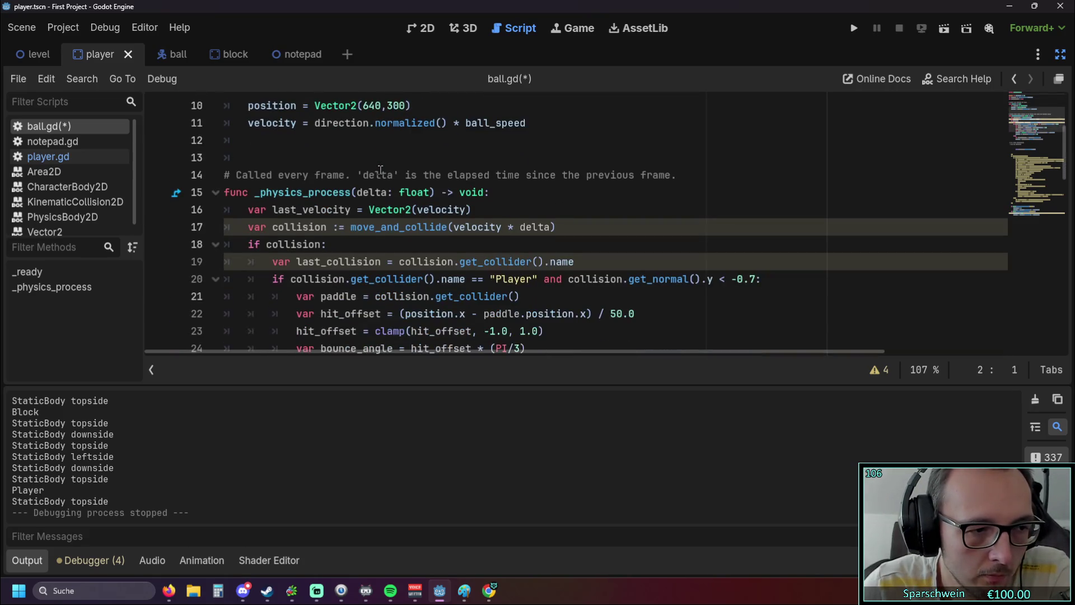
pyautogui.scroll(1, 380, 169)
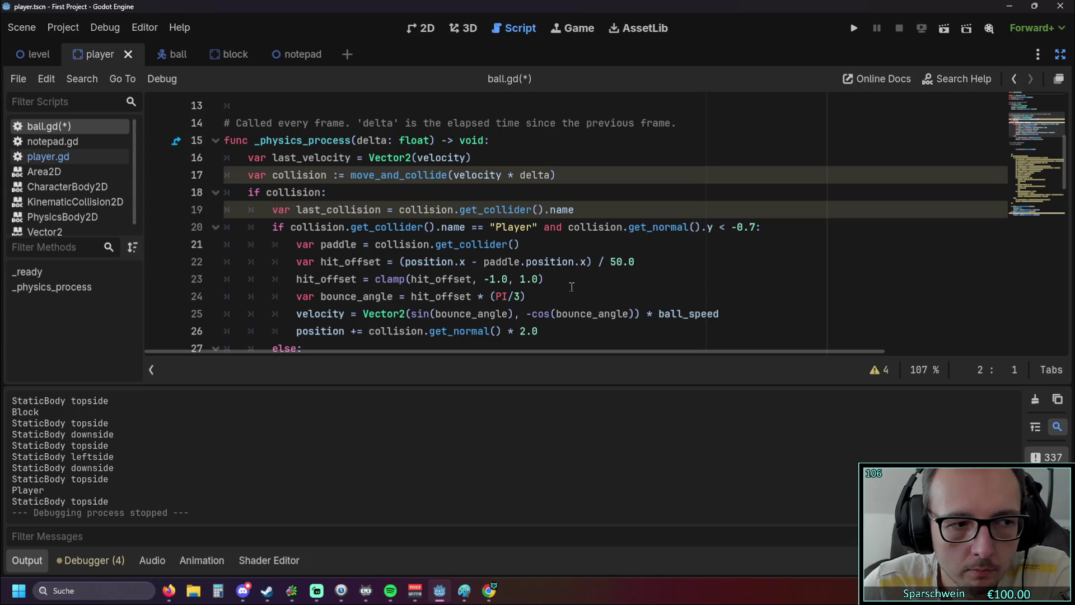
pyautogui.scroll(5, 572, 286)
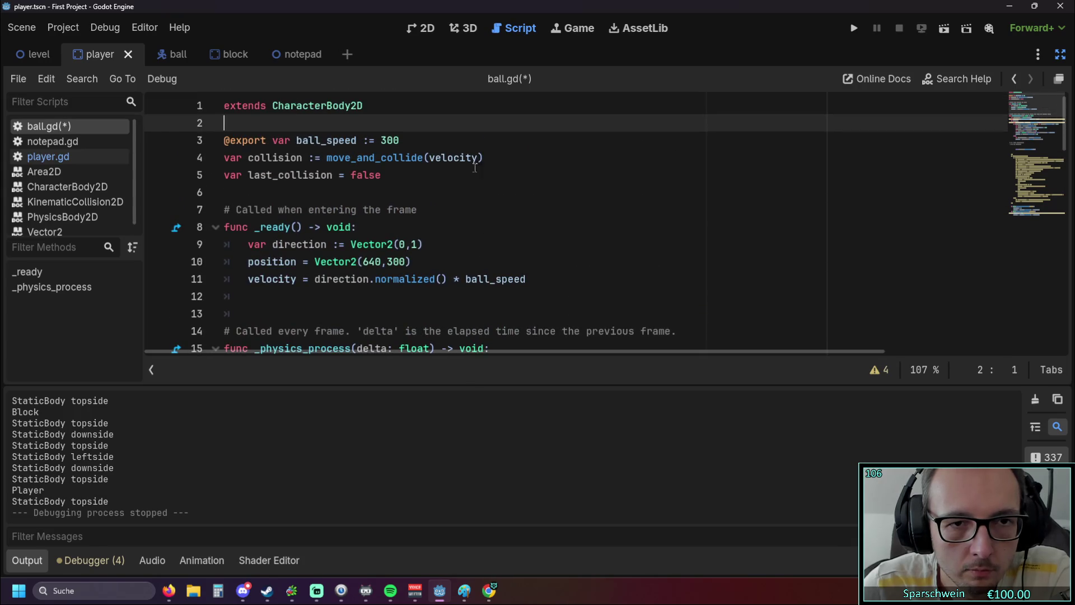
pyautogui.moveTo(482, 159); pyautogui.dragTo(192, 152)
pyautogui.press('BackSpace')
pyautogui.press('BackSpace')
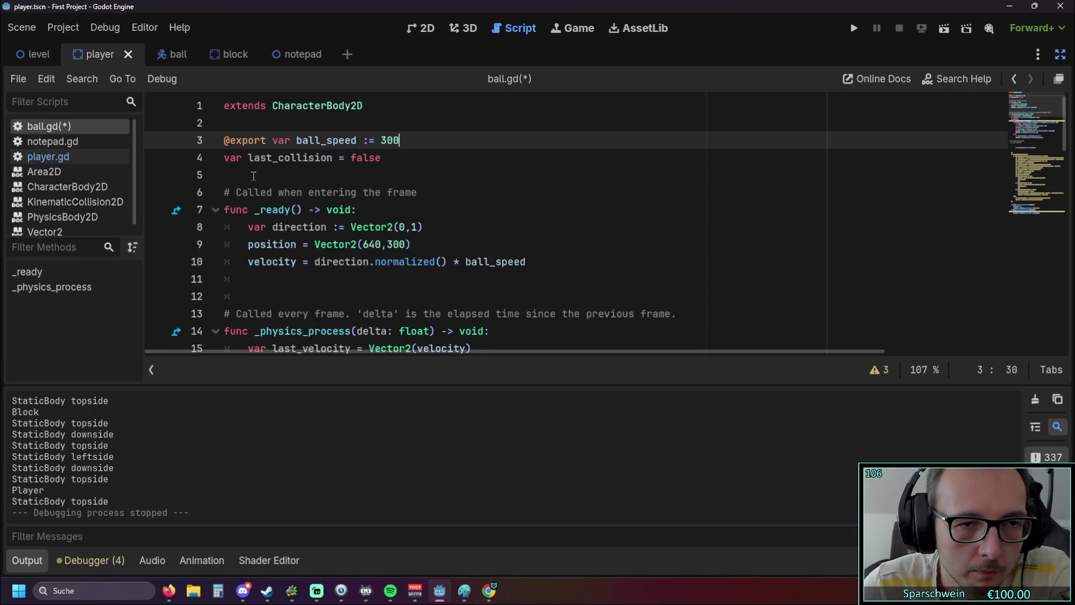
pyautogui.scroll(-4, 253, 176)
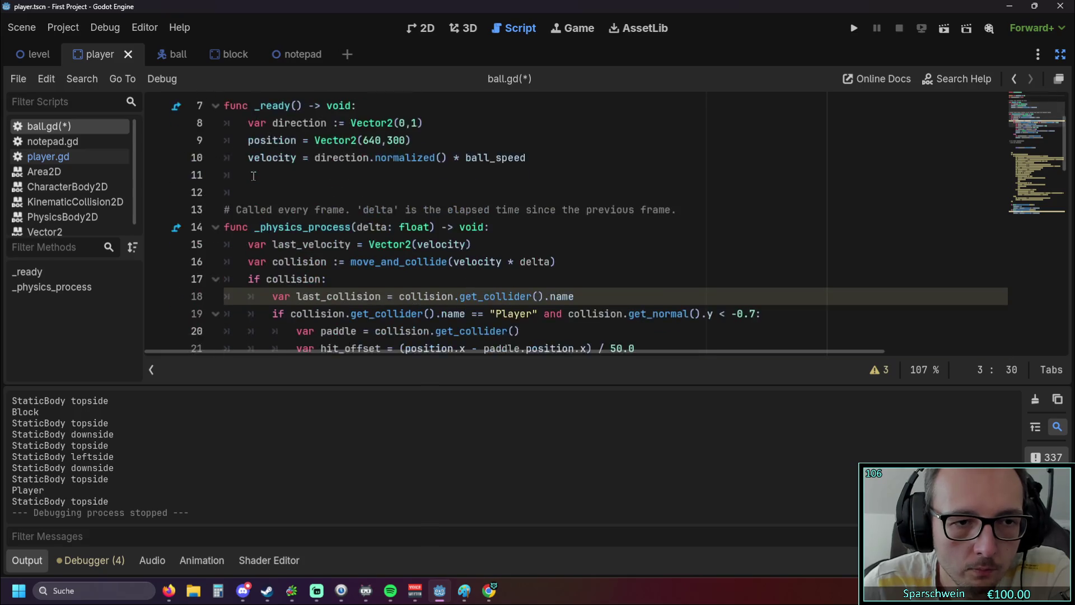
pyautogui.moveTo(410, 188)
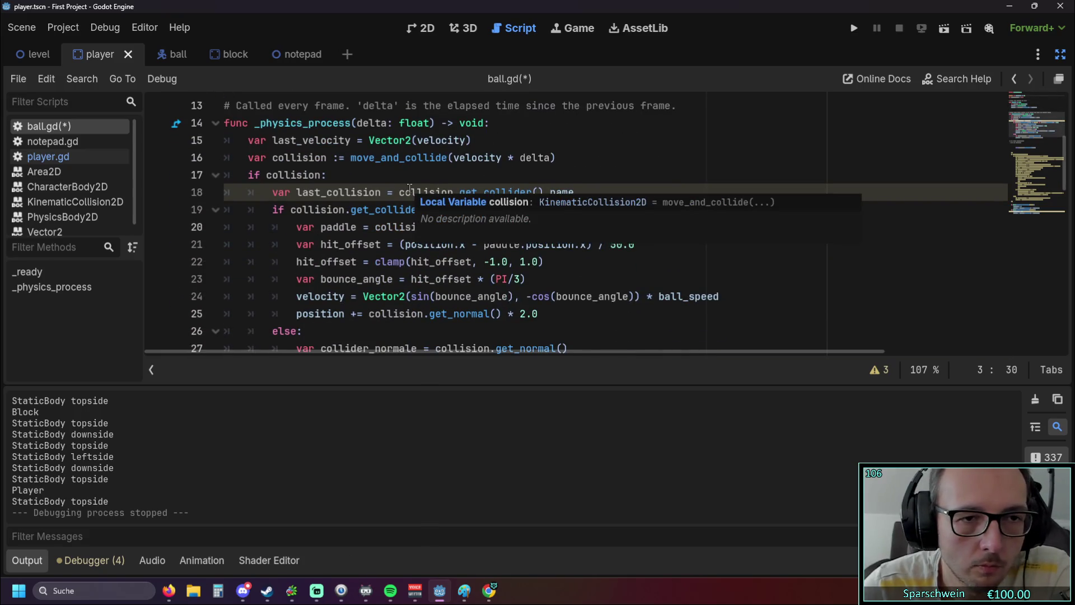
pyautogui.scroll(4, 409, 188)
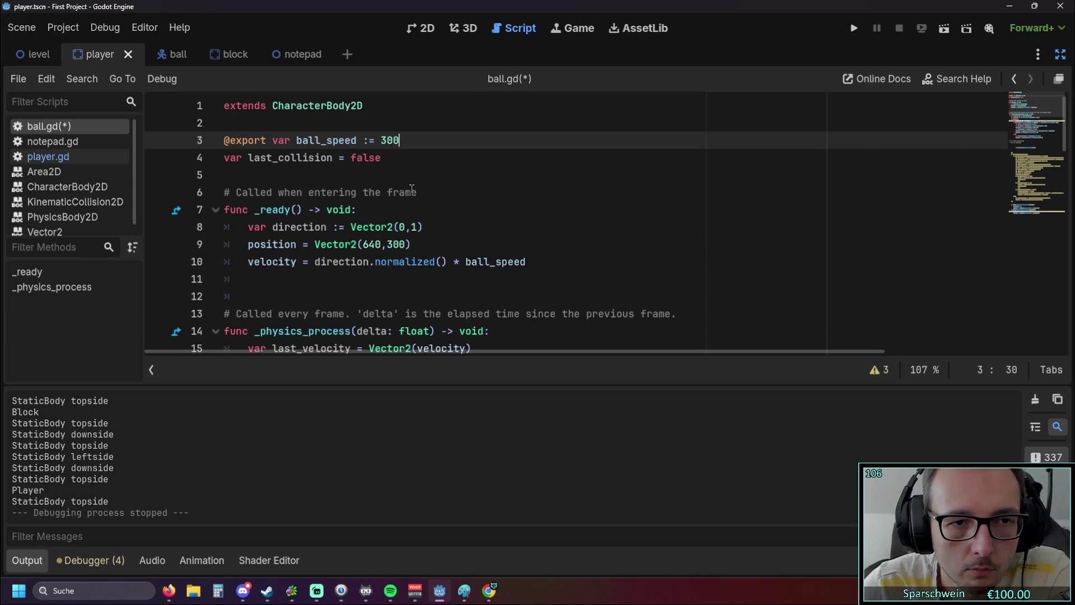
pyautogui.scroll(-5, 430, 175)
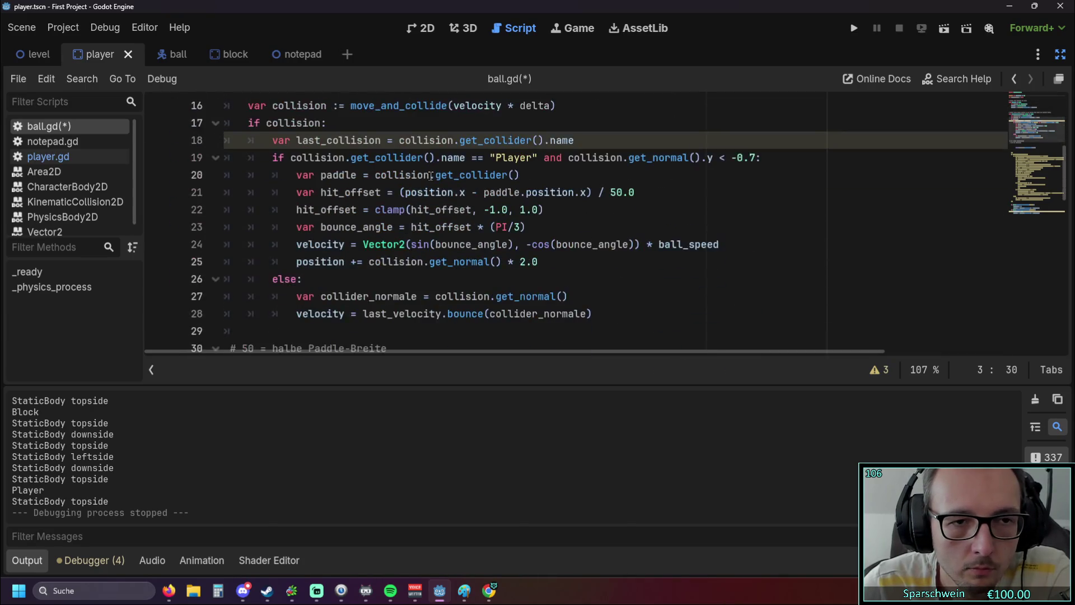
# Step: On line 19, replace collision.get_collider().name with last_collision
pyautogui.scroll(1, 433, 175)
pyautogui.scroll(1, 543, 184)
pyautogui.scroll(-1, 540, 186)
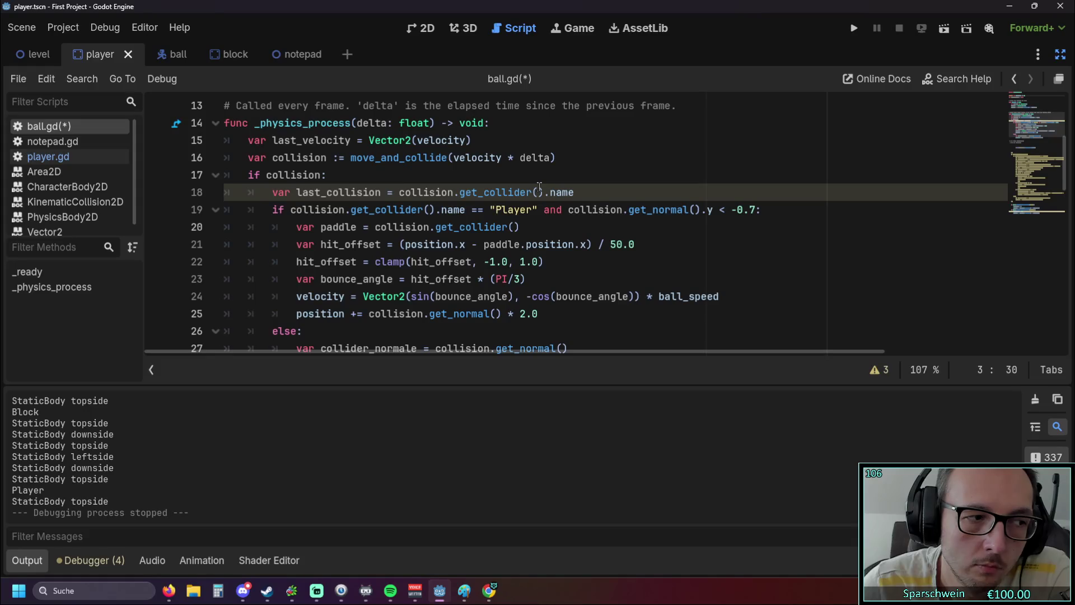
pyautogui.scroll(1, 539, 189)
pyautogui.scroll(-1, 541, 193)
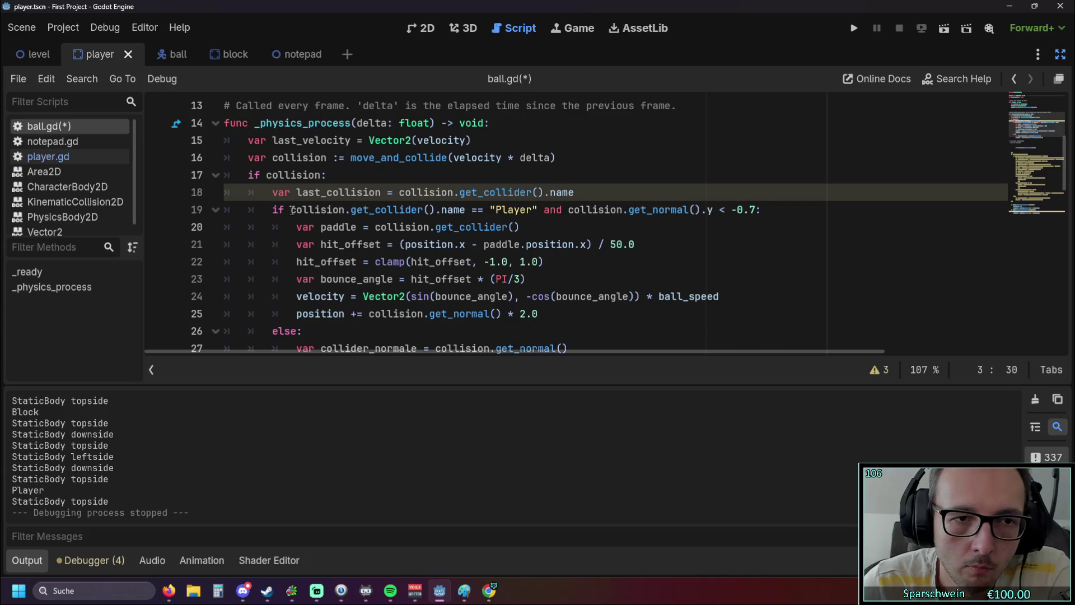
pyautogui.moveTo(298, 192); pyautogui.dragTo(381, 193)
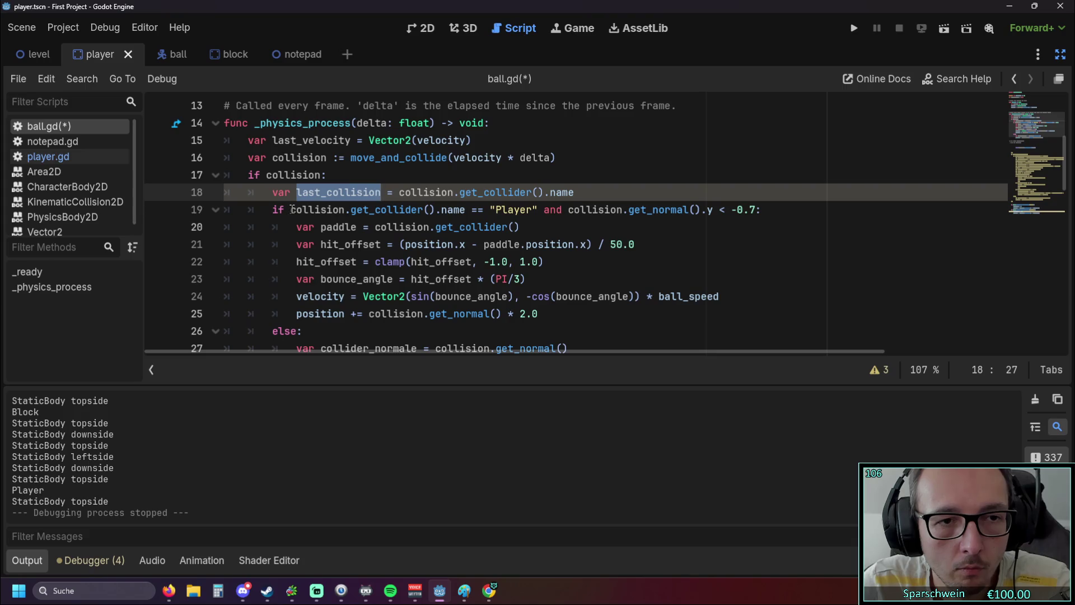
pyautogui.moveTo(292, 209)
pyautogui.moveTo(292, 210); pyautogui.dragTo(466, 209)
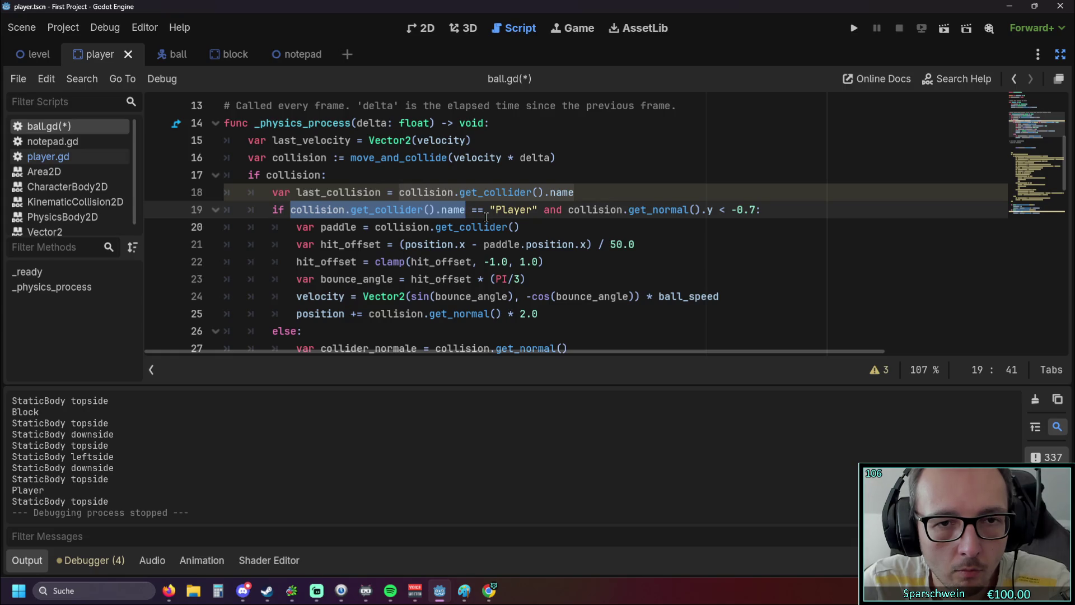
pyautogui.write('last_collision')
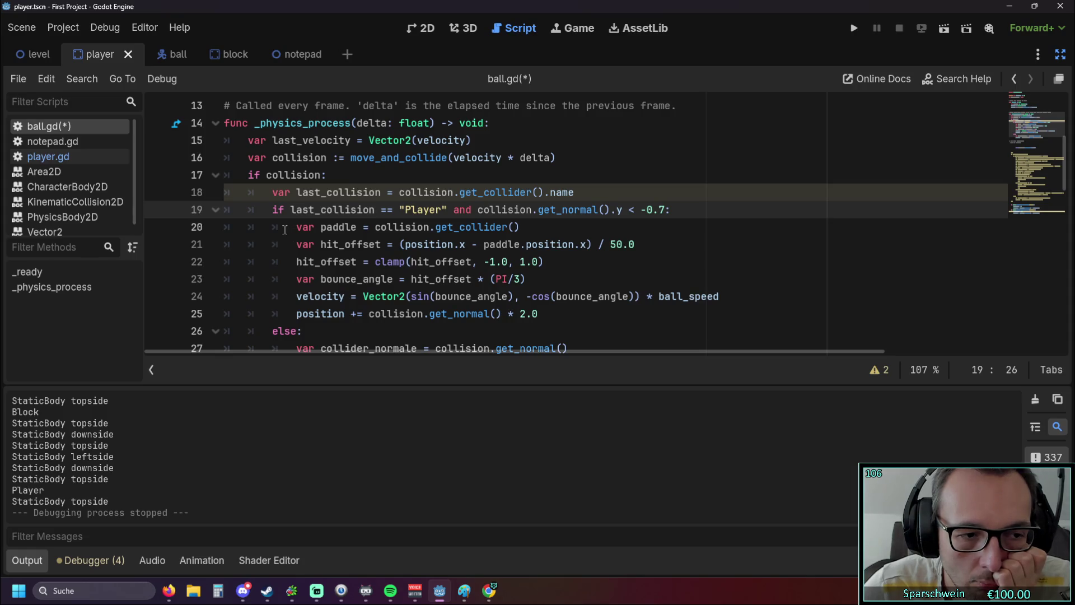
# Step: Replace the normal-direction check after "Player" with 'or false', then save and run the game
pyautogui.scroll(1, 283, 229)
pyautogui.scroll(-1, 283, 229)
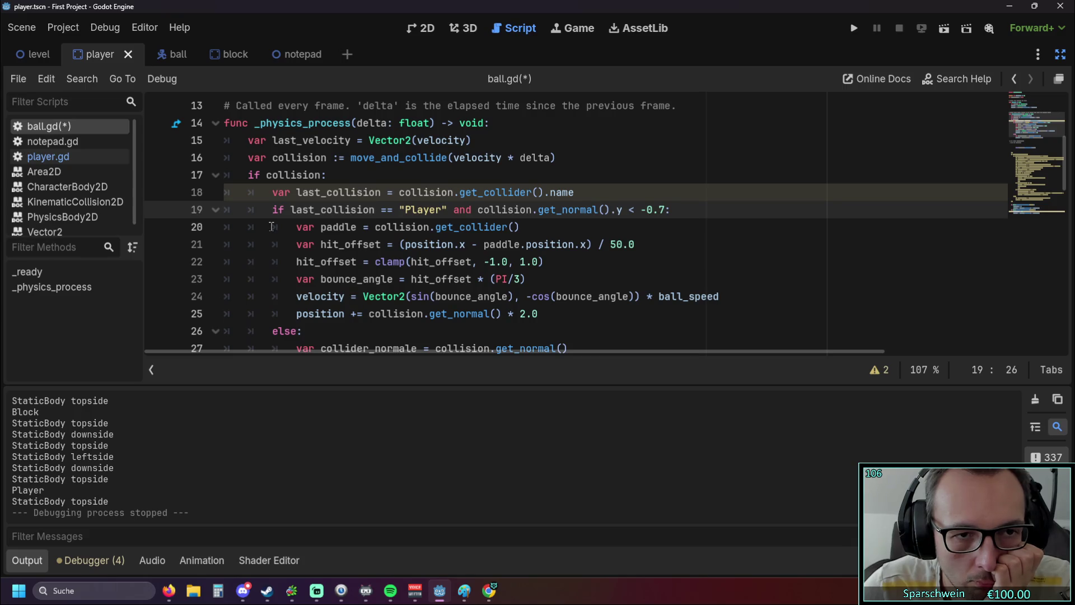
pyautogui.click(448, 209)
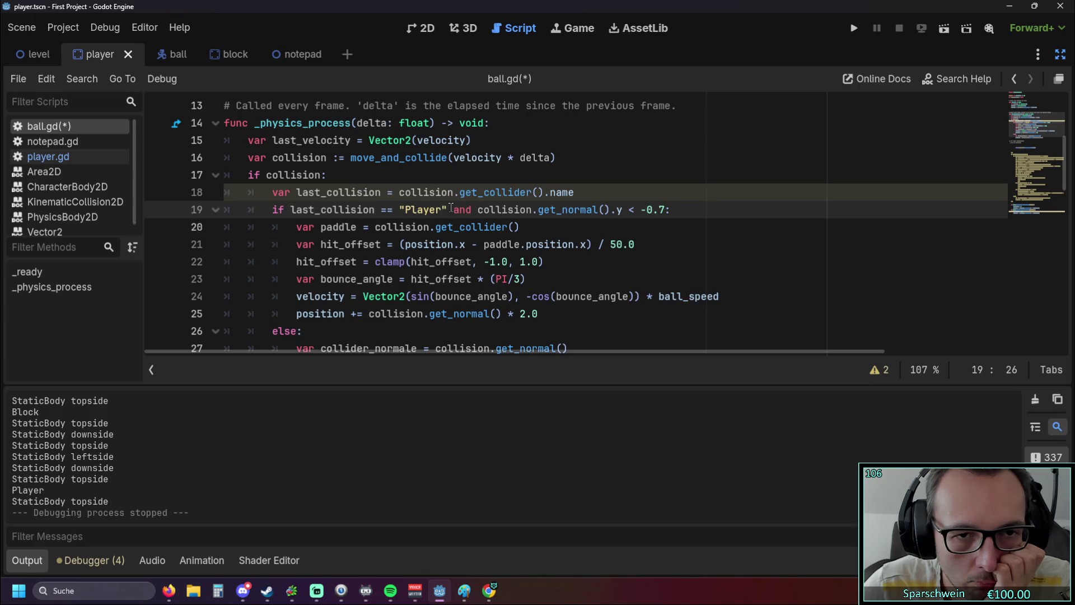
pyautogui.moveTo(474, 227)
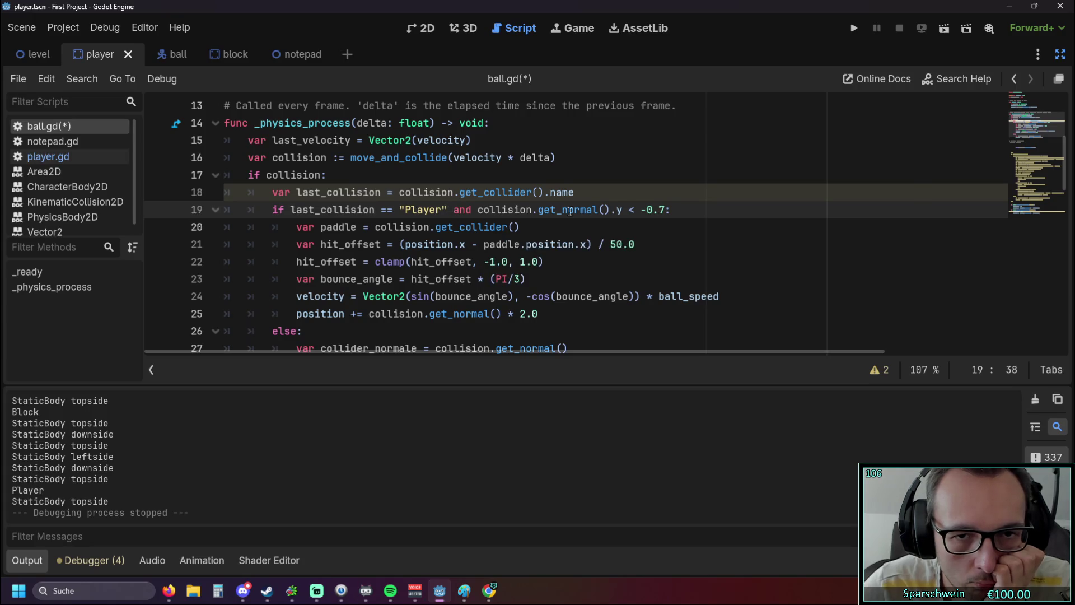
pyautogui.moveTo(666, 210); pyautogui.dragTo(455, 210)
pyautogui.write('or F')
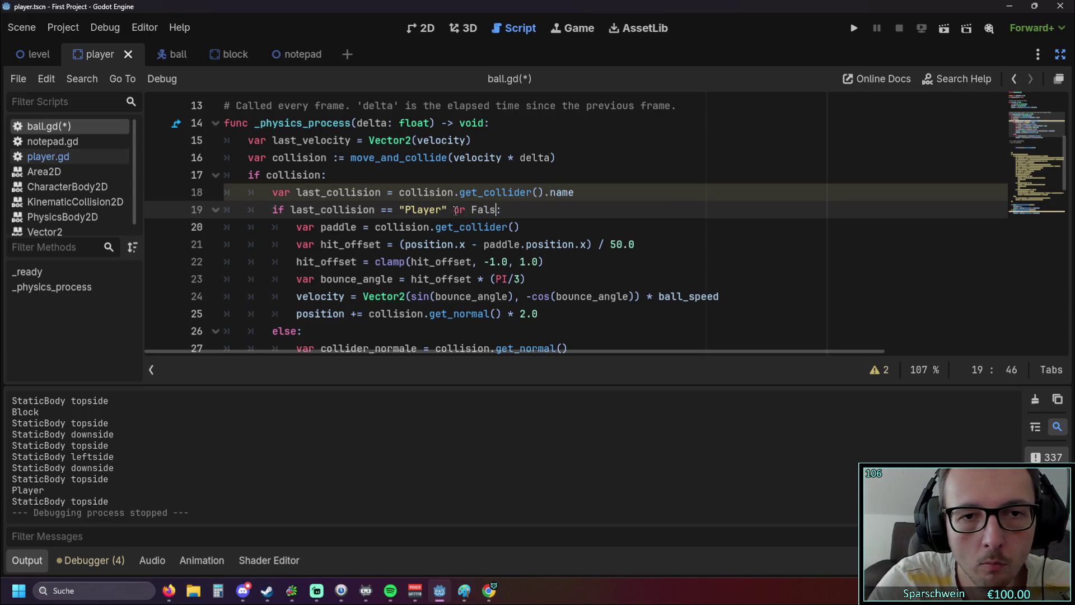
pyautogui.write('als')
pyautogui.press('Return')
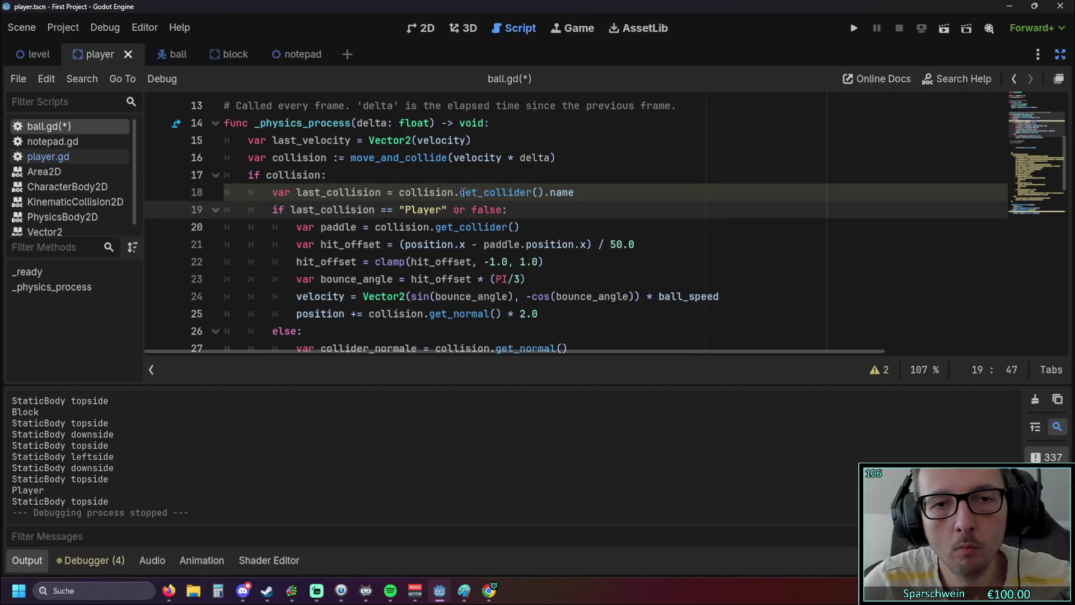
pyautogui.click(540, 171)
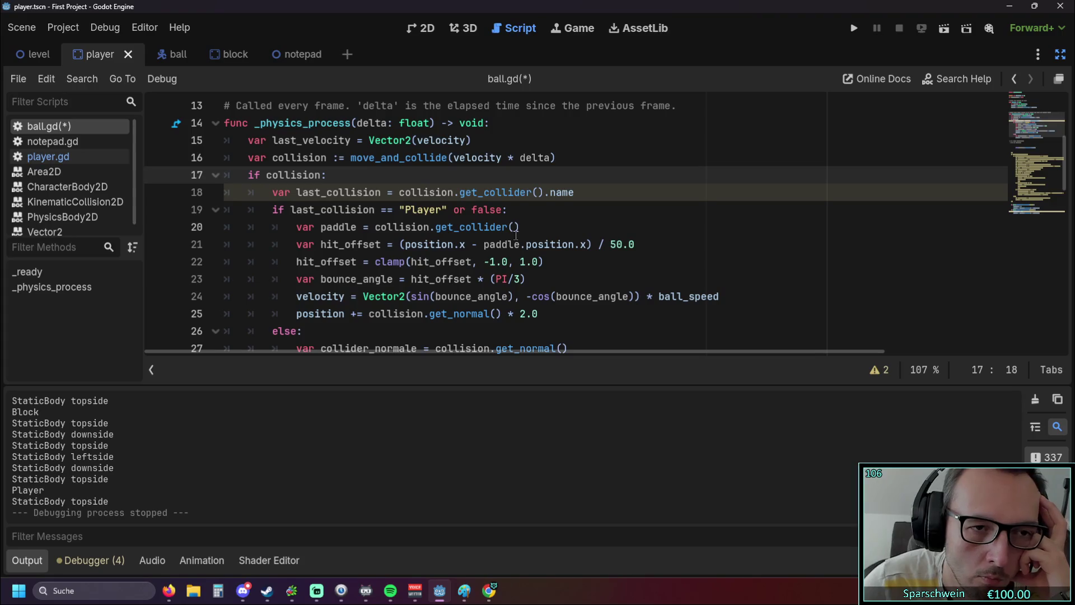
pyautogui.scroll(-1, 512, 235)
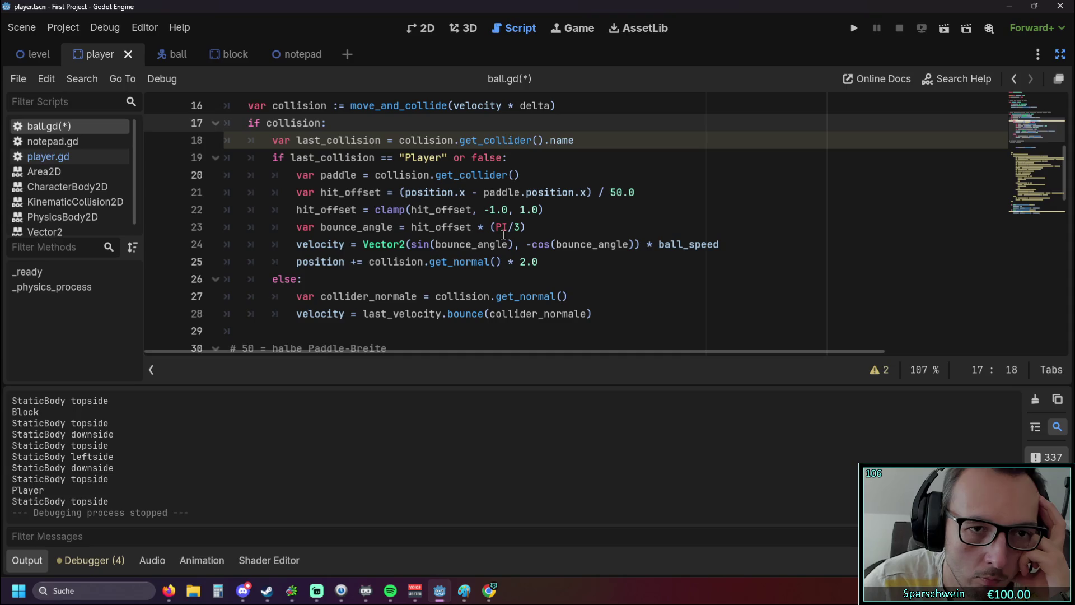
pyautogui.moveTo(502, 234)
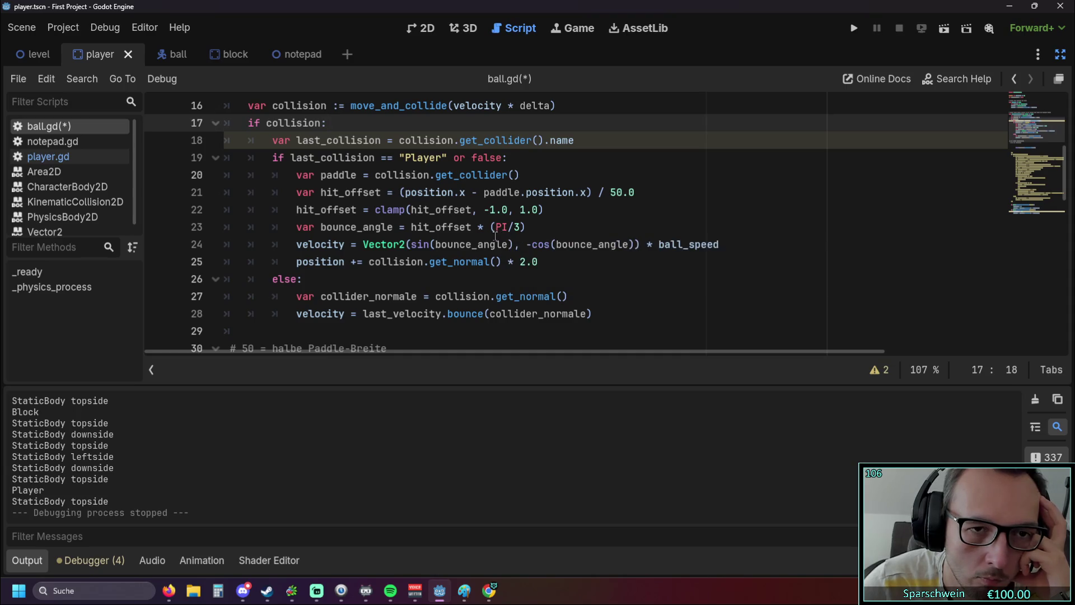
pyautogui.scroll(1, 494, 236)
pyautogui.scroll(-1, 490, 235)
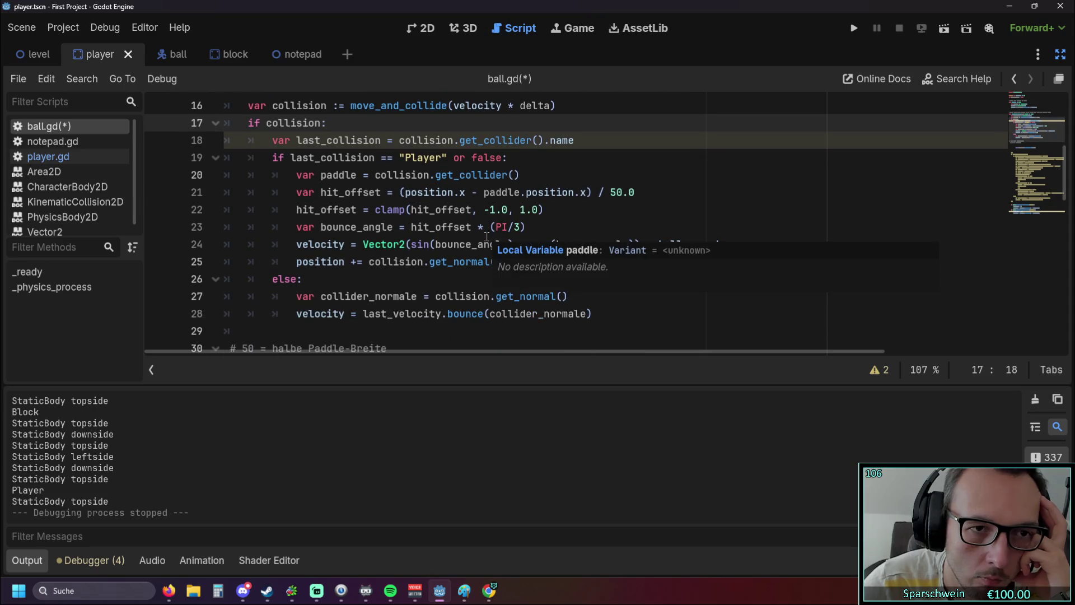
pyautogui.click(854, 28)
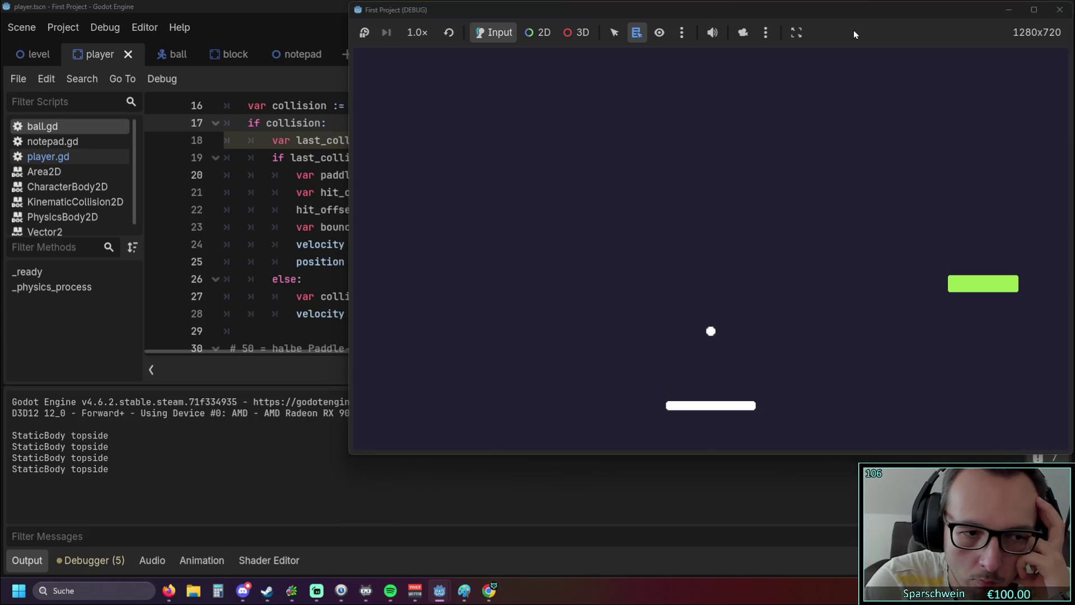
# Step: Play the game by moving the paddle under the ball, then close it
pyautogui.press('Left')
pyautogui.press('Right')
pyautogui.press('Left')
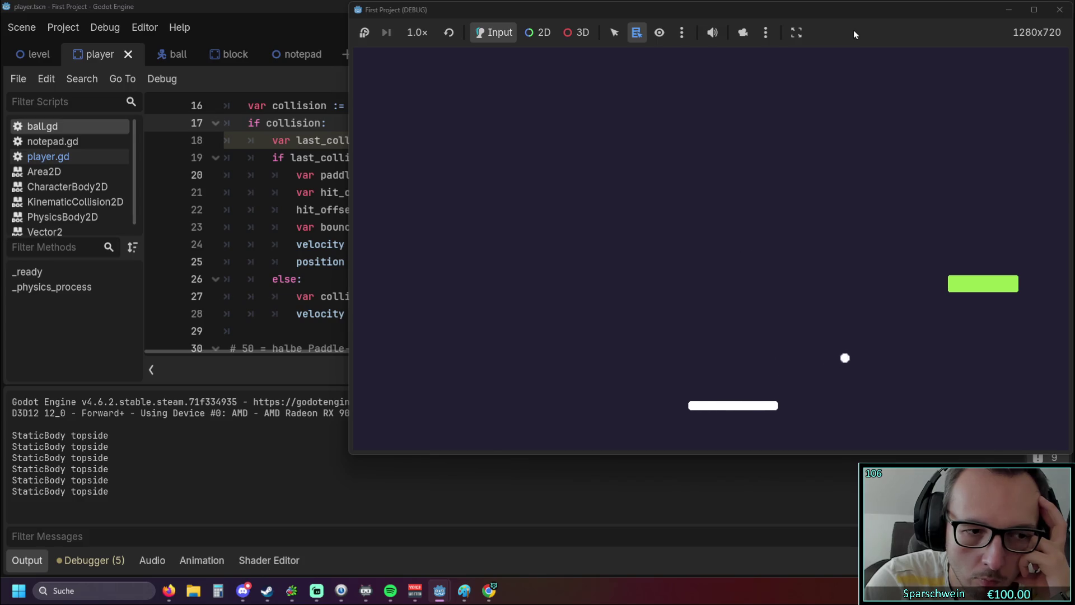
pyautogui.press('Right')
pyautogui.press('Right')
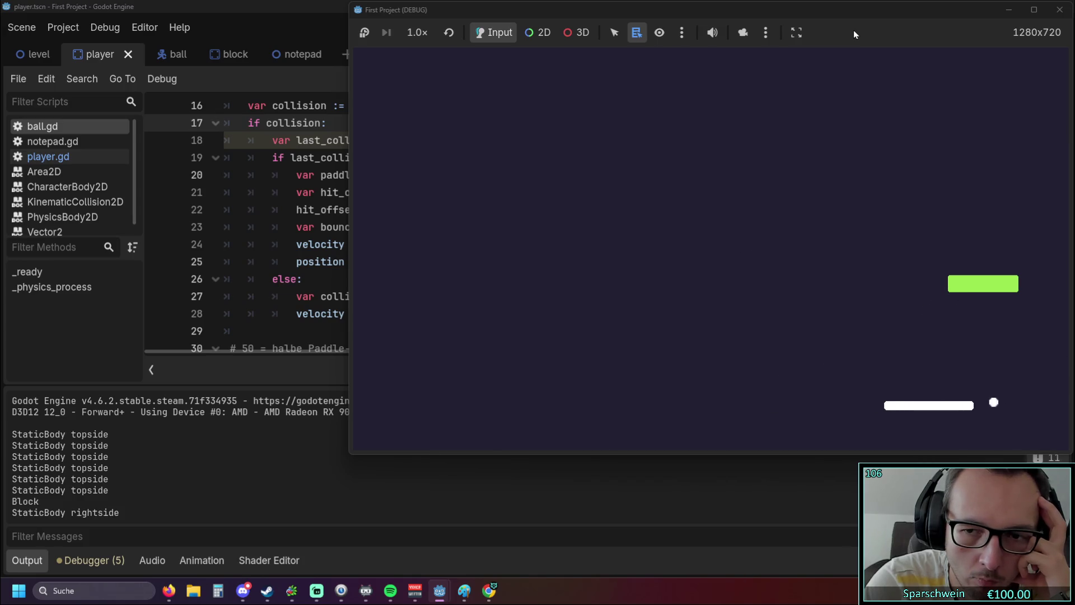
pyautogui.press('Right')
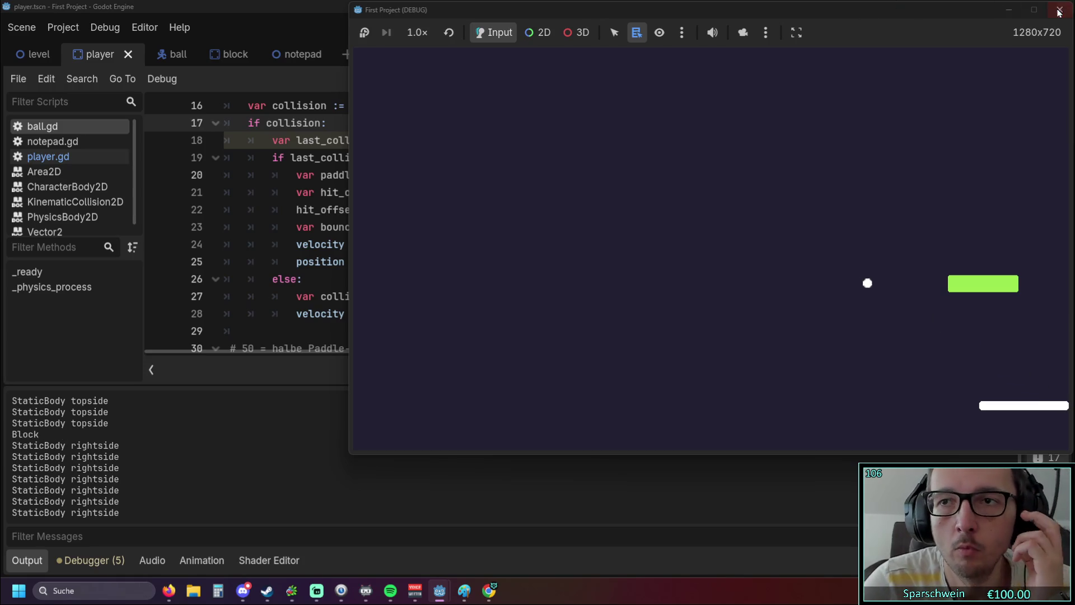
pyautogui.click(1059, 9)
# Step: Insert 'not' before "Player" on line 19, then save and rerun to hit the invalid-operands error
pyautogui.scroll(1, 426, 196)
pyautogui.scroll(-1, 425, 196)
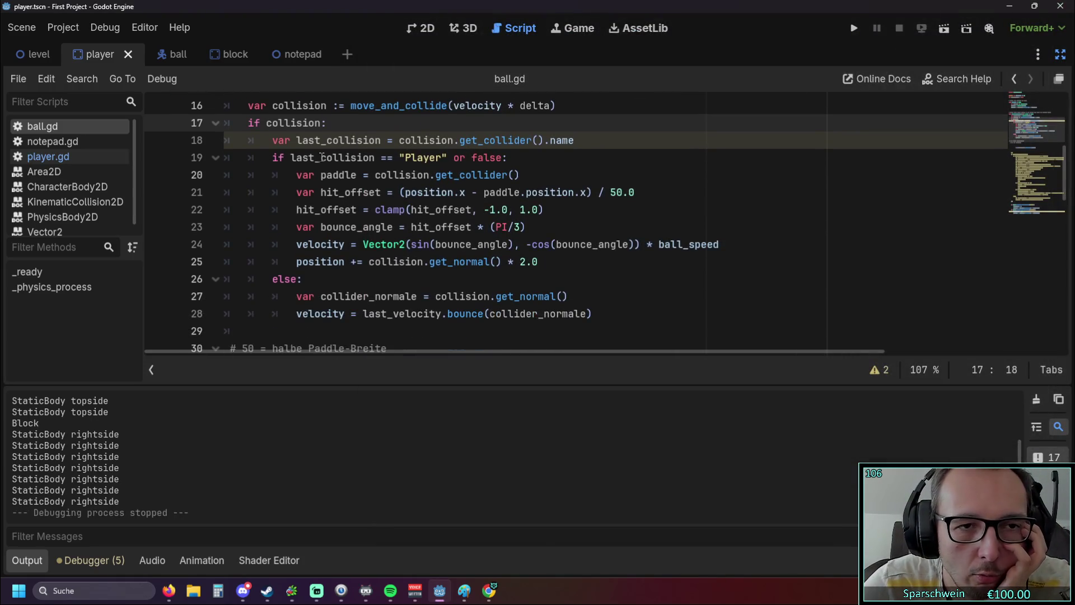
pyautogui.moveTo(399, 158); pyautogui.dragTo(425, 160)
pyautogui.scroll(1, 430, 166)
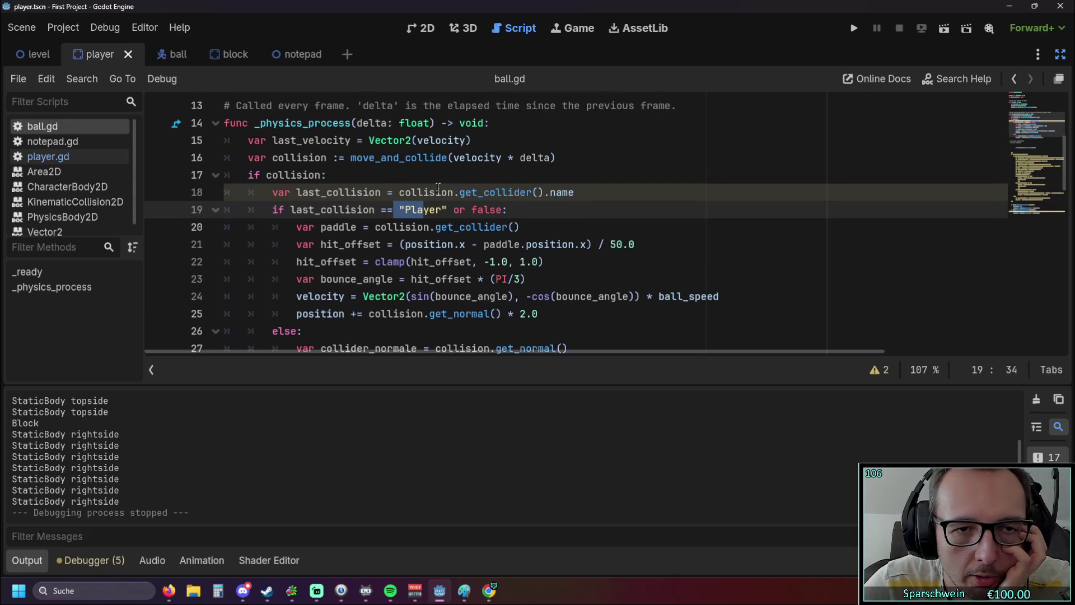
pyautogui.click(416, 225)
pyautogui.click(409, 210)
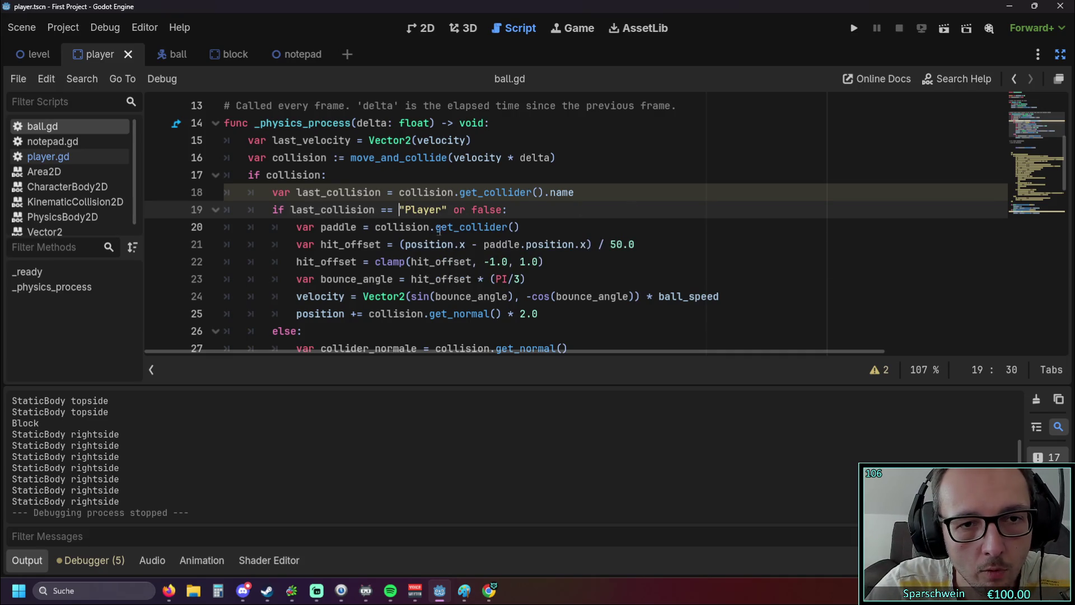
pyautogui.write('not')
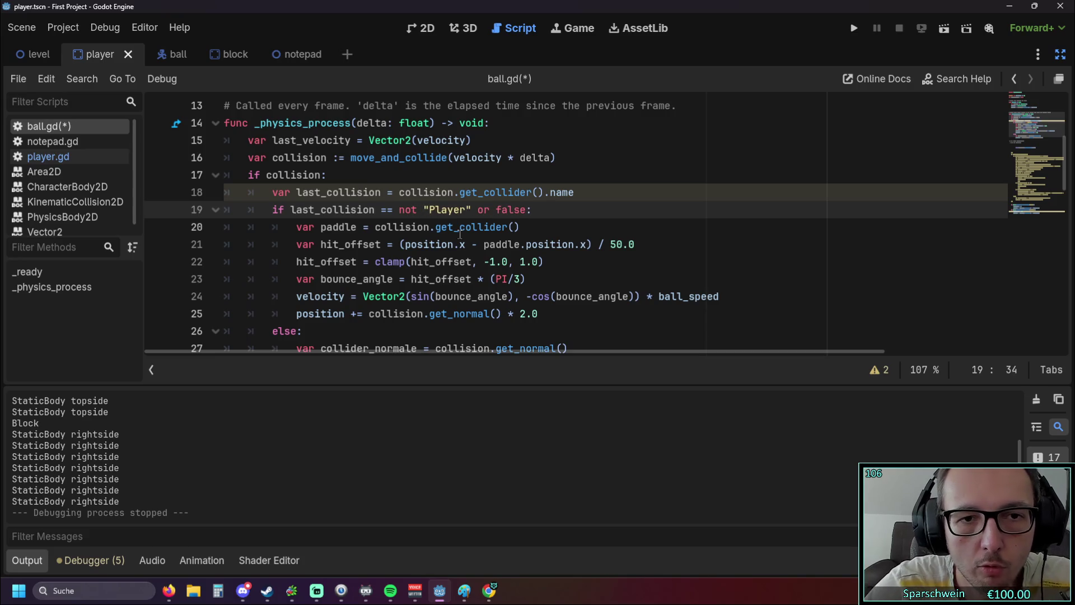
pyautogui.click(582, 192)
pyautogui.click(854, 28)
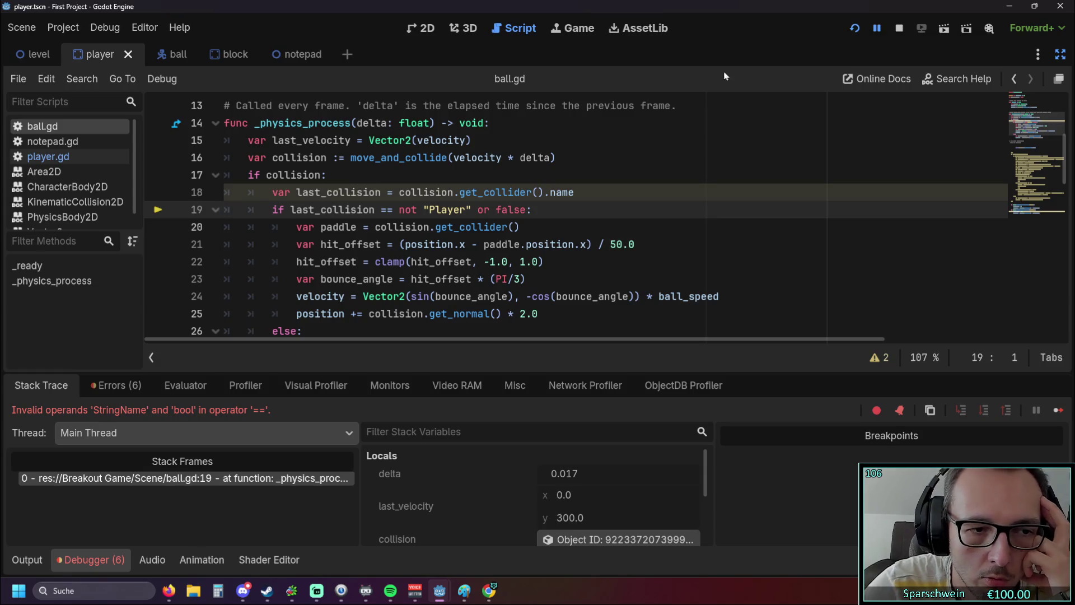
# Step: Remove 'not' from line 19 and change '==' to '!='
pyautogui.click(419, 209)
pyautogui.press('BackSpace')
pyautogui.press('BackSpace')
pyautogui.press('BackSpace')
pyautogui.press('Delete')
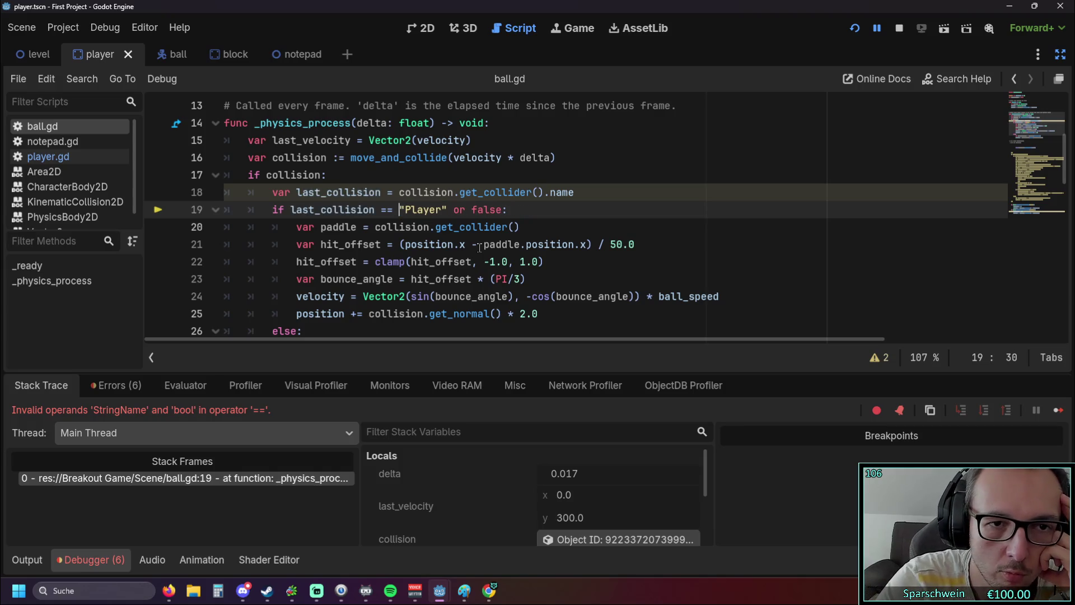
pyautogui.moveTo(401, 209); pyautogui.dragTo(433, 210)
pyautogui.click(430, 241)
pyautogui.scroll(1, 415, 235)
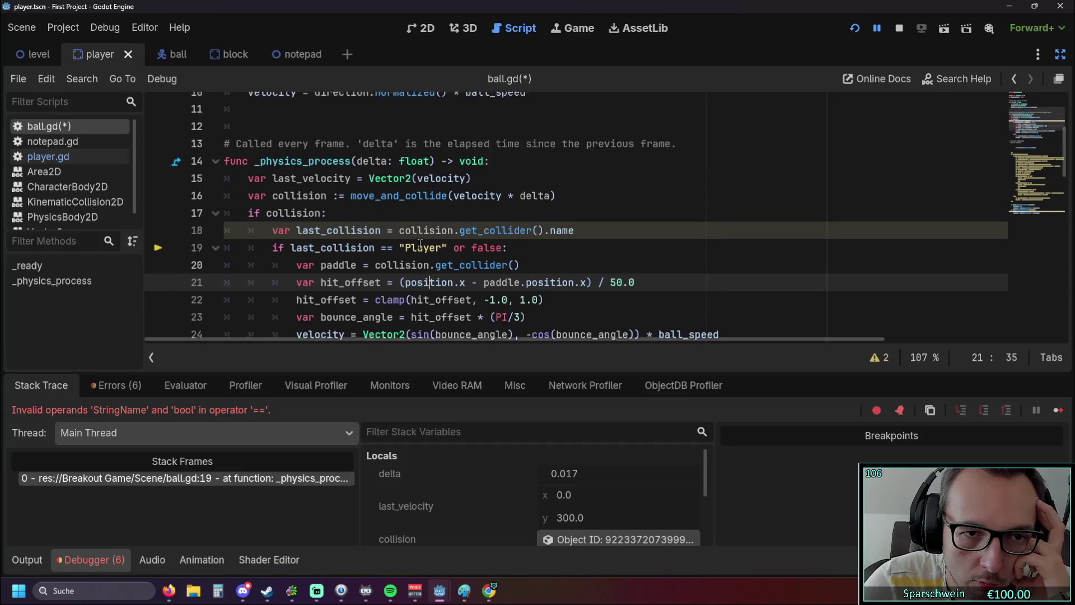
pyautogui.scroll(-1, 395, 226)
pyautogui.click(386, 209)
pyautogui.press('BackSpace')
pyautogui.write('!')
# Step: Replace false with true at the end of line 19, then restart the game and close it
pyautogui.click(472, 209)
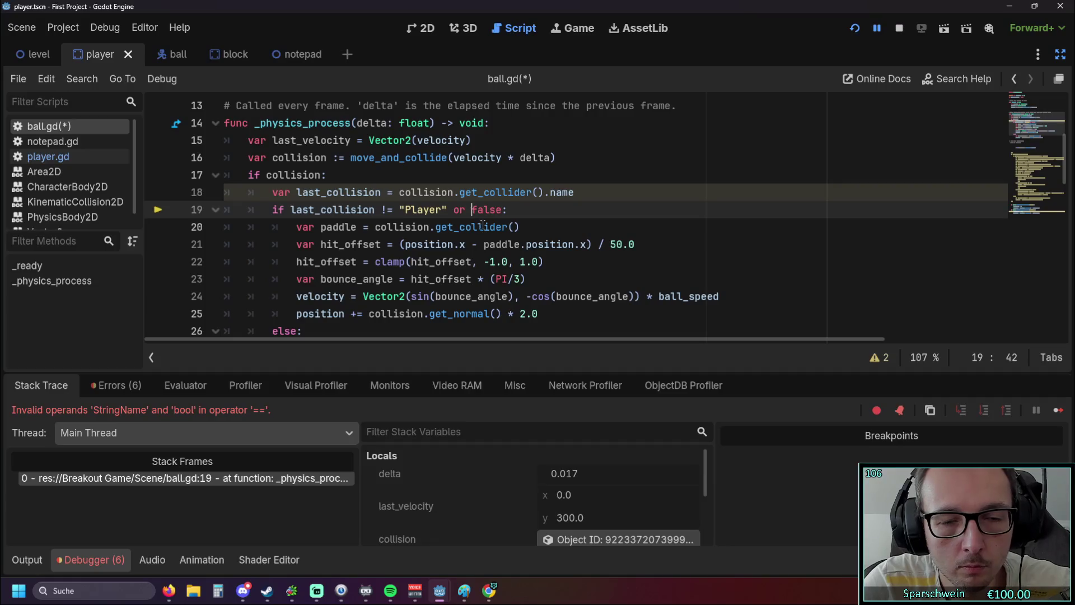
pyautogui.doubleClick(487, 209)
pyautogui.write('true')
pyautogui.press('BackSpace')
pyautogui.press('BackSpace')
pyautogui.press('BackSpace')
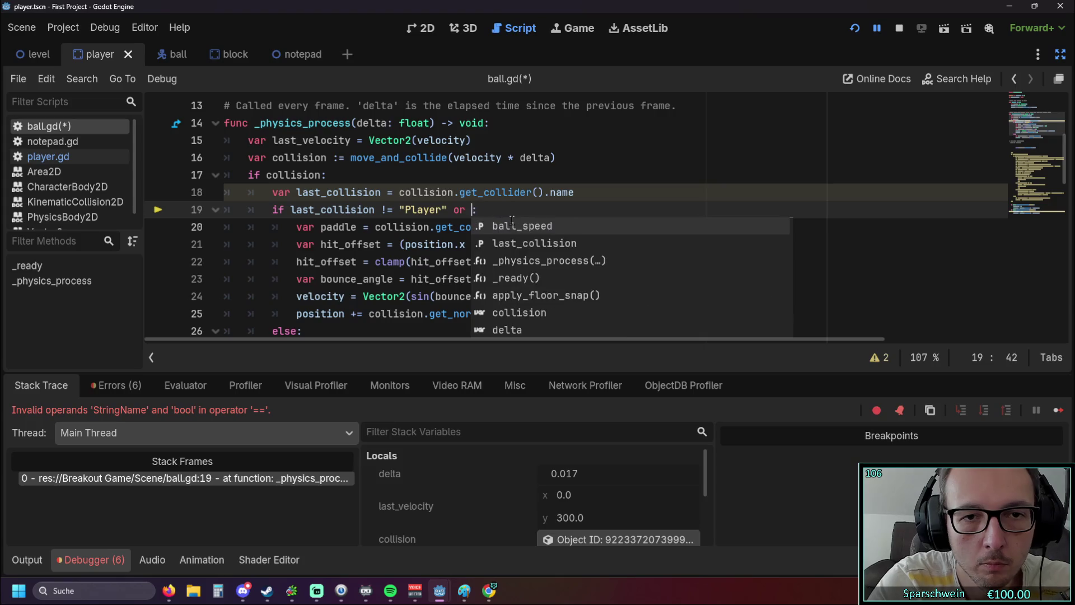
pyautogui.write('ture')
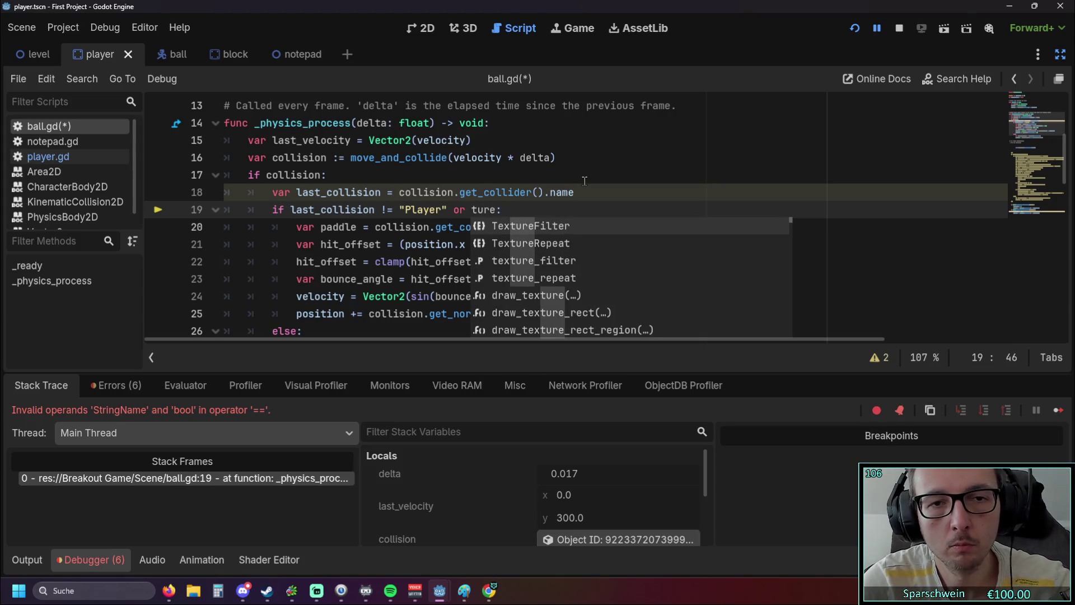
pyautogui.press('BackSpace')
pyautogui.press('BackSpace')
pyautogui.press('BackSpace')
pyautogui.write('true')
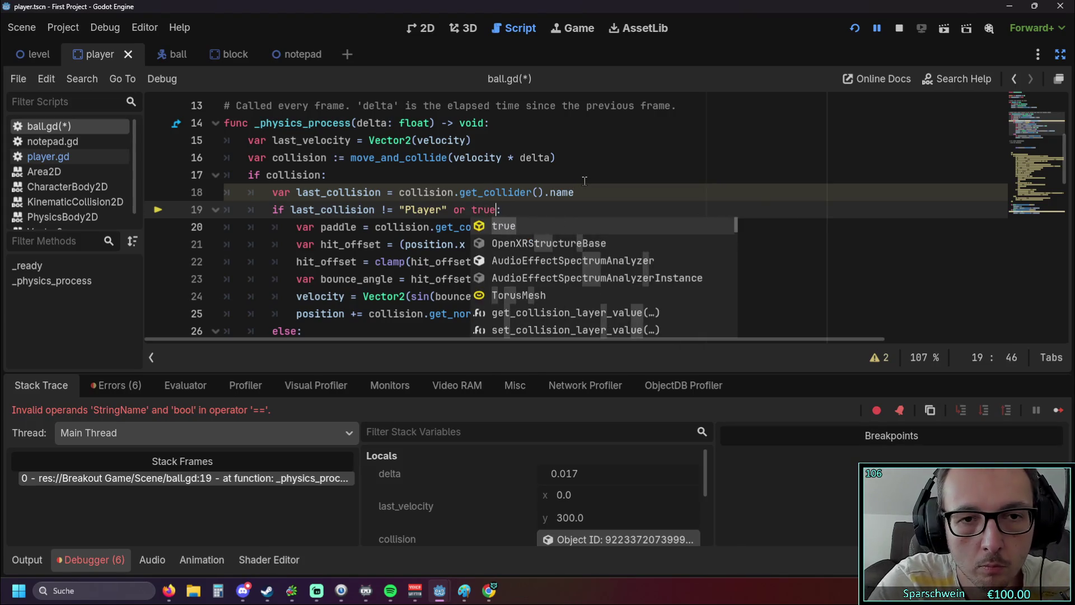
pyautogui.press('Escape')
pyautogui.click(583, 178)
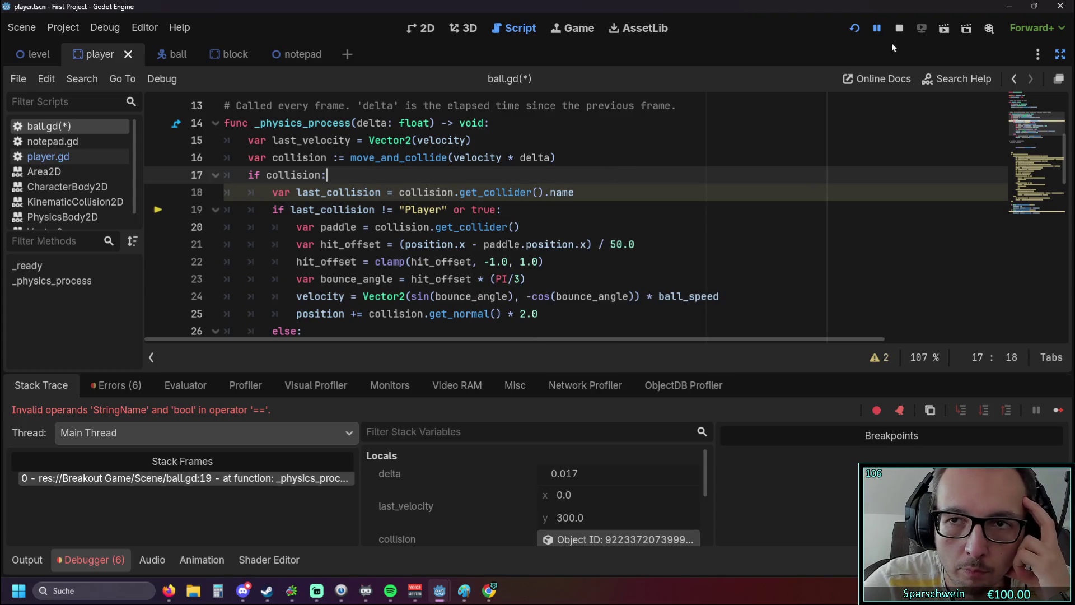
pyautogui.click(856, 31)
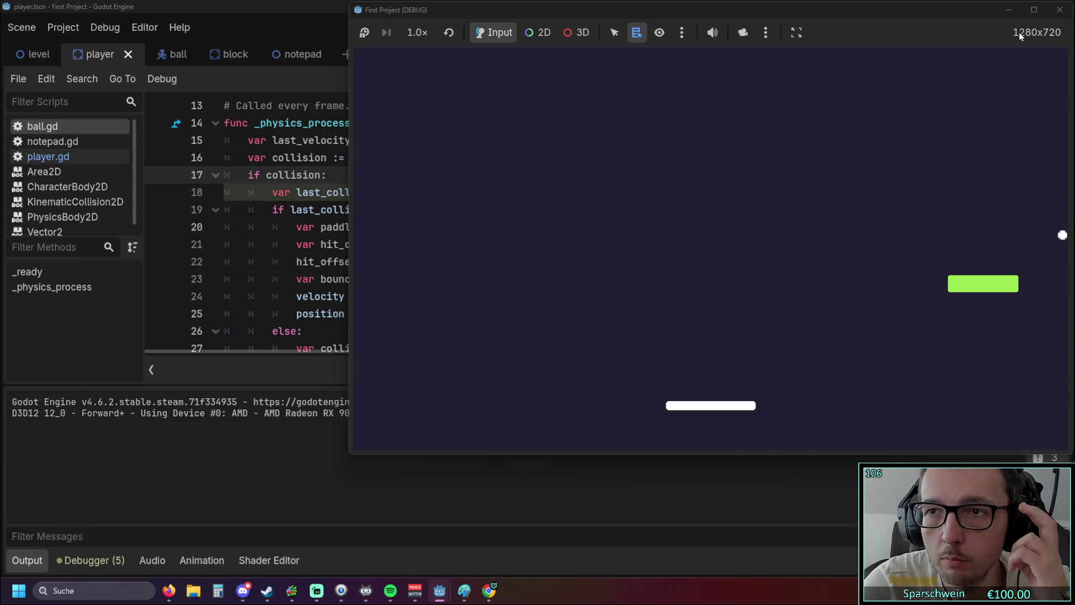
pyautogui.click(1059, 9)
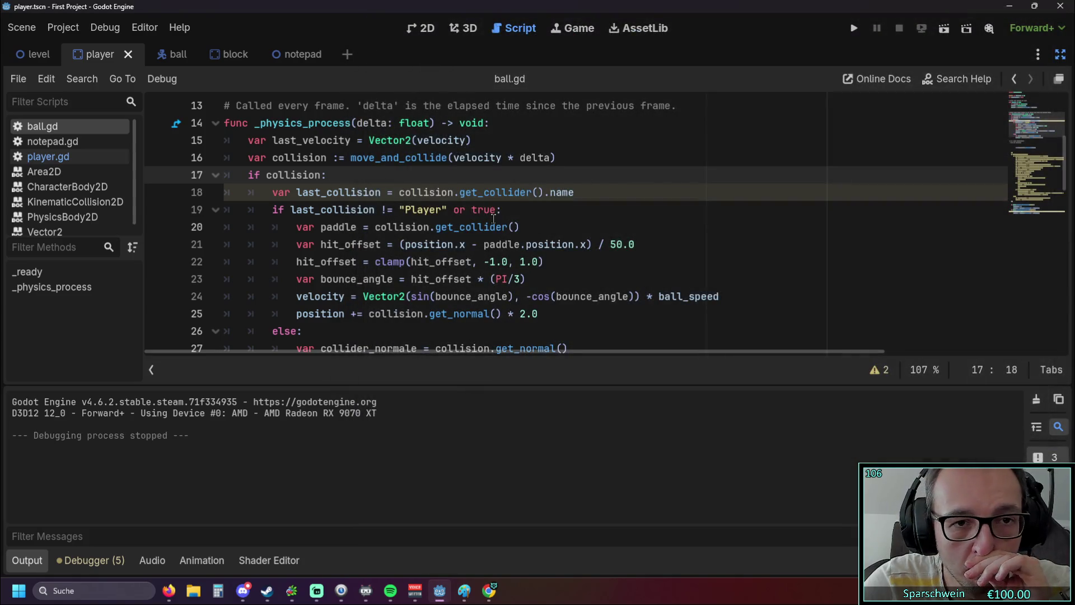
# Step: Change line 19 back to last_collision == "Player" or false
pyautogui.click(400, 210)
pyautogui.write('=')
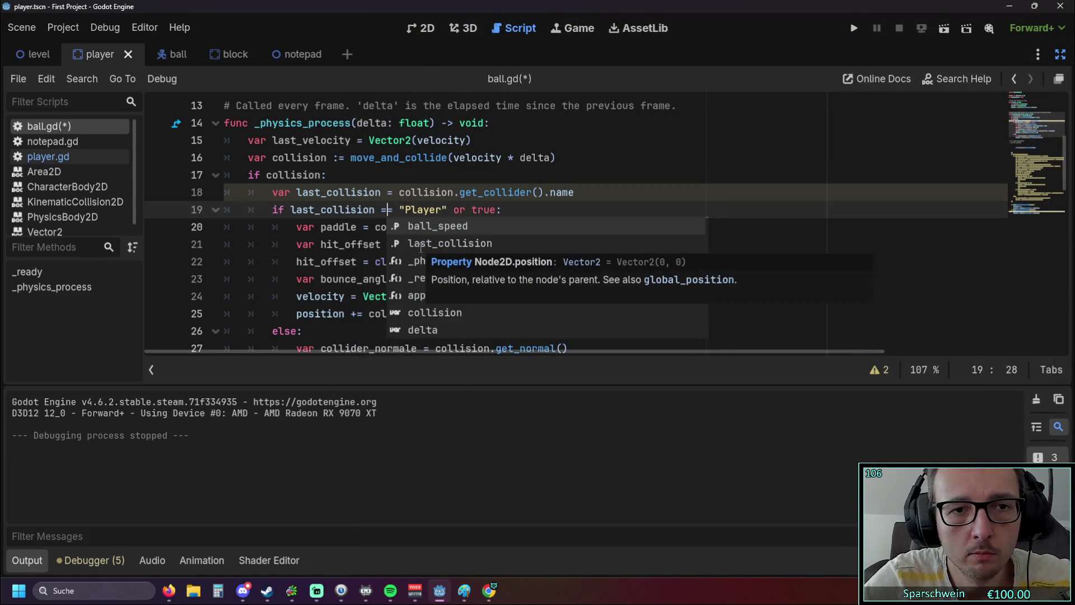
pyautogui.click(494, 192)
pyautogui.moveTo(471, 211); pyautogui.dragTo(499, 210)
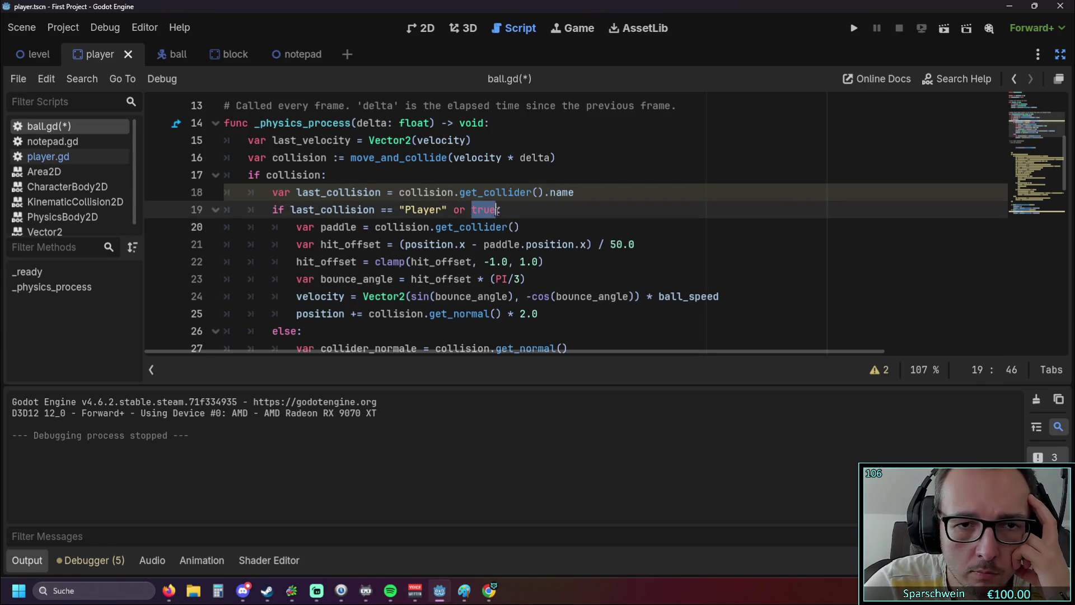
pyautogui.write('false')
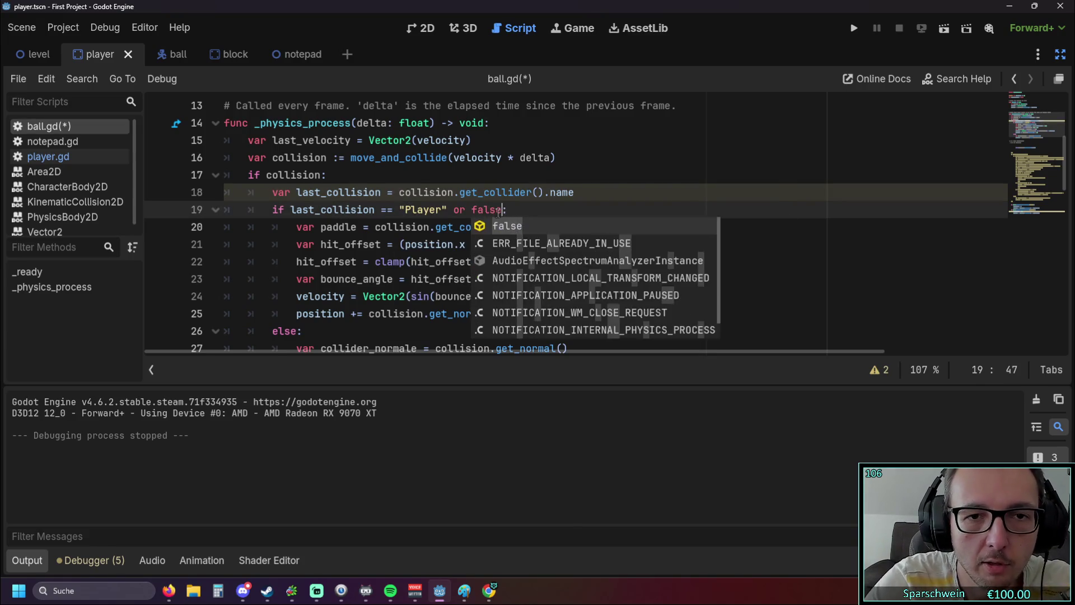
pyautogui.click(521, 176)
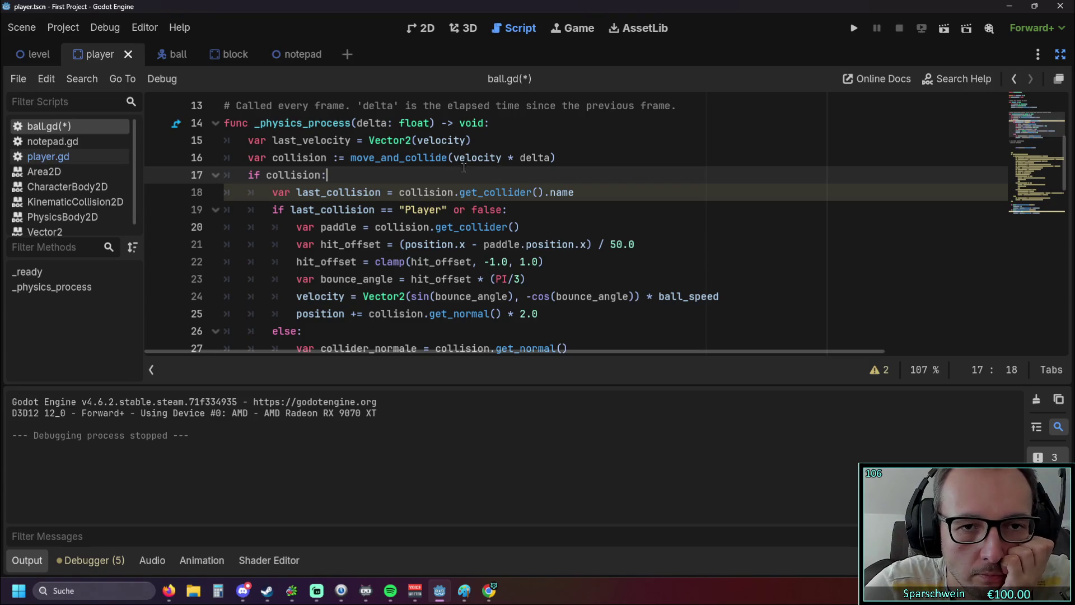
# Step: Replace false on line 4 with "placeholder" as last_collision's starting value and copy that string
pyautogui.scroll(4, 463, 167)
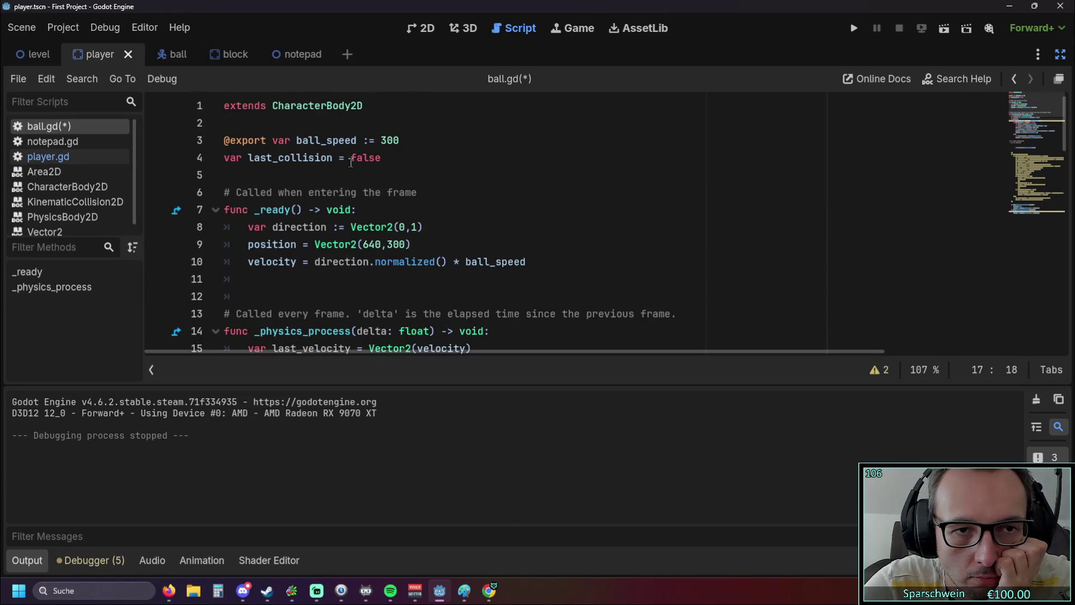
pyautogui.doubleClick(351, 162)
pyautogui.scroll(-1, 426, 186)
pyautogui.scroll(1, 427, 186)
pyautogui.scroll(-1, 427, 187)
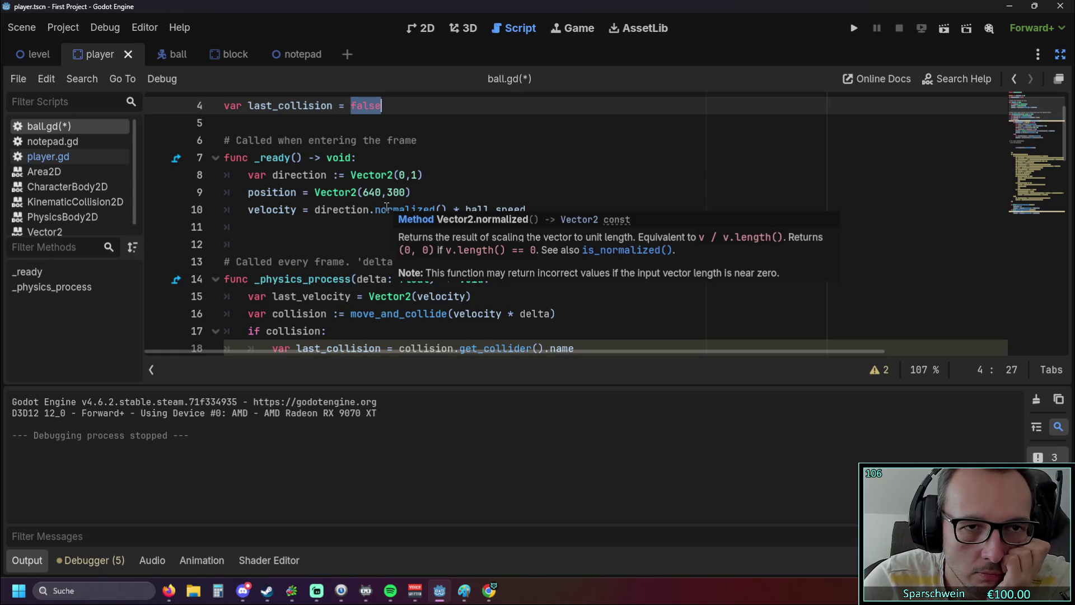
pyautogui.moveTo(385, 207)
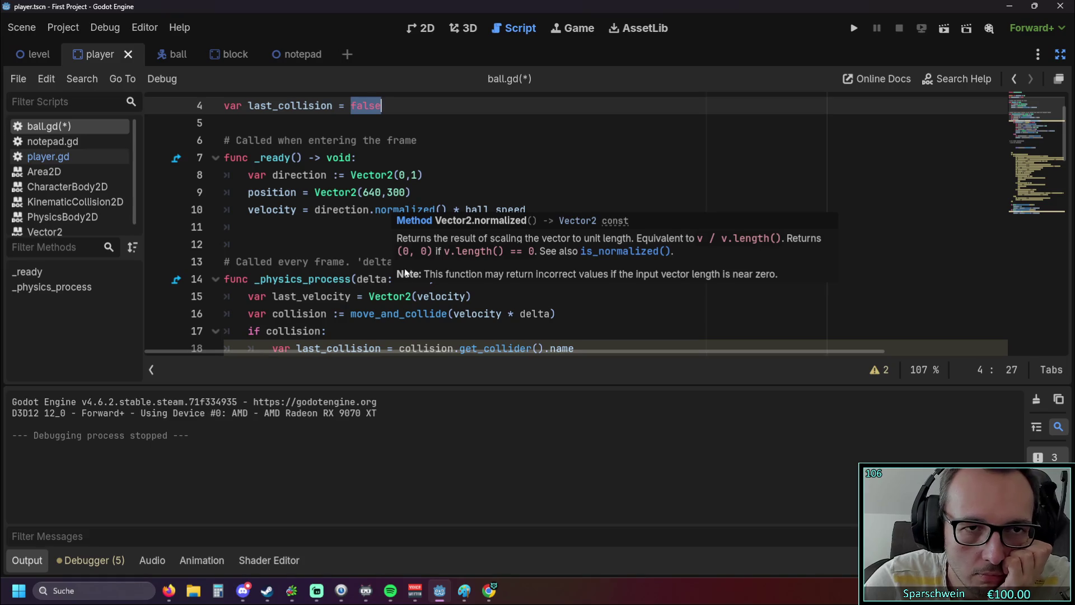
pyautogui.scroll(2, 406, 273)
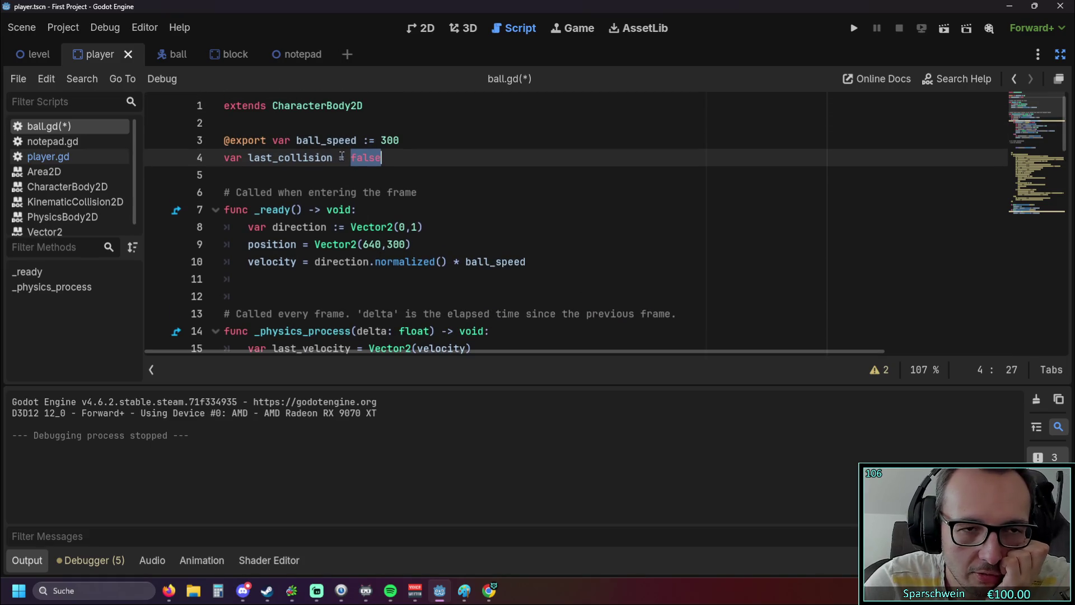
pyautogui.click(344, 157)
pyautogui.click(389, 163)
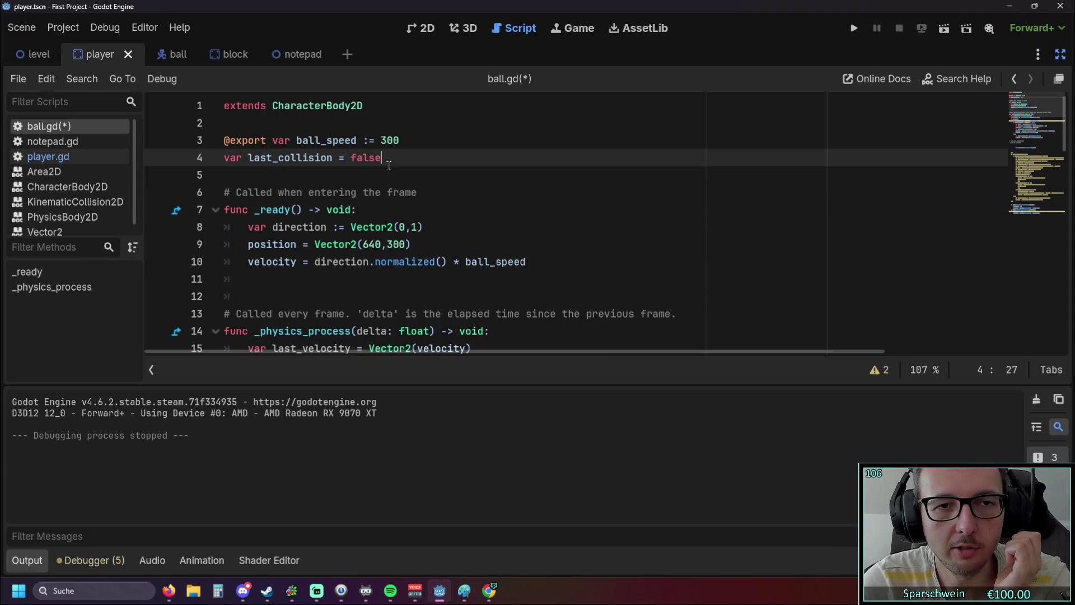
pyautogui.press('BackSpace')
pyautogui.press('BackSpace')
pyautogui.press('BackSpace')
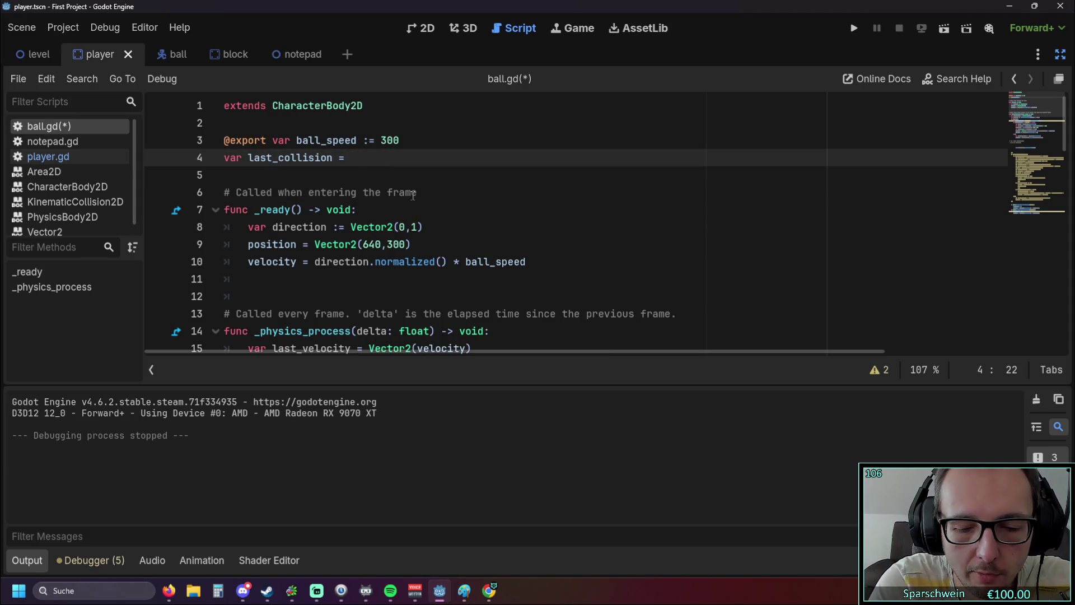
pyautogui.write('"placeholder')
pyautogui.click(412, 195)
pyautogui.click(352, 158)
pyautogui.keyDown('shift'); pyautogui.click(443, 156); pyautogui.keyUp('shift')
pyautogui.scroll(-4, 452, 197)
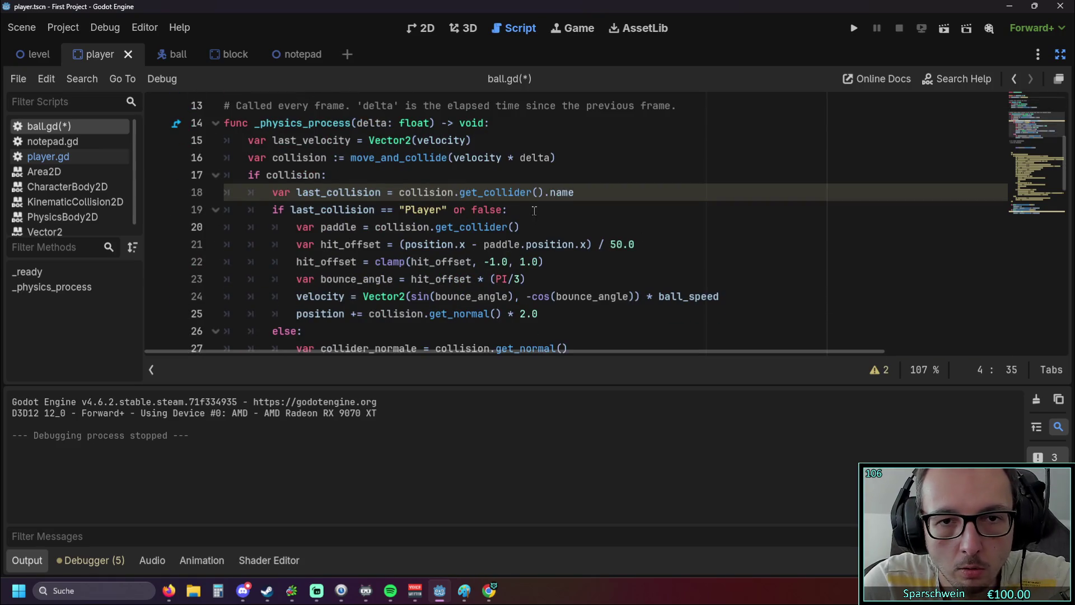
# Step: Paste "placeholder" over false on line 19, then save, test-run and close the game
pyautogui.scroll(-1, 532, 216)
pyautogui.doubleClick(474, 158)
pyautogui.write('"placeholder"')
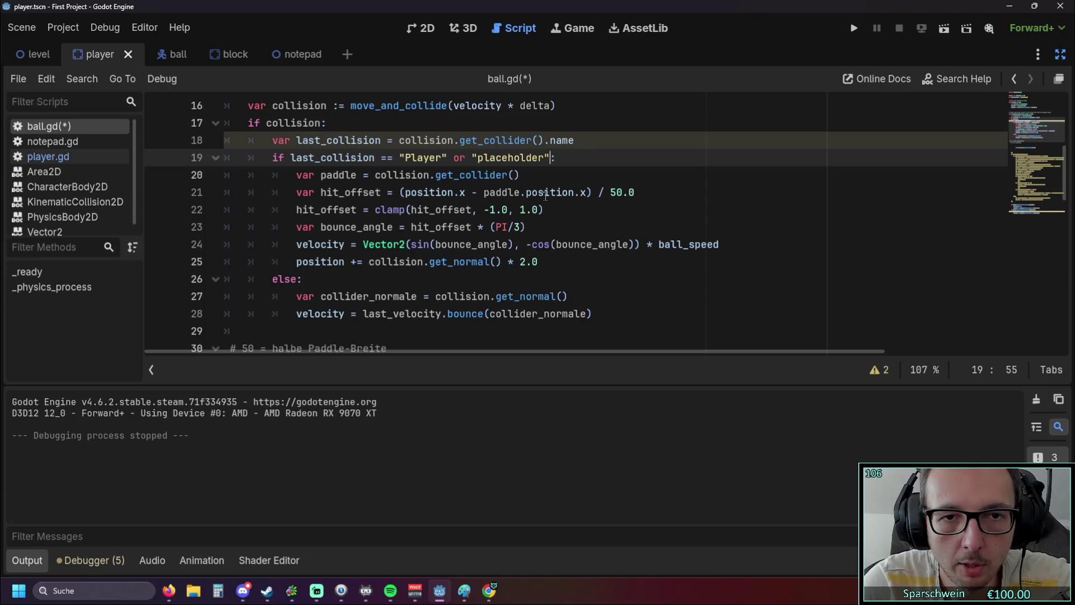
pyautogui.scroll(2, 620, 182)
pyautogui.click(620, 178)
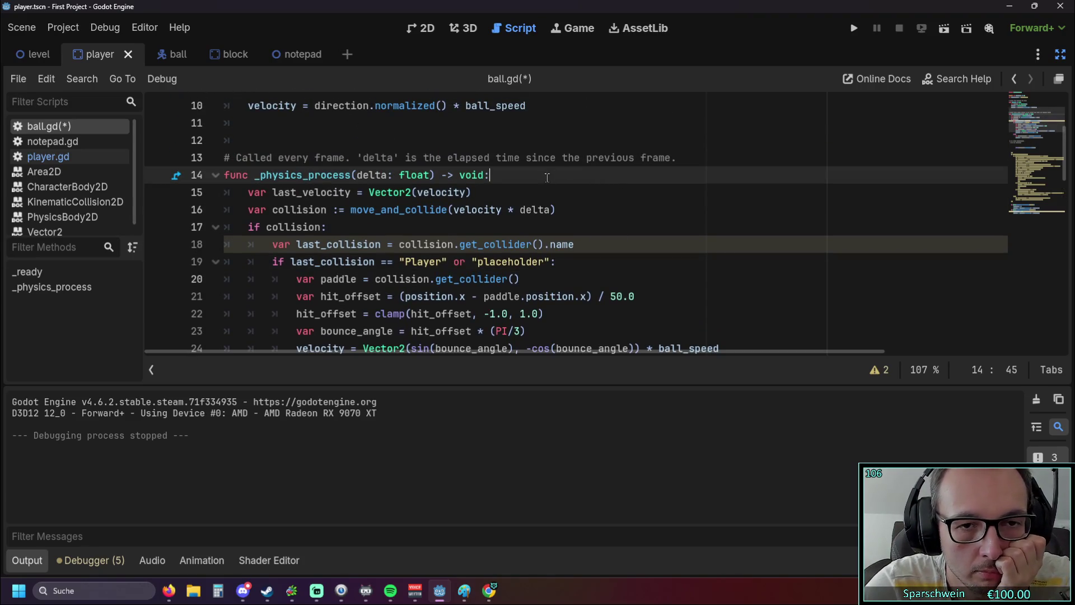
pyautogui.click(855, 27)
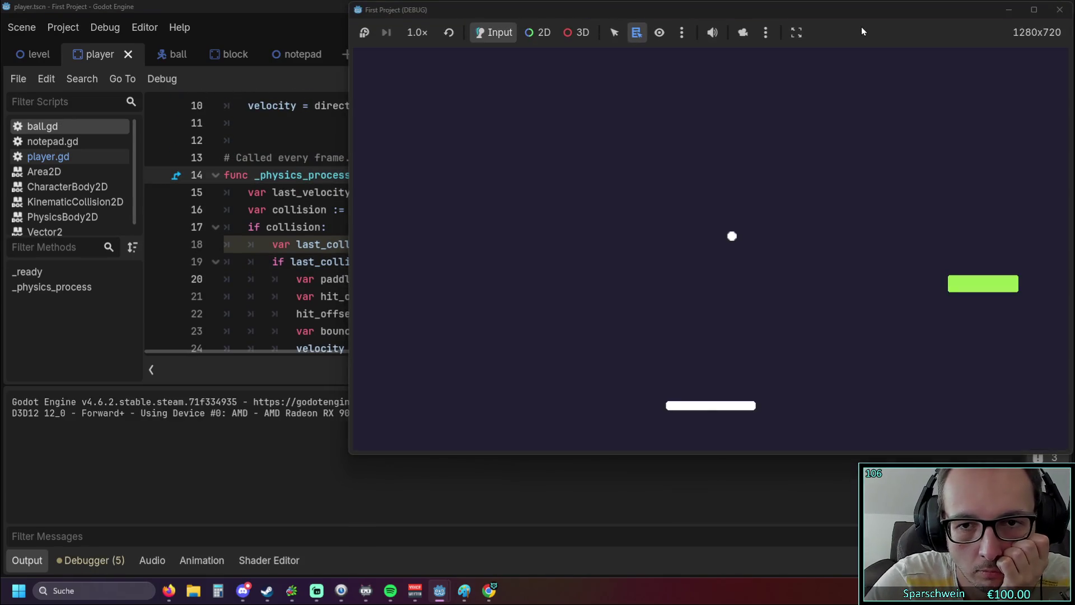
pyautogui.click(1059, 10)
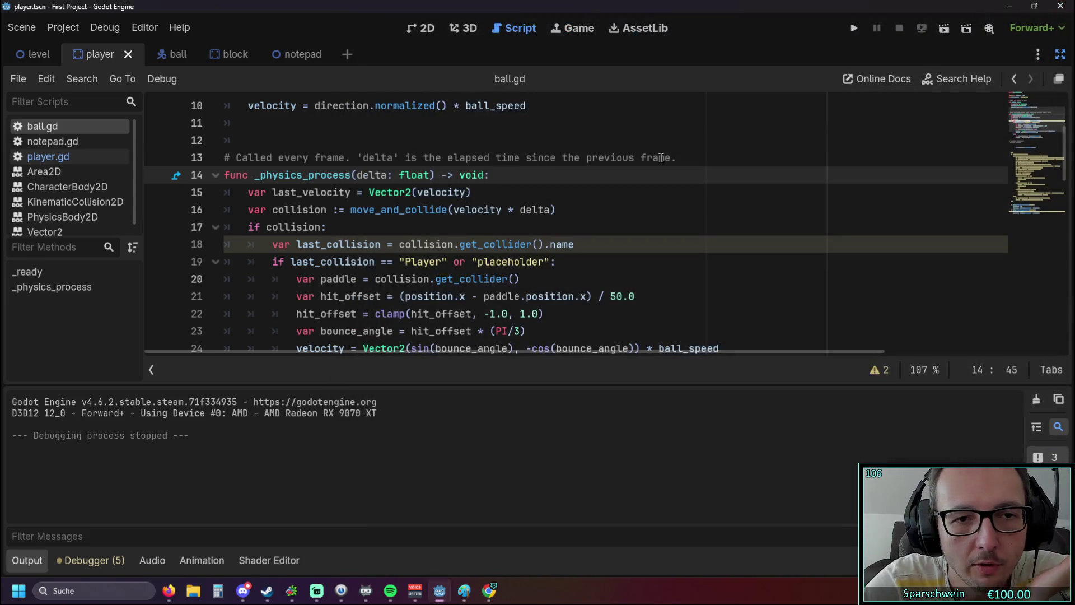
pyautogui.click(553, 229)
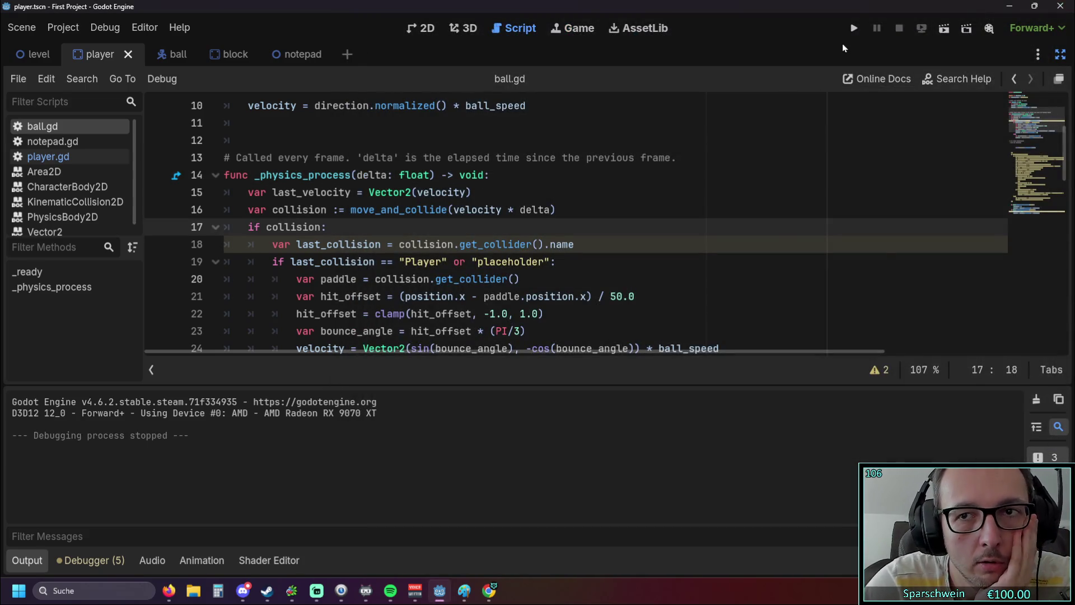
pyautogui.click(854, 28)
pyautogui.click(1059, 9)
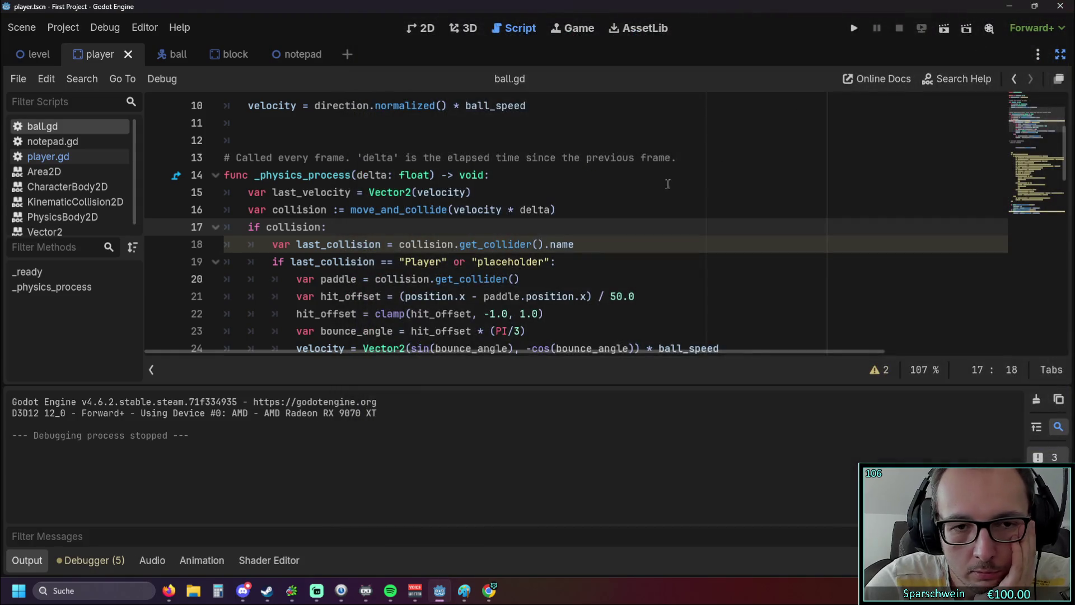
pyautogui.scroll(2, 574, 212)
pyautogui.scroll(-2, 574, 212)
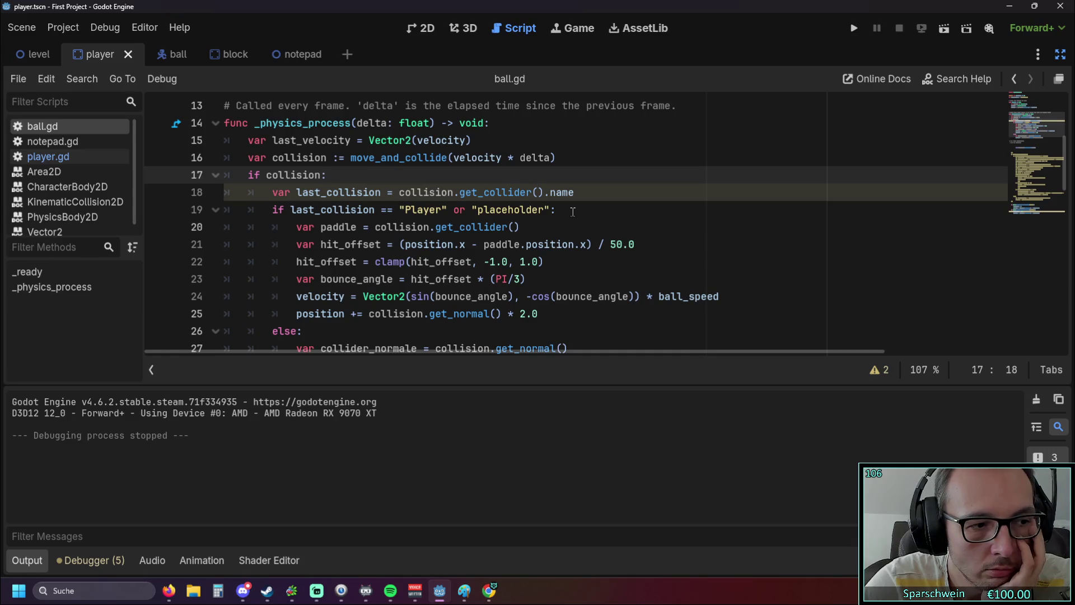
pyautogui.scroll(4, 573, 212)
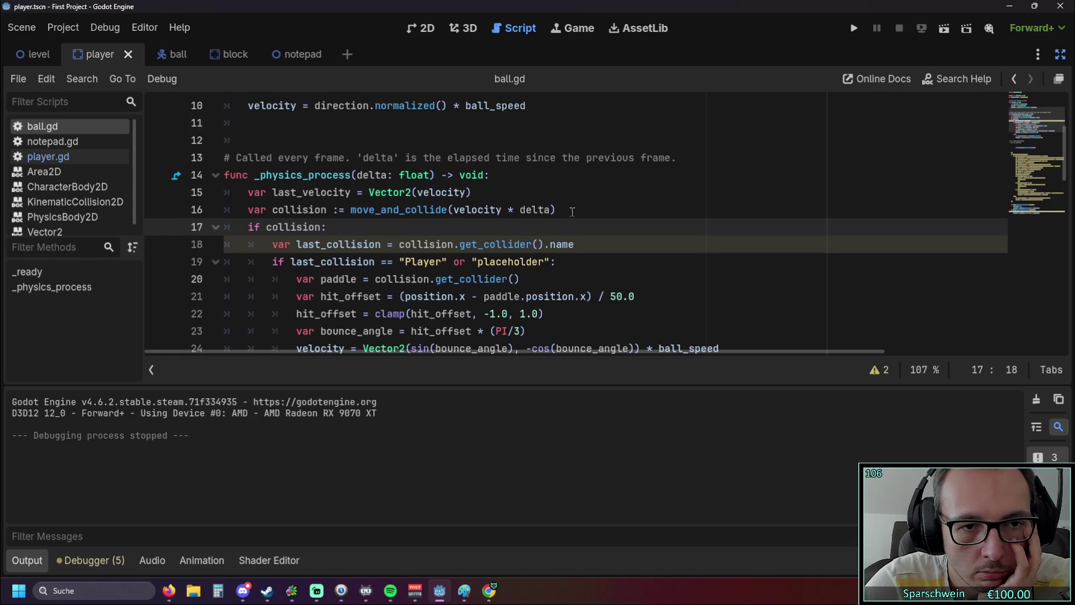
pyautogui.scroll(-1, 572, 211)
pyautogui.scroll(1, 570, 211)
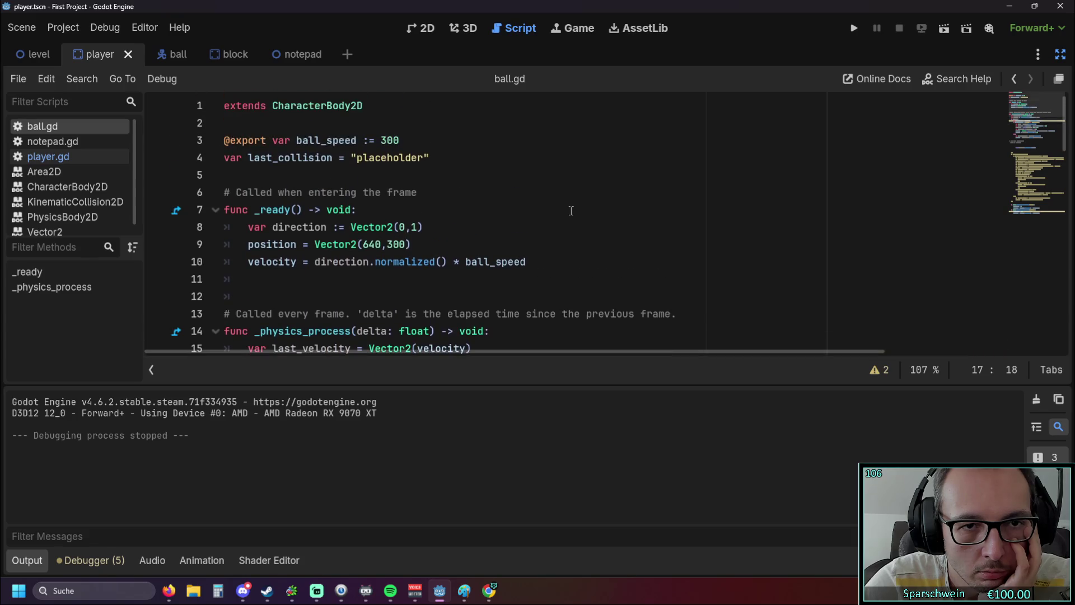
pyautogui.scroll(-1, 570, 211)
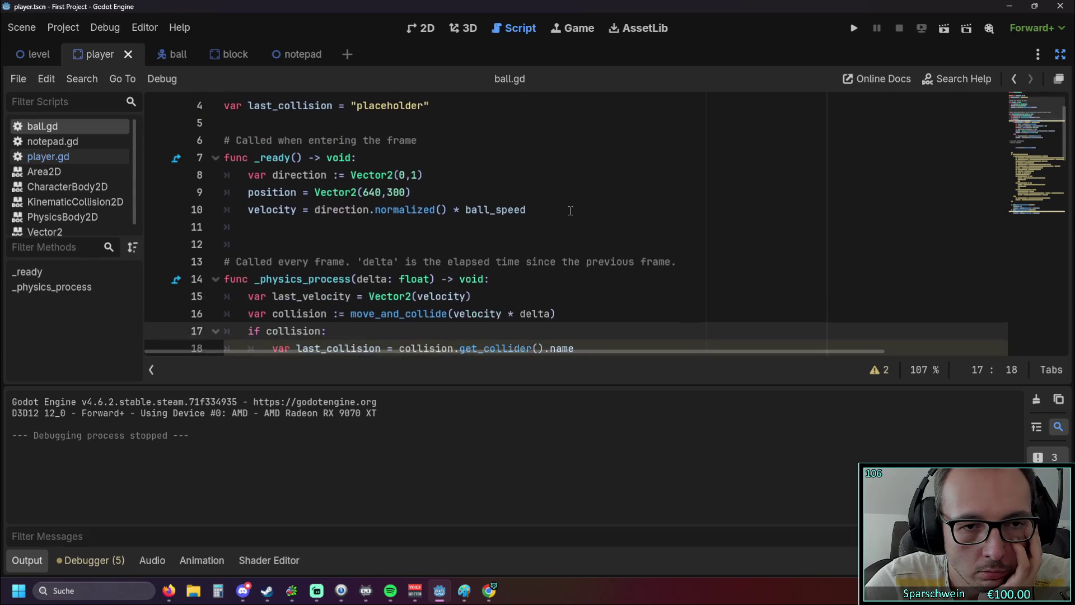
pyautogui.scroll(-1, 570, 211)
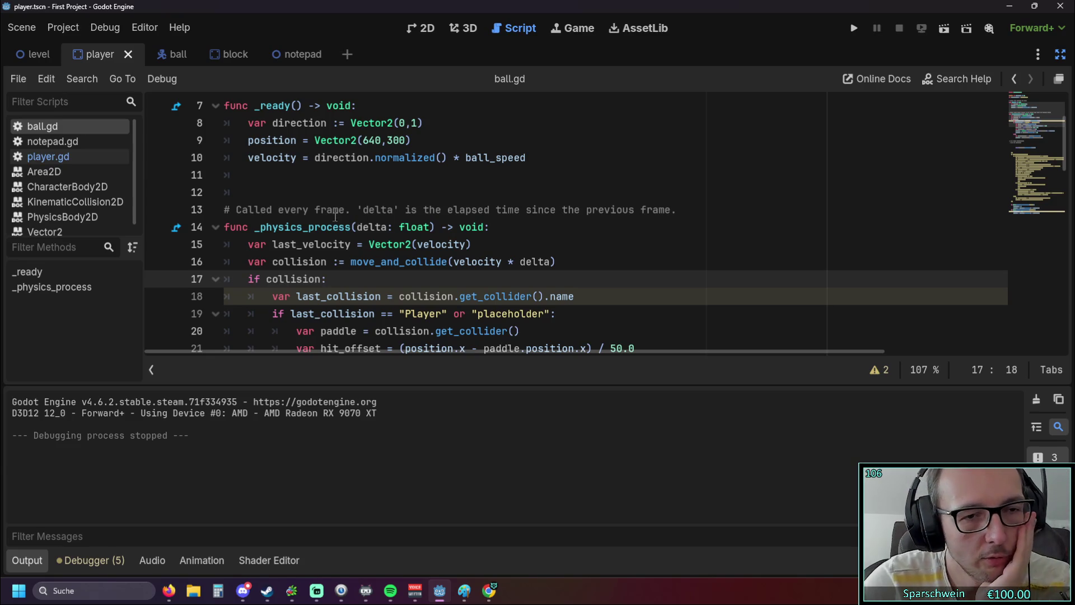
pyautogui.scroll(-1, 331, 210)
pyautogui.scroll(-1, 331, 210)
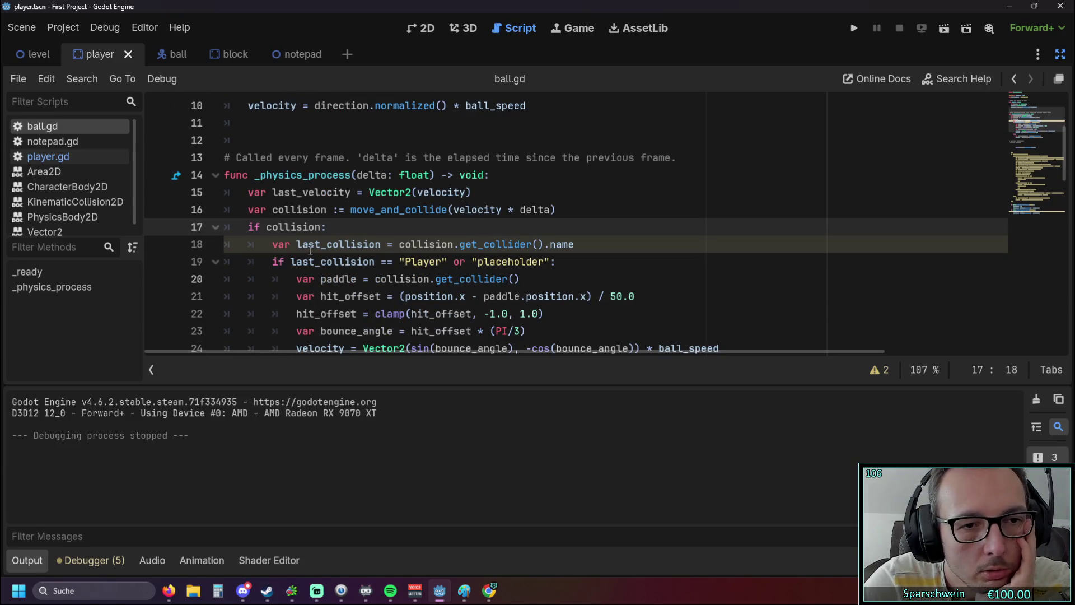
pyautogui.moveTo(297, 246); pyautogui.dragTo(381, 246)
pyautogui.scroll(3, 378, 246)
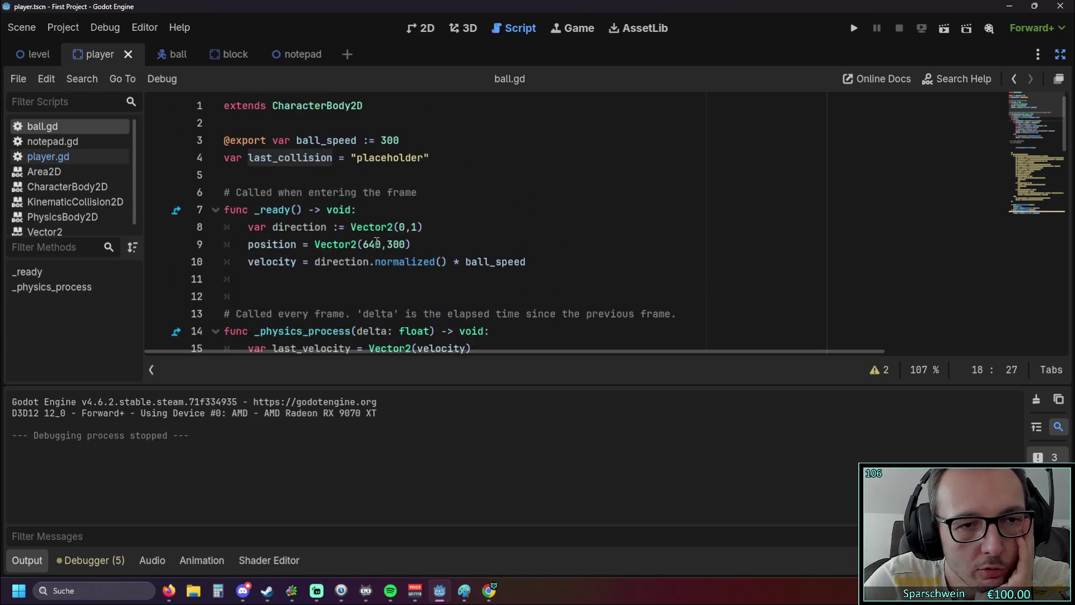
pyautogui.scroll(-2, 299, 189)
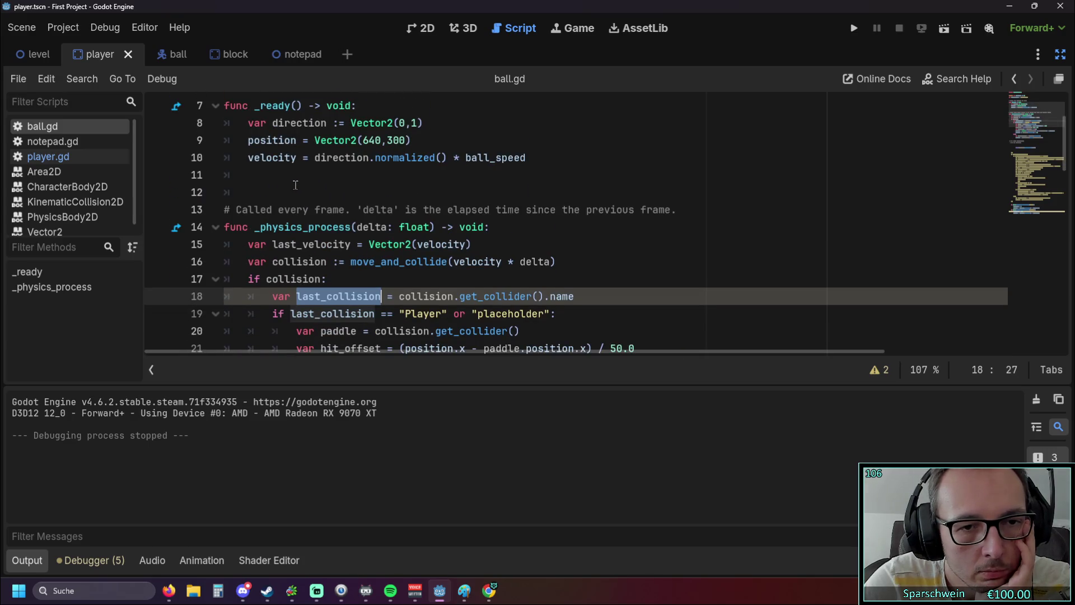
pyautogui.scroll(2, 295, 184)
pyautogui.scroll(-3, 295, 185)
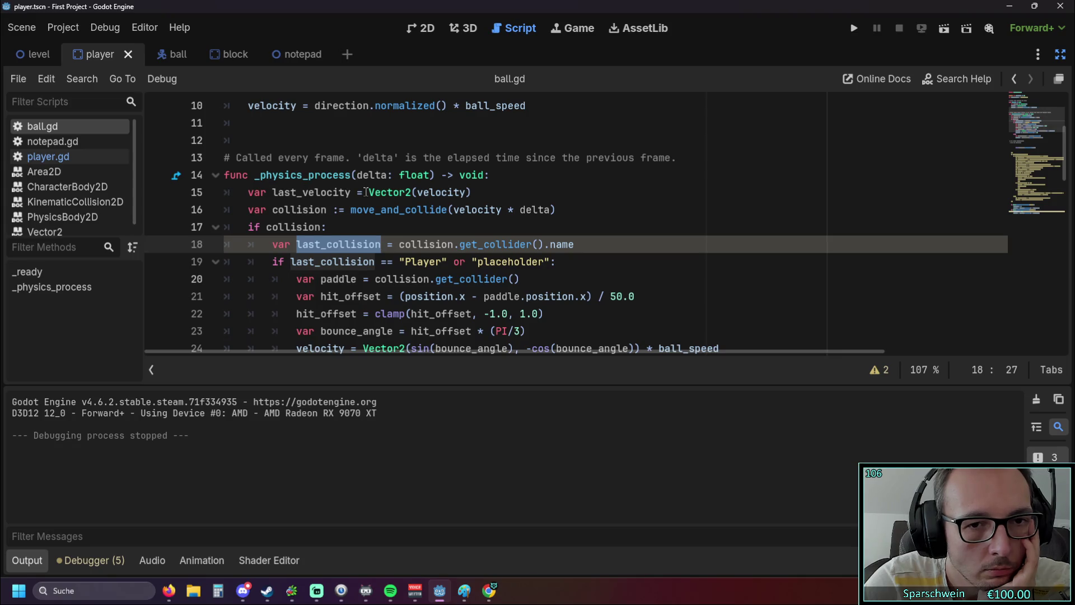
pyautogui.scroll(3, 365, 192)
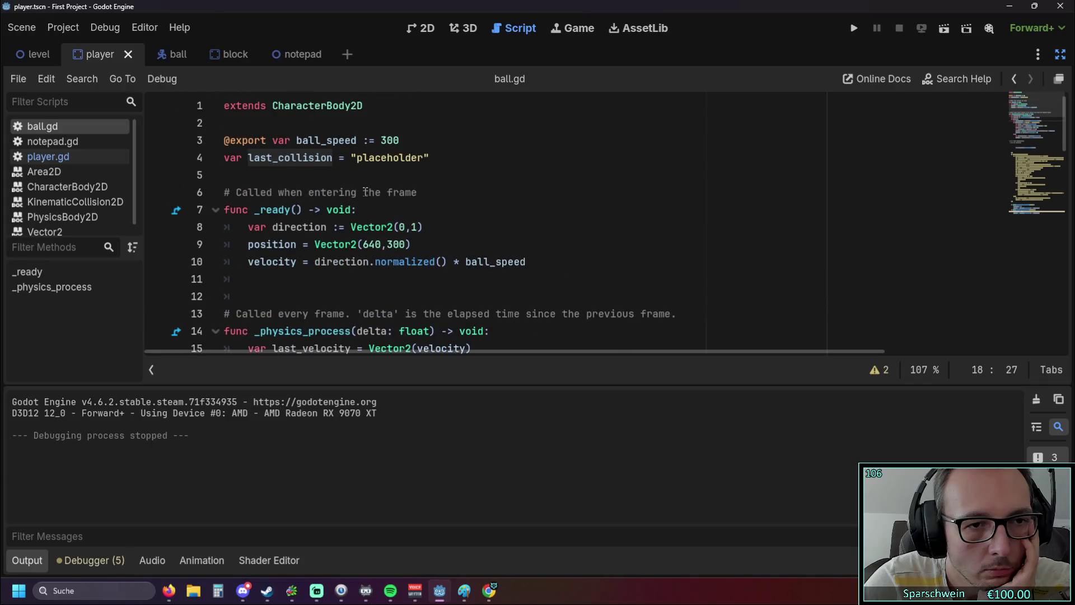
pyautogui.moveTo(248, 159); pyautogui.dragTo(334, 159)
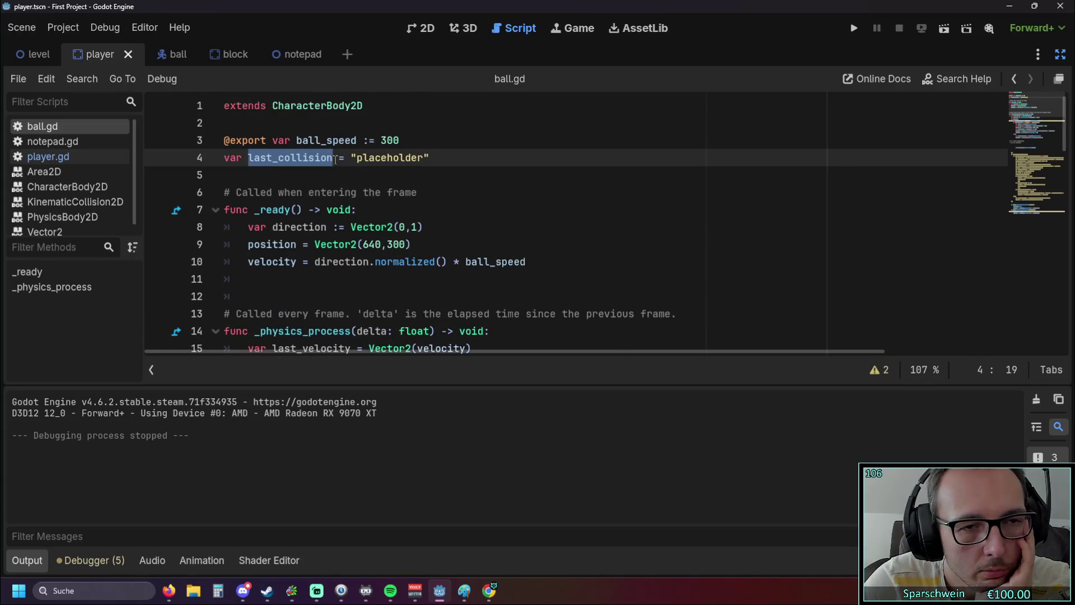
pyautogui.scroll(-4, 334, 168)
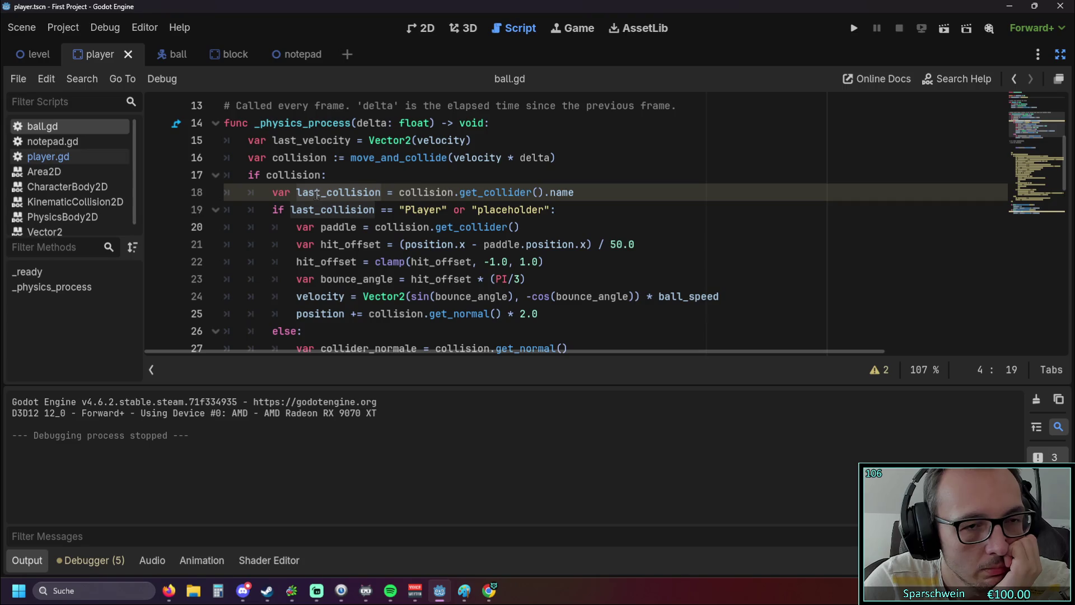
pyautogui.scroll(1, 317, 194)
pyautogui.click(317, 229)
pyautogui.moveTo(297, 244); pyautogui.dragTo(273, 245)
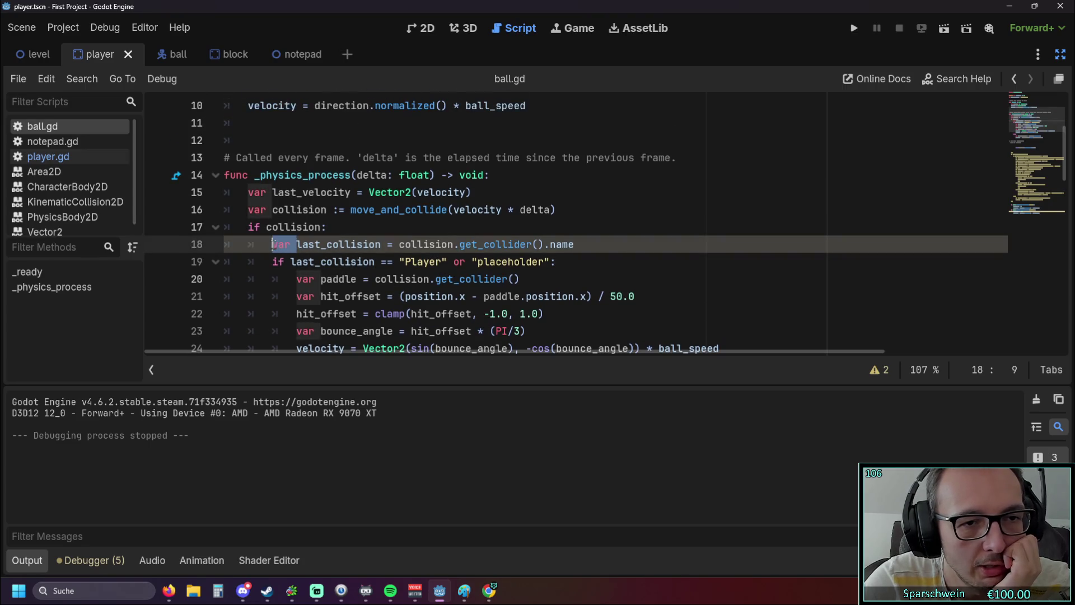
# Step: Delete 'var' on line 18, then save, run and close the game
pyautogui.press('BackSpace')
pyautogui.click(476, 192)
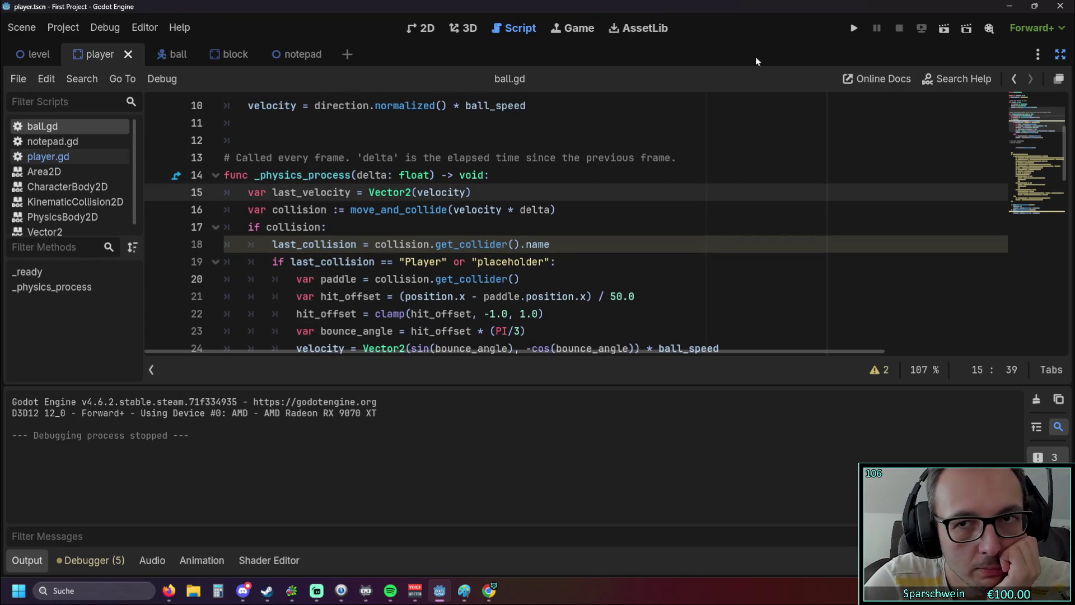
pyautogui.click(853, 29)
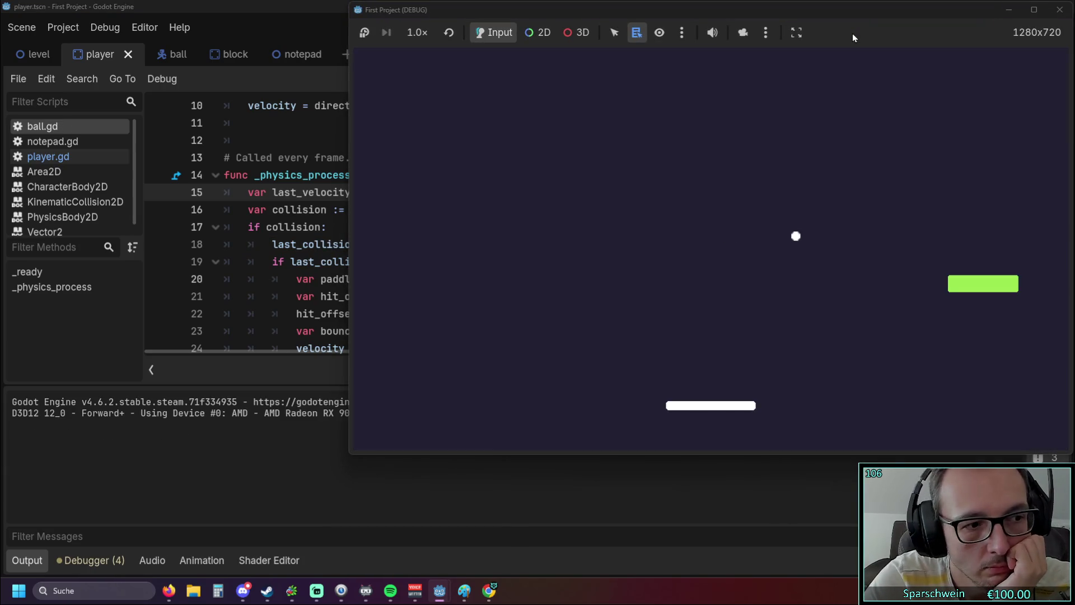
pyautogui.click(1059, 10)
# Step: Review the physics function, then run the game again and stop it
pyautogui.scroll(1, 450, 259)
pyautogui.scroll(-1, 450, 258)
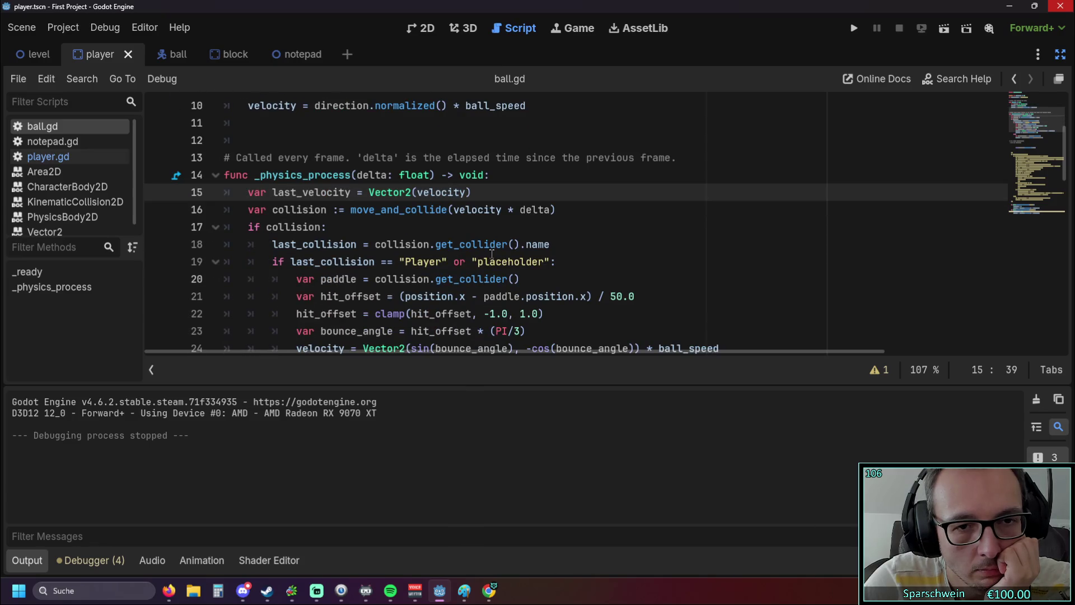
pyautogui.scroll(3, 492, 254)
pyautogui.scroll(-1, 490, 252)
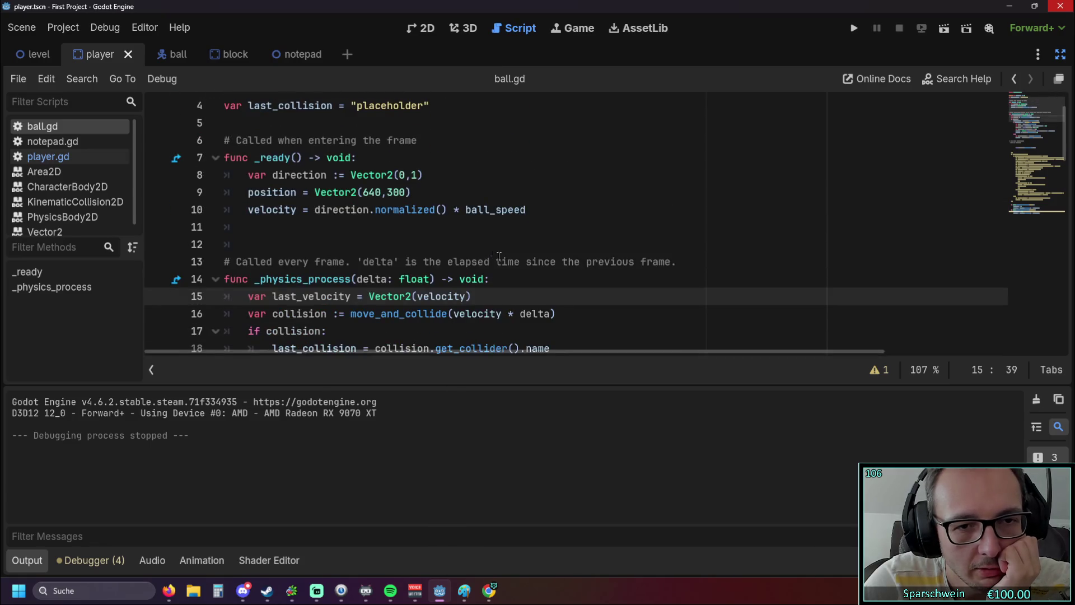
pyautogui.click(508, 263)
pyautogui.click(501, 284)
pyautogui.scroll(-1, 509, 269)
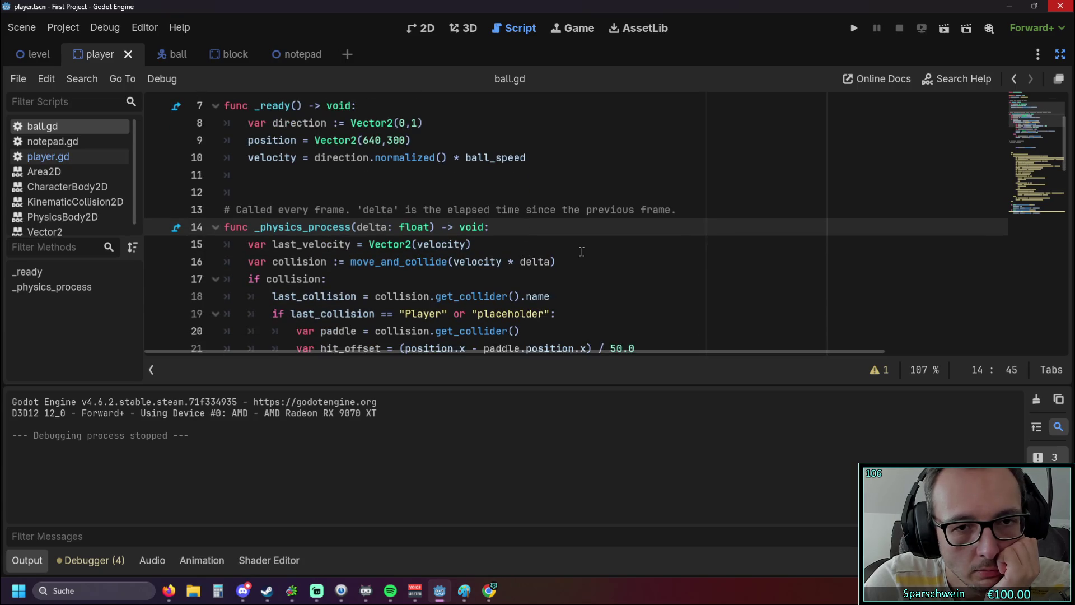
pyautogui.scroll(2, 582, 251)
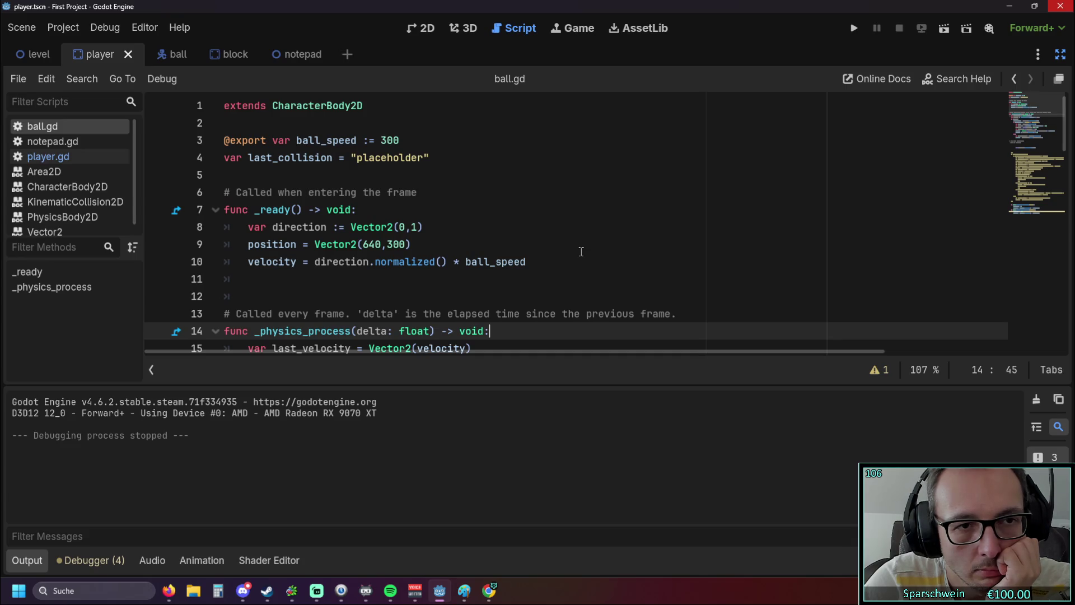
pyautogui.scroll(-5, 581, 251)
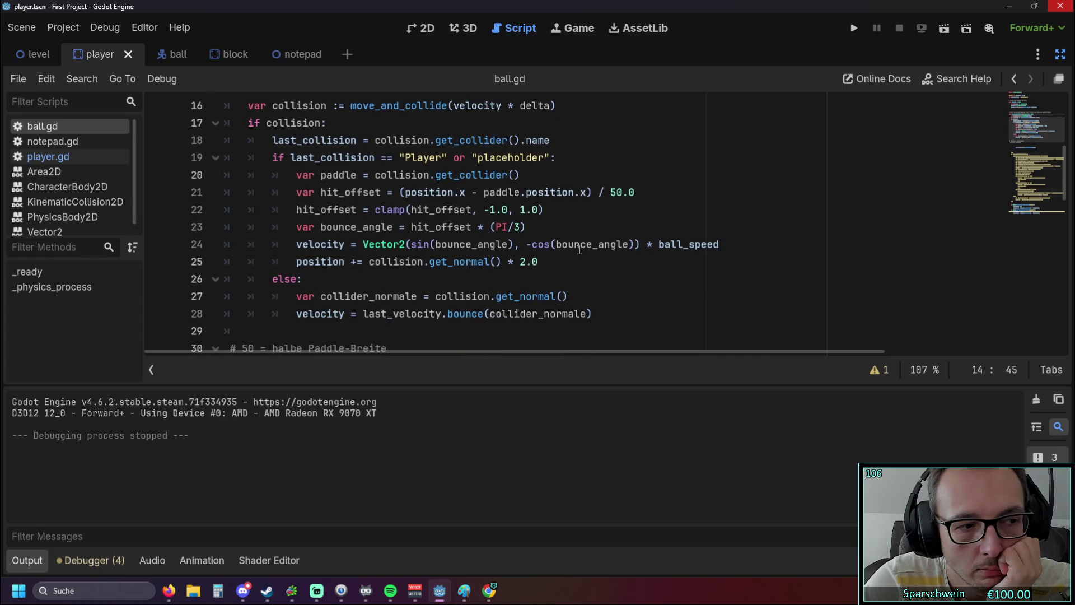
pyautogui.click(849, 36)
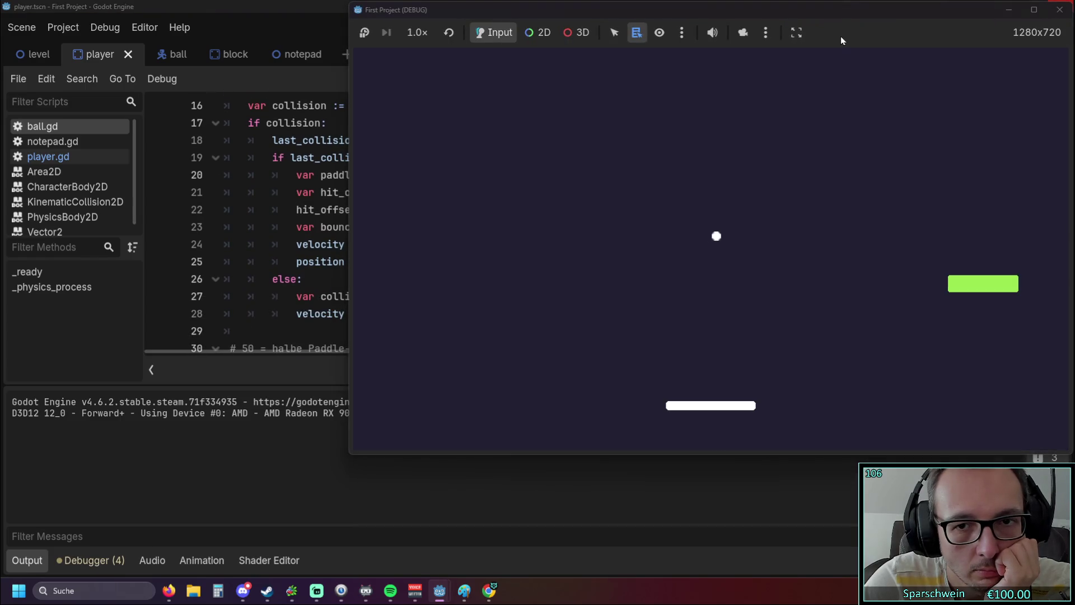
pyautogui.click(1058, 16)
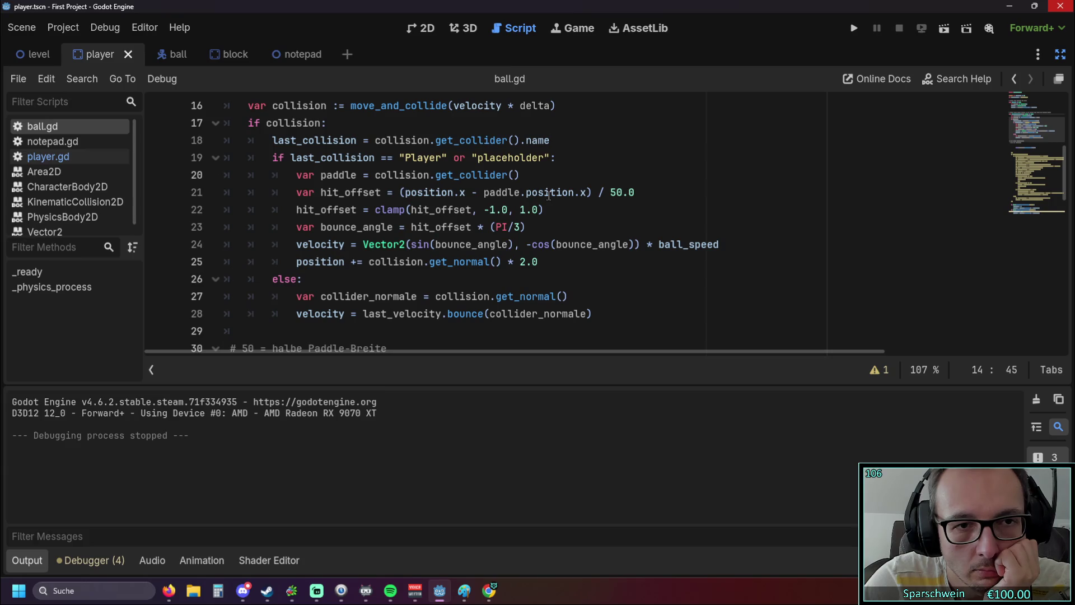
# Step: Undo so line 18 again reads var last_collision = collision.get_collider().name
pyautogui.scroll(1, 549, 195)
pyautogui.scroll(-5, 549, 195)
pyautogui.scroll(2, 549, 195)
pyautogui.scroll(2, 549, 195)
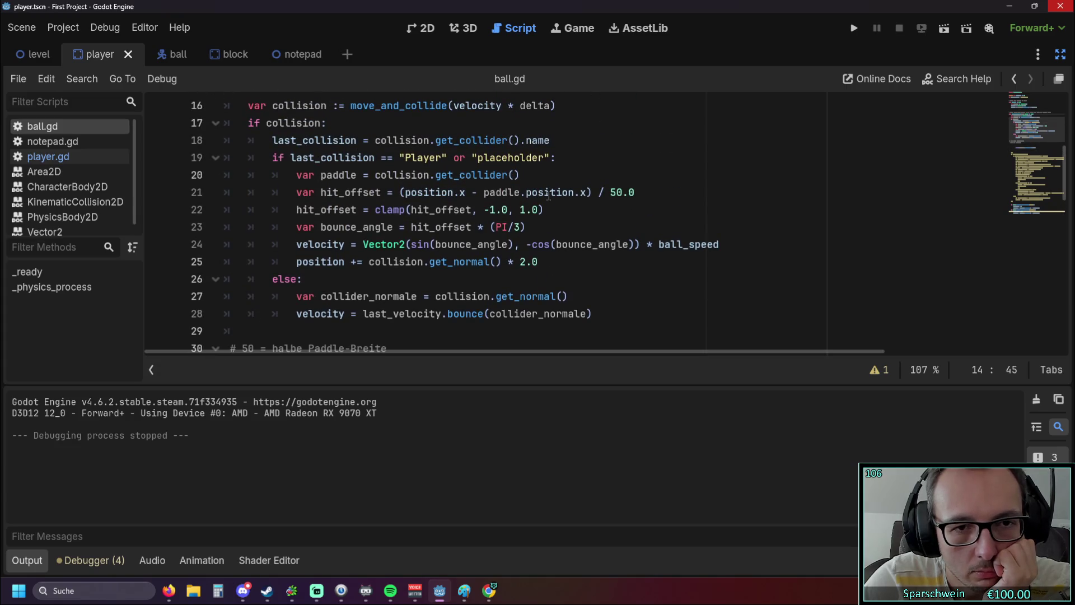
pyautogui.scroll(2, 549, 194)
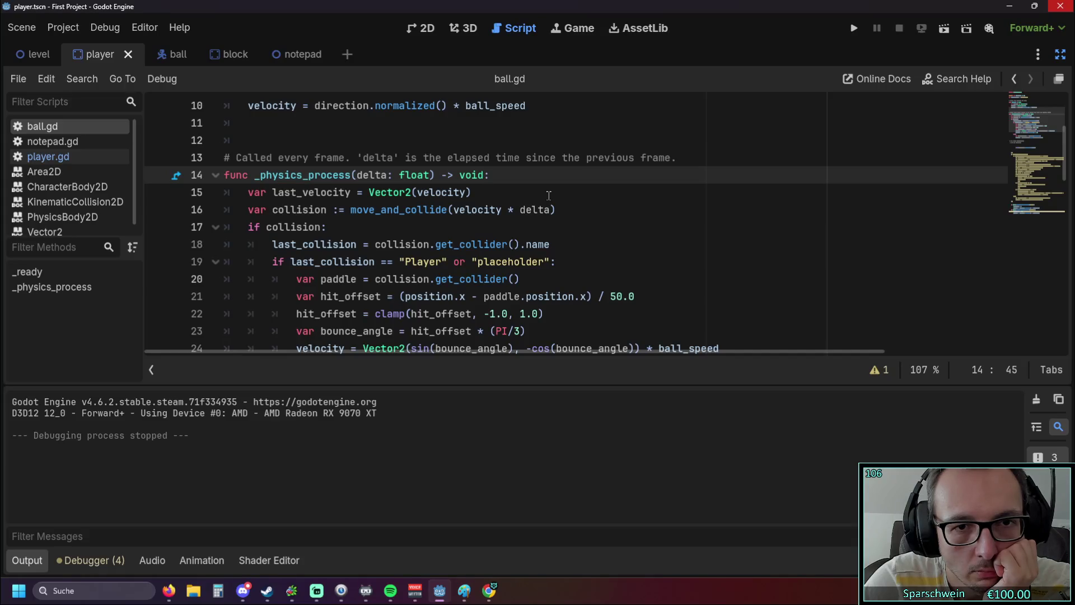
pyautogui.hotkey('ctrl', 'z')
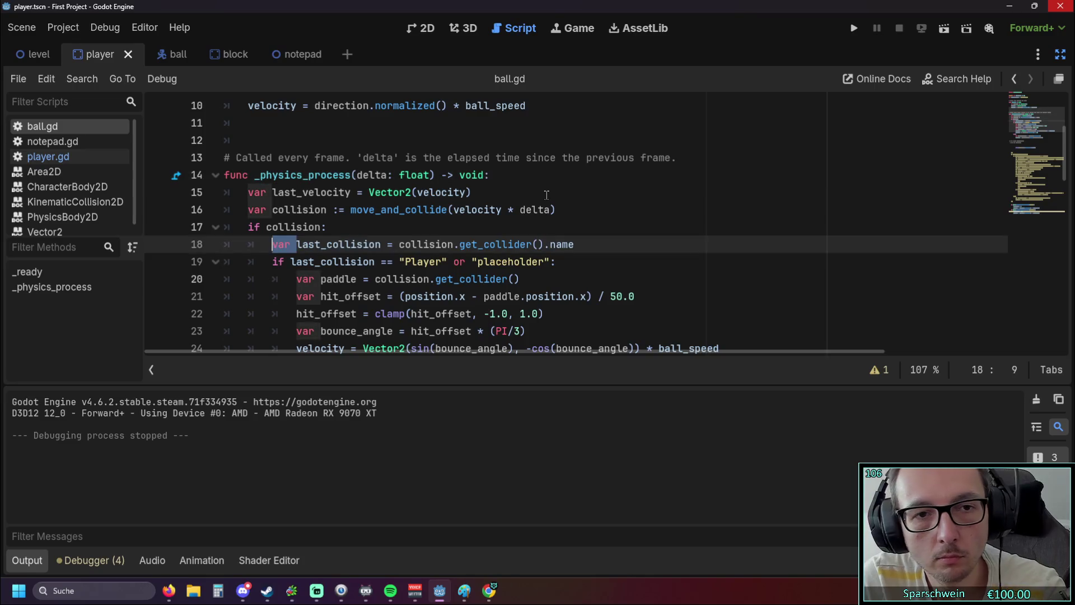
# Step: Set line 4 back to var last_collision = false and undo line 19 toward its 'or false' version
pyautogui.hotkey('ctrl', 'z')
pyautogui.hotkey('ctrl', 'z')
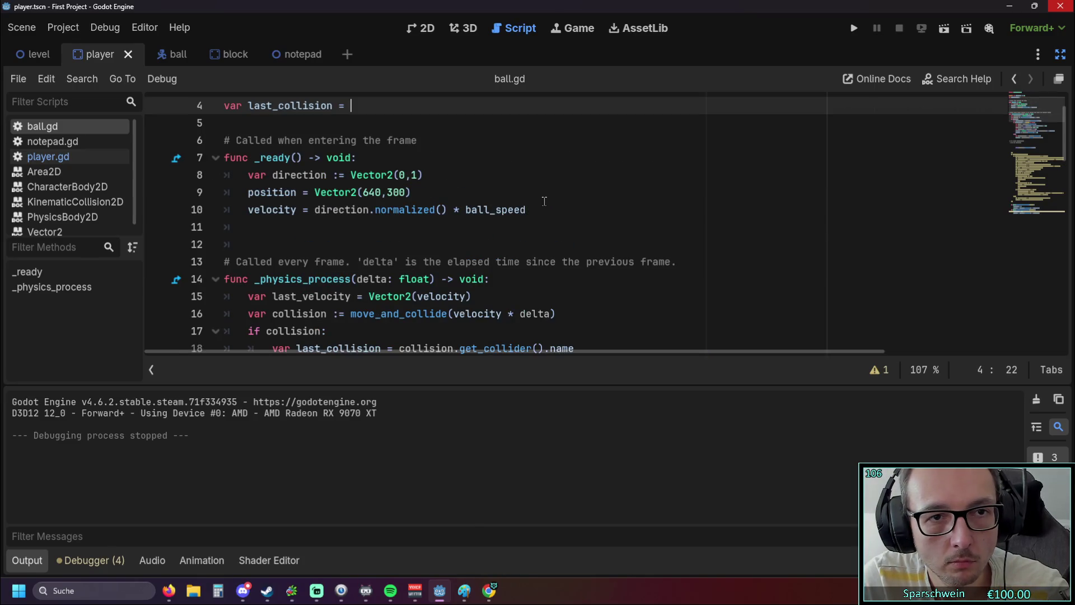
pyautogui.write('false')
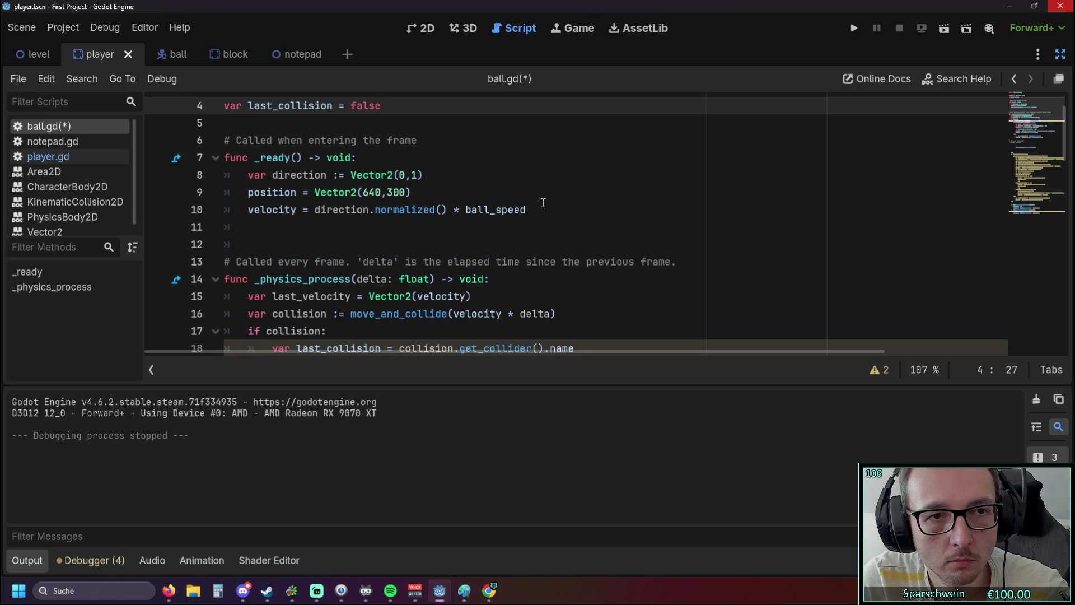
pyautogui.scroll(-1, 543, 202)
pyautogui.hotkey('ctrl', 'z')
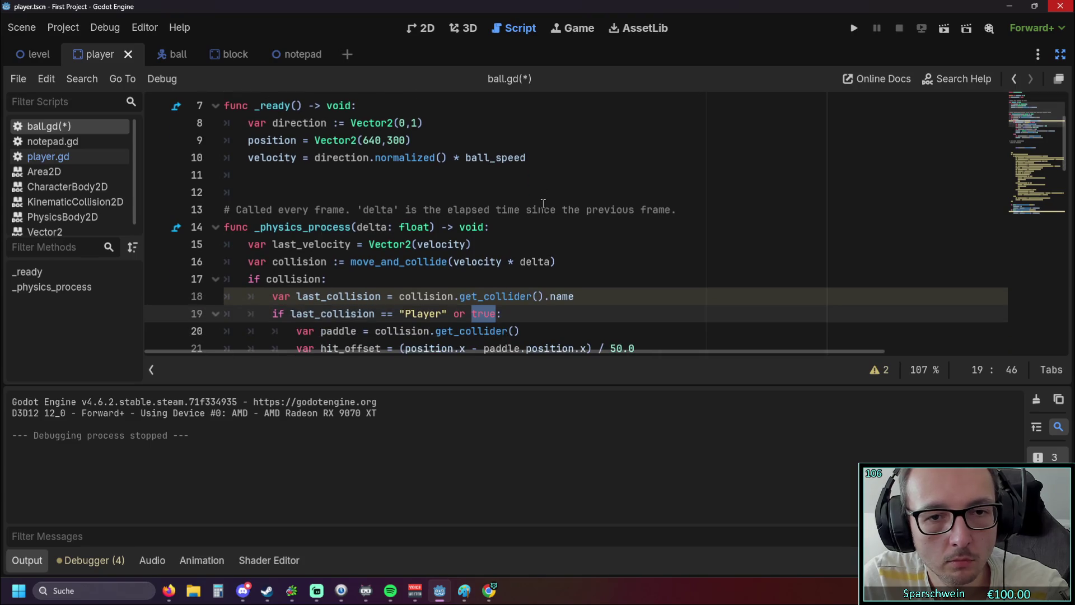
pyautogui.hotkey('ctrl', 'z')
pyautogui.hotkey('ctrl', 'z')
pyautogui.press('End')
pyautogui.press('Left')
pyautogui.press('BackSpace')
pyautogui.press('BackSpace')
pyautogui.press('BackSpace')
pyautogui.write('T')
pyautogui.hotkey('ctrl', 'z')
pyautogui.hotkey('ctrl', 'z')
pyautogui.hotkey('ctrl', 'z')
pyautogui.hotkey('ctrl', 'z')
pyautogui.hotkey('ctrl', 'z')
pyautogui.hotkey('ctrl', 'z')
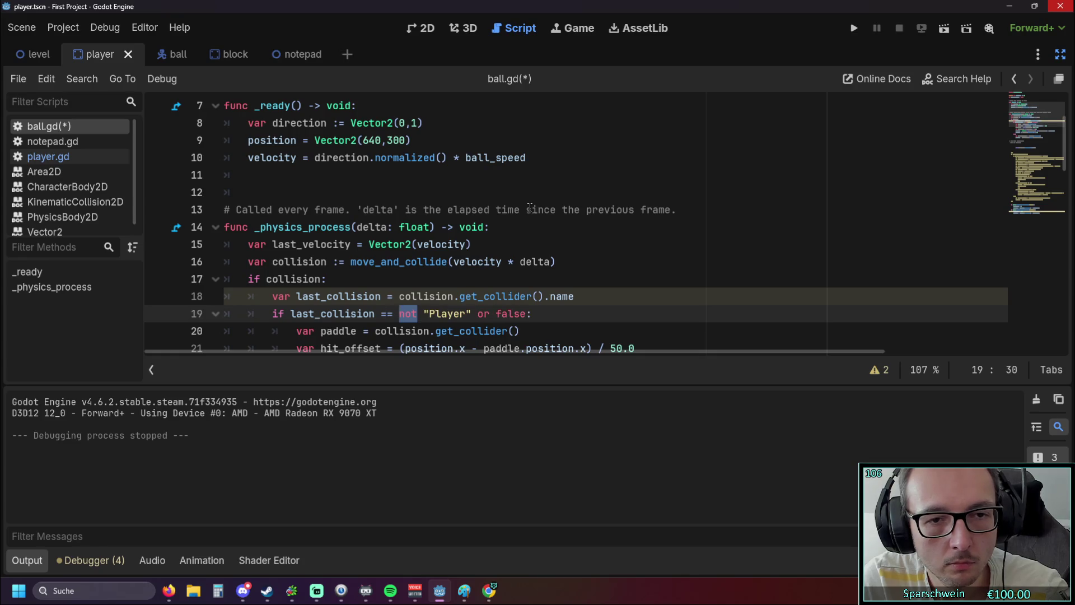
# Step: Finish line 19 as last_collision == "Player" or false, then save, test-run and close the game
pyautogui.press('BackSpace')
pyautogui.press('BackSpace')
pyautogui.press('End')
pyautogui.press('Left')
pyautogui.press('BackSpace')
pyautogui.press('BackSpace')
pyautogui.press('BackSpace')
pyautogui.write('False')
pyautogui.hotkey('ctrl', 'z')
pyautogui.hotkey('ctrl', 'z')
pyautogui.hotkey('ctrl', 'z')
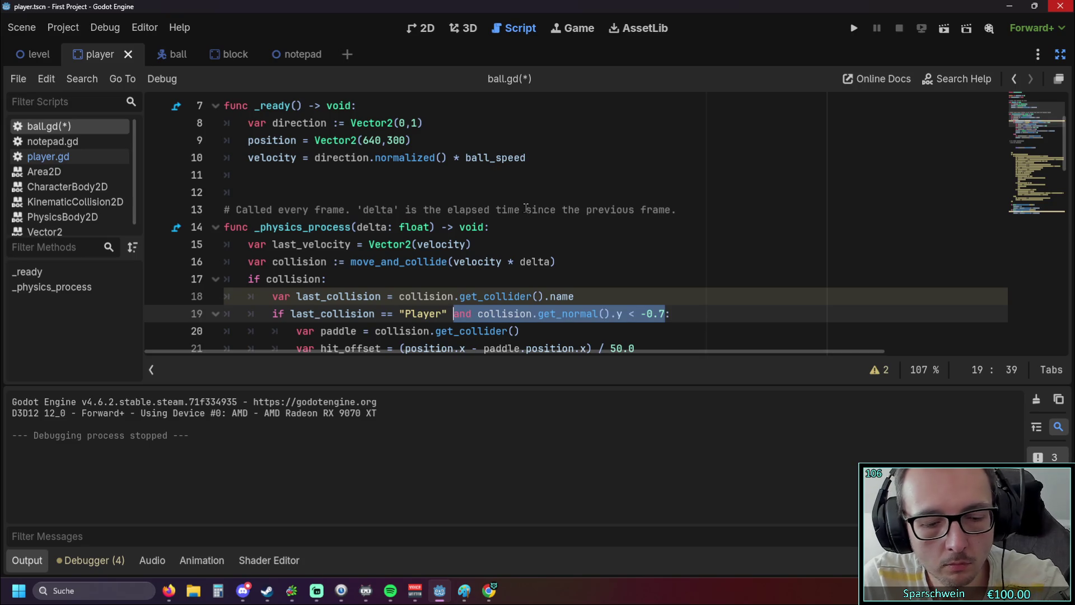
pyautogui.hotkey('ctrl', 'y')
pyautogui.press('BackSpace')
pyautogui.press('BackSpace')
pyautogui.press('BackSpace')
pyautogui.press('BackSpace')
pyautogui.write('false')
pyautogui.click(854, 28)
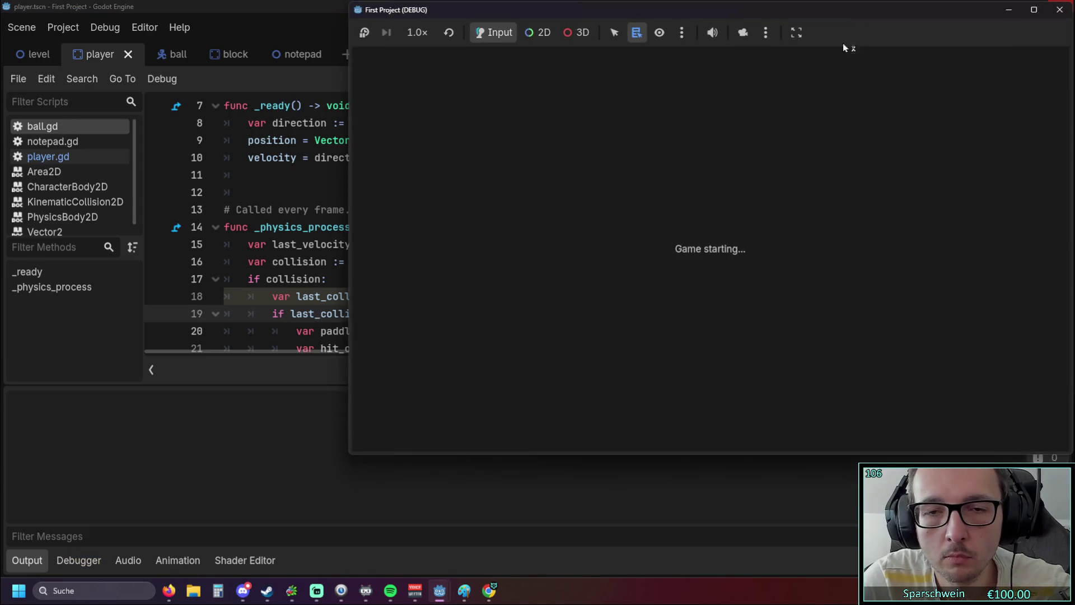
pyautogui.click(1059, 10)
pyautogui.click(450, 299)
pyautogui.scroll(2, 476, 273)
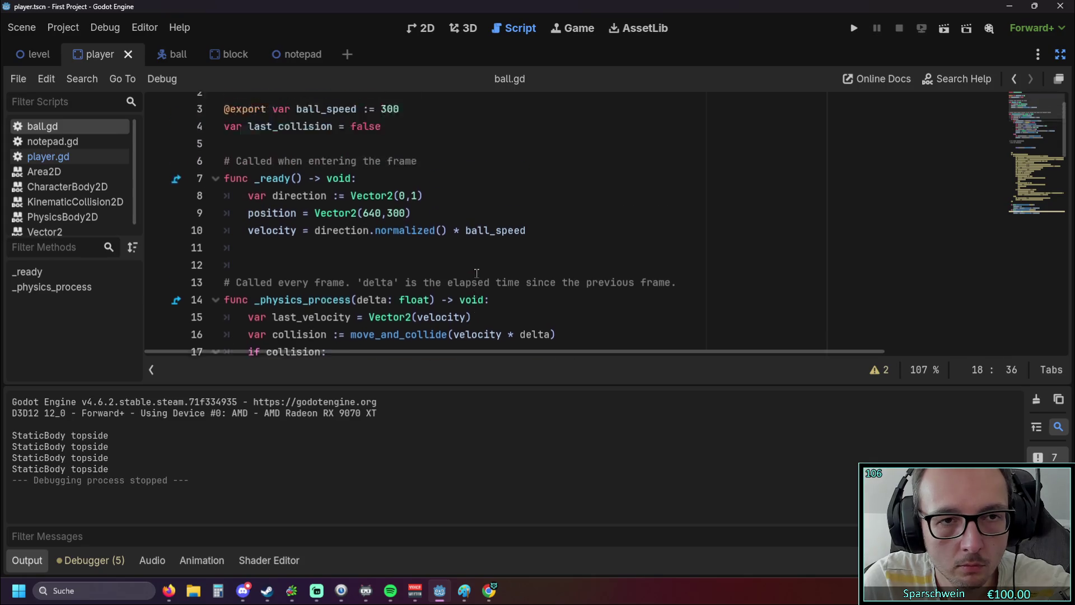
# Step: Set last_collision's start value on line 4 back to "placeholder"
pyautogui.scroll(1, 476, 274)
pyautogui.moveTo(352, 157); pyautogui.dragTo(380, 157)
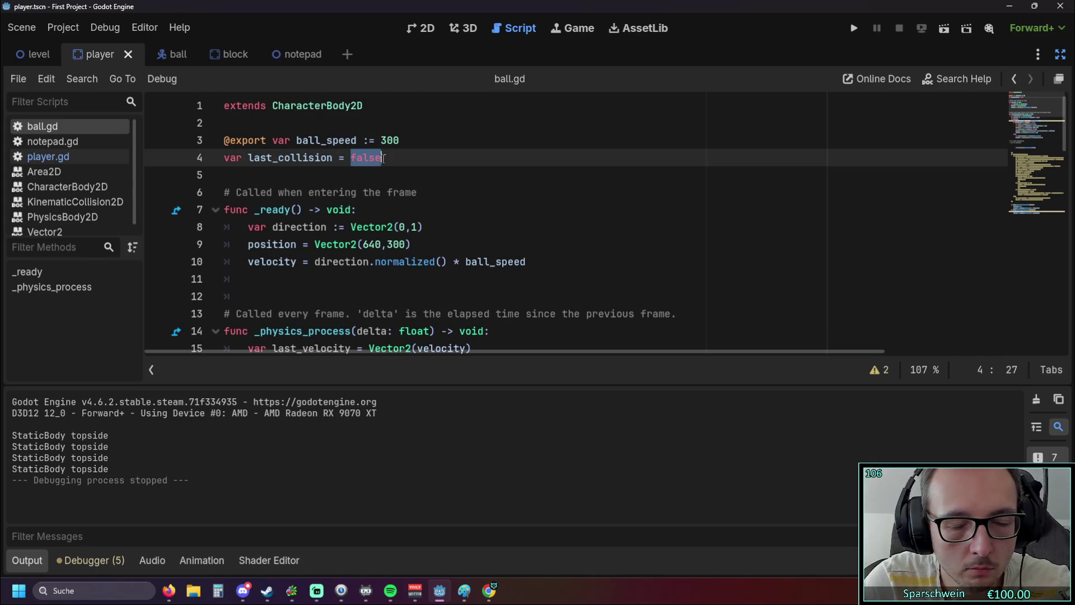
pyautogui.write('"')
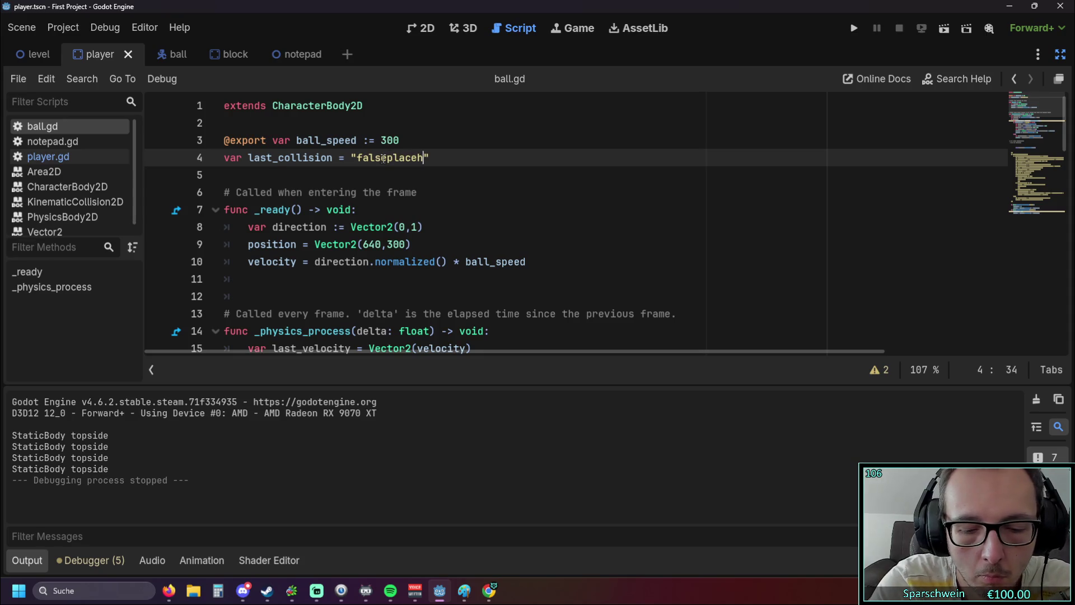
pyautogui.write('falseplaceholder')
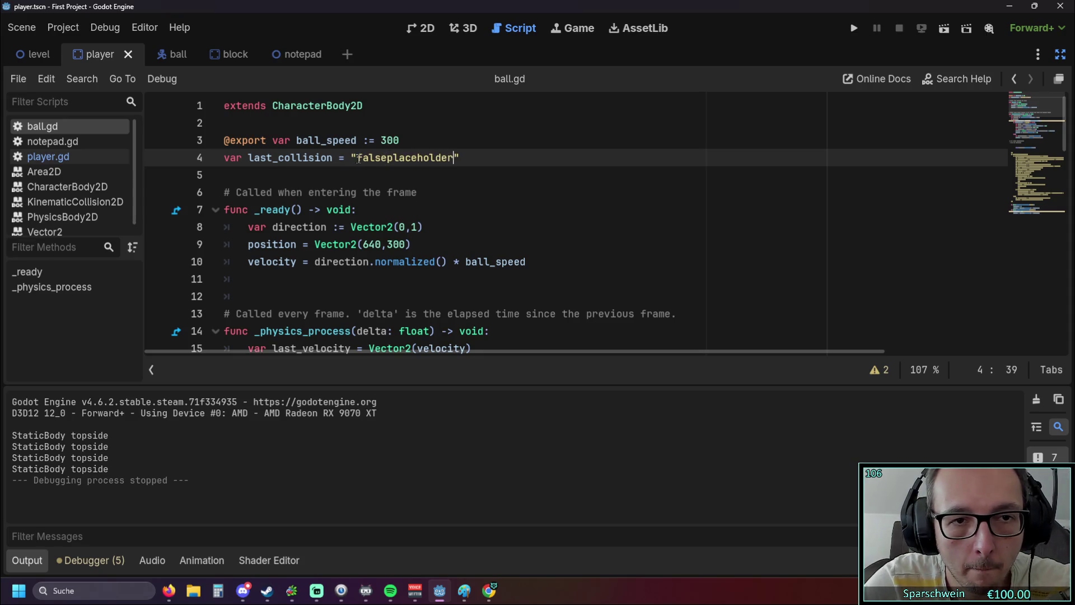
pyautogui.moveTo(357, 157); pyautogui.dragTo(456, 161)
pyautogui.write('placeholder')
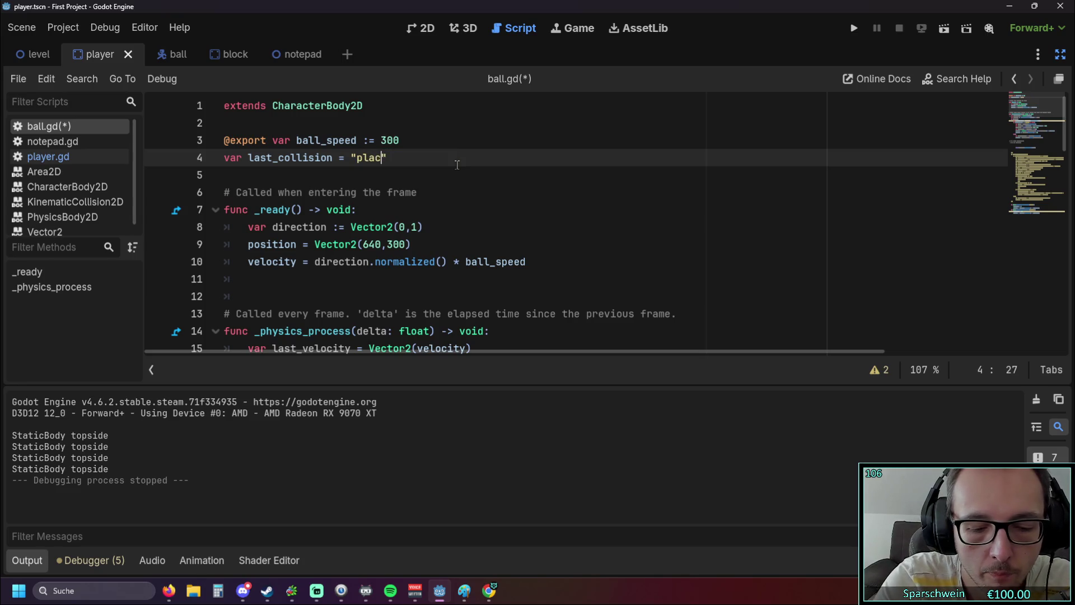
pyautogui.hotkey('ctrl', 'shift', 'Left')
pyautogui.hotkey('ctrl', 'shift', 'Left')
# Step: Put "placeholder" in the line 19 paddle check, drop 'var' from line 18, and retest the game
pyautogui.scroll(-2, 450, 187)
pyautogui.scroll(-3, 450, 187)
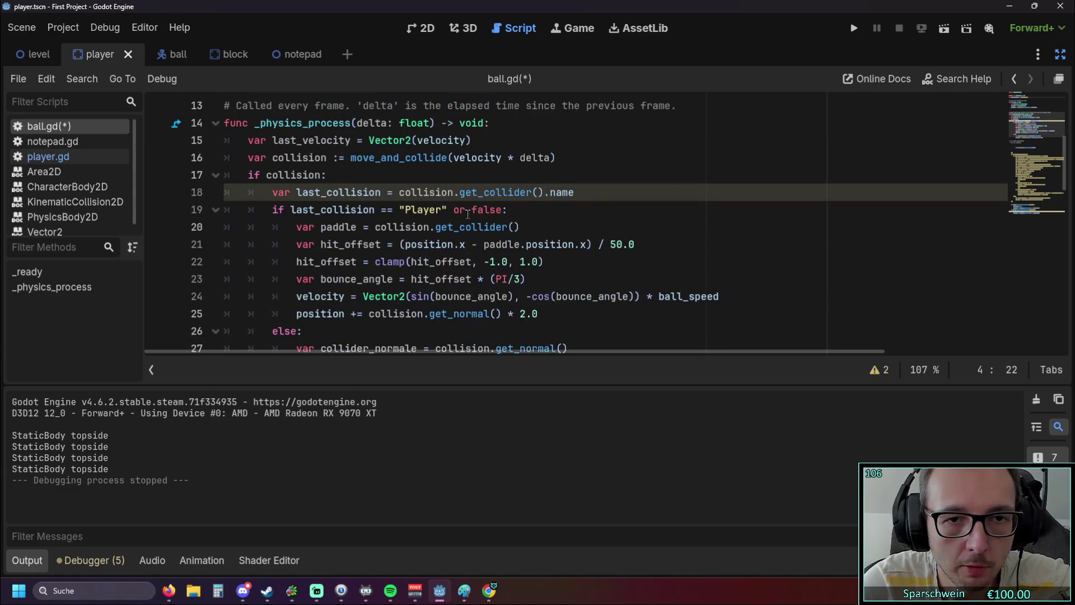
pyautogui.scroll(1, 467, 213)
pyautogui.moveTo(471, 261); pyautogui.dragTo(497, 264)
pyautogui.write('"placeholder"')
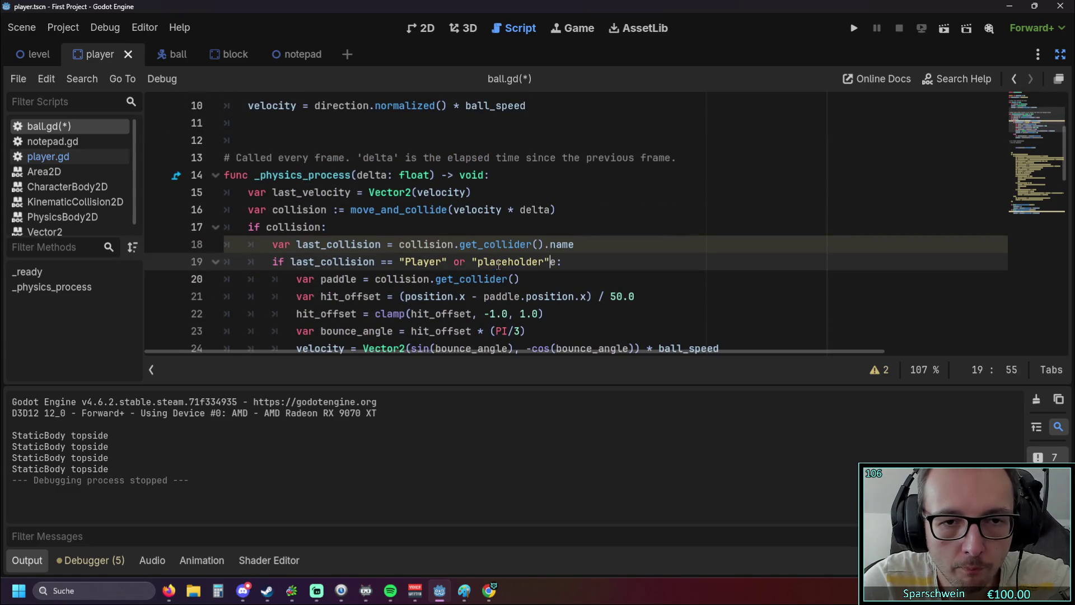
pyautogui.click(514, 262)
pyautogui.press('Right')
pyautogui.press('Right')
pyautogui.press('Right')
pyautogui.press('Delete')
pyautogui.press('Down')
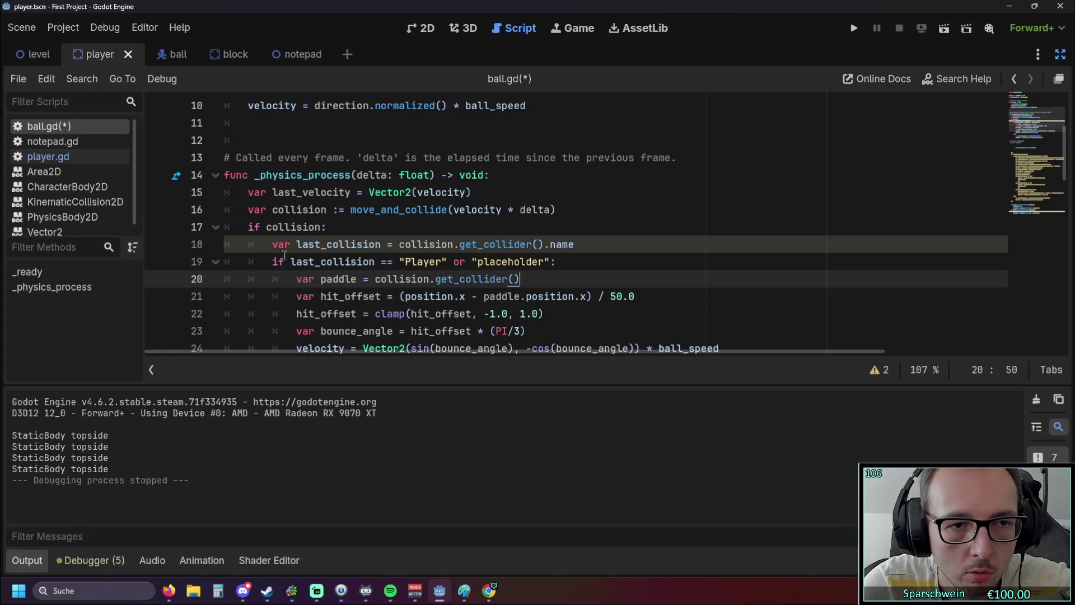
pyautogui.moveTo(296, 245); pyautogui.dragTo(273, 245)
pyautogui.press('BackSpace')
pyautogui.click(600, 269)
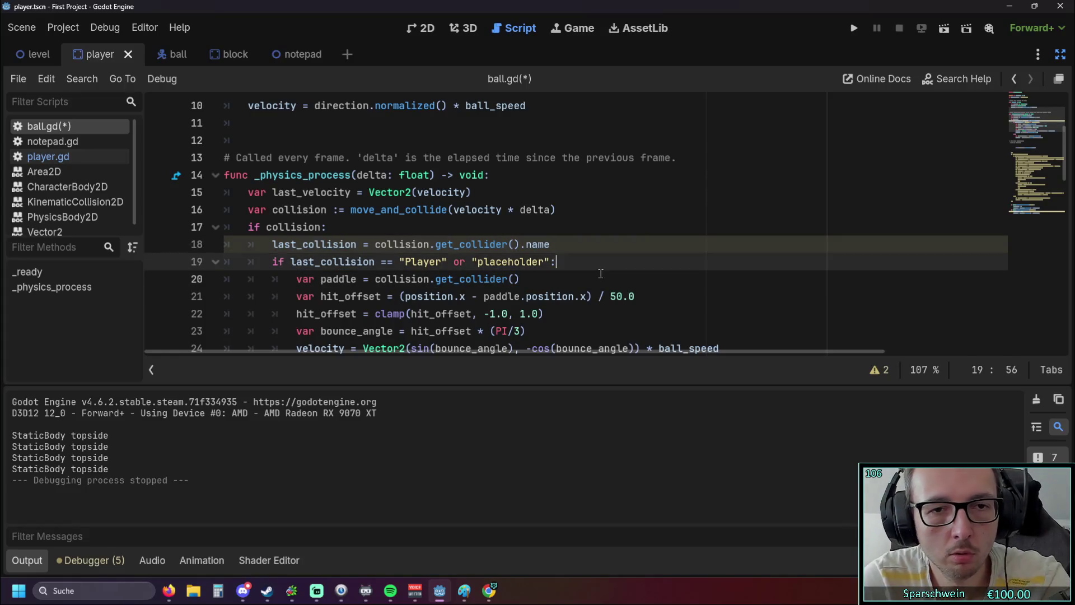
pyautogui.click(854, 28)
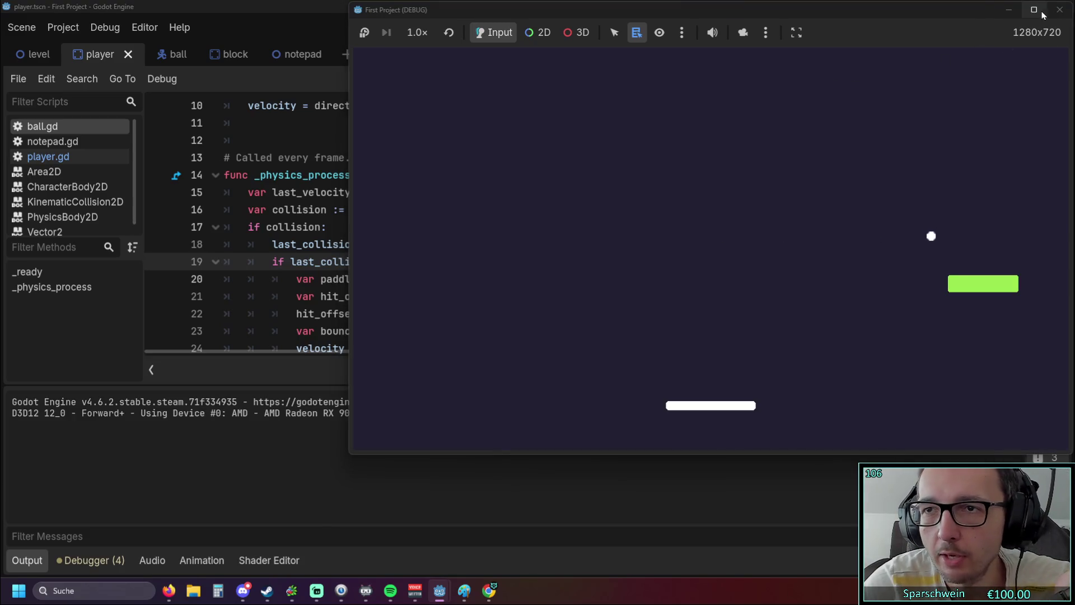
pyautogui.click(1059, 10)
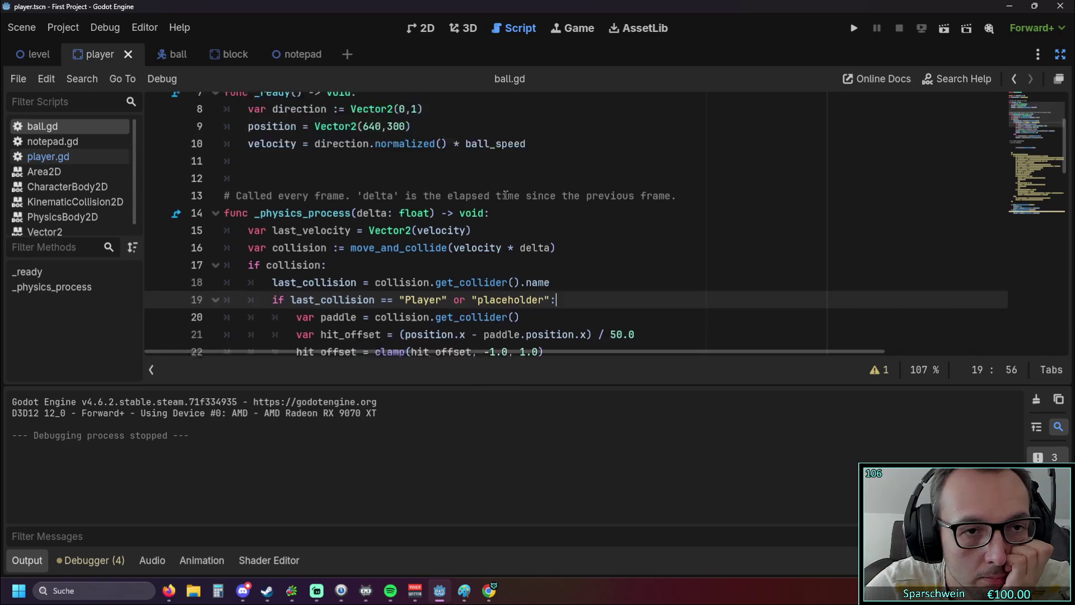
pyautogui.scroll(3, 505, 195)
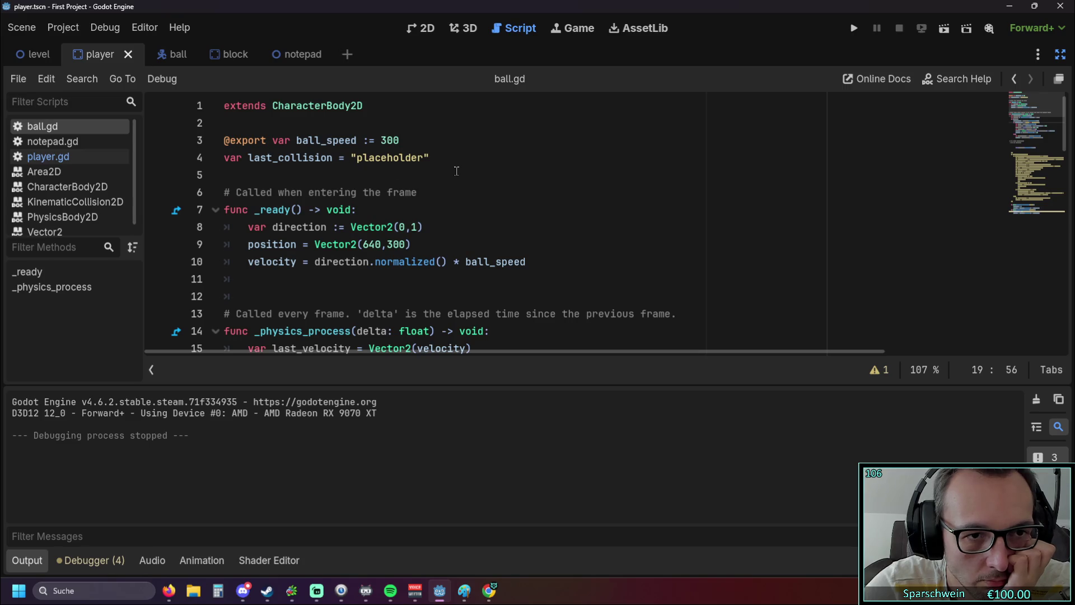
pyautogui.scroll(-3, 456, 170)
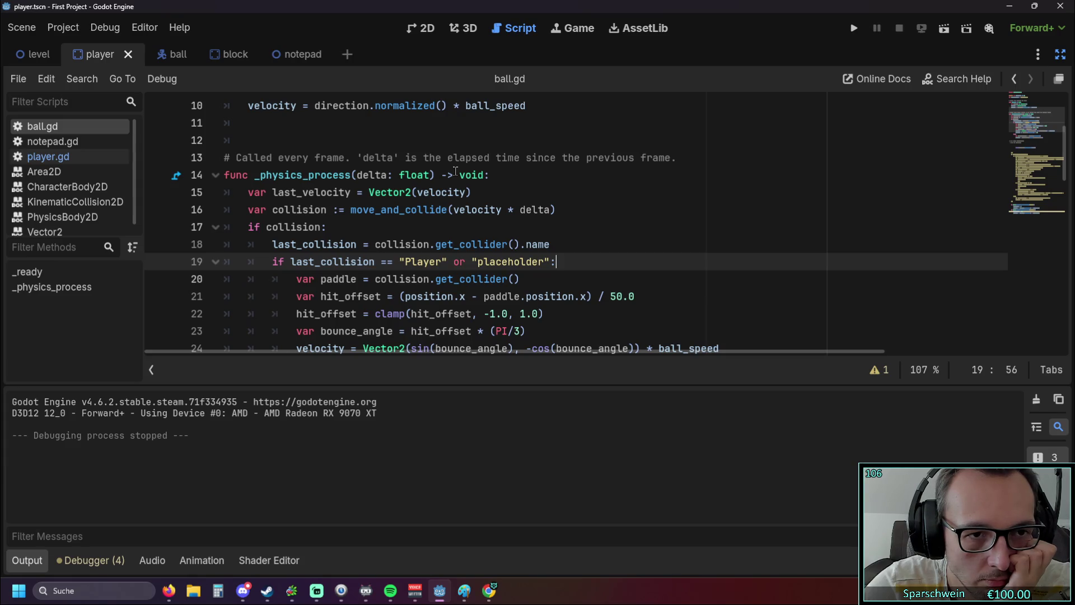
pyautogui.scroll(1, 455, 171)
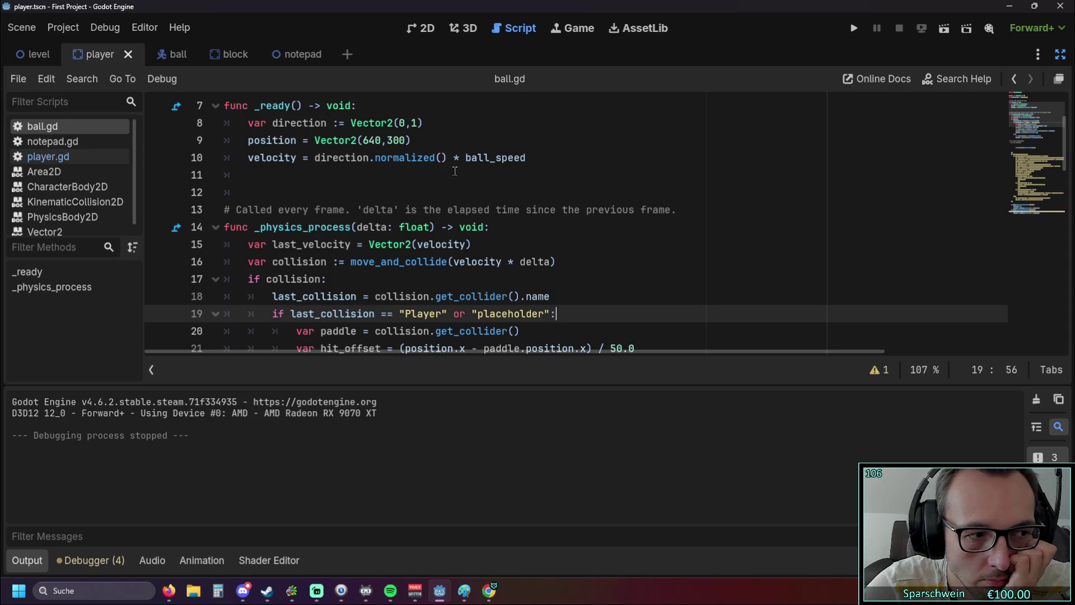
pyautogui.scroll(-1, 453, 171)
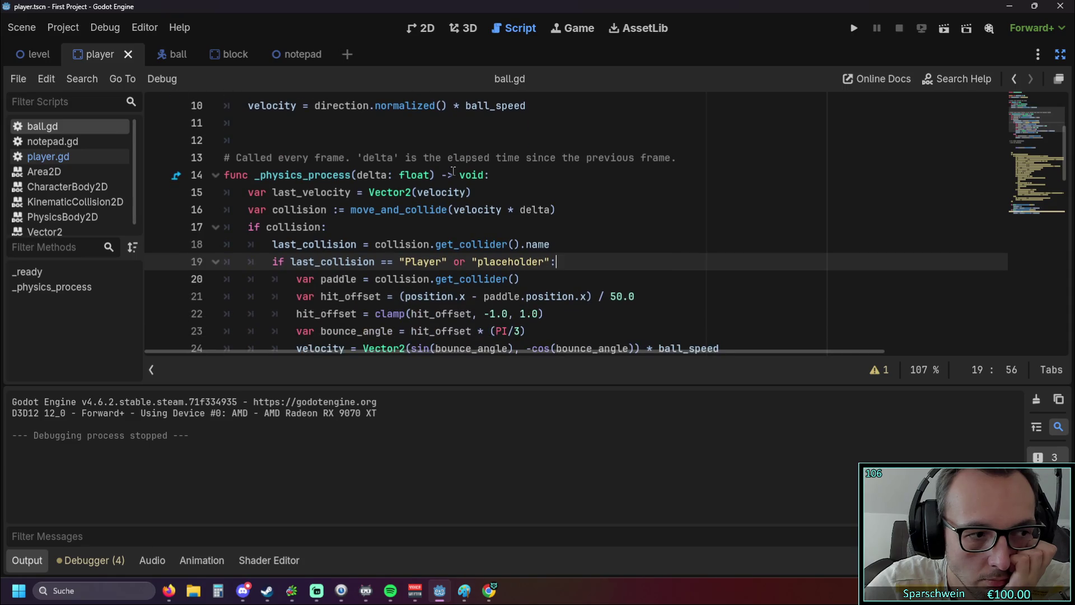
pyautogui.doubleClick(459, 261)
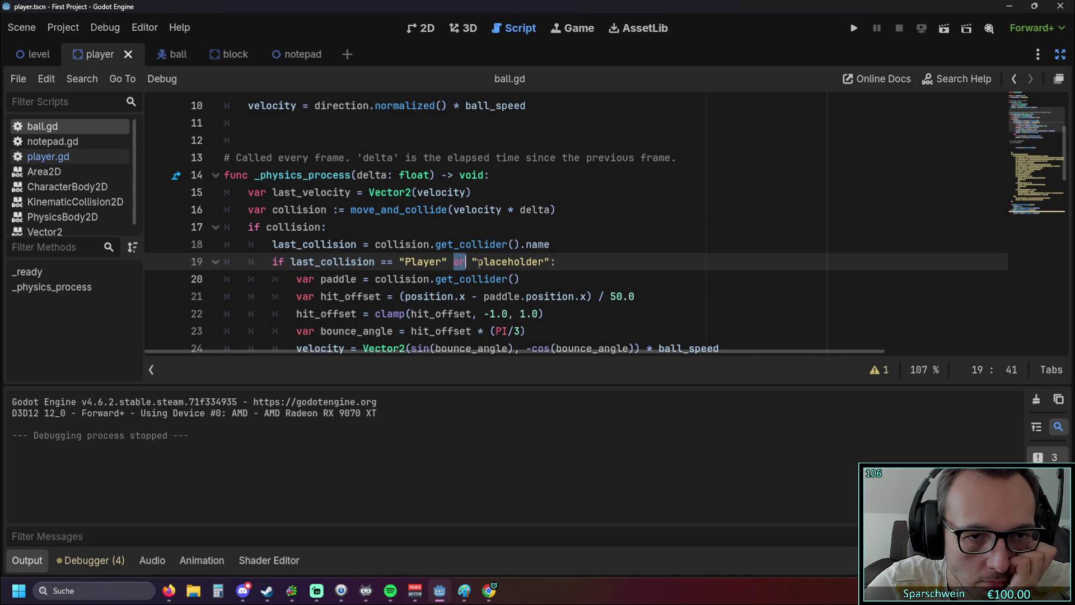
# Step: Trim the line 19 paddle check to last_collision == "Player" by removing or "placeholder"
pyautogui.scroll(3, 459, 262)
pyautogui.scroll(-3, 459, 262)
pyautogui.click(449, 263)
pyautogui.moveTo(448, 262); pyautogui.dragTo(549, 264)
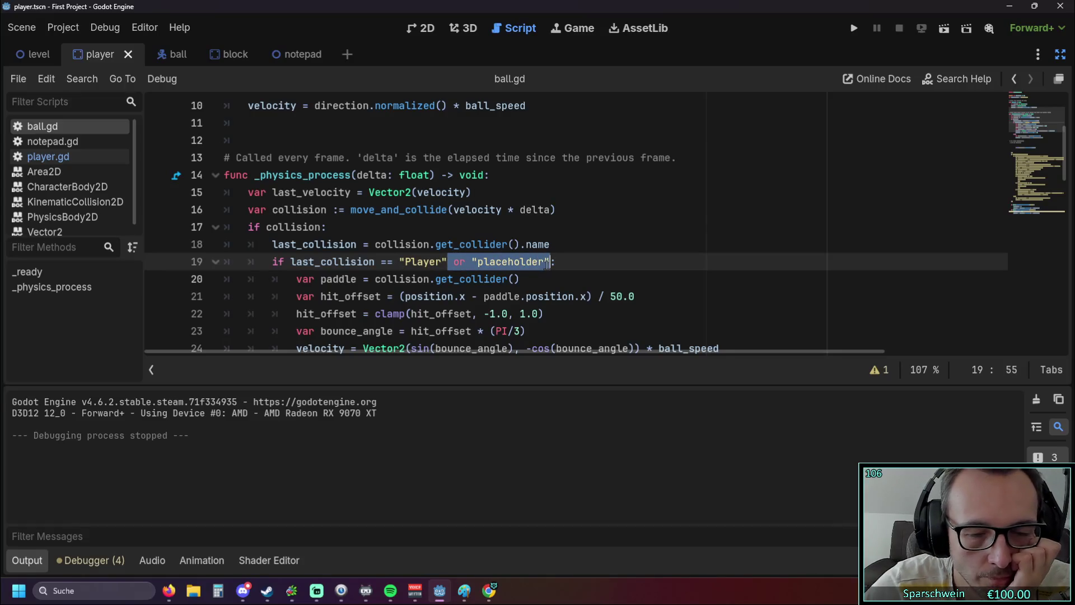
pyautogui.press('Delete')
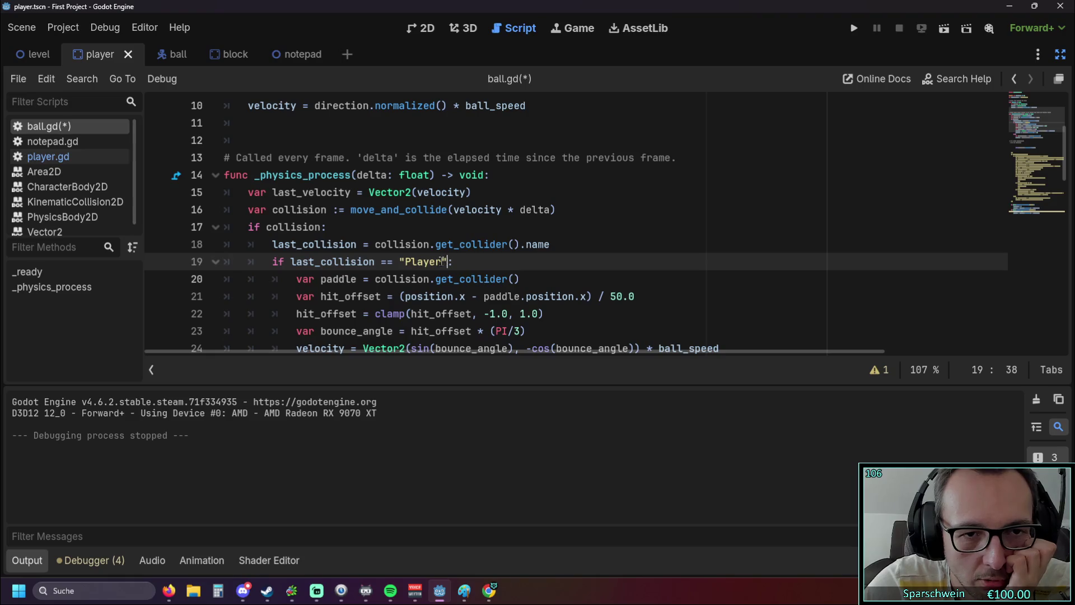
# Step: Make last_collision start as true on line 4 instead of "placeholder"
pyautogui.moveTo(449, 262); pyautogui.dragTo(400, 262)
pyautogui.hotkey('ctrl', 'c')
pyautogui.scroll(3, 423, 218)
pyautogui.moveTo(351, 157)
pyautogui.mouseDown()
pyautogui.moveTo(432, 157)
pyautogui.moveTo(349, 161)
pyautogui.mouseUp()
pyautogui.hotkey('ctrl', 'v')
pyautogui.write('True')
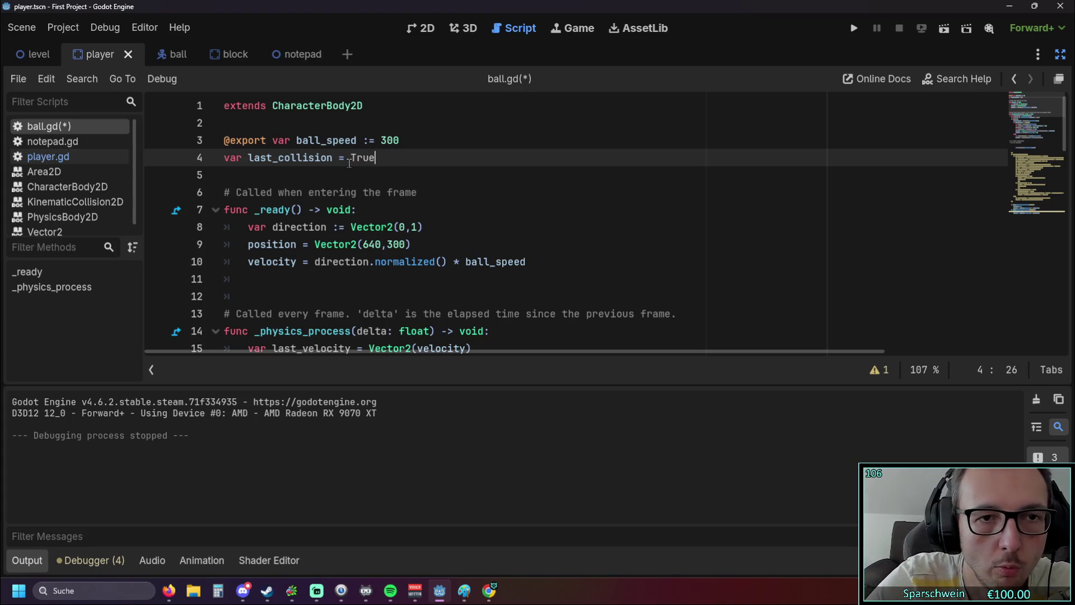
pyautogui.press('Return')
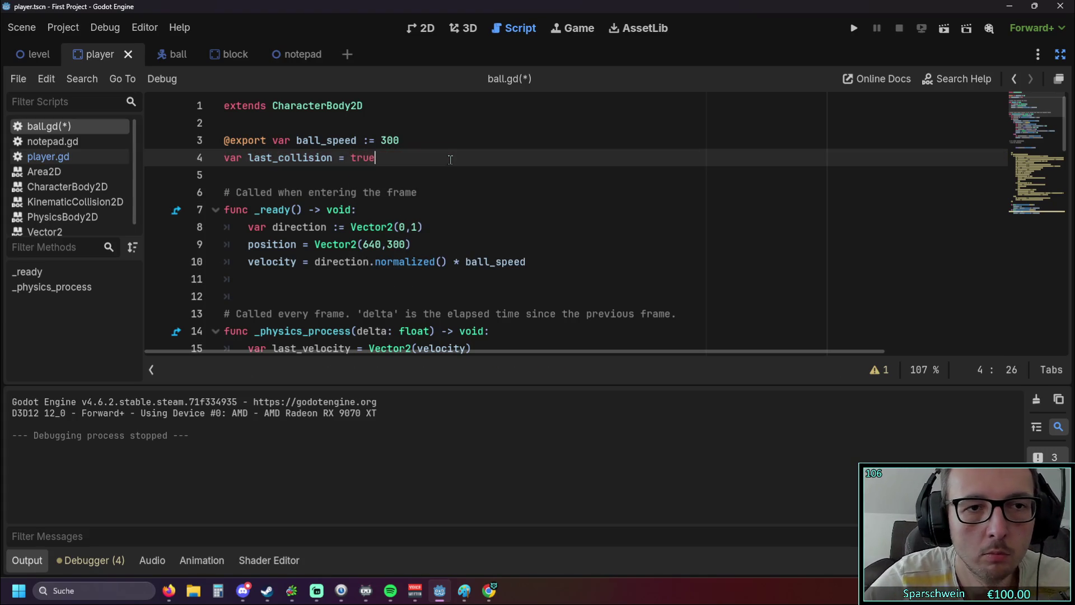
pyautogui.press('Down')
pyautogui.scroll(-3, 419, 156)
pyautogui.scroll(3, 448, 154)
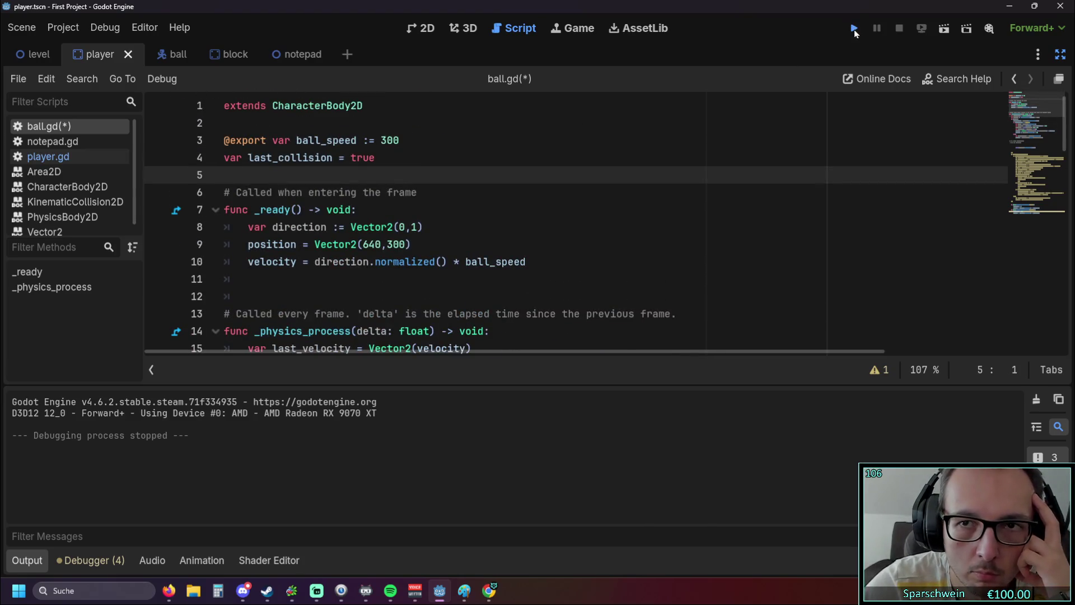
# Step: Save, run the game, steer the paddle left and right under the ball, then close it
pyautogui.click(854, 29)
pyautogui.press('Right')
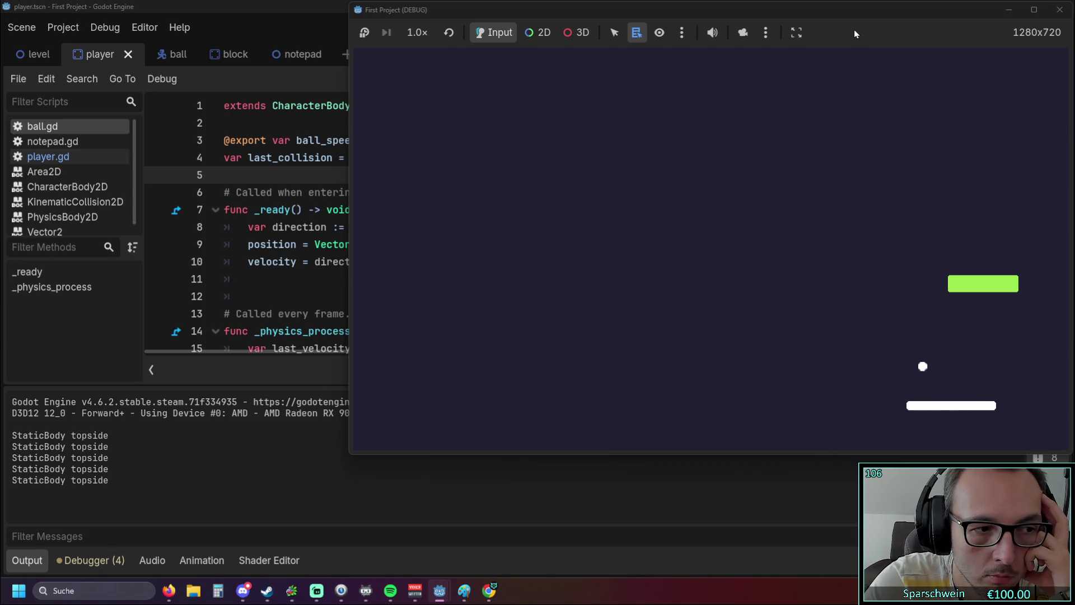
pyautogui.press('Left')
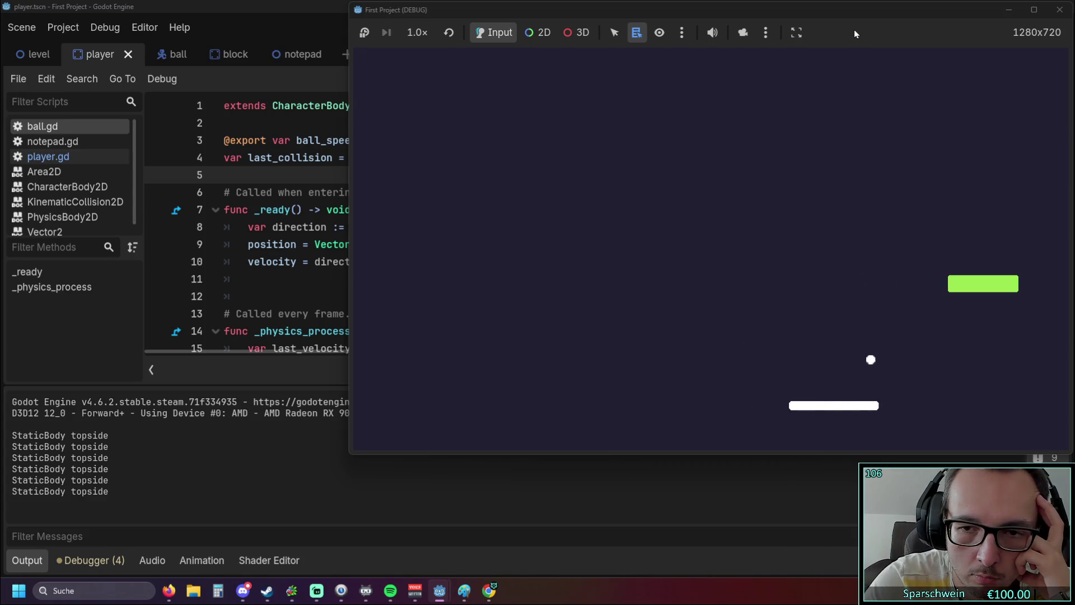
pyautogui.press('Right')
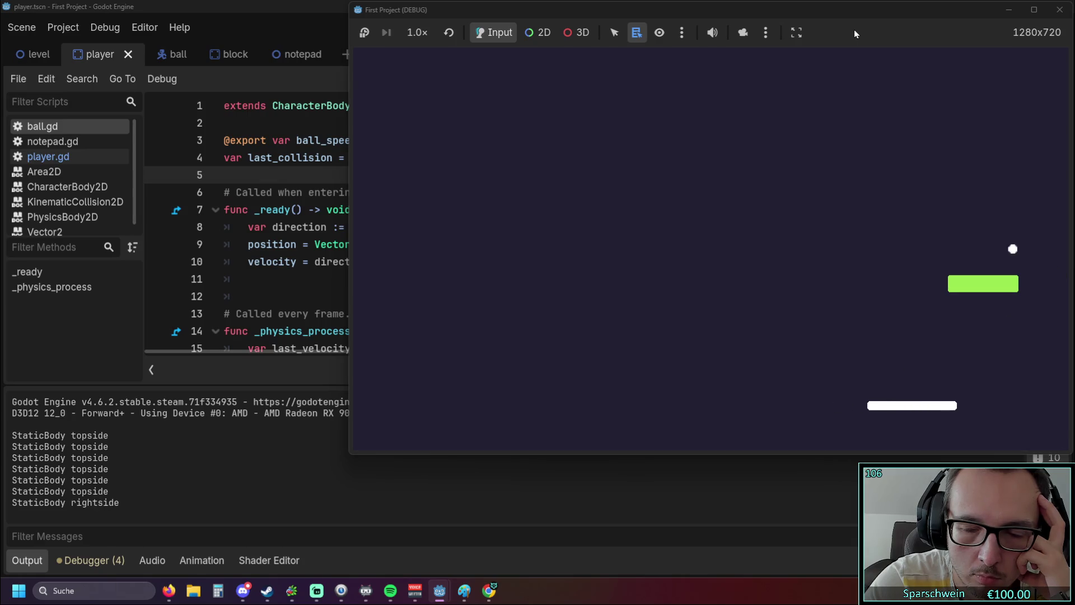
pyautogui.press('Left')
pyautogui.press('Right')
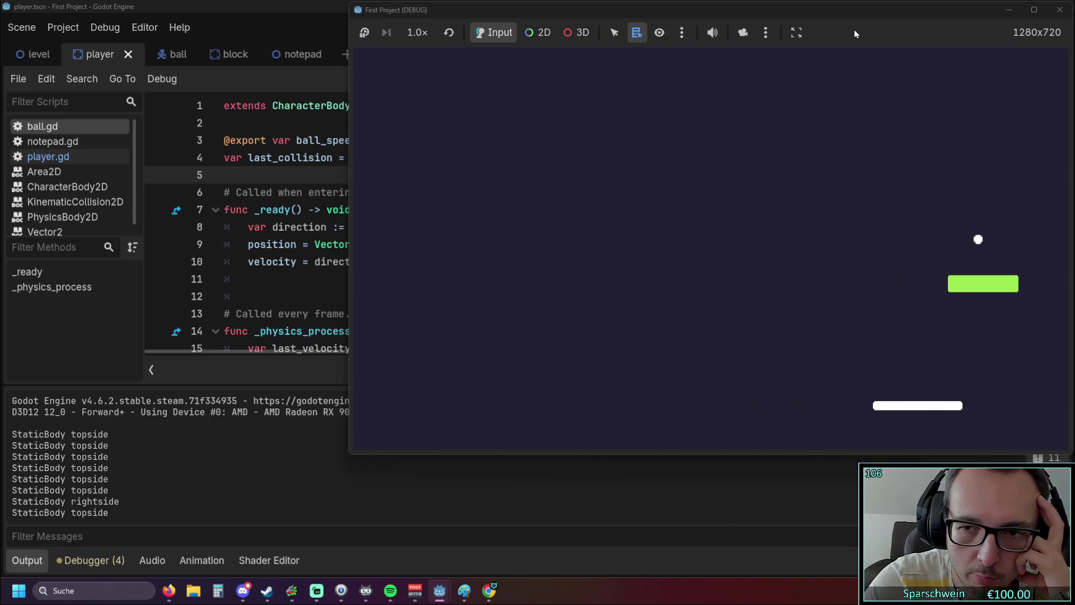
pyautogui.press('Left')
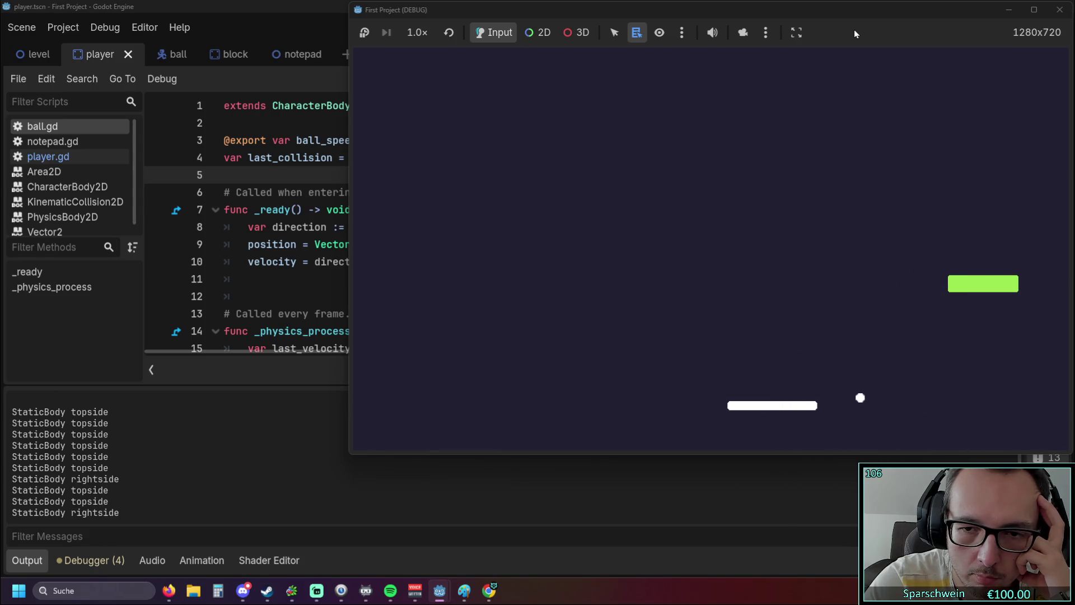
pyautogui.press('Right')
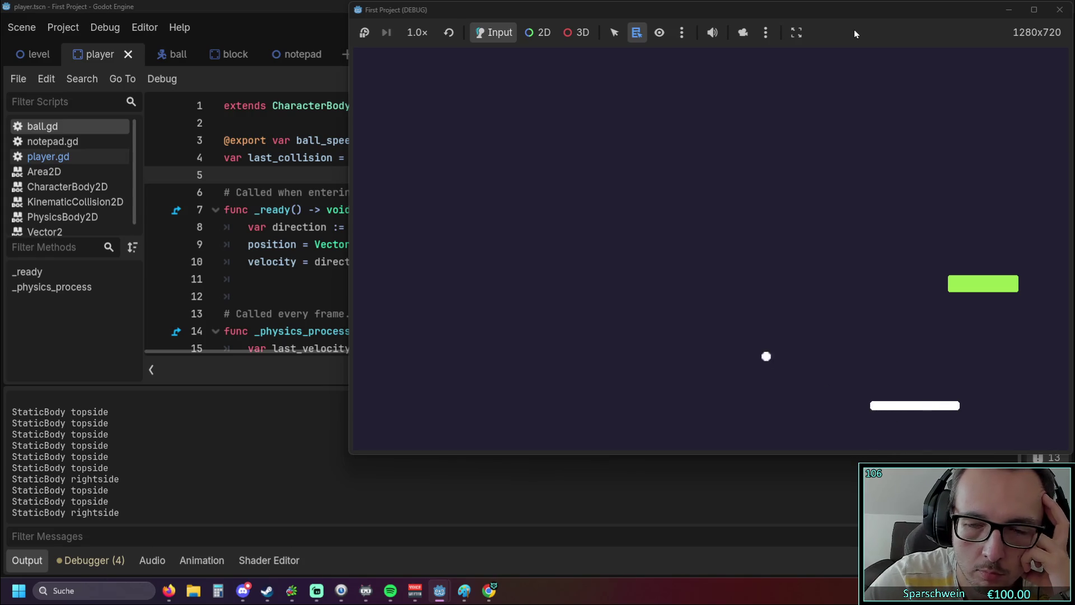
pyautogui.press('Left')
pyautogui.press('Left')
pyautogui.press('Right')
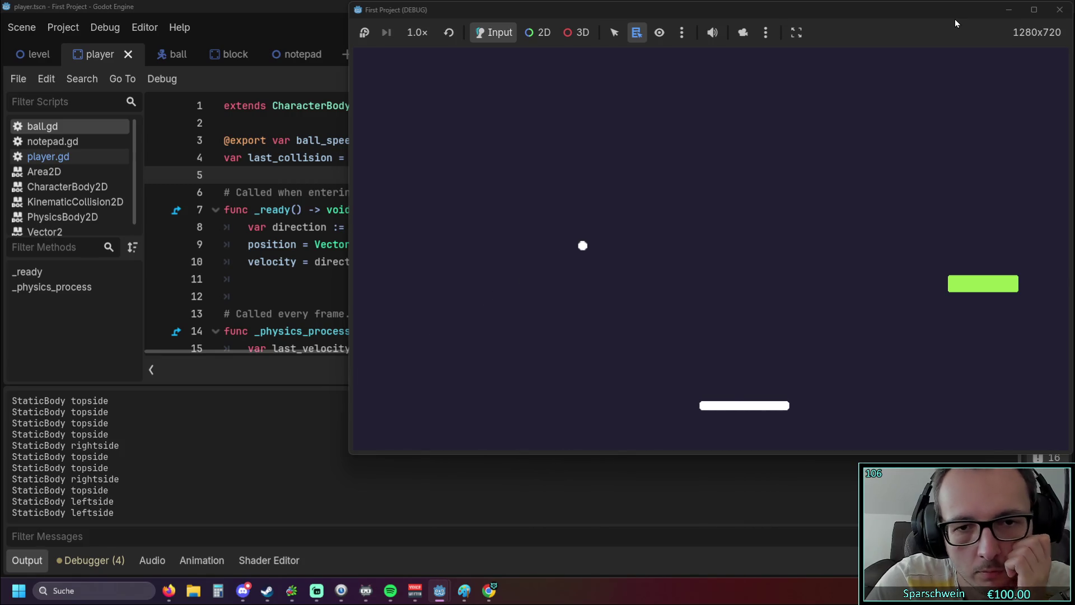
pyautogui.press('Right')
pyautogui.press('Right')
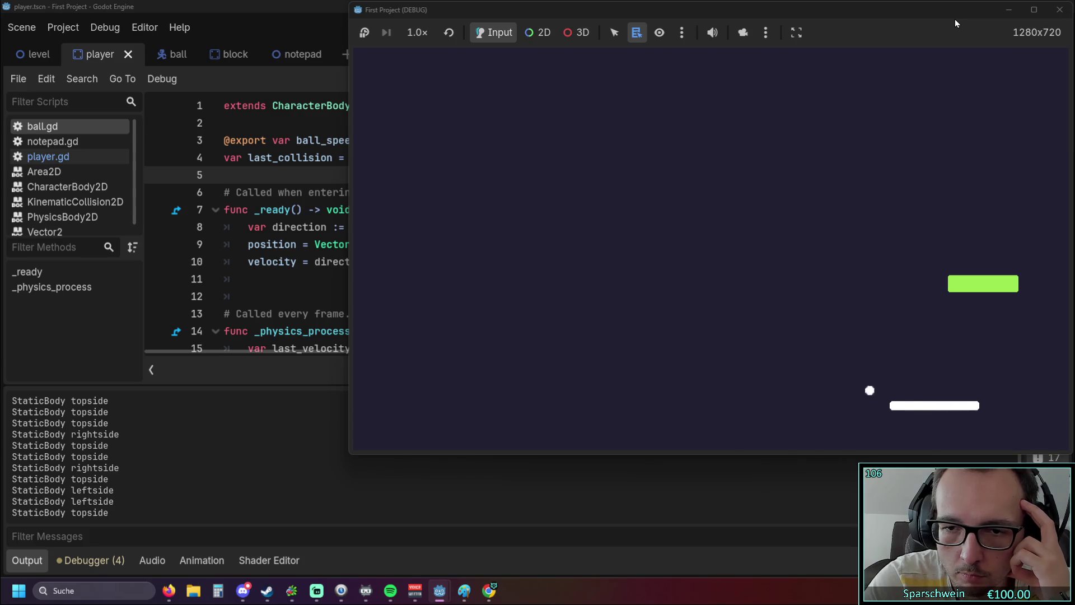
pyautogui.press('Left')
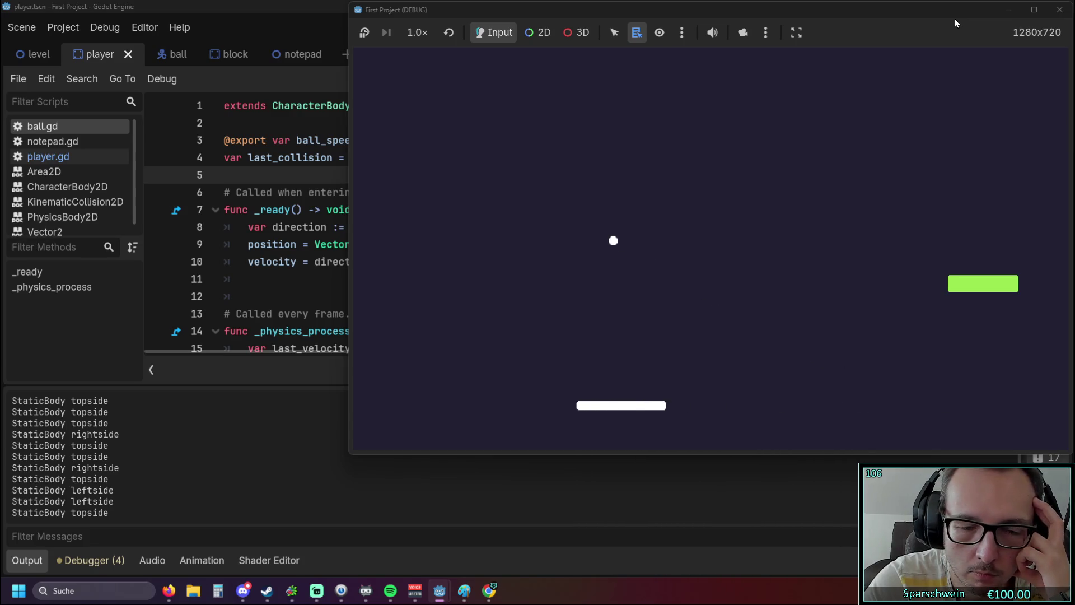
pyautogui.press('Right')
pyautogui.press('Left')
pyautogui.press('Right')
pyautogui.press('Left')
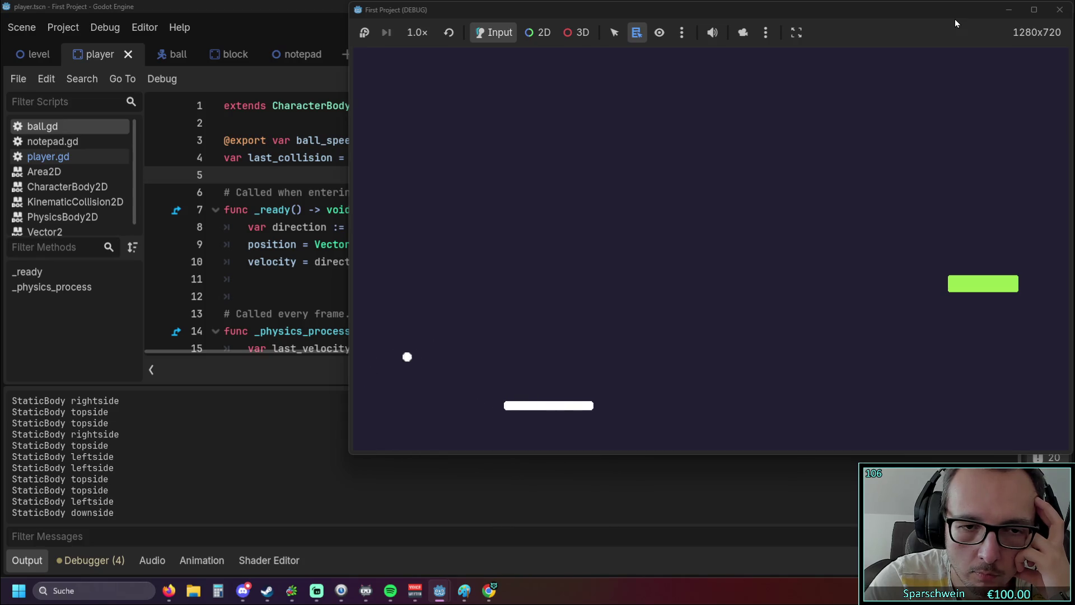
pyautogui.press('Right')
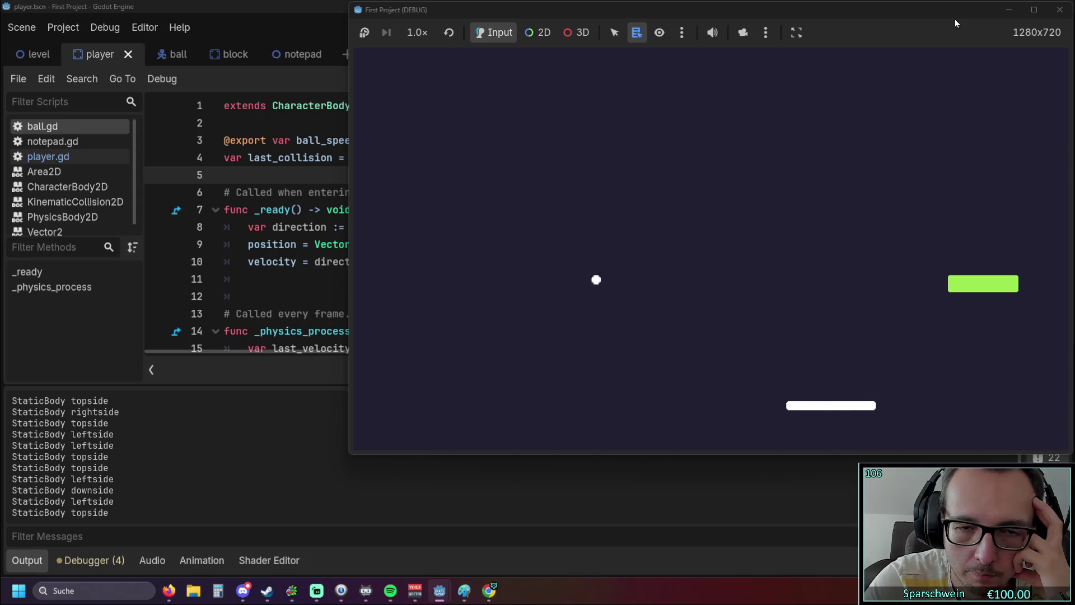
pyautogui.press('Right')
pyautogui.press('Left')
pyautogui.press('Left')
pyautogui.press('Right')
pyautogui.press('Left')
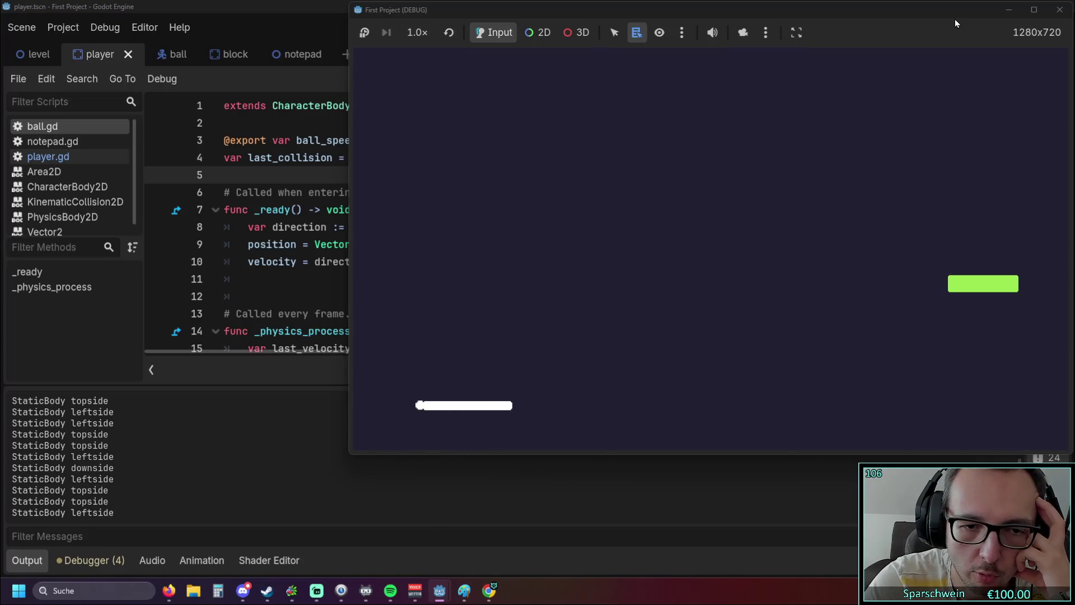
pyautogui.click(1059, 10)
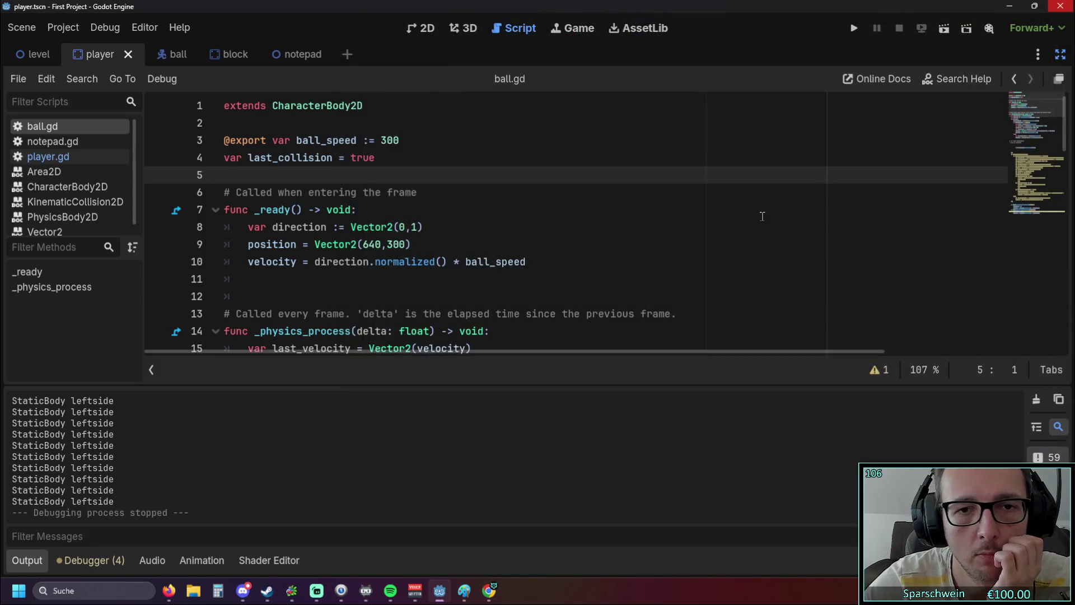
# Step: Change line 19's comparison from == to != so it reads last_collision != "Player"
pyautogui.scroll(-4, 487, 275)
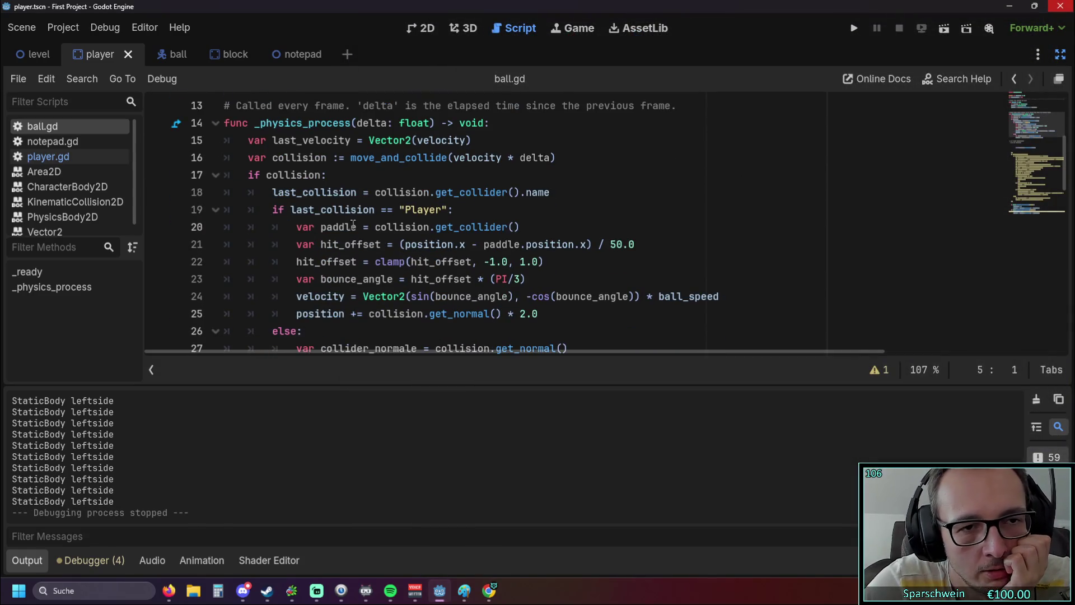
pyautogui.moveTo(291, 209); pyautogui.dragTo(427, 210)
pyautogui.click(482, 216)
pyautogui.click(388, 210)
pyautogui.write('!')
pyautogui.click(506, 220)
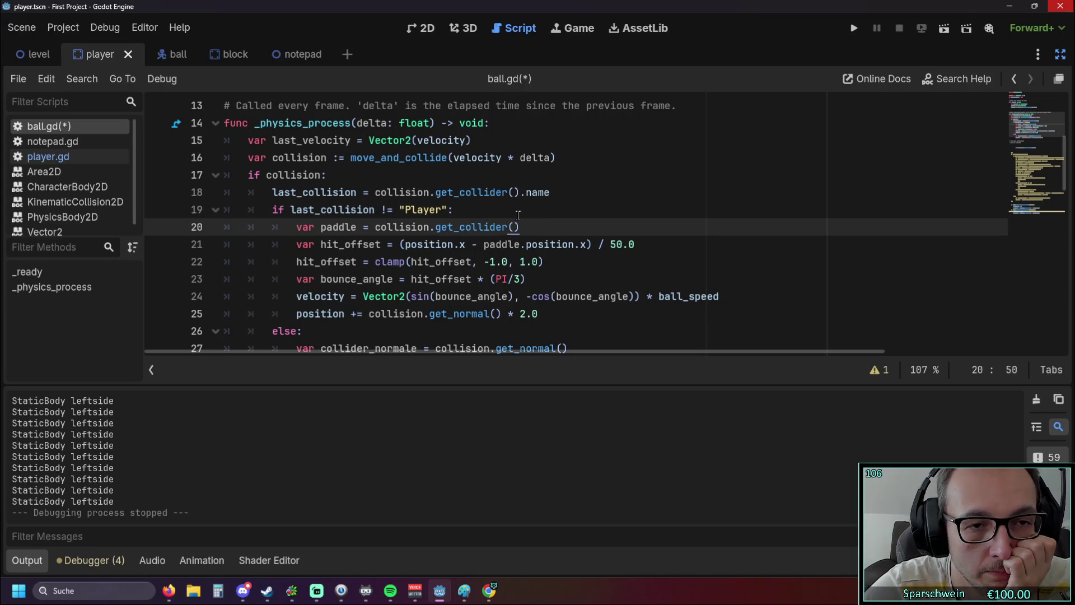
pyautogui.scroll(-1, 495, 215)
pyautogui.scroll(1, 493, 215)
pyautogui.scroll(-1, 489, 213)
pyautogui.scroll(1, 489, 213)
pyautogui.scroll(-1, 430, 259)
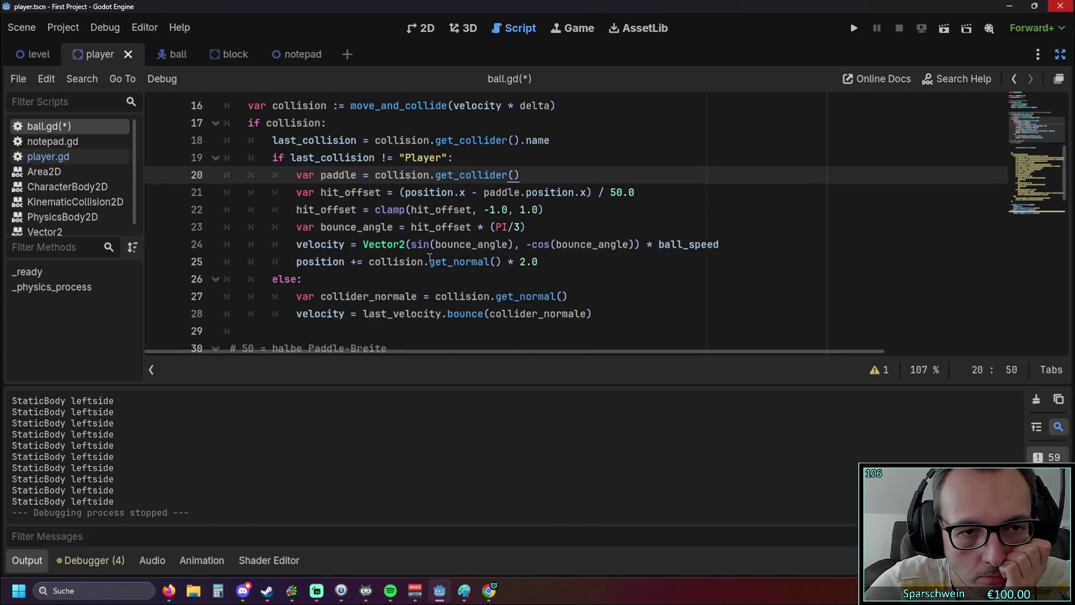
pyautogui.scroll(1, 489, 259)
pyautogui.scroll(-1, 488, 258)
pyautogui.scroll(1, 487, 256)
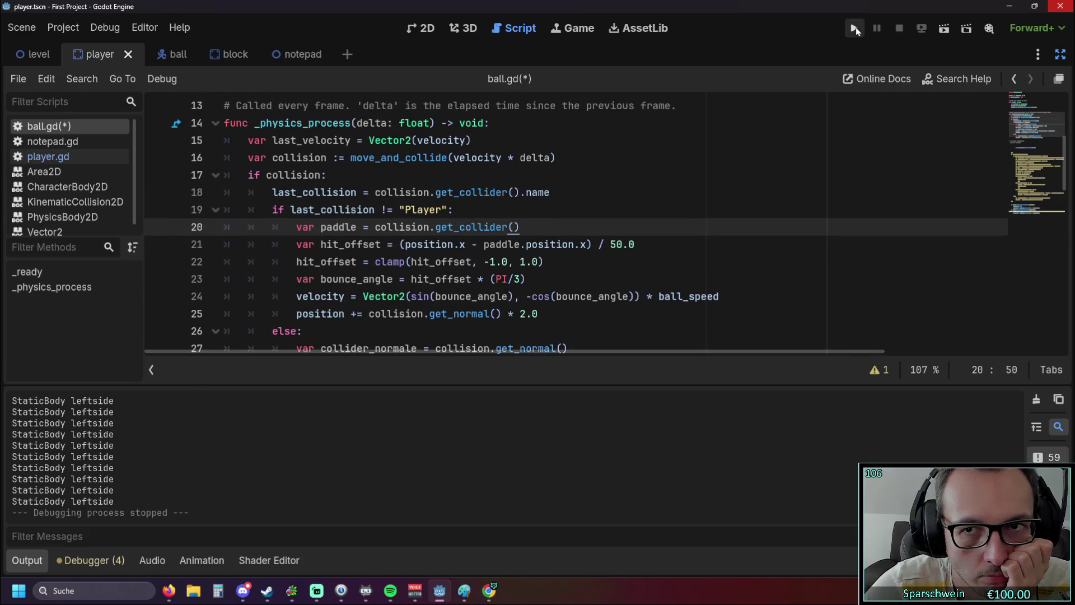
# Step: Test-run the game with the != check, then switch line 19 back to ==
pyautogui.click(854, 28)
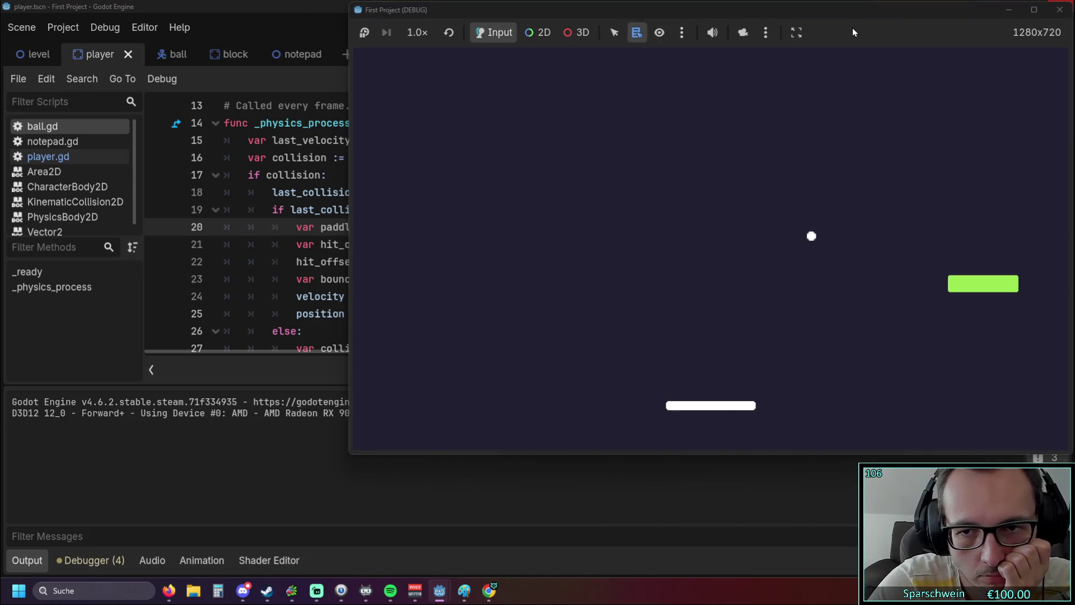
pyautogui.click(1059, 9)
pyautogui.scroll(3, 478, 228)
pyautogui.scroll(-3, 459, 223)
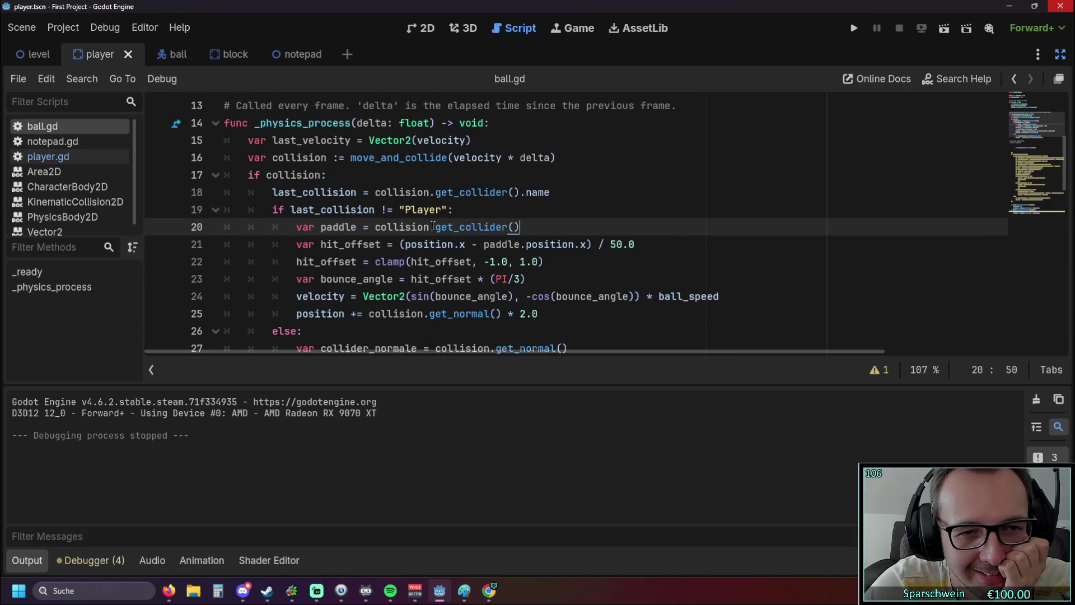
pyautogui.click(383, 211)
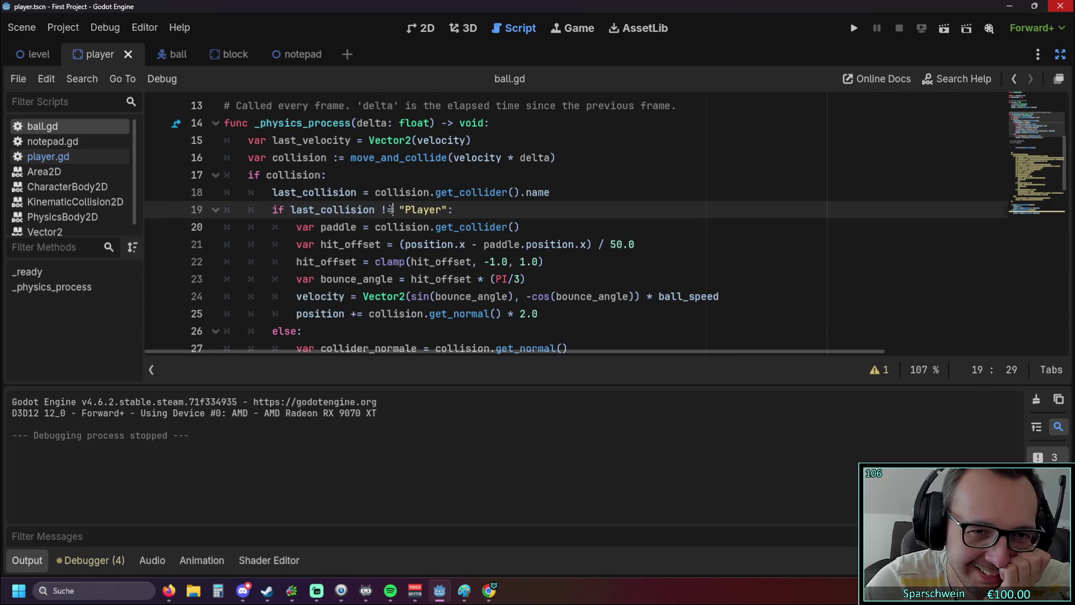
pyautogui.press('Delete')
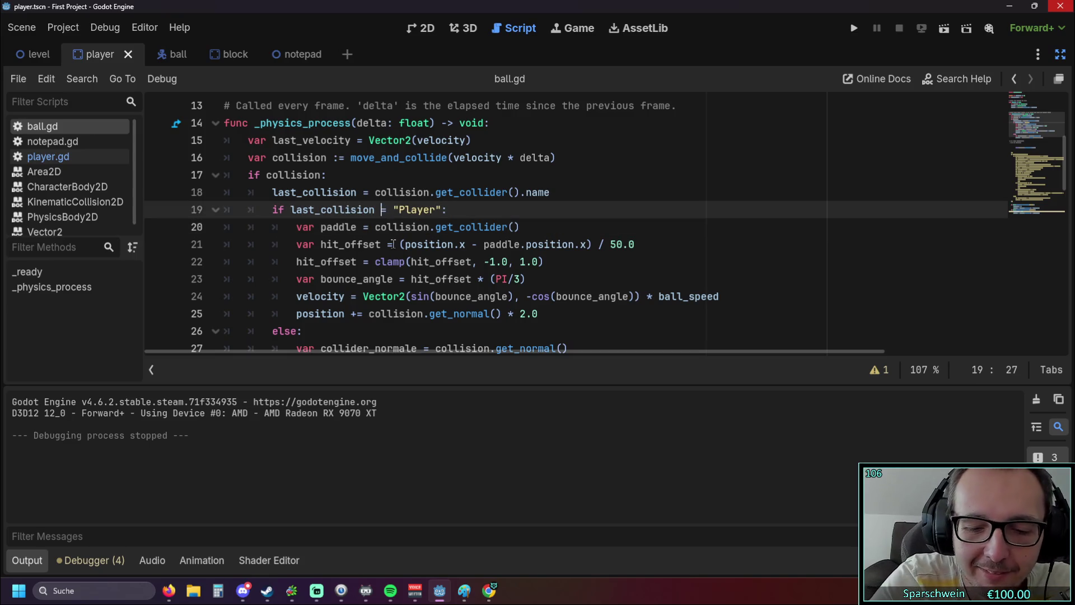
pyautogui.write('=')
# Step: Test-run with ==, restore != on line 19, and run the game once more
pyautogui.click(855, 28)
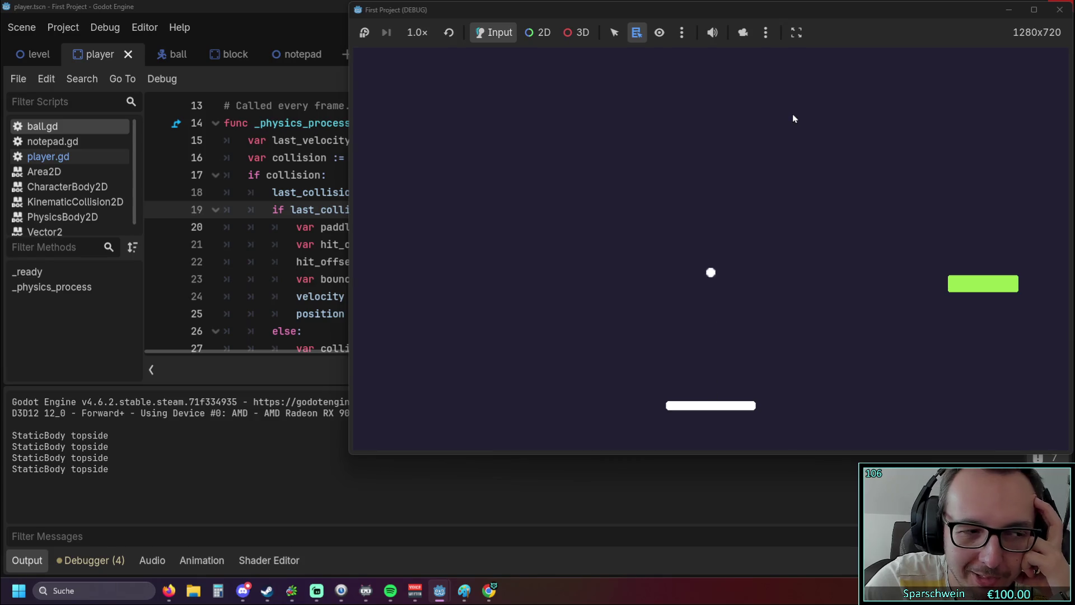
pyautogui.click(1059, 10)
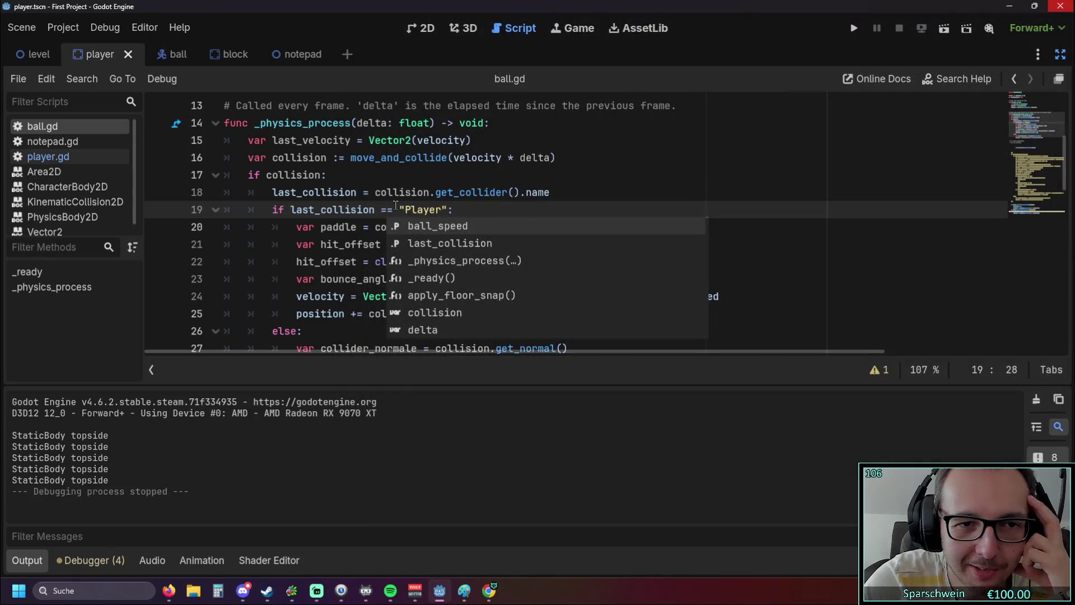
pyautogui.press('BackSpace')
pyautogui.write('!')
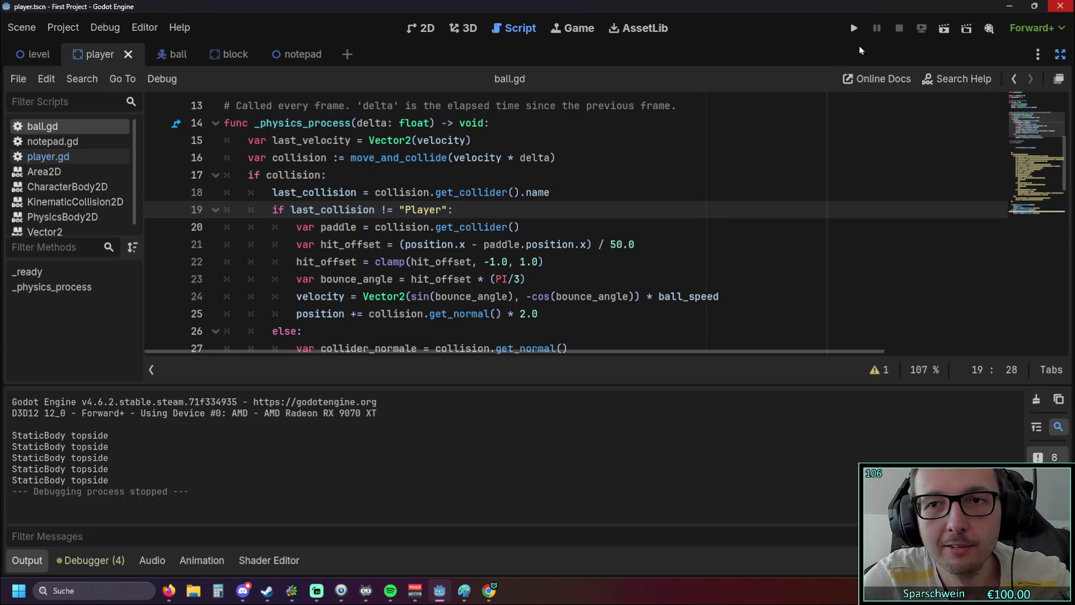
pyautogui.click(854, 29)
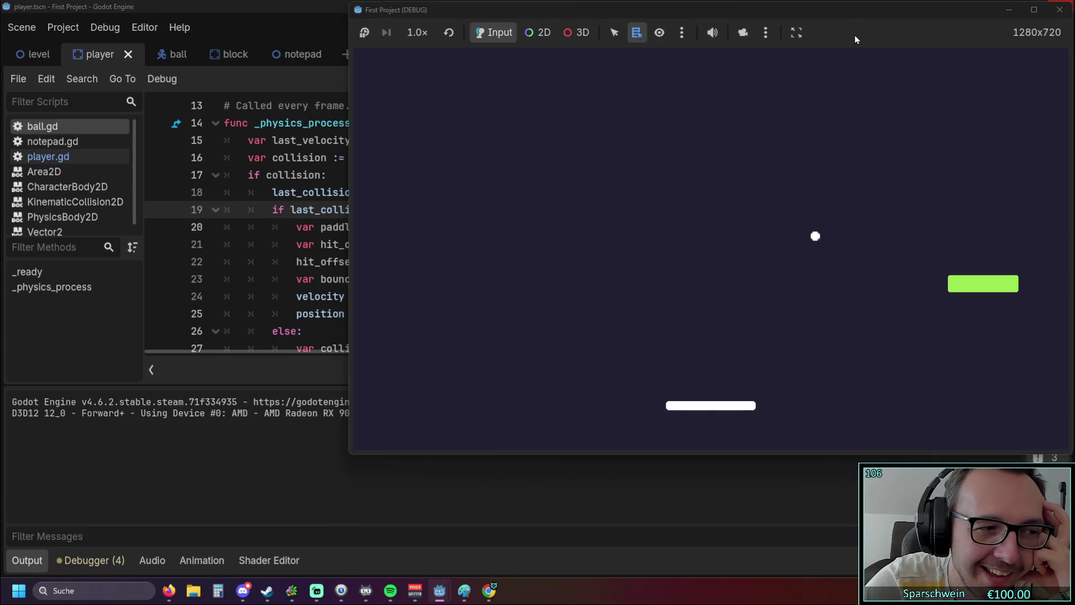
pyautogui.click(1055, 18)
pyautogui.click(623, 195)
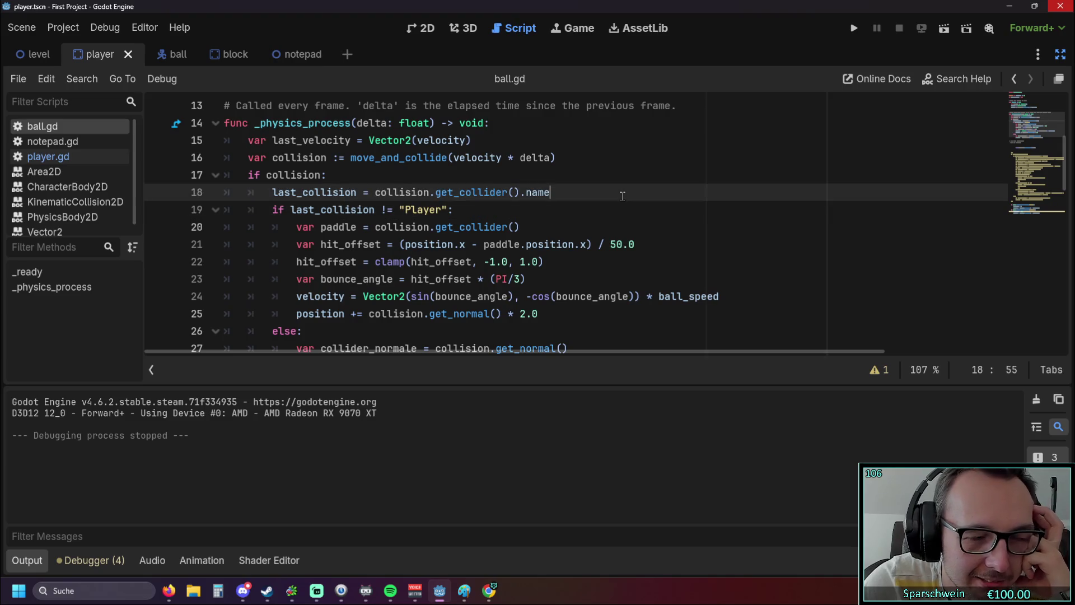
# Step: Review the last_collision start value, the "Player" condition and the move_and_collide documentation
pyautogui.scroll(3, 537, 221)
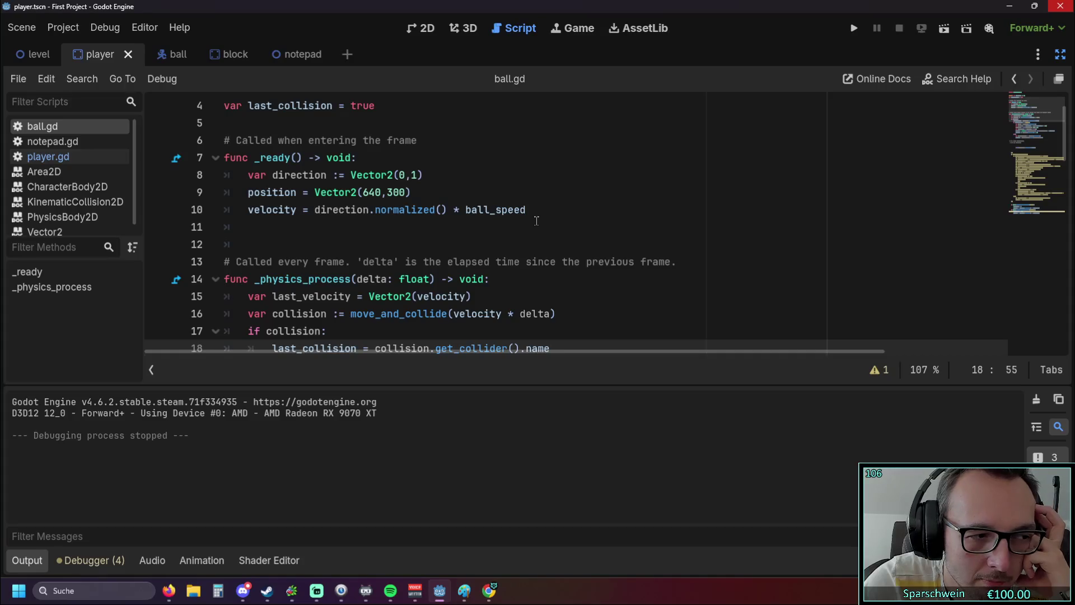
pyautogui.scroll(1, 393, 220)
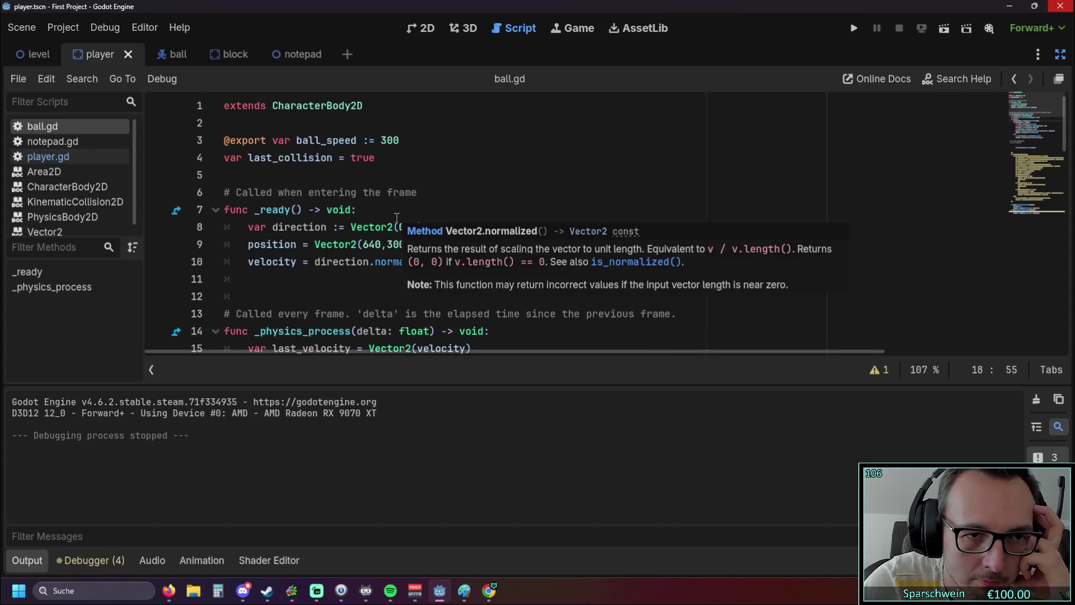
pyautogui.scroll(-1, 377, 191)
pyautogui.scroll(1, 378, 191)
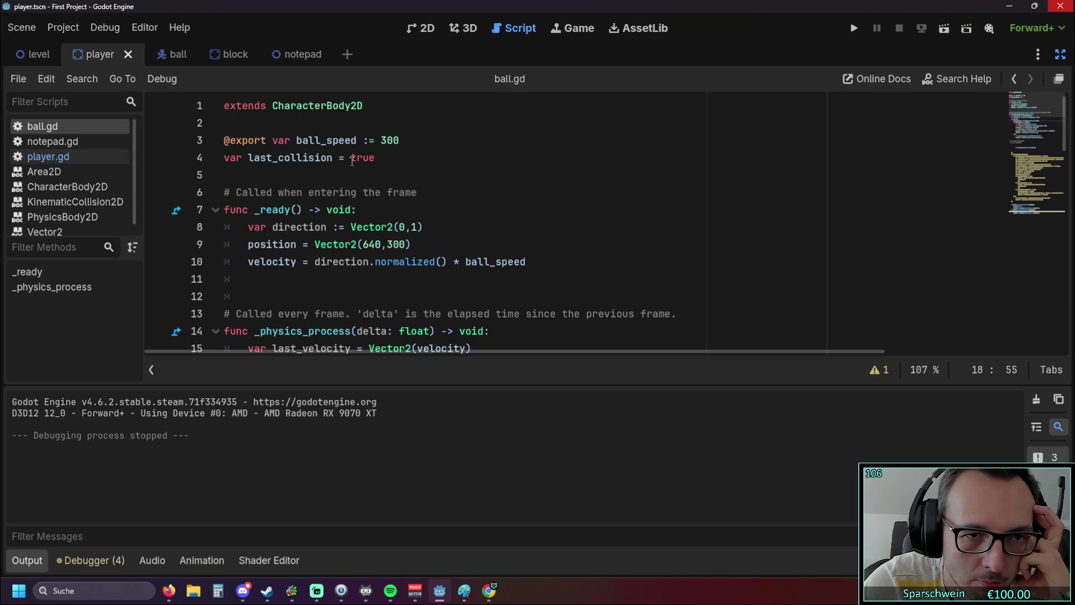
pyautogui.doubleClick(374, 158)
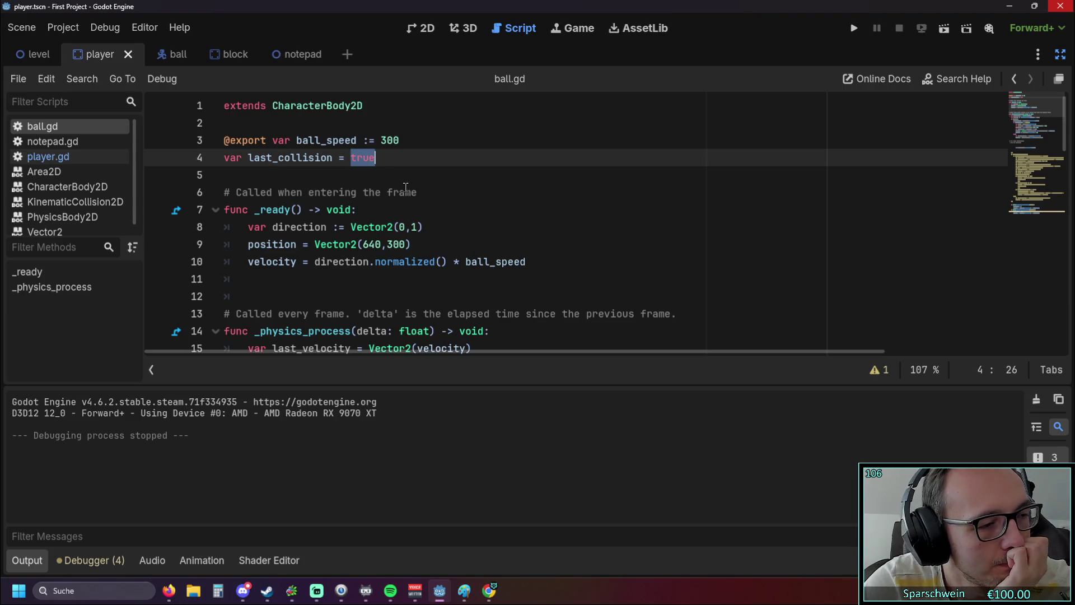
pyautogui.scroll(-3, 403, 193)
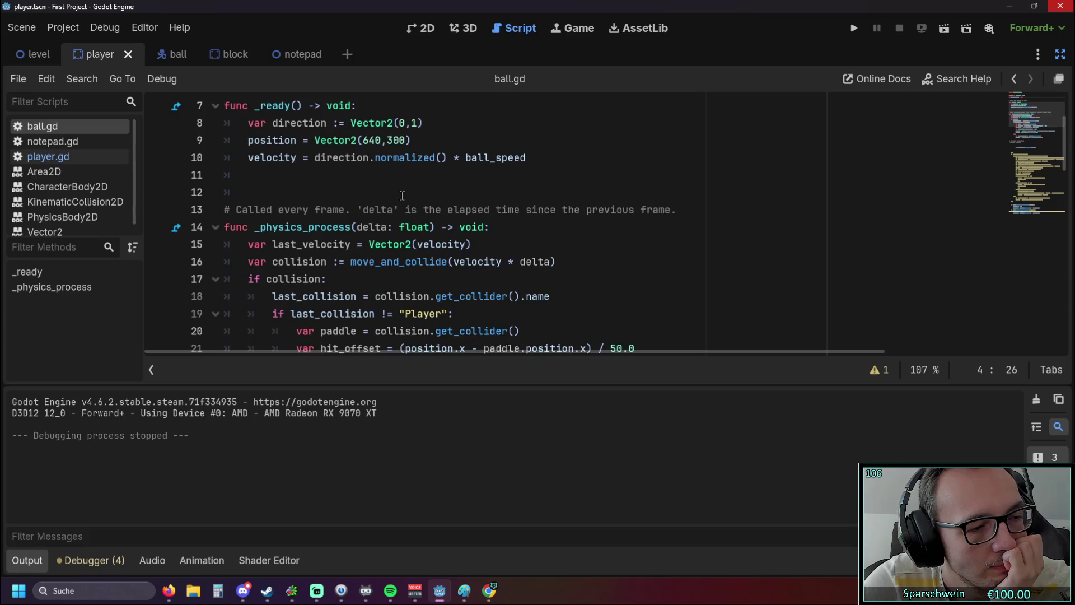
pyautogui.moveTo(400, 194)
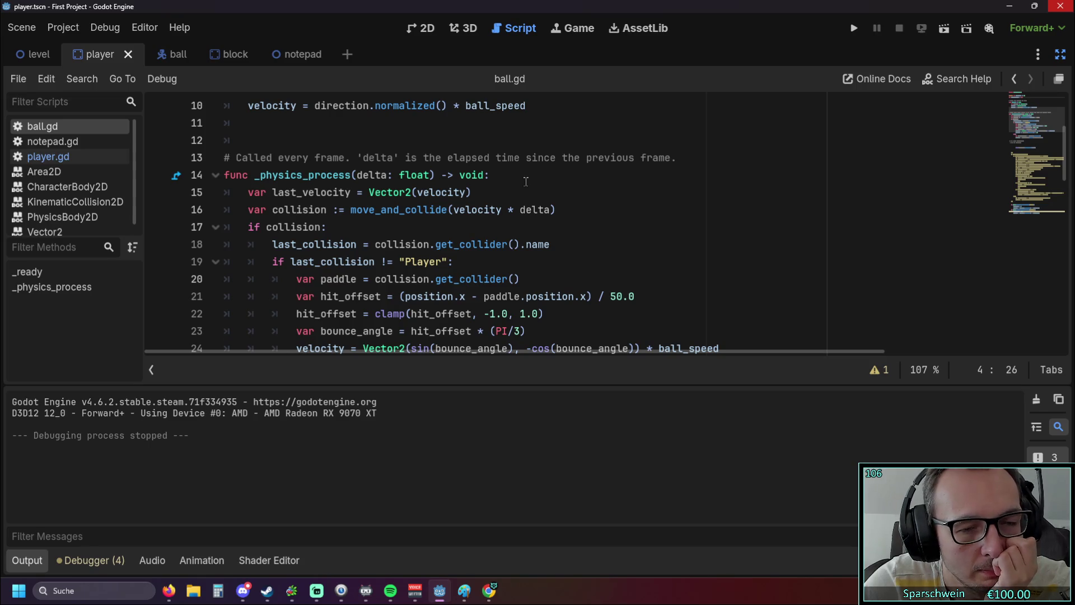
pyautogui.scroll(3, 502, 191)
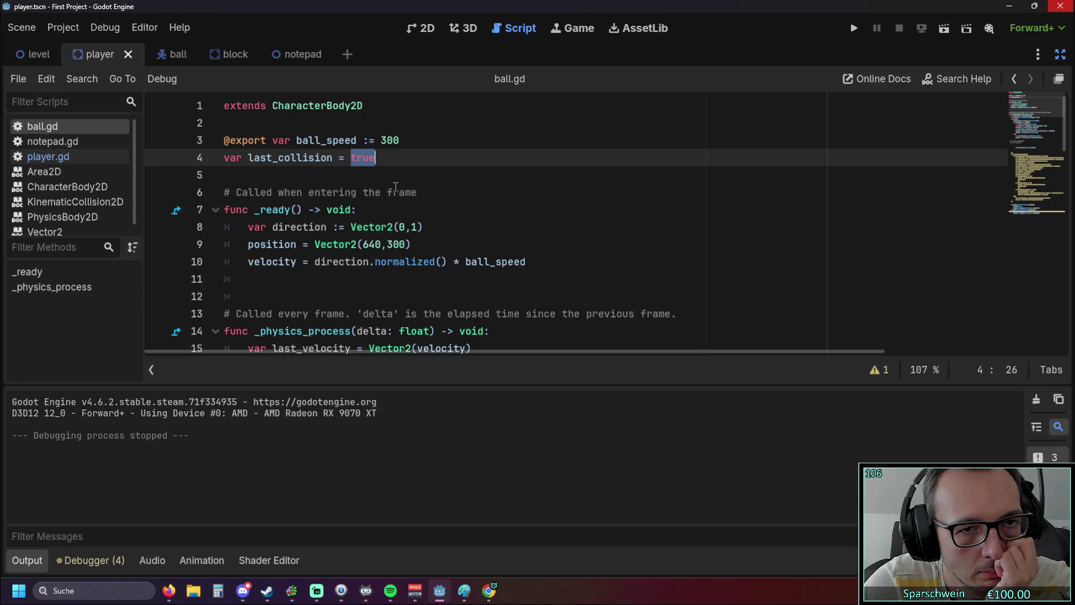
pyautogui.click(395, 190)
pyautogui.scroll(-3, 396, 189)
pyautogui.moveTo(391, 193)
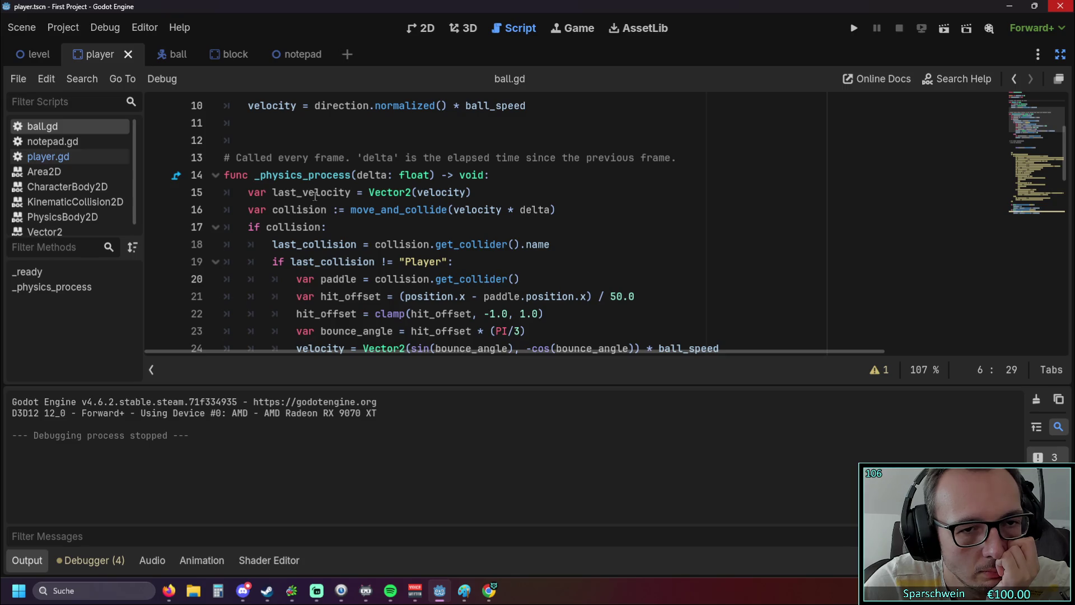
pyautogui.scroll(3, 320, 197)
pyautogui.scroll(-3, 358, 190)
pyautogui.moveTo(399, 262); pyautogui.dragTo(448, 261)
pyautogui.click(409, 231)
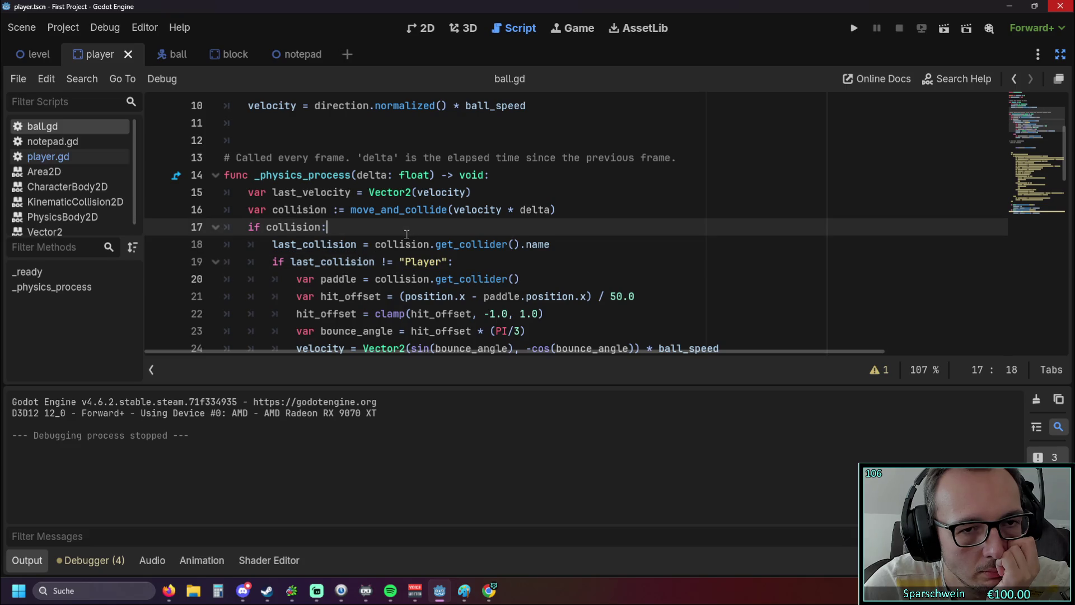
pyautogui.scroll(-1, 406, 234)
pyautogui.scroll(1, 404, 228)
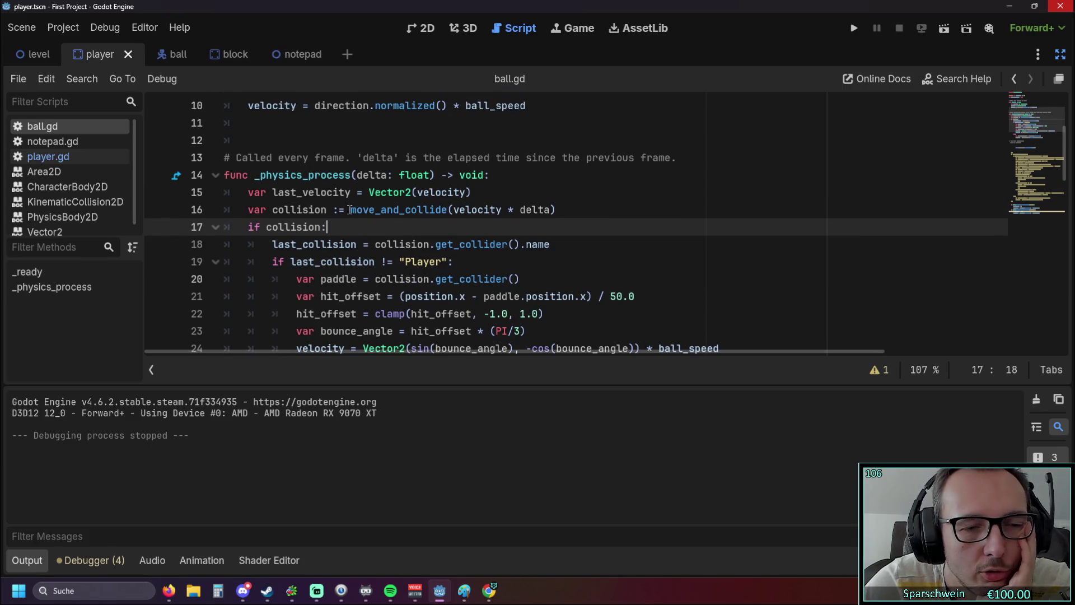
pyautogui.moveTo(349, 211)
pyautogui.click(337, 174)
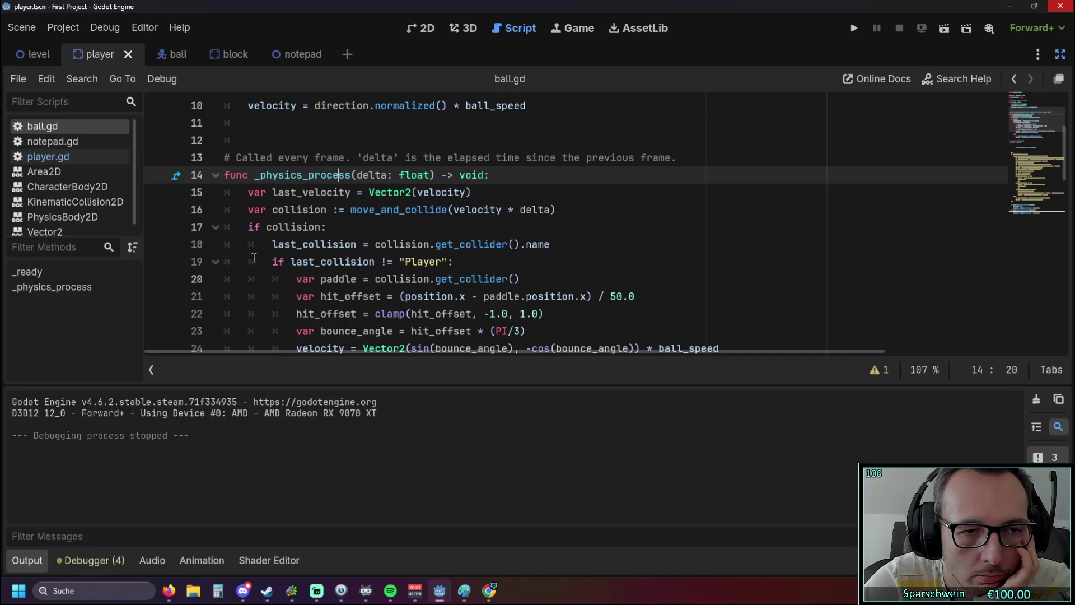
pyautogui.scroll(3, 306, 217)
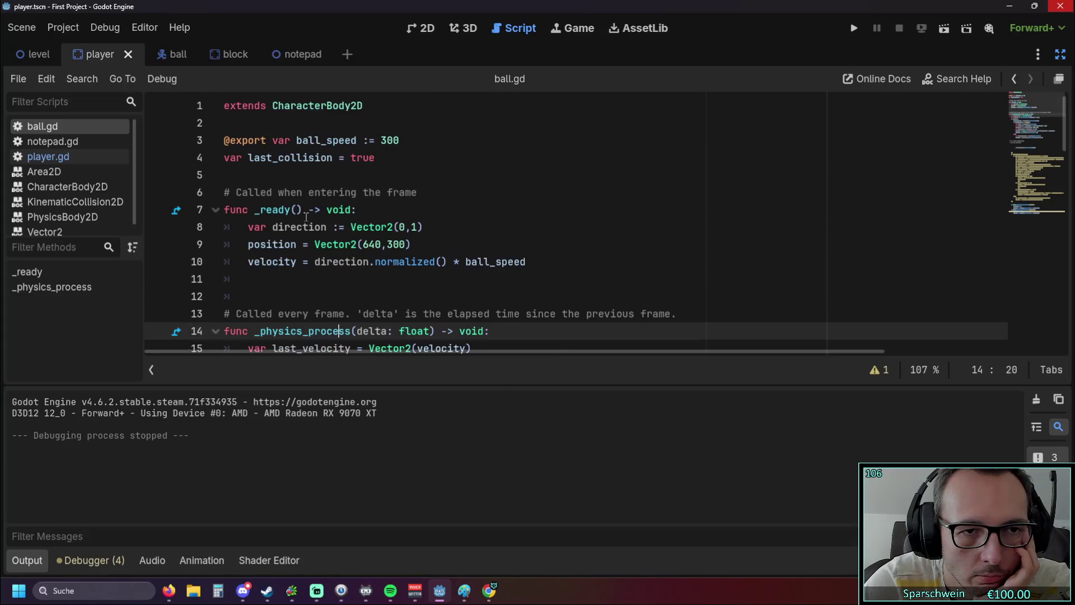
# Step: Change last_collision's start value on line 4 from true to false and test-run the game
pyautogui.moveTo(374, 157); pyautogui.dragTo(352, 157)
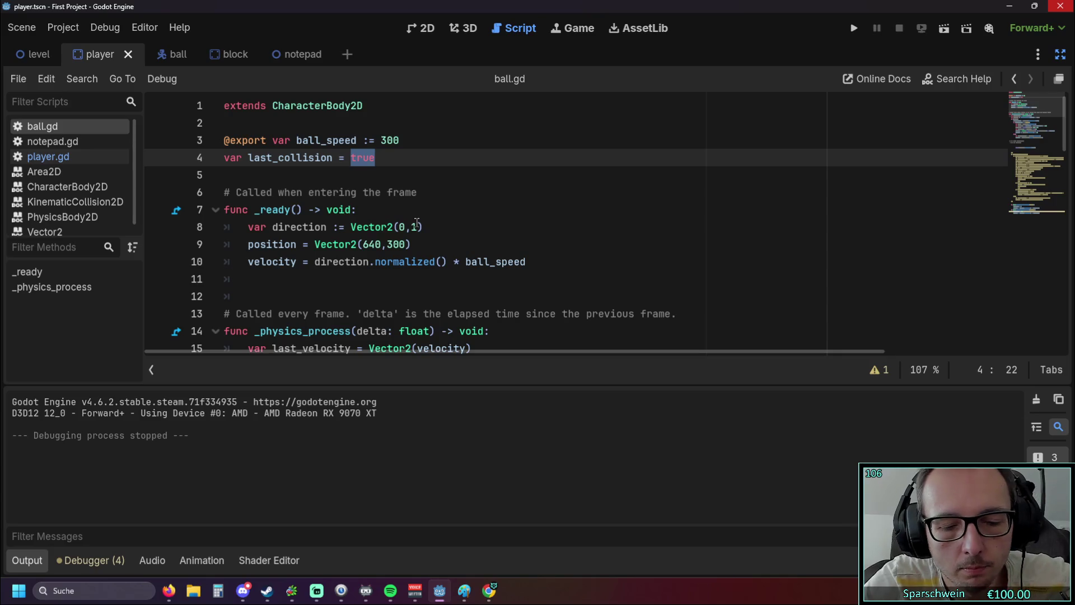
pyautogui.write('false')
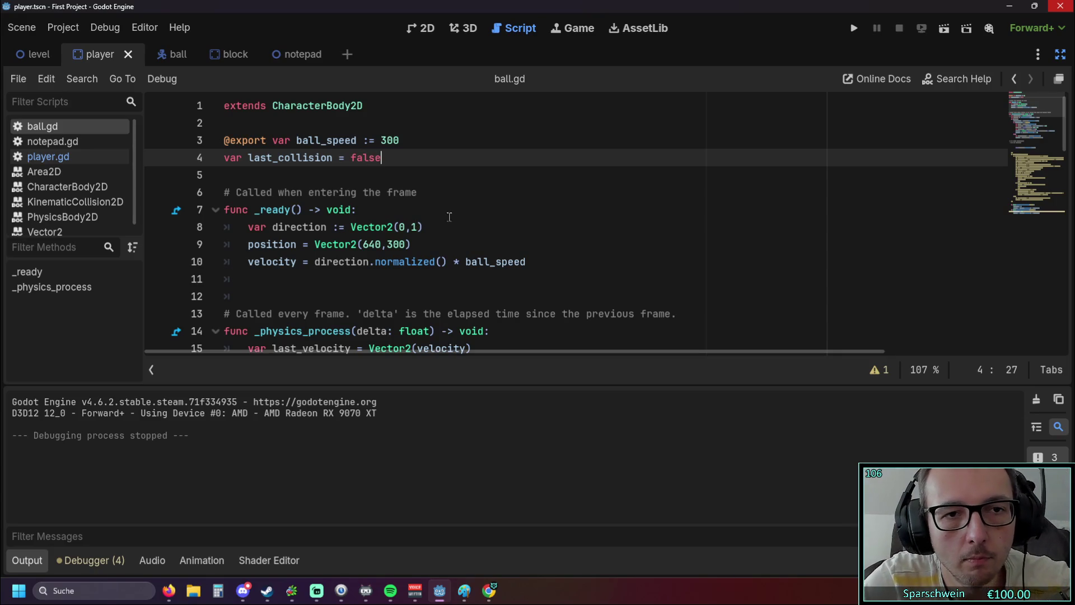
pyautogui.press('Down')
pyautogui.press('Down')
pyautogui.press('Down')
pyautogui.click(853, 28)
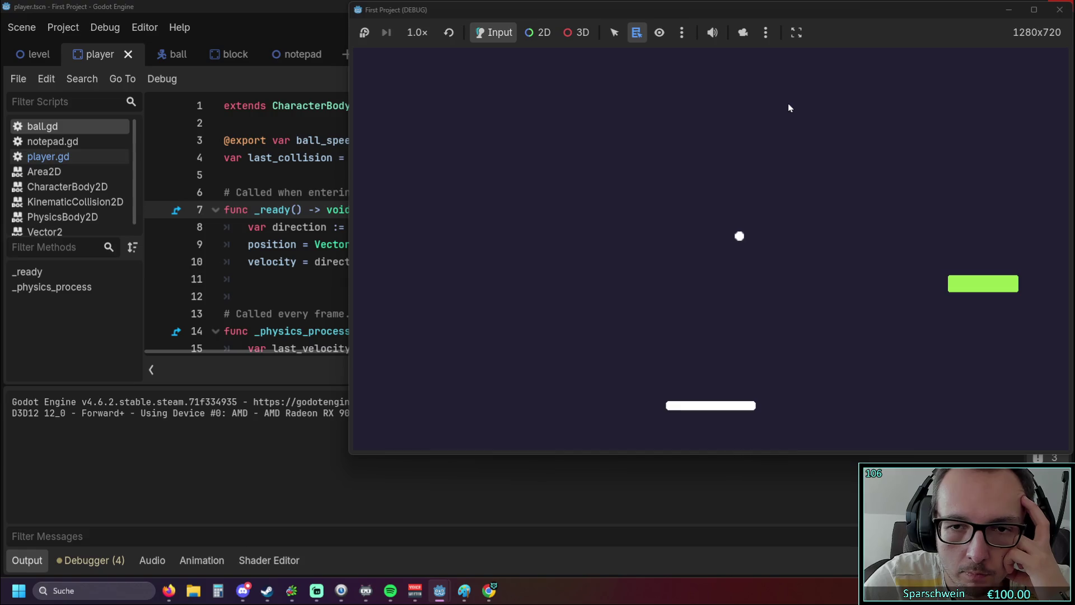
pyautogui.click(1057, 9)
pyautogui.scroll(-3, 466, 197)
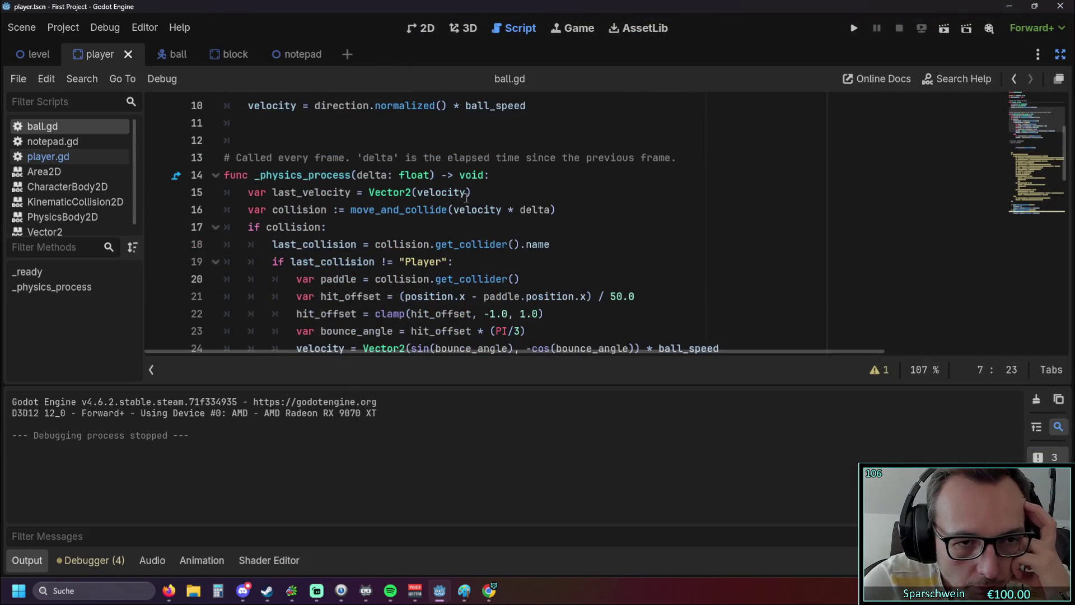
pyautogui.scroll(-1, 431, 203)
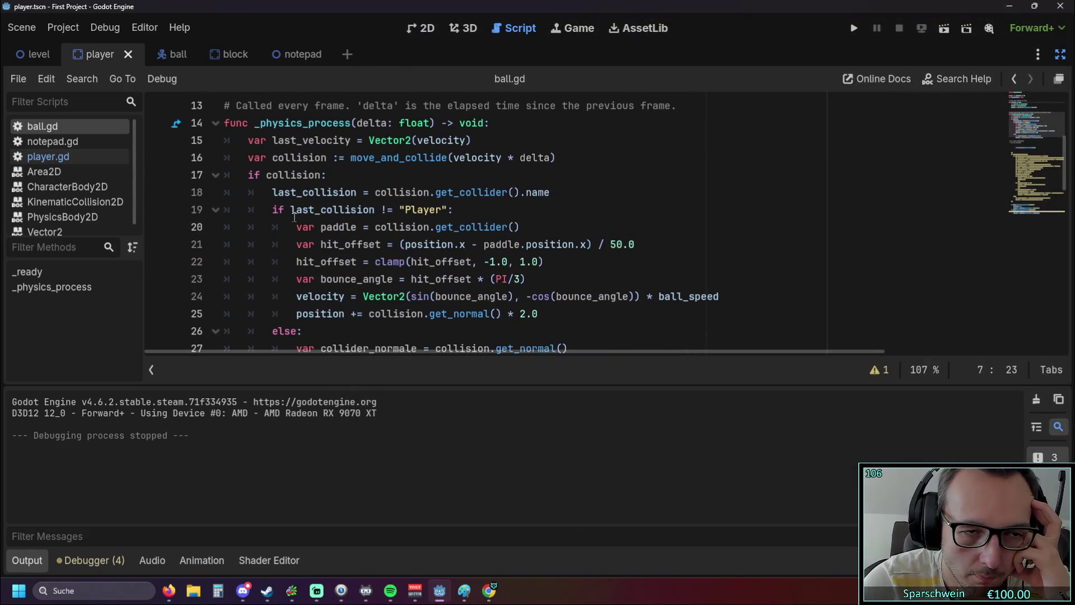
pyautogui.scroll(4, 293, 214)
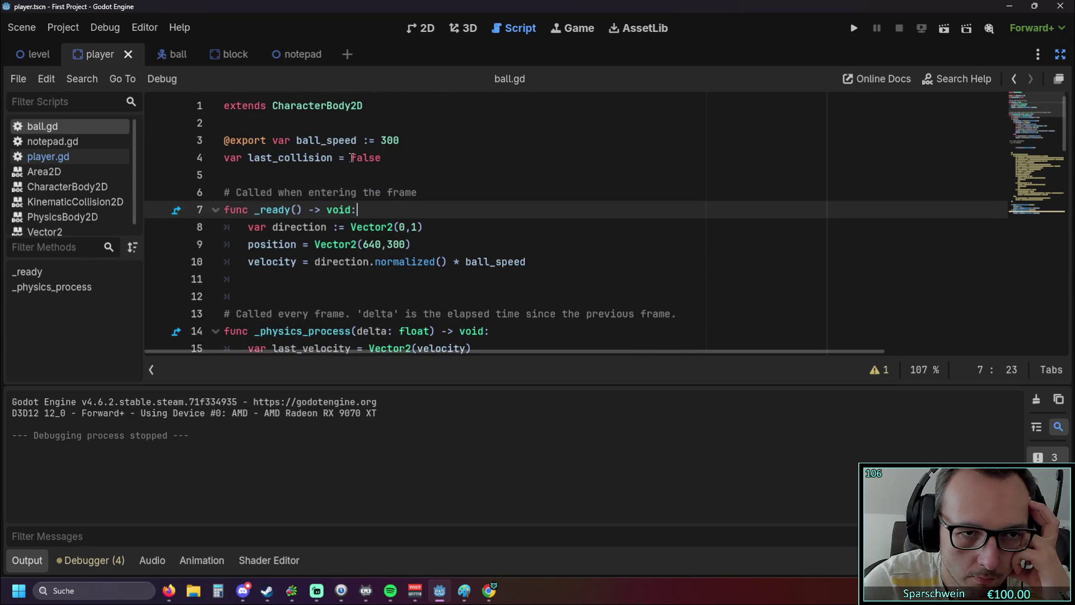
pyautogui.scroll(-3, 347, 168)
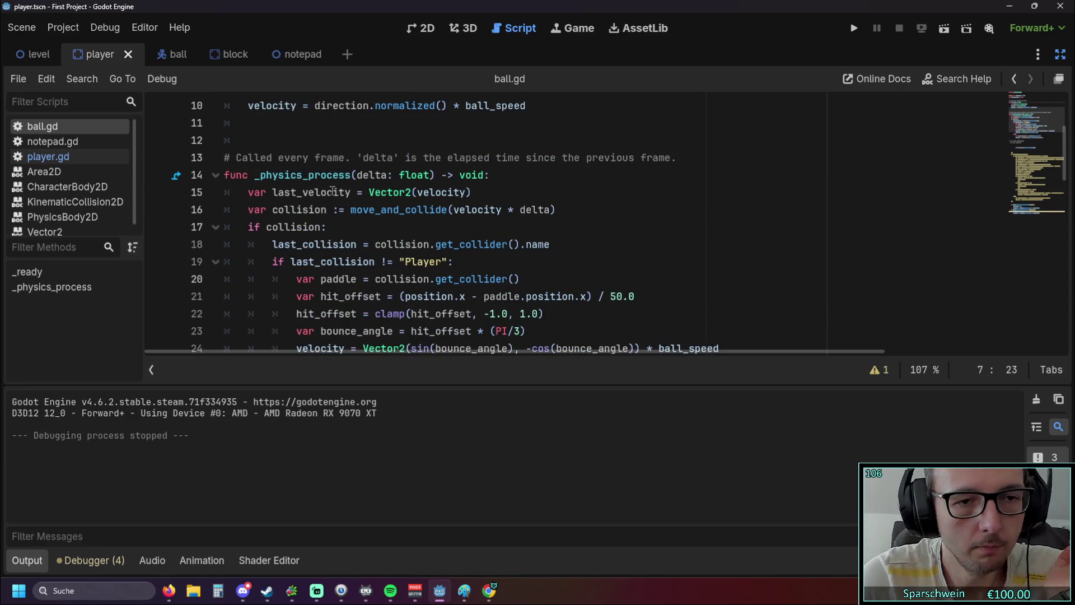
pyautogui.scroll(-1, 331, 213)
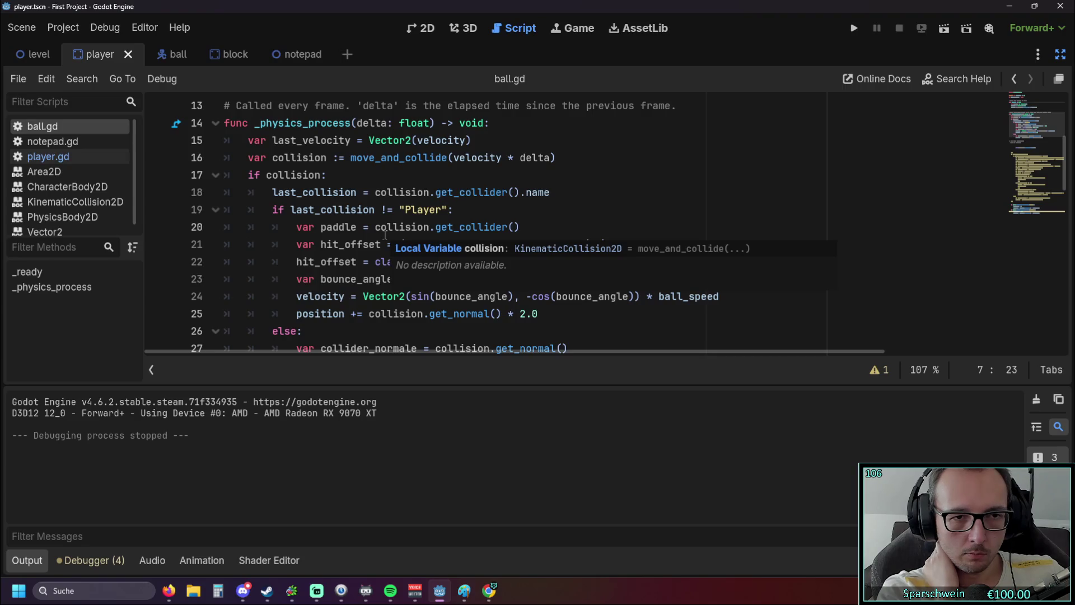
pyautogui.moveTo(273, 209); pyautogui.dragTo(543, 305)
pyautogui.scroll(-1, 535, 292)
pyautogui.scroll(-1, 535, 292)
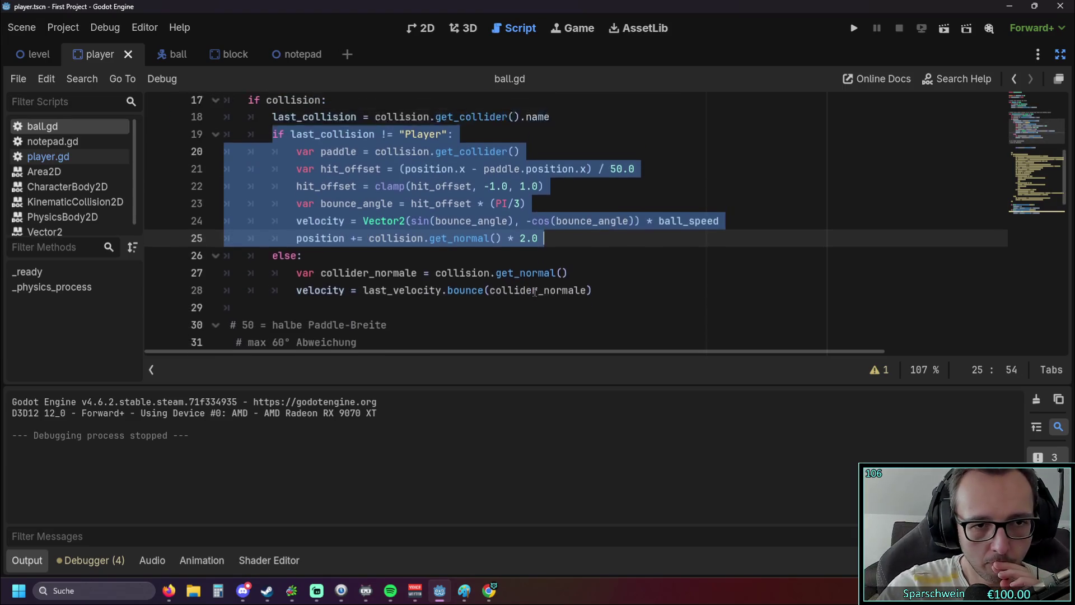
pyautogui.scroll(2, 504, 277)
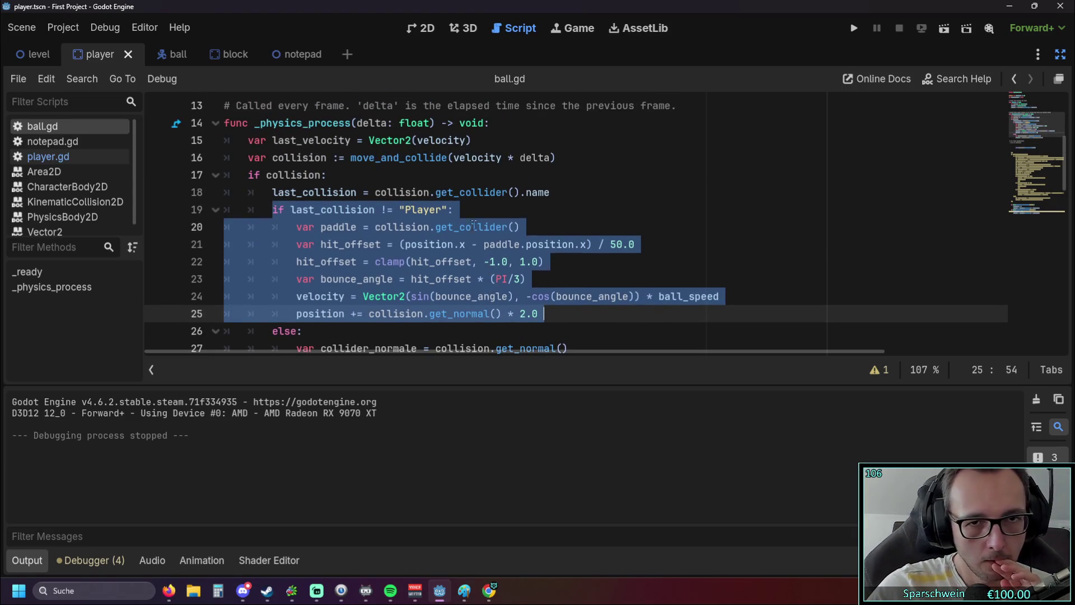
pyautogui.click(854, 28)
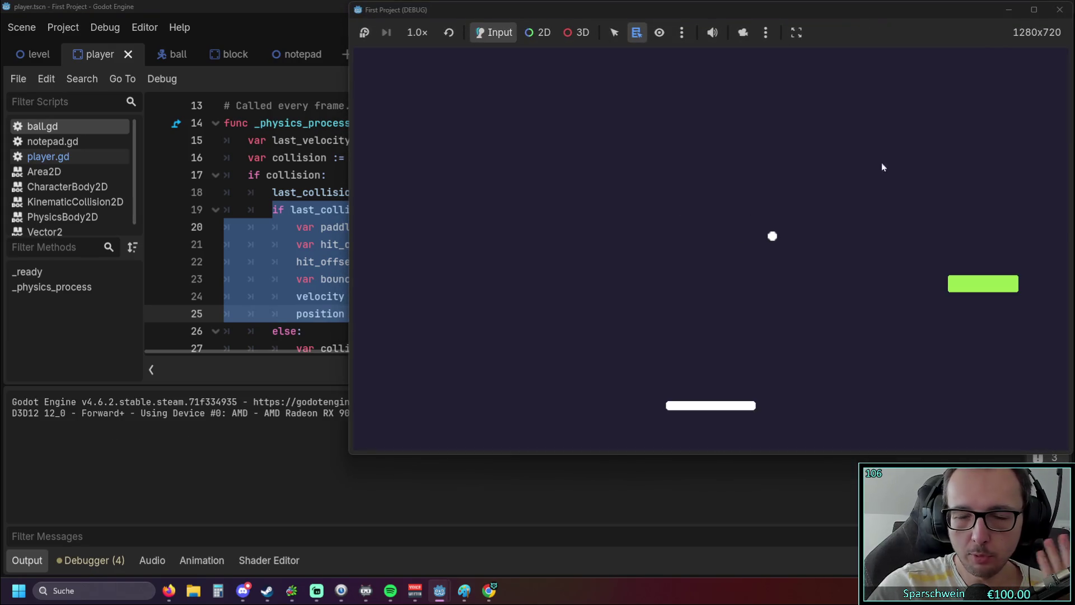
pyautogui.press('F8')
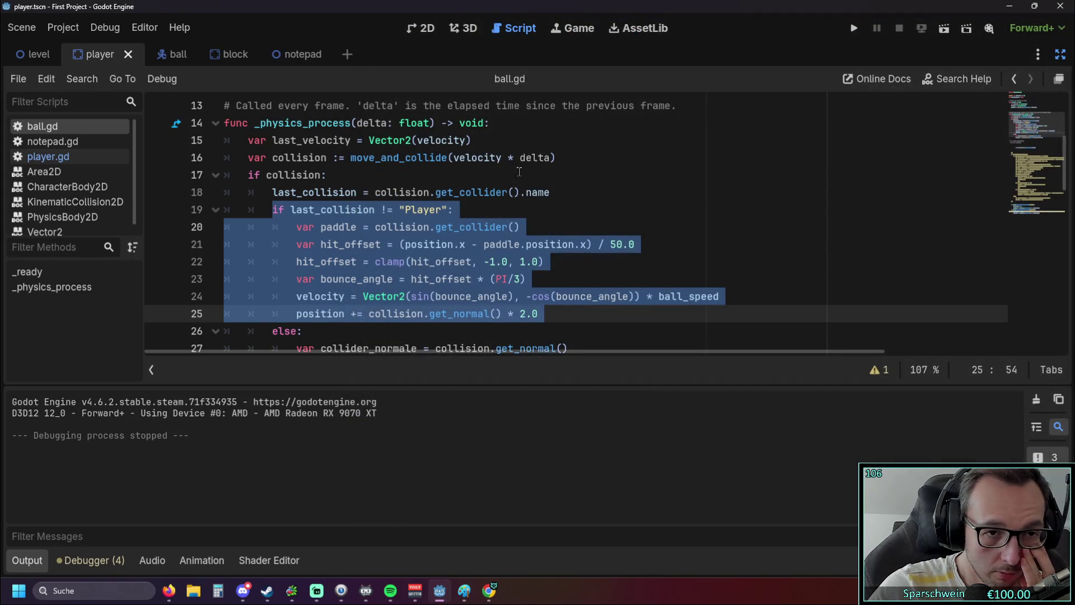
pyautogui.scroll(1, 518, 172)
pyautogui.click(401, 246)
pyautogui.scroll(-1, 400, 250)
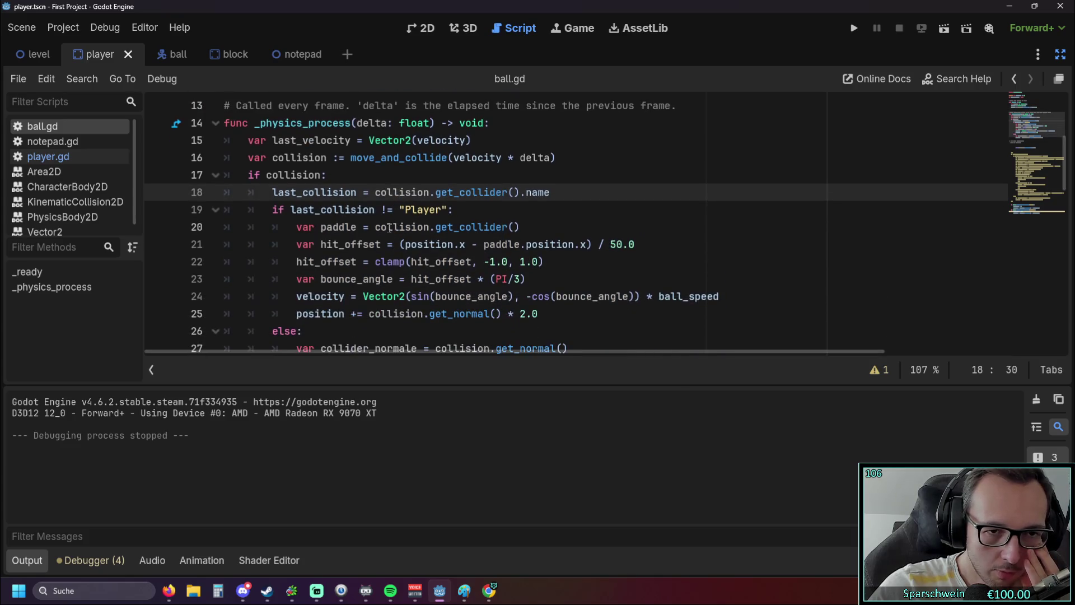
pyautogui.click(384, 209)
pyautogui.click(453, 209)
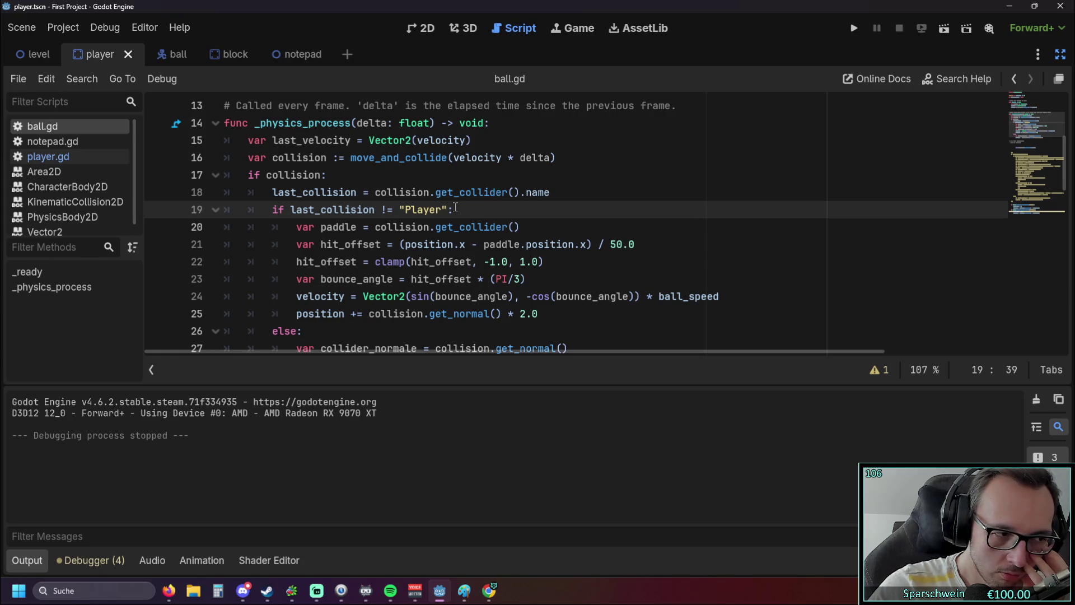
pyautogui.scroll(-1, 454, 208)
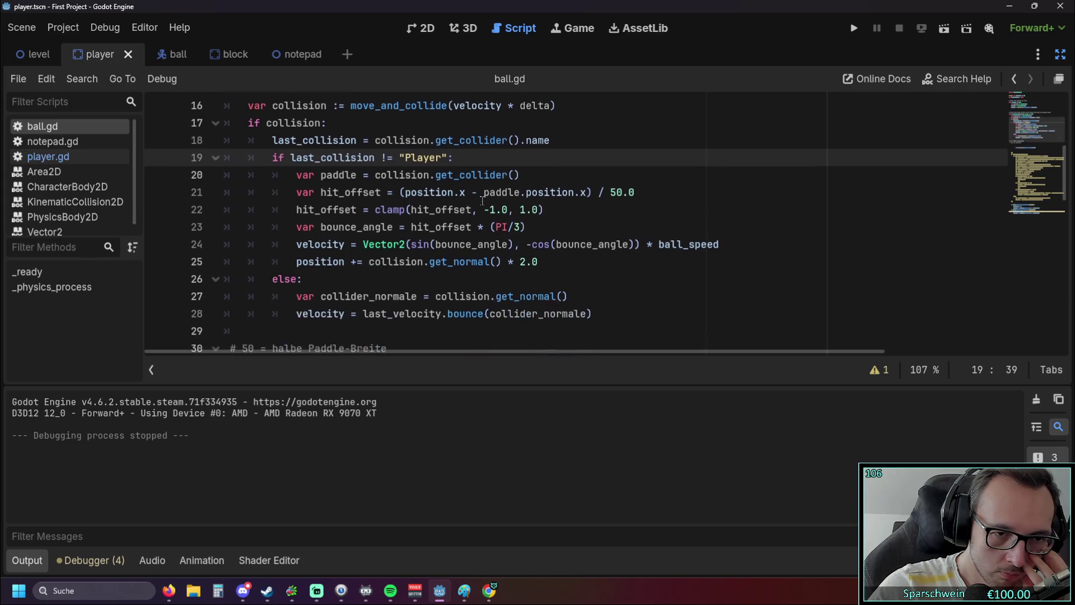
pyautogui.scroll(1, 454, 208)
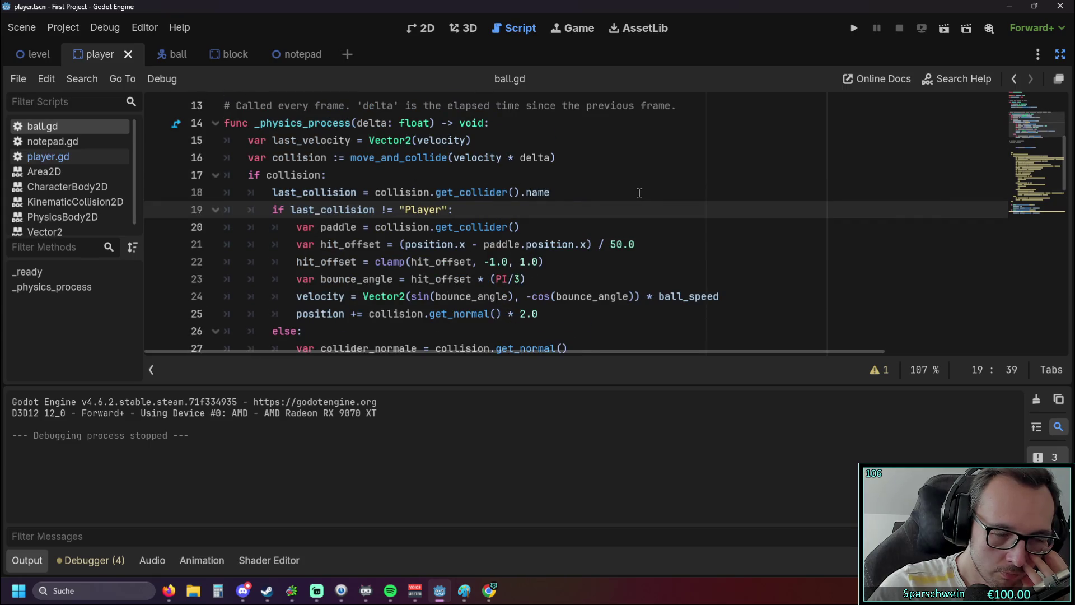
pyautogui.scroll(4, 643, 193)
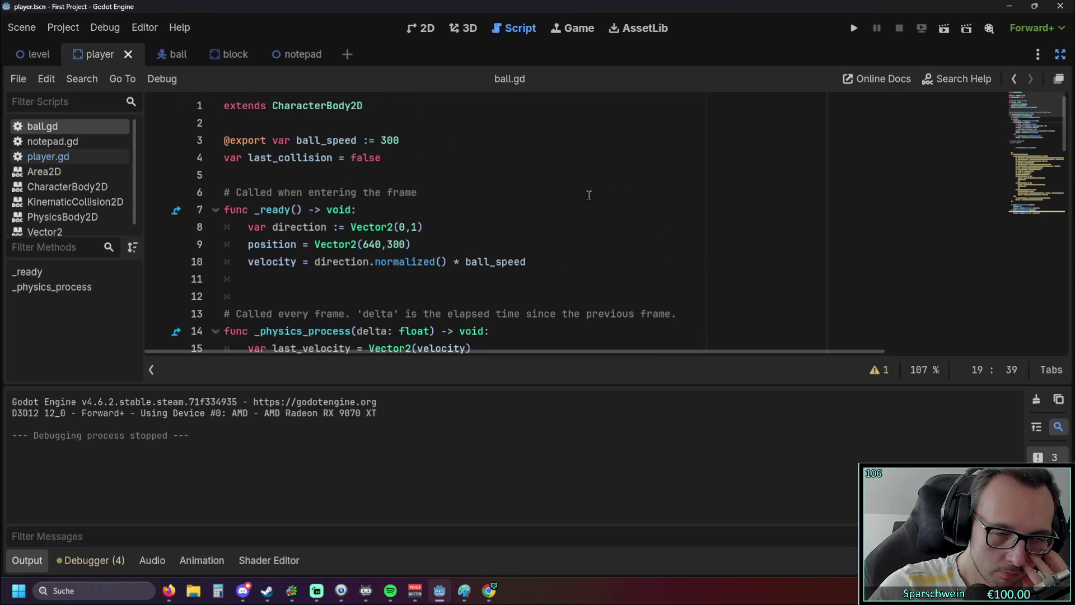
pyautogui.scroll(-4, 588, 195)
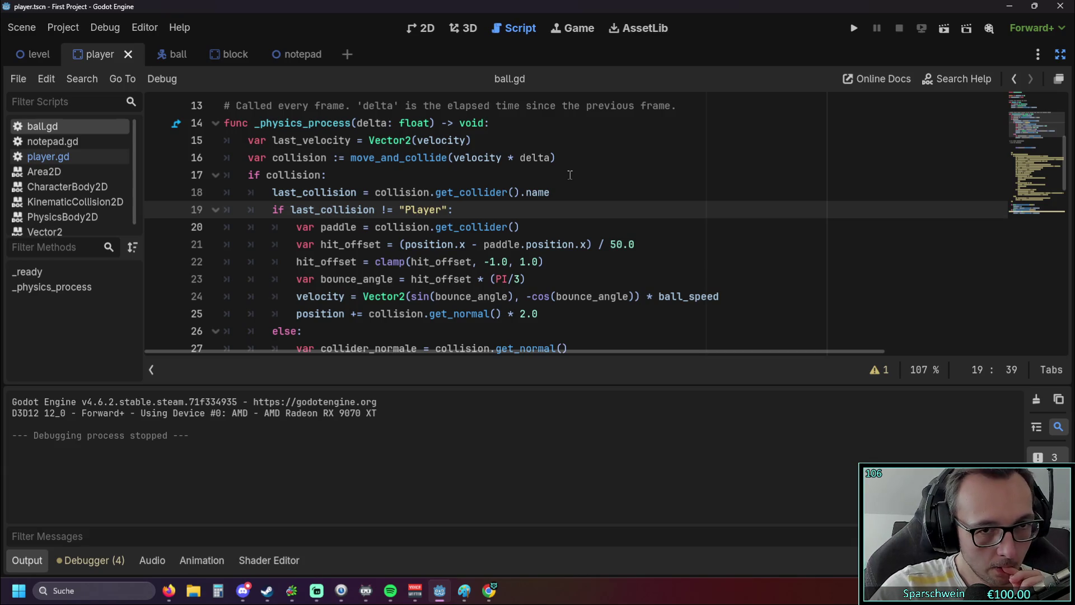
# Step: Move the `last_collision = collision.get_collider().name` line down to line 28 and outdent it
pyautogui.moveTo(559, 186); pyautogui.dragTo(159, 192)
pyautogui.hotkey('ctrl', 'c')
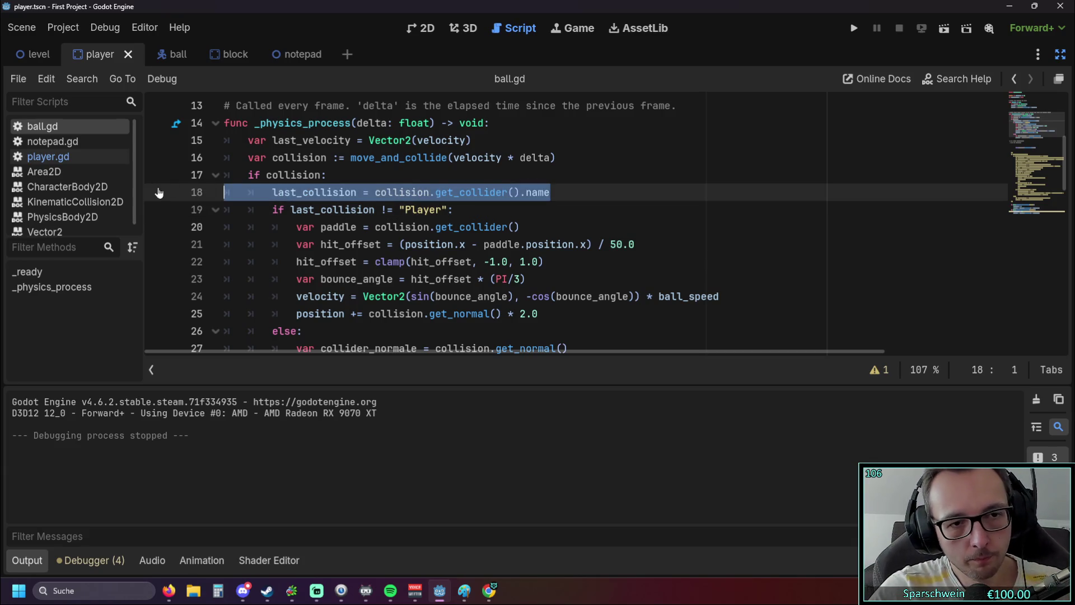
pyautogui.press('BackSpace')
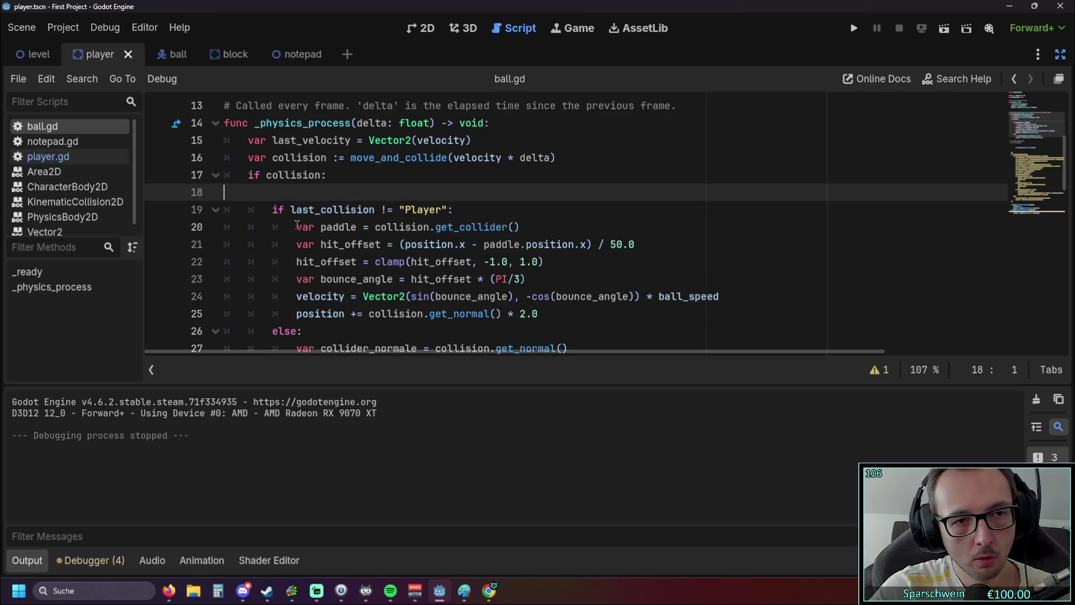
pyautogui.press('BackSpace')
pyautogui.scroll(-2, 341, 219)
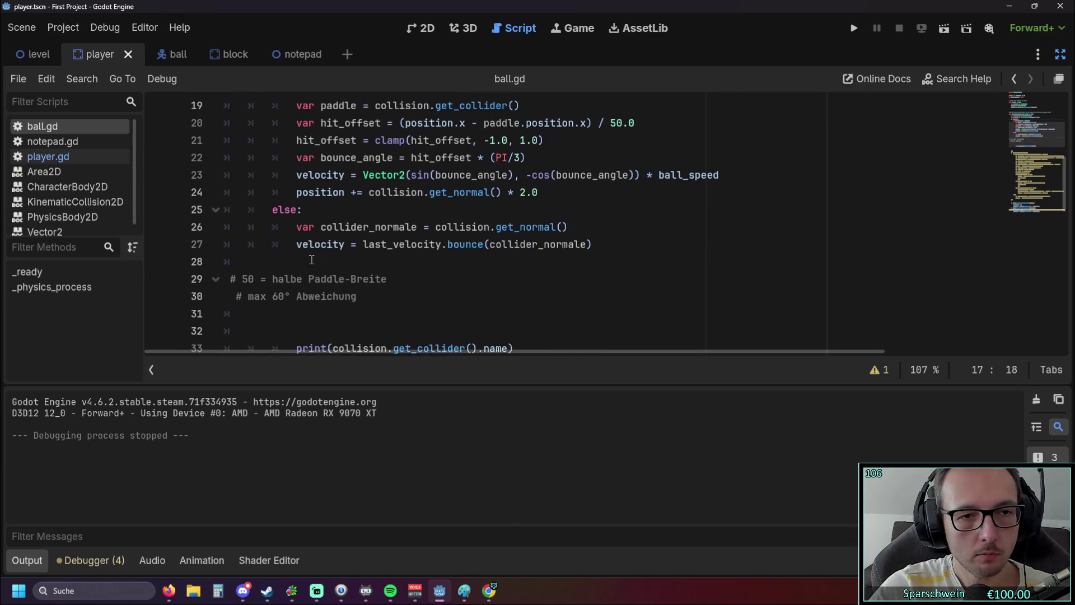
pyautogui.click(302, 260)
pyautogui.hotkey('ctrl', 'v')
pyautogui.click(292, 261)
pyautogui.press('BackSpace')
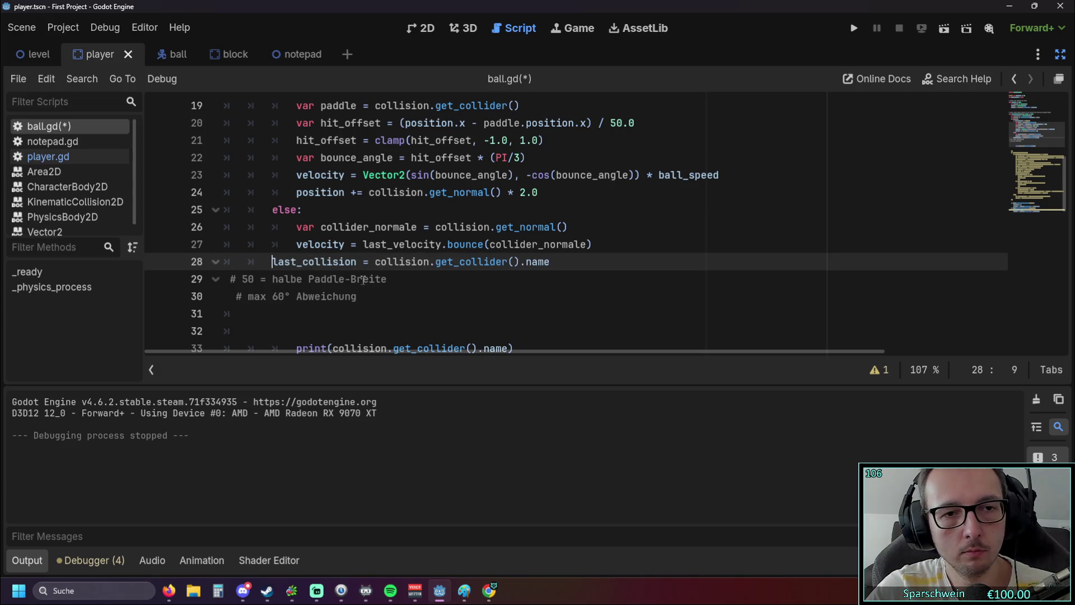
# Step: Delete the leftover print(...) line from ball.gd
pyautogui.click(391, 295)
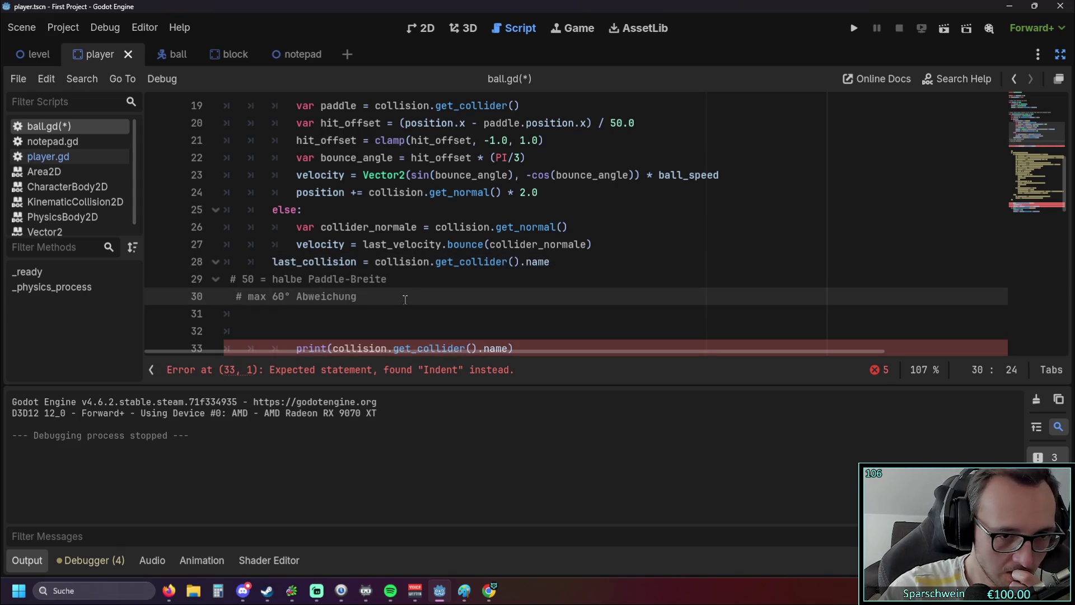
pyautogui.scroll(-1, 404, 299)
pyautogui.tripleClick(502, 300)
pyautogui.press('BackSpace')
pyautogui.press('BackSpace')
pyautogui.click(353, 329)
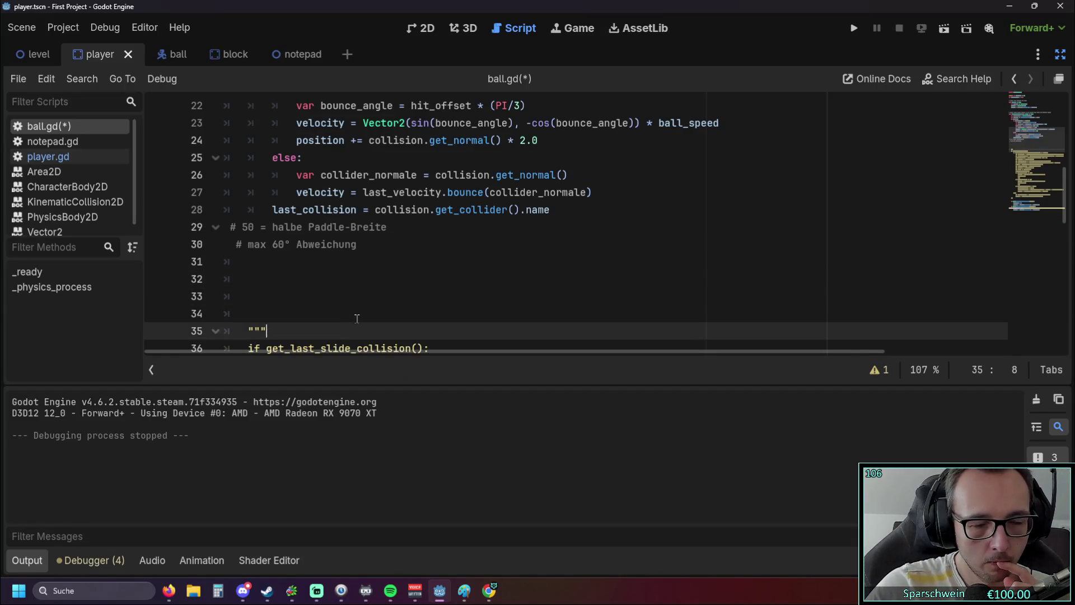
# Step: Indent the last_collision line to sit under `if collision:`, after the if/else bounce
pyautogui.scroll(1, 361, 313)
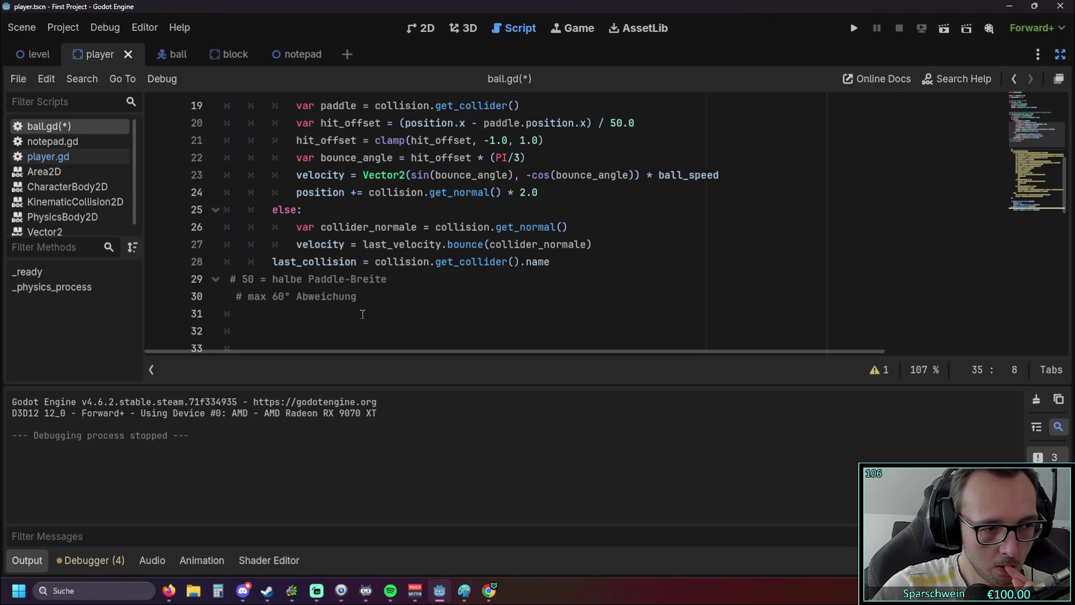
pyautogui.scroll(1, 366, 305)
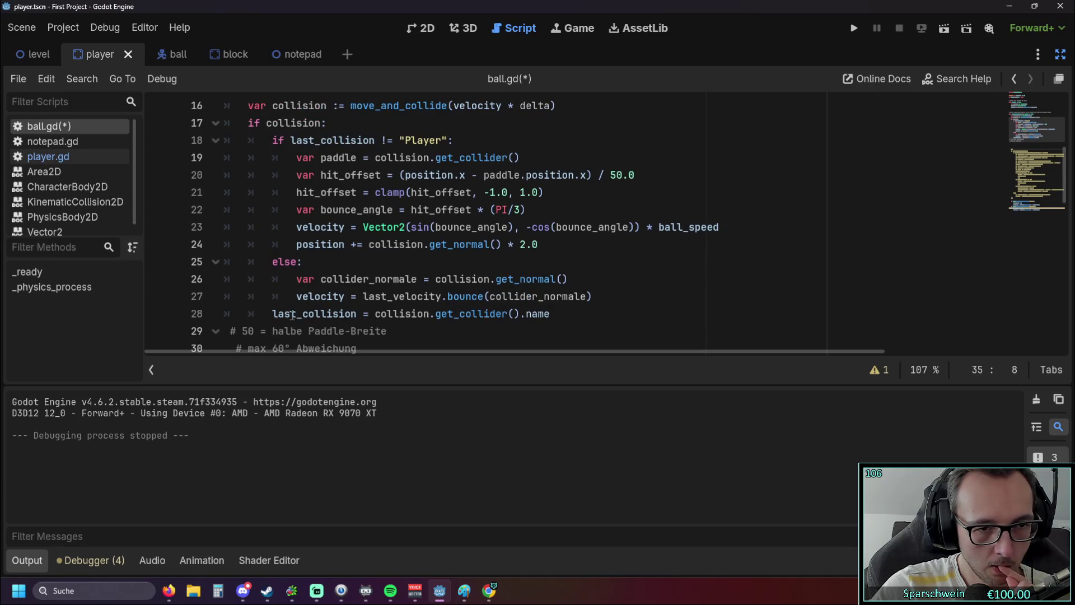
pyautogui.click(274, 315)
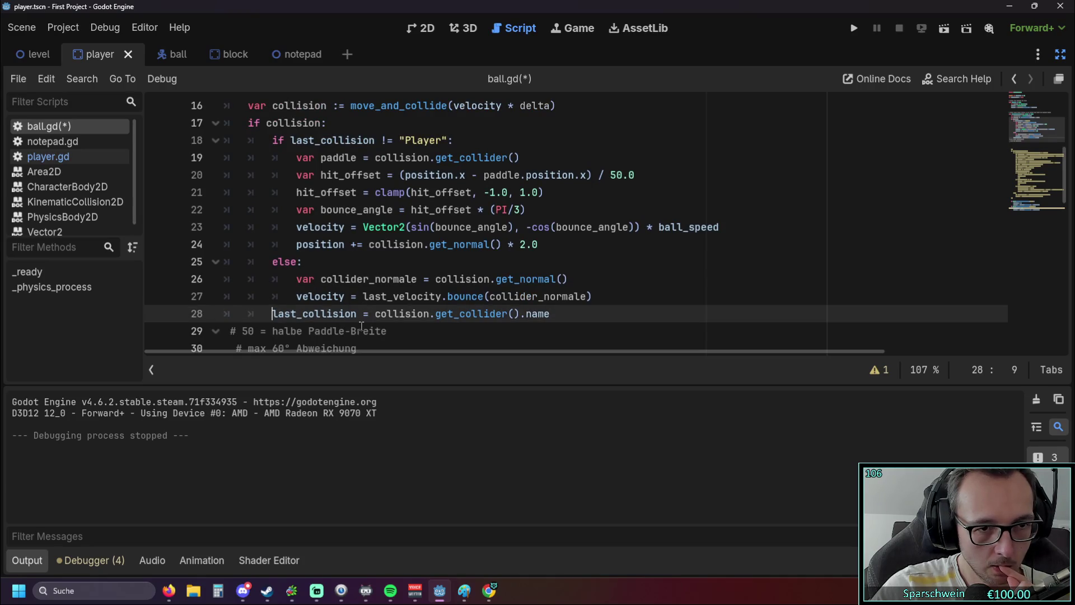
pyautogui.press('BackSpace')
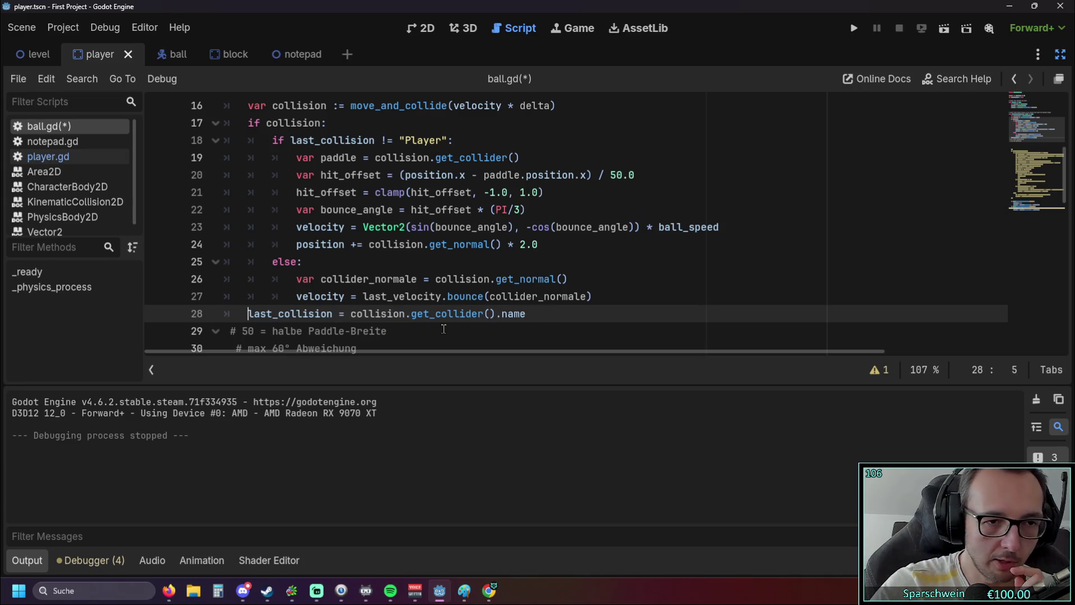
pyautogui.scroll(1, 431, 320)
pyautogui.scroll(-1, 429, 320)
pyautogui.scroll(1, 411, 283)
pyautogui.scroll(-2, 411, 282)
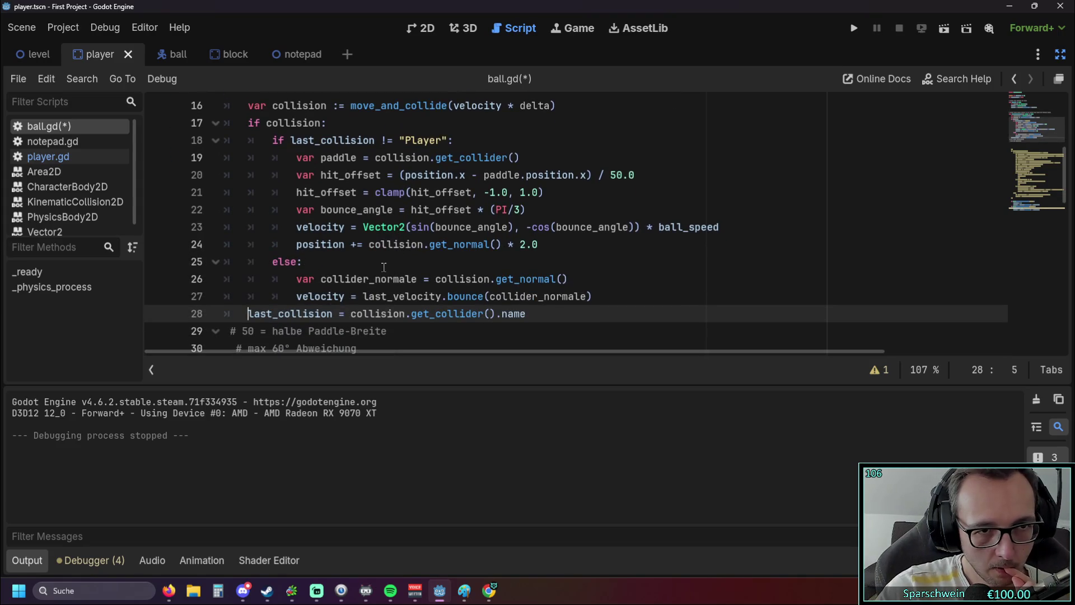
pyautogui.scroll(3, 380, 271)
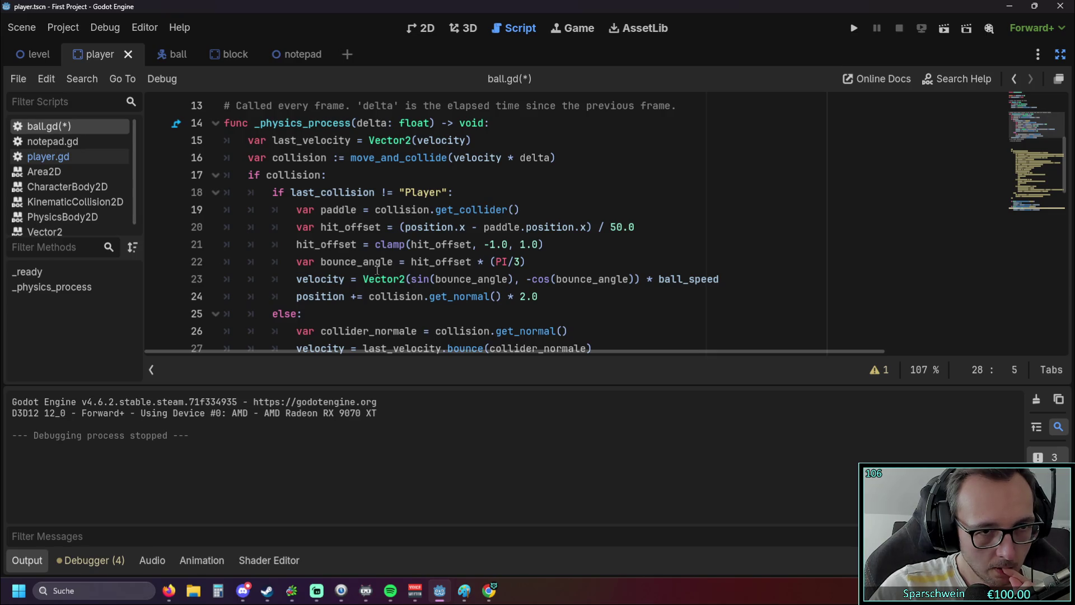
pyautogui.scroll(-3, 377, 270)
pyautogui.press('Tab')
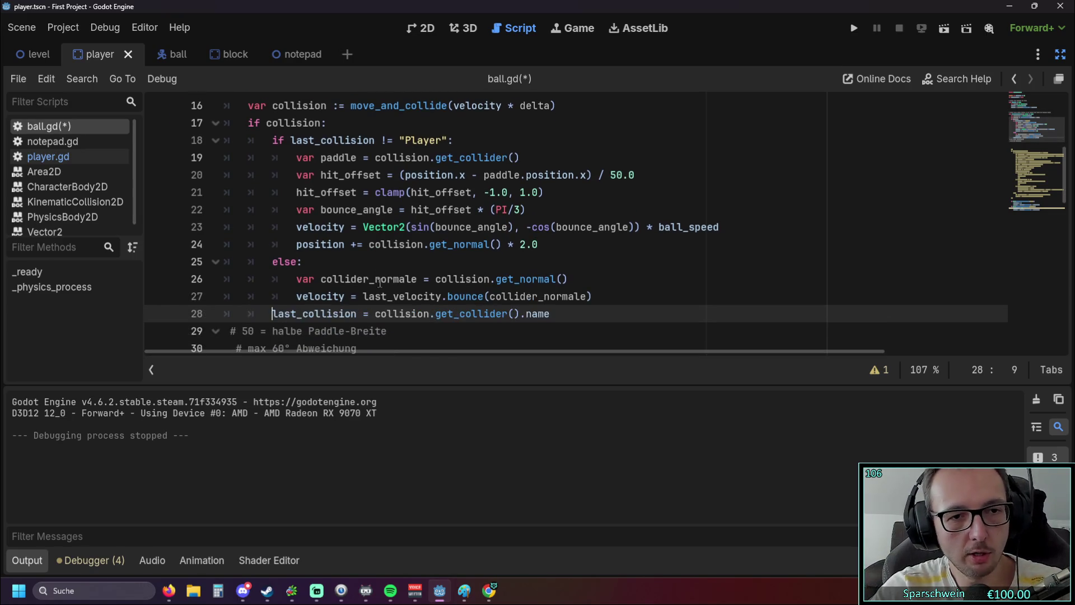
pyautogui.scroll(4, 375, 279)
pyautogui.scroll(-4, 375, 280)
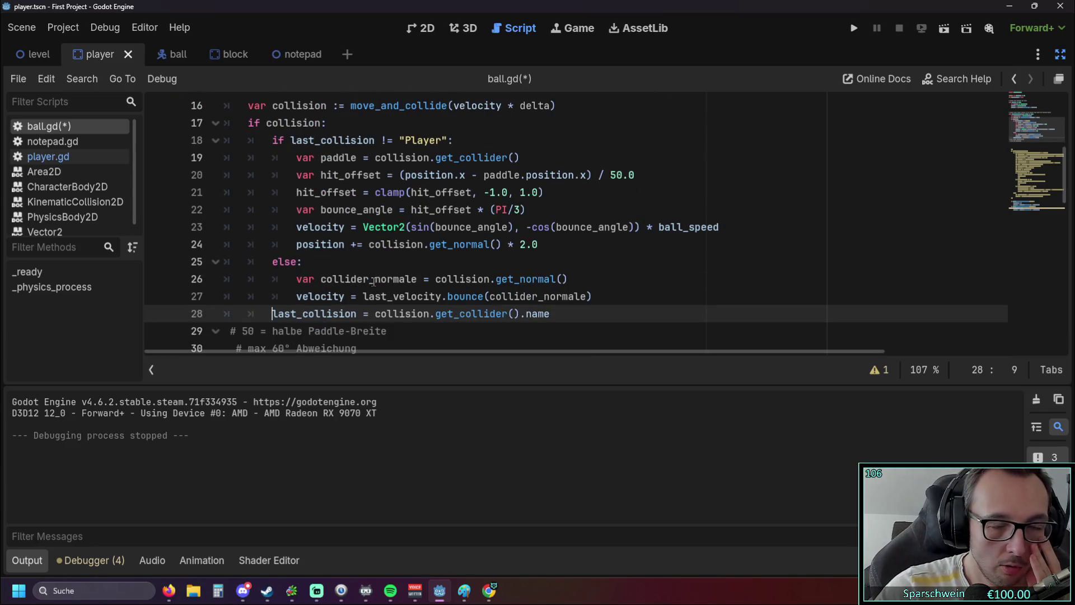
pyautogui.doubleClick(271, 123)
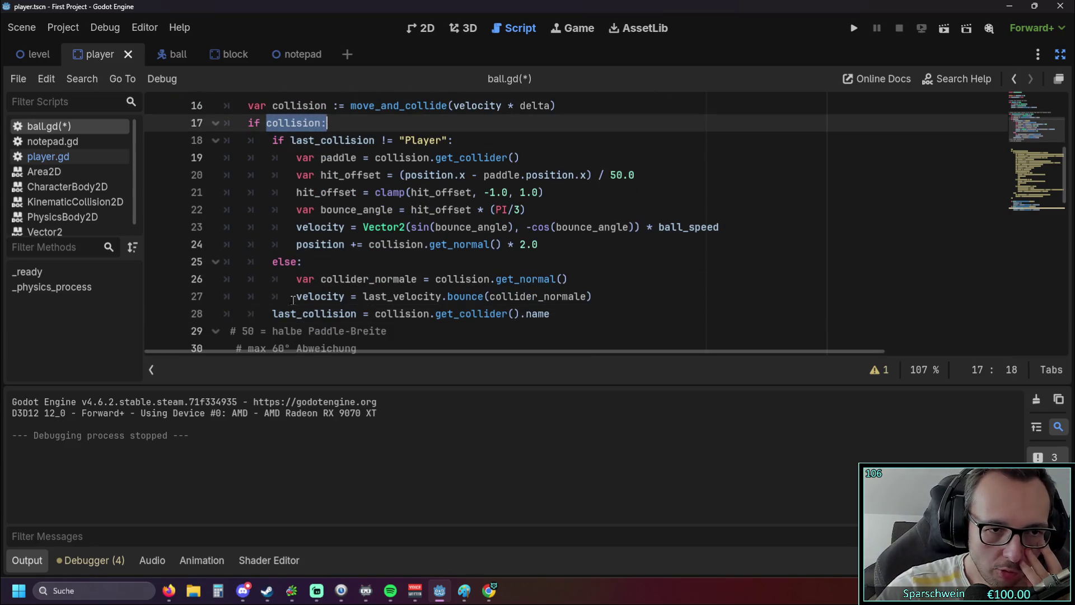
pyautogui.click(273, 314)
pyautogui.moveTo(282, 312); pyautogui.dragTo(544, 314)
pyautogui.click(579, 319)
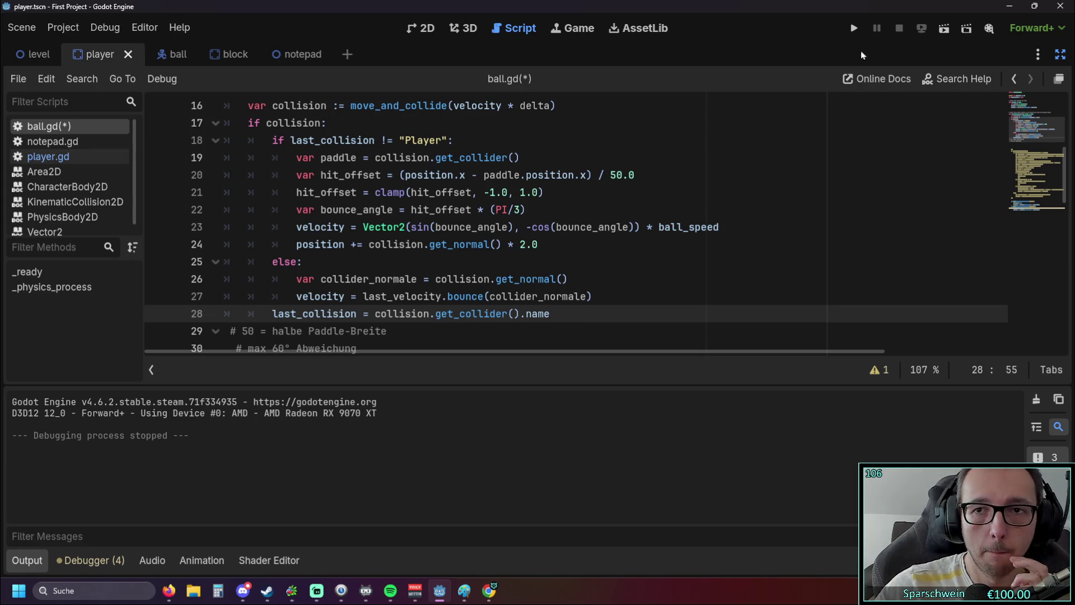
# Step: Run the game, then change line 18's != comparison to ==
pyautogui.click(854, 28)
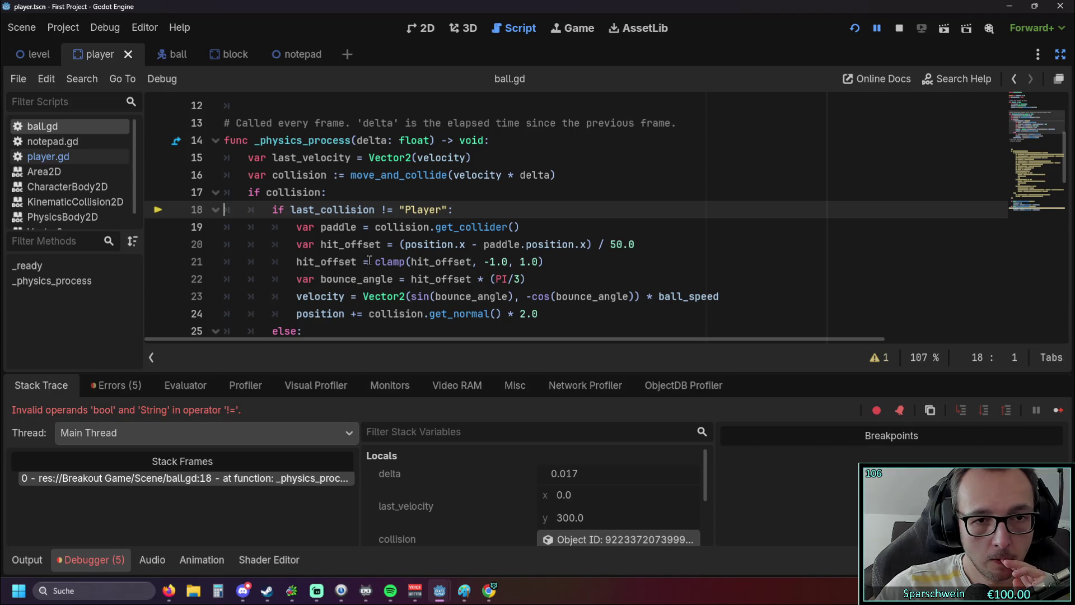
pyautogui.scroll(3, 376, 261)
pyautogui.scroll(-2, 381, 258)
pyautogui.click(385, 245)
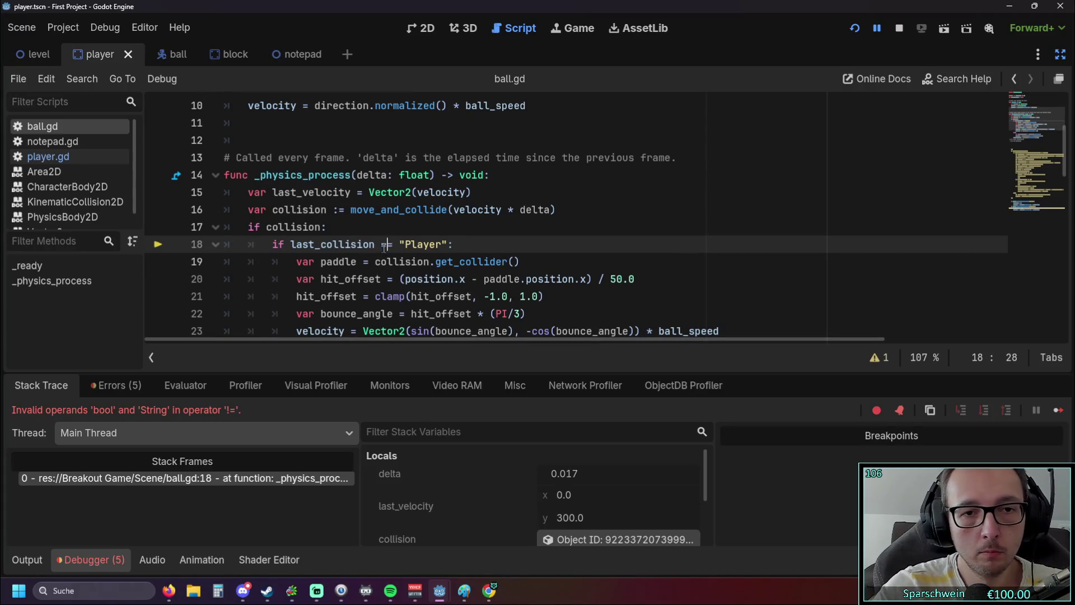
pyautogui.press('BackSpace')
pyautogui.write('=')
# Step: Run the game again and review the bool/String comparison error at line 18
pyautogui.click(861, 27)
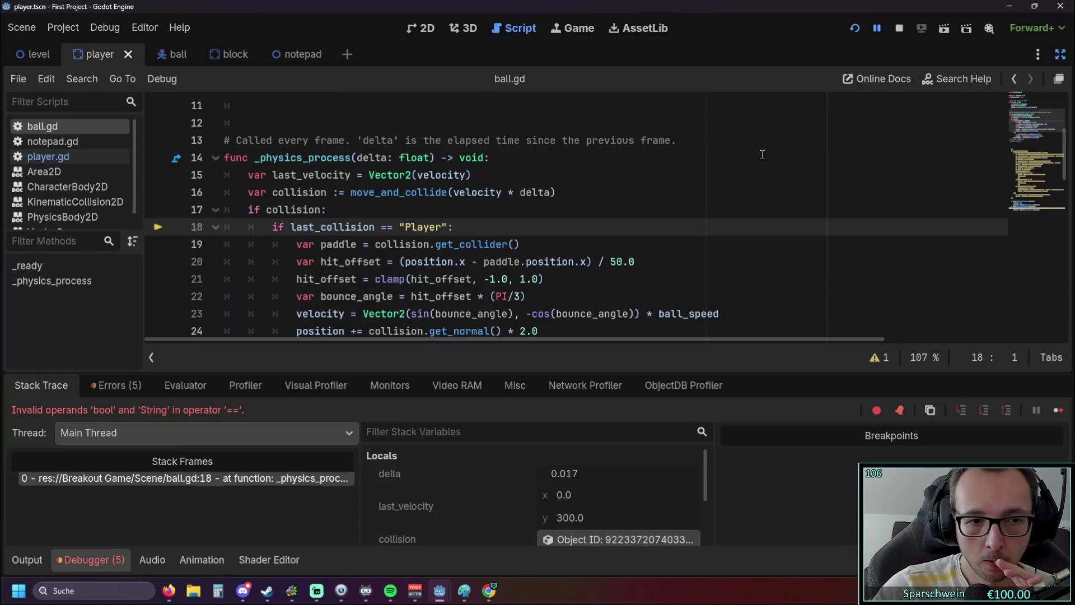
pyautogui.scroll(1, 450, 227)
pyautogui.scroll(2, 443, 225)
pyautogui.scroll(-3, 441, 221)
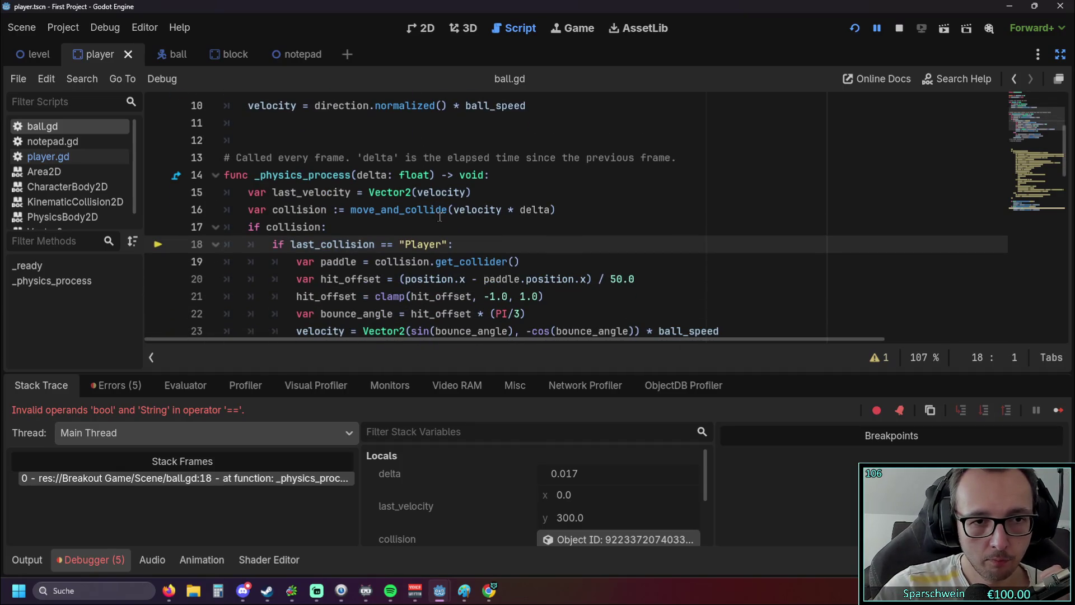
pyautogui.scroll(-1, 439, 216)
pyautogui.moveTo(400, 192); pyautogui.dragTo(447, 192)
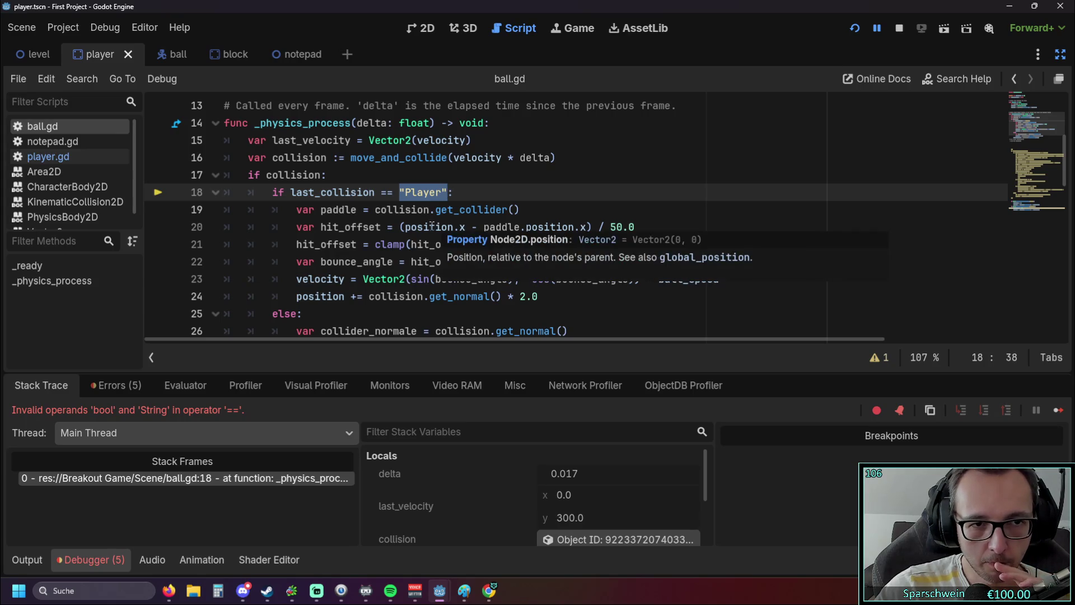
pyautogui.click(294, 217)
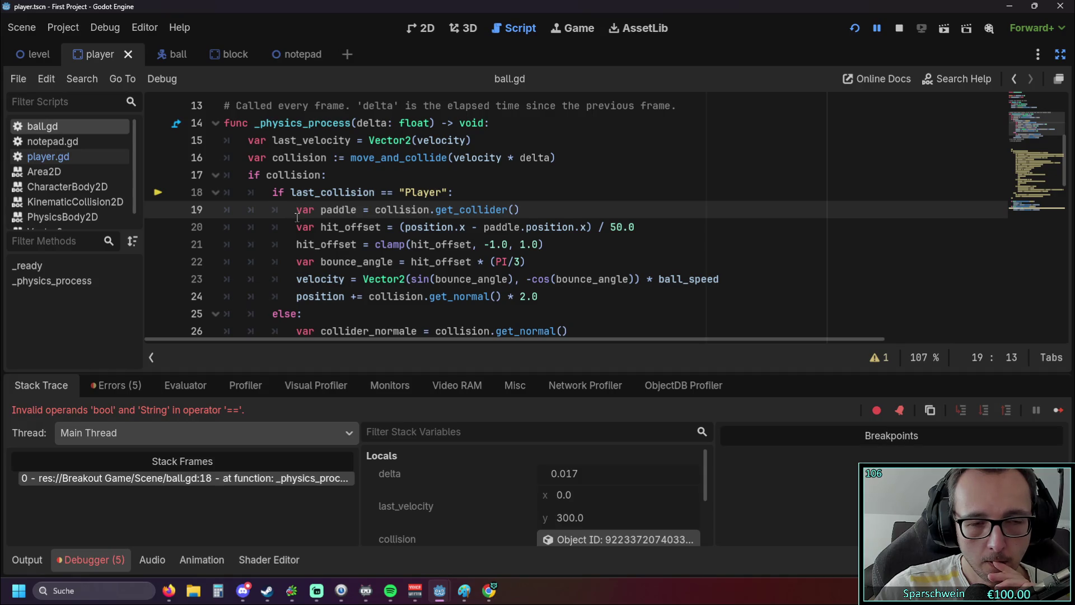
pyautogui.scroll(-2, 295, 218)
pyautogui.scroll(1, 297, 218)
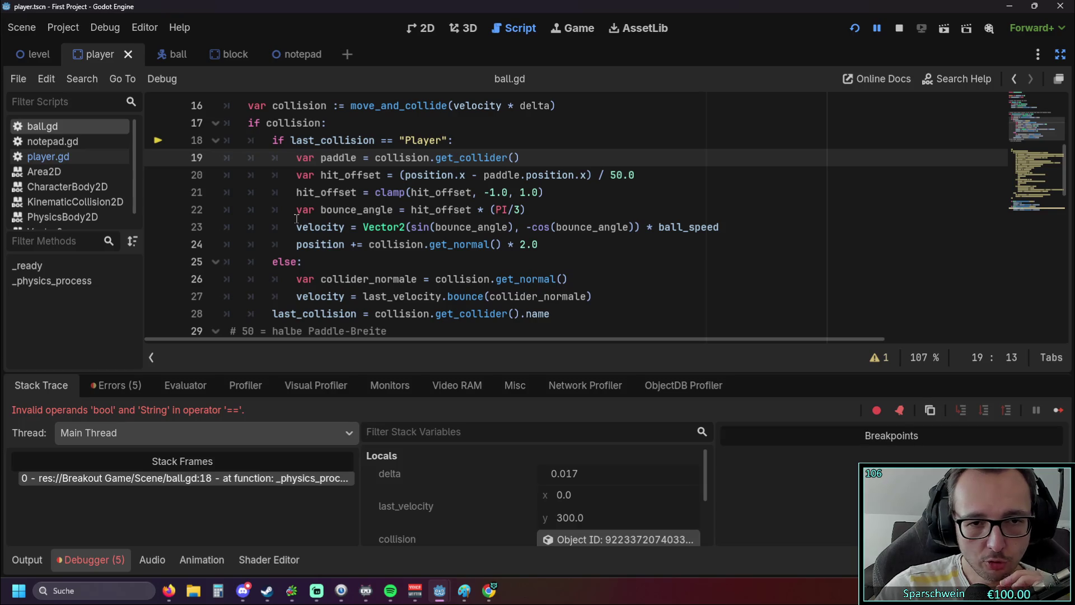
pyautogui.moveTo(295, 220)
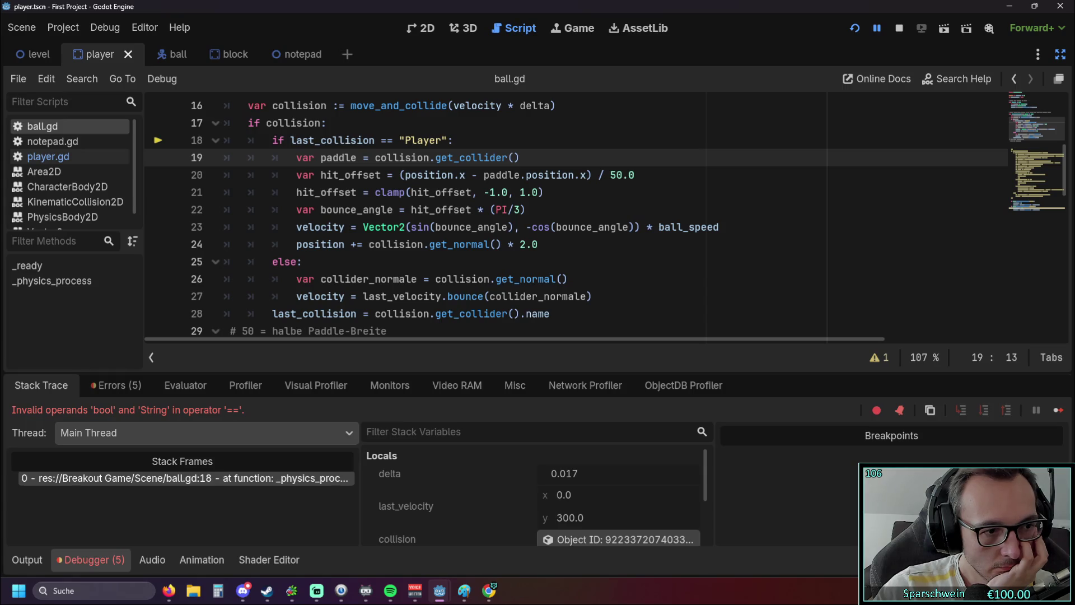
# Step: Rewrite line 18 as `if last_collision != "Player" and collision.get_collider().name == "Player":`
pyautogui.hotkey('alt', 'Tab')
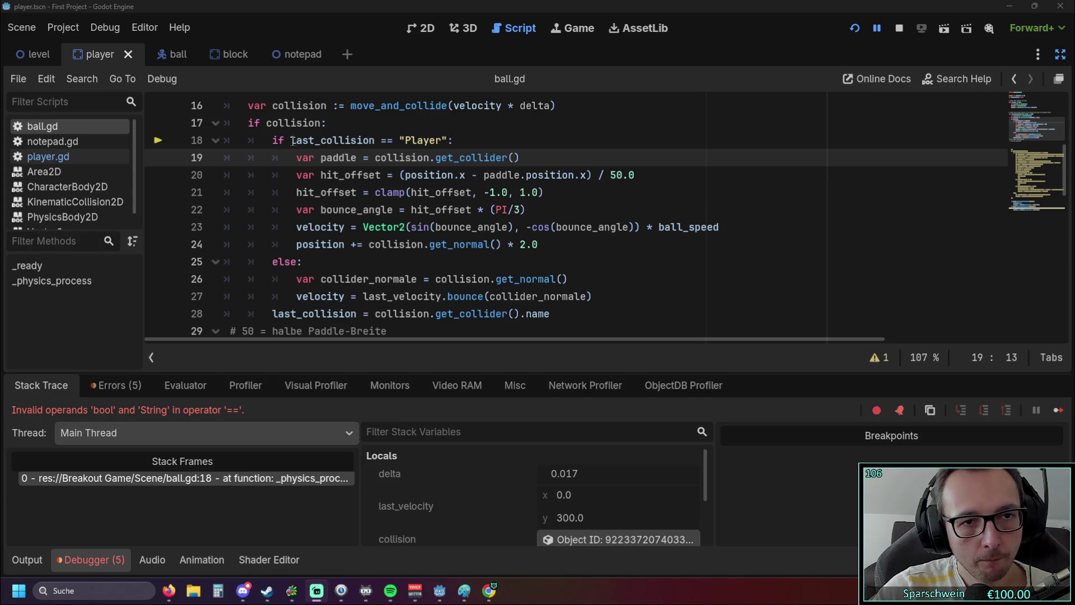
pyautogui.moveTo(272, 140); pyautogui.dragTo(442, 140)
pyautogui.write('if last_collision != "Player" and collision.get_collider().name == "Player":')
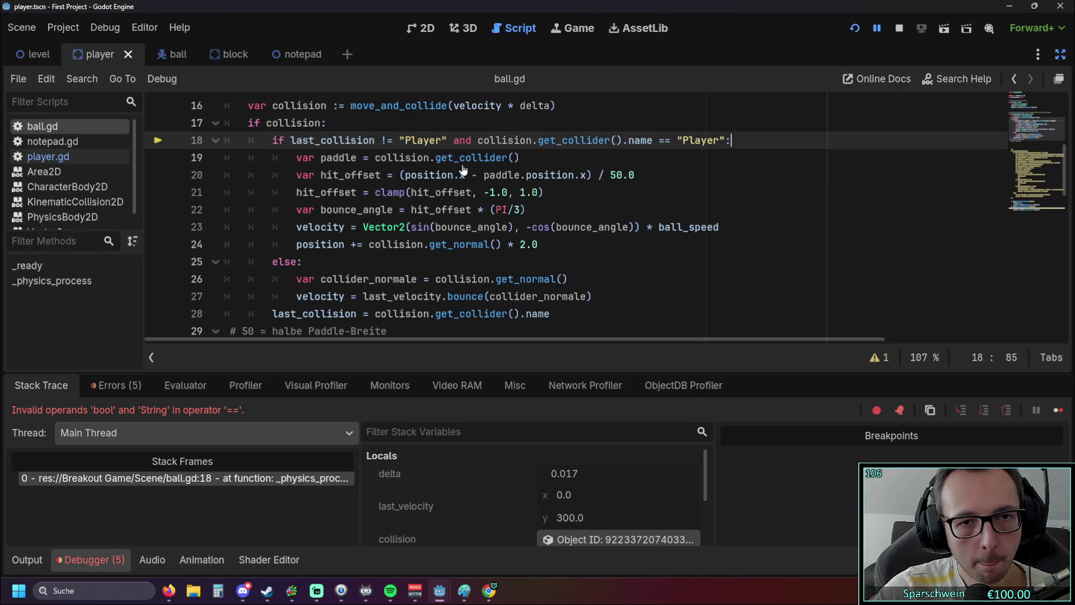
pyautogui.click(614, 199)
pyautogui.scroll(1, 615, 198)
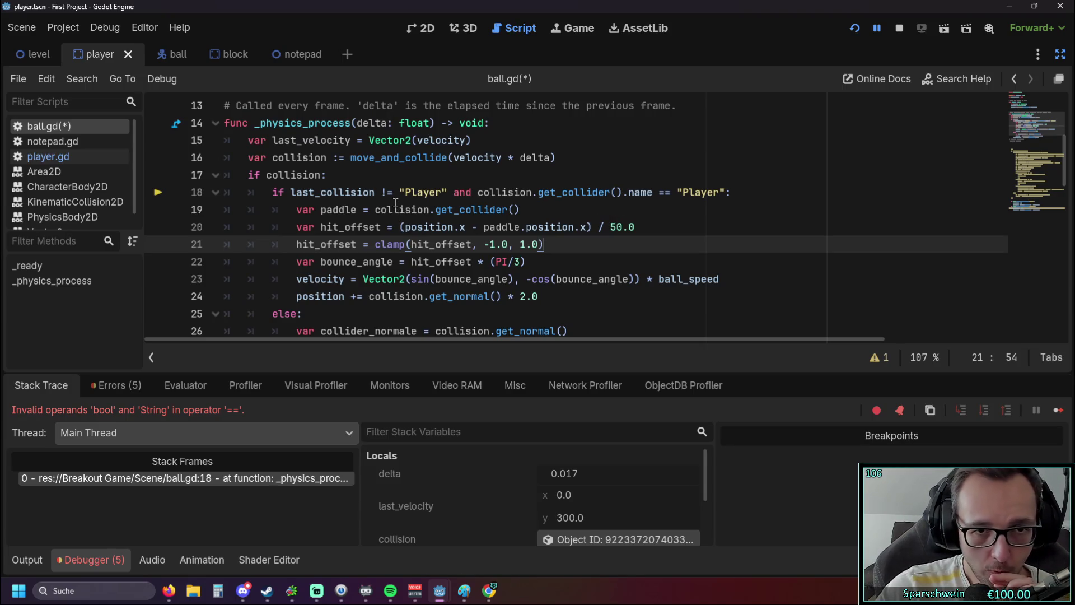
pyautogui.moveTo(398, 209)
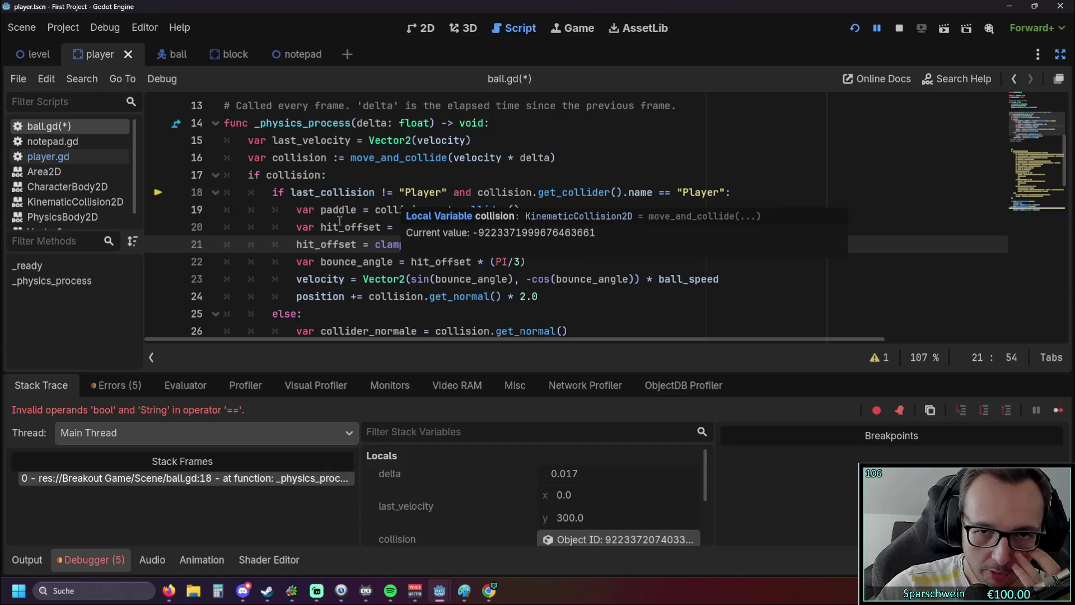
pyautogui.click(295, 209)
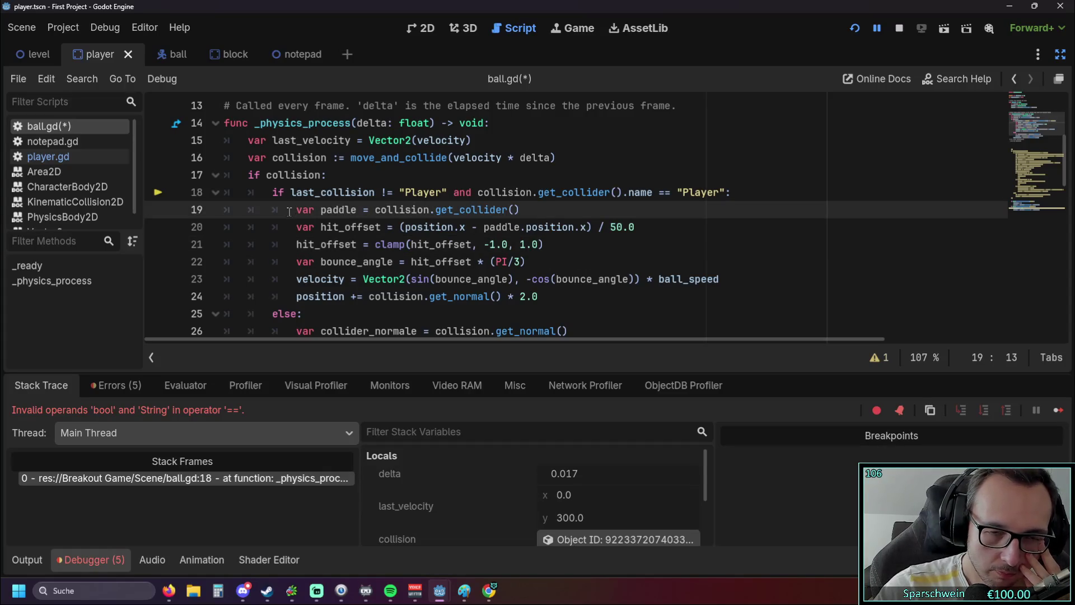